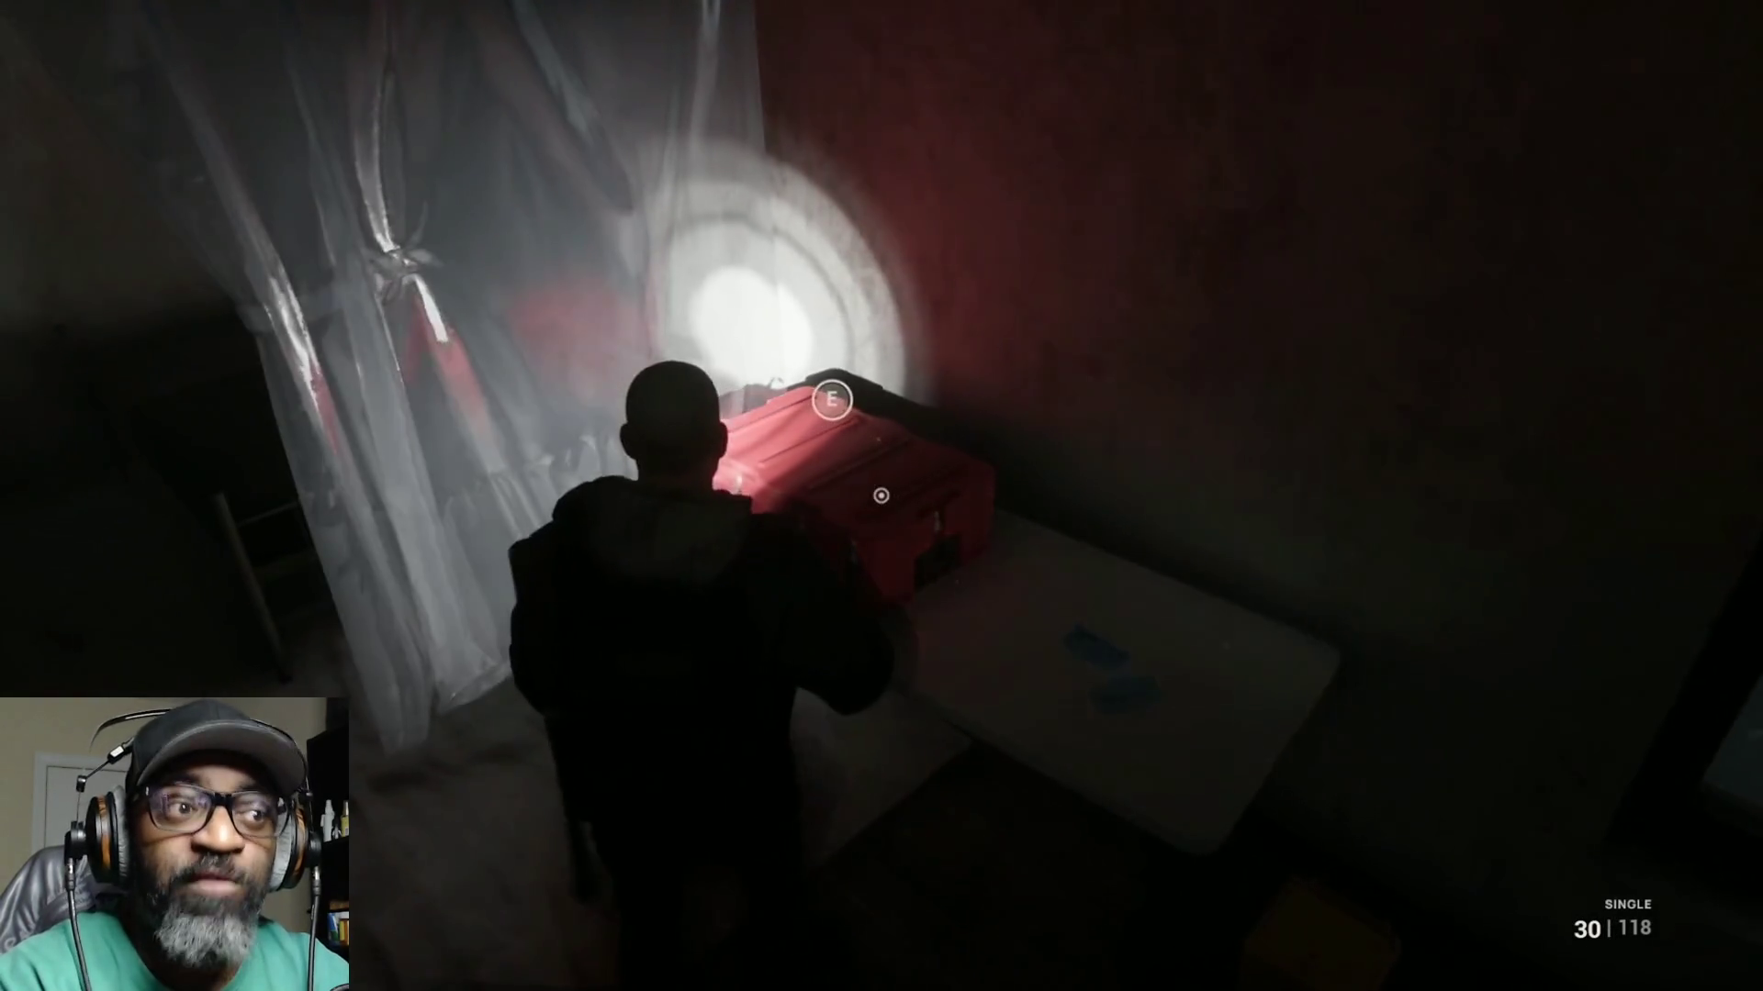
Step: Keep the fullscreen gameplay video running until the end screen suggests 'Making 'The Day Before' Parody - Devlog'
key("e")
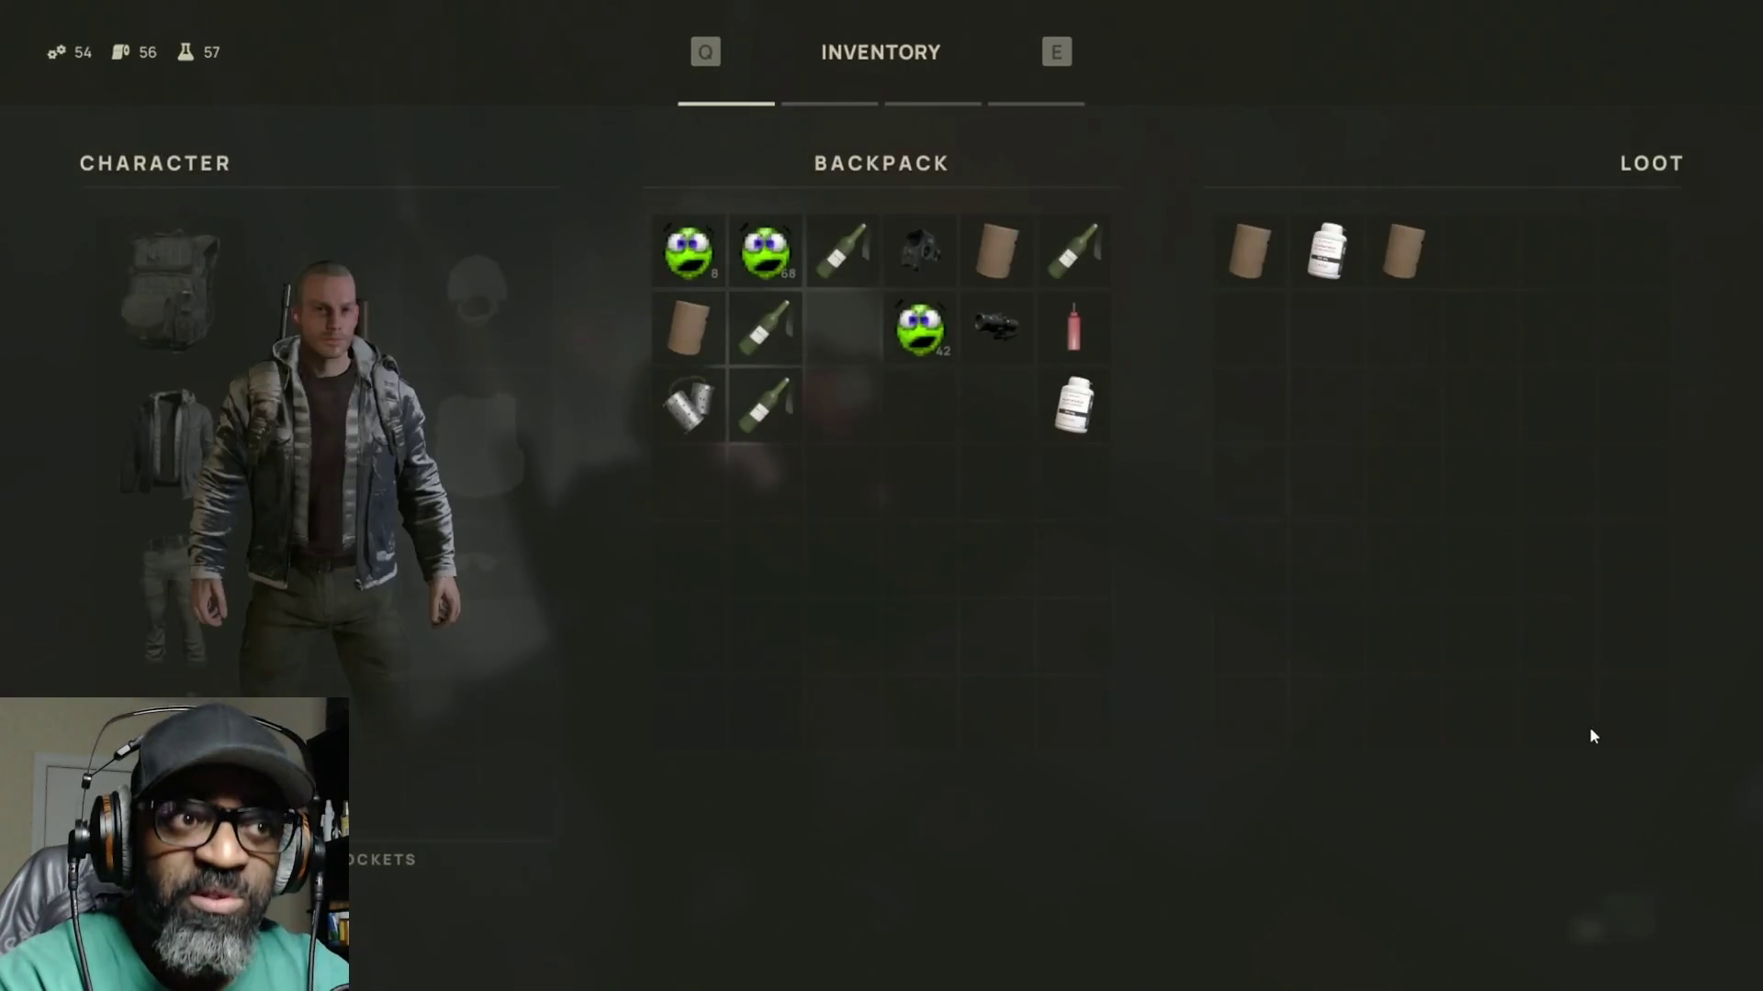
left_click_drag(968, 402, 986, 415)
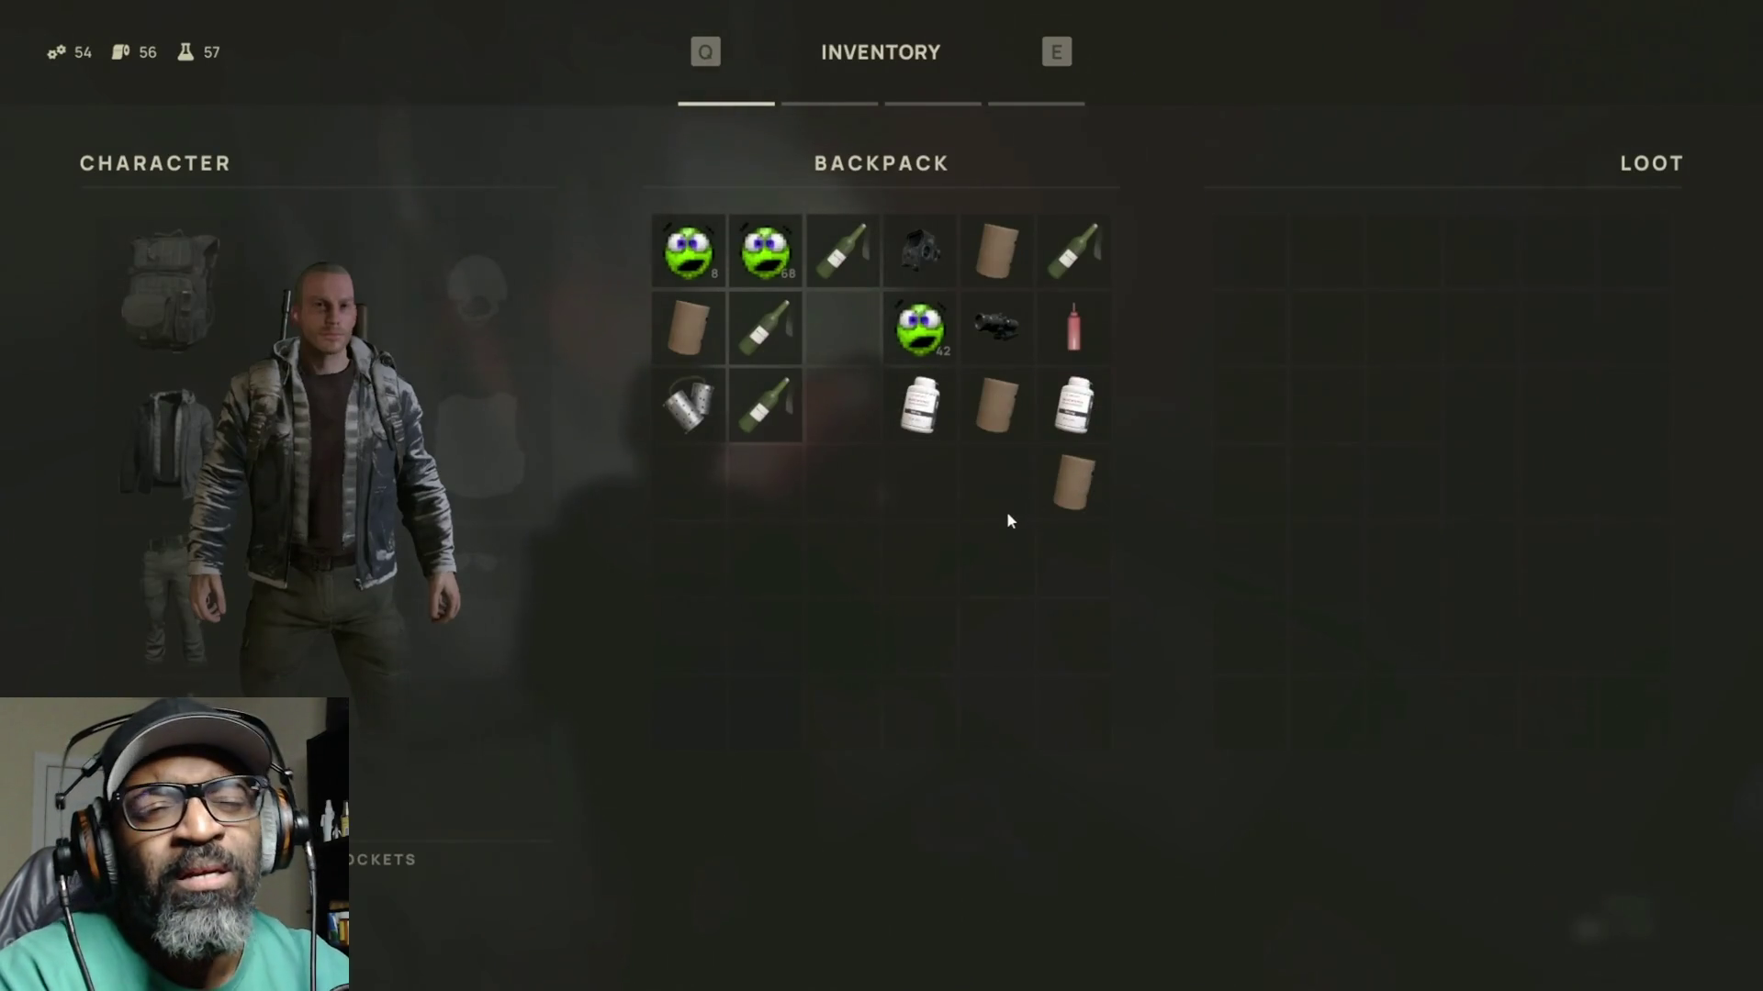
key("Tab")
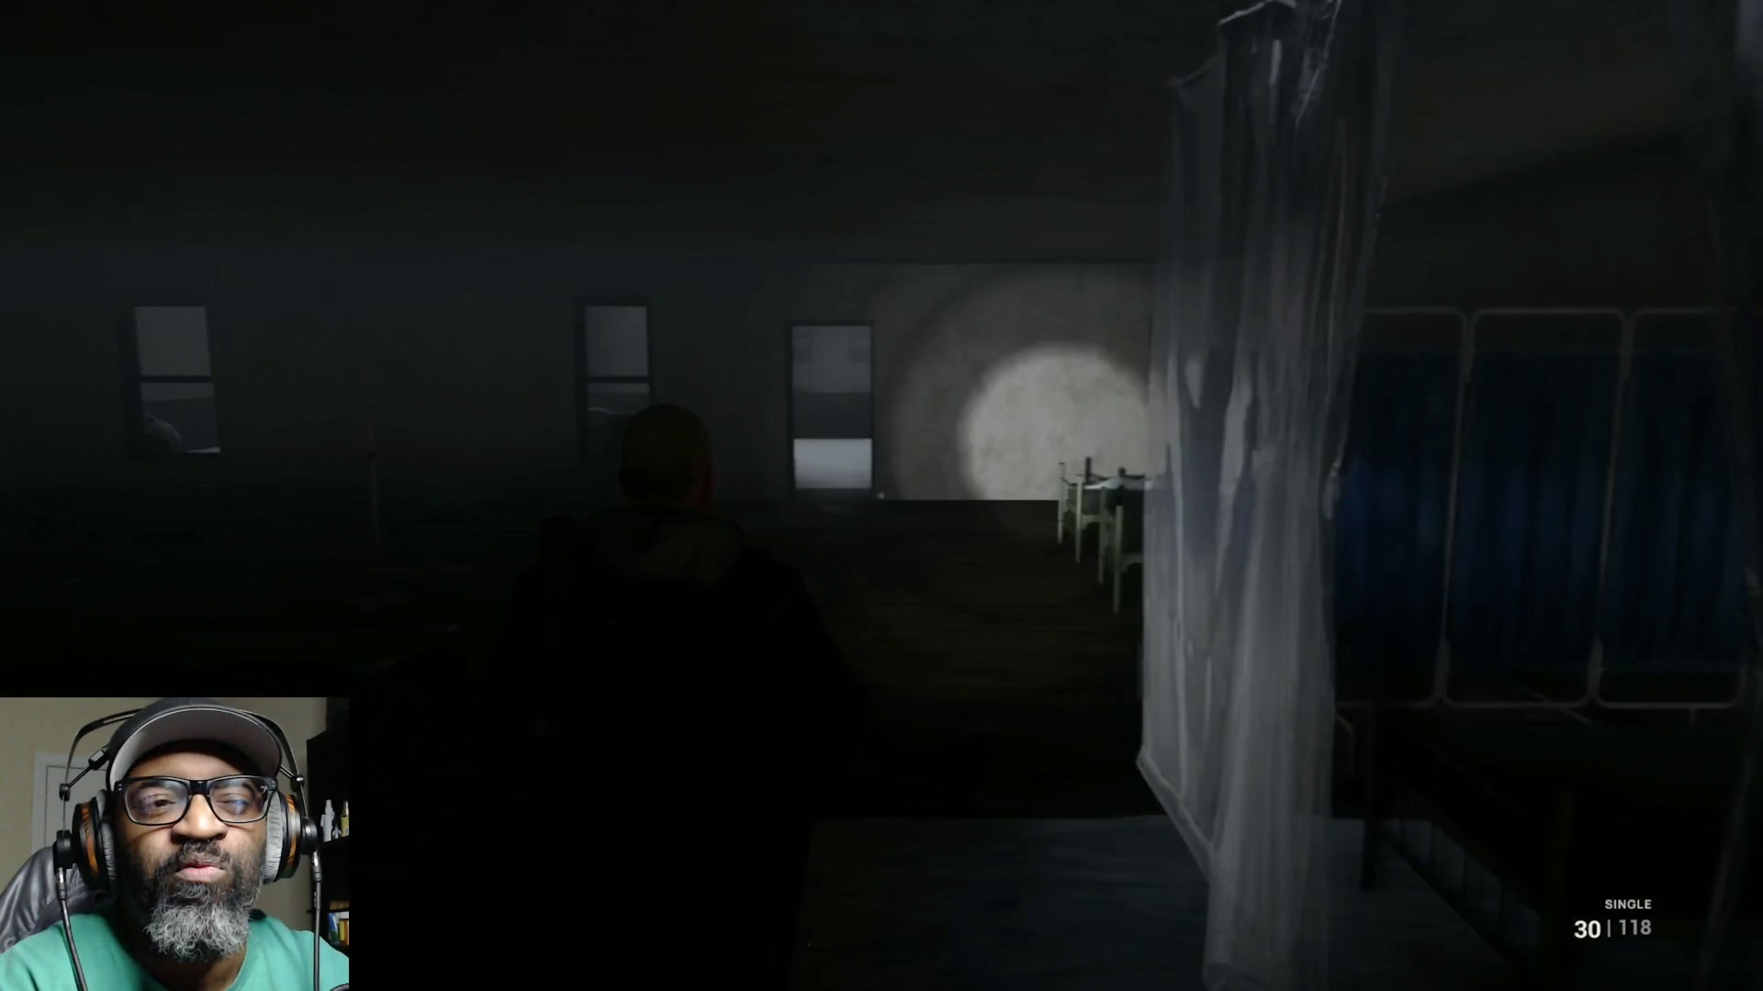
key("w")
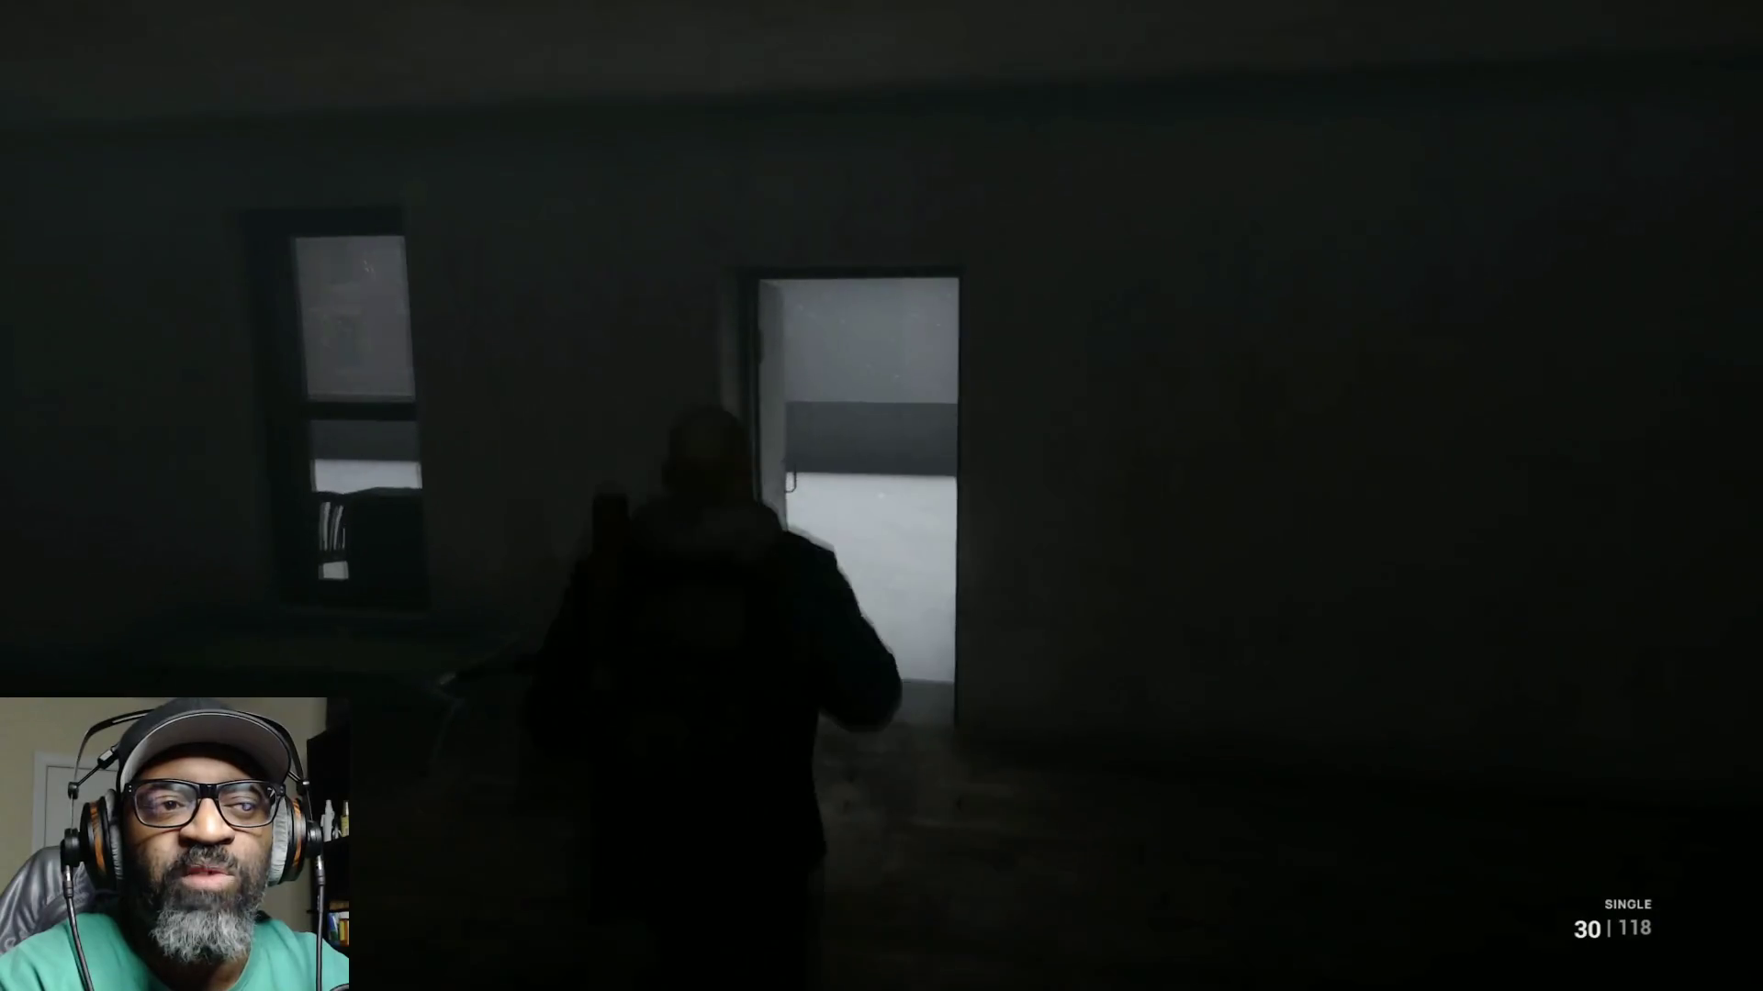
key("w")
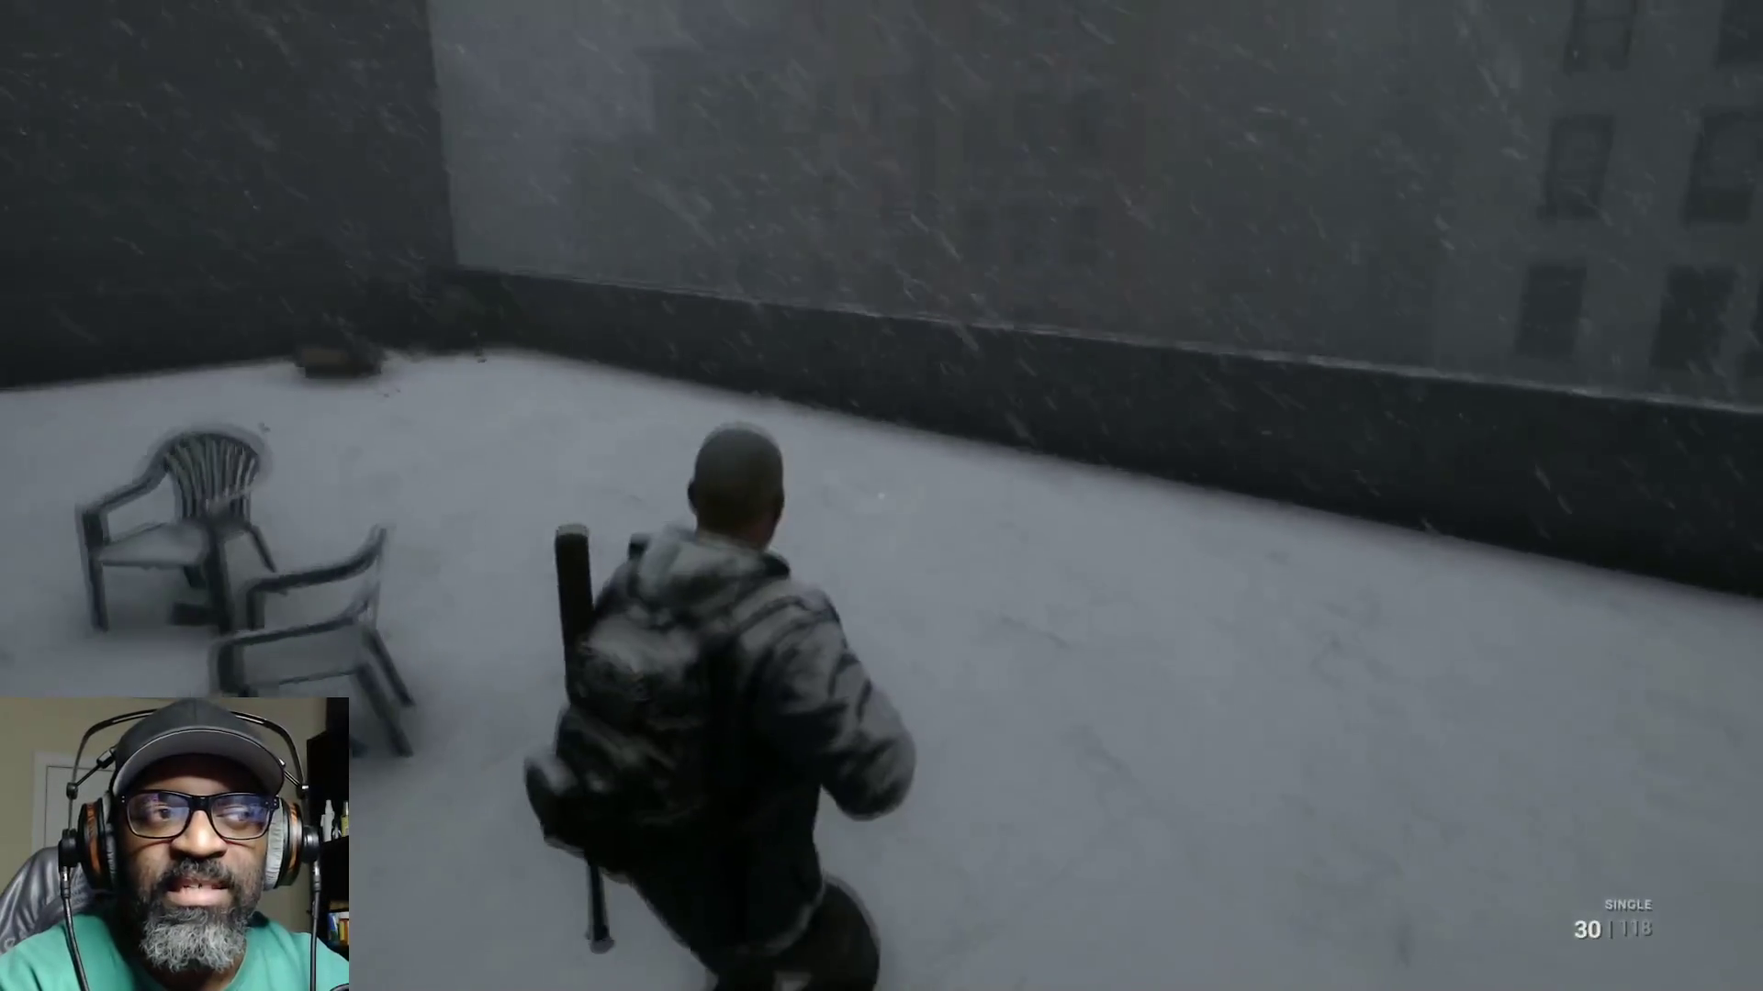
key("w")
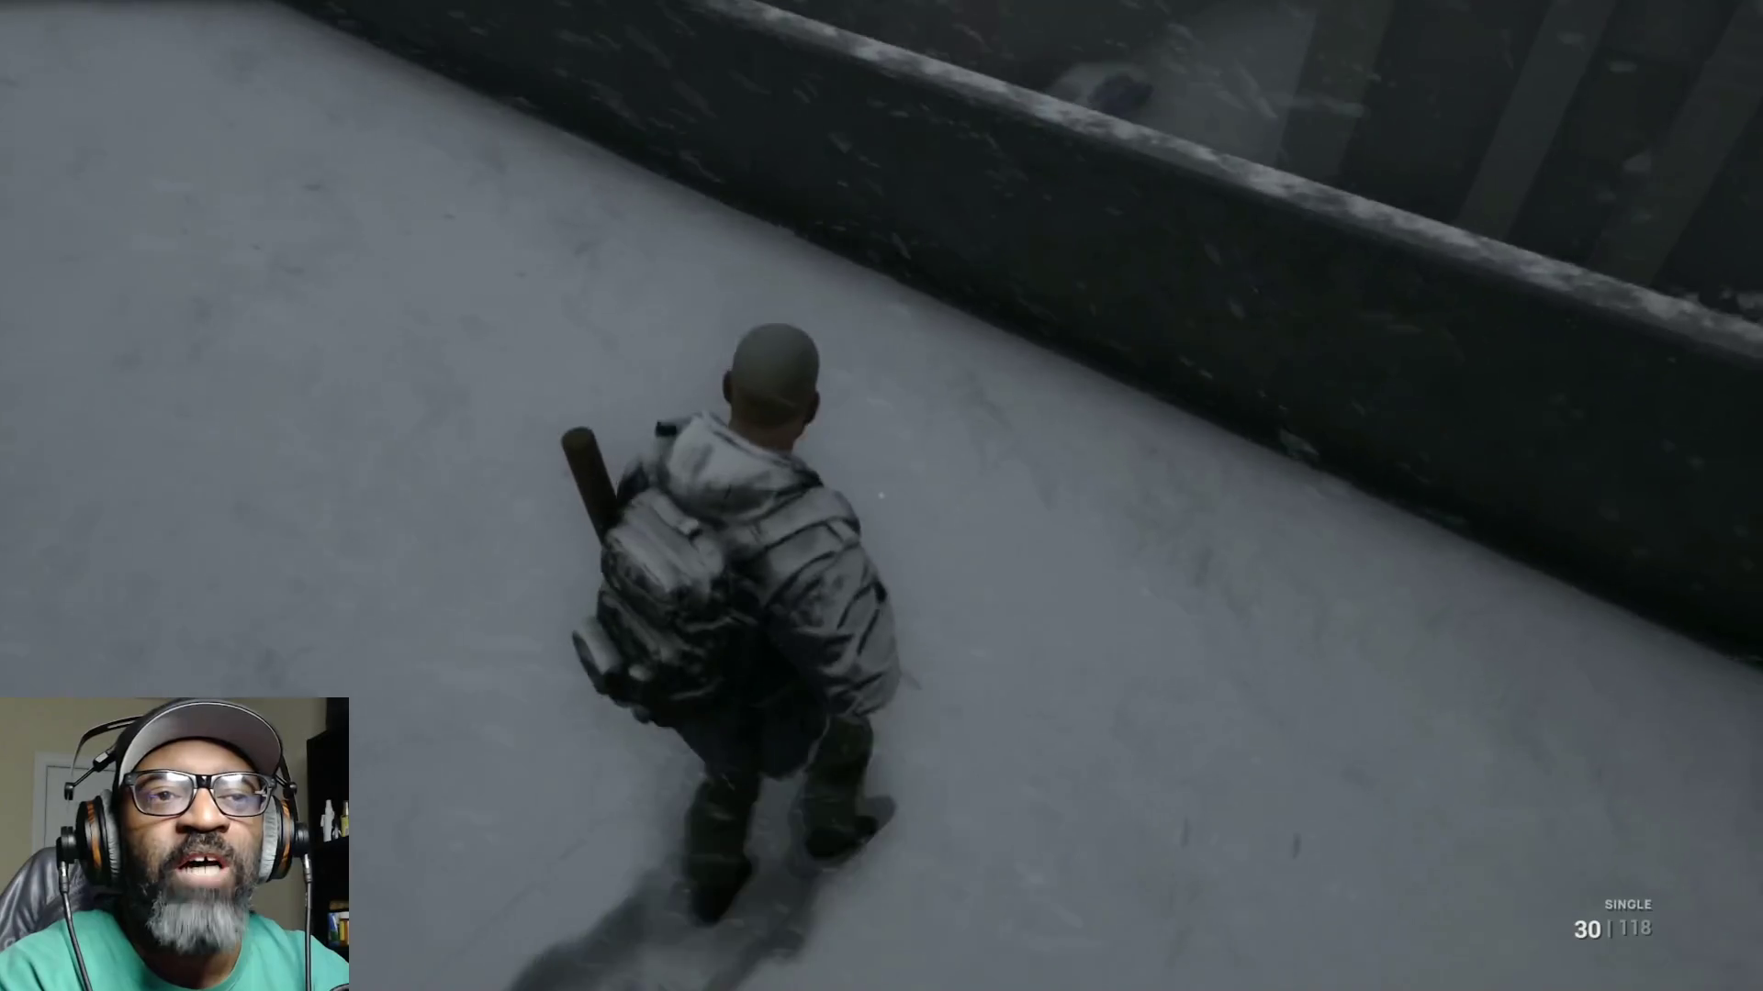
key("w")
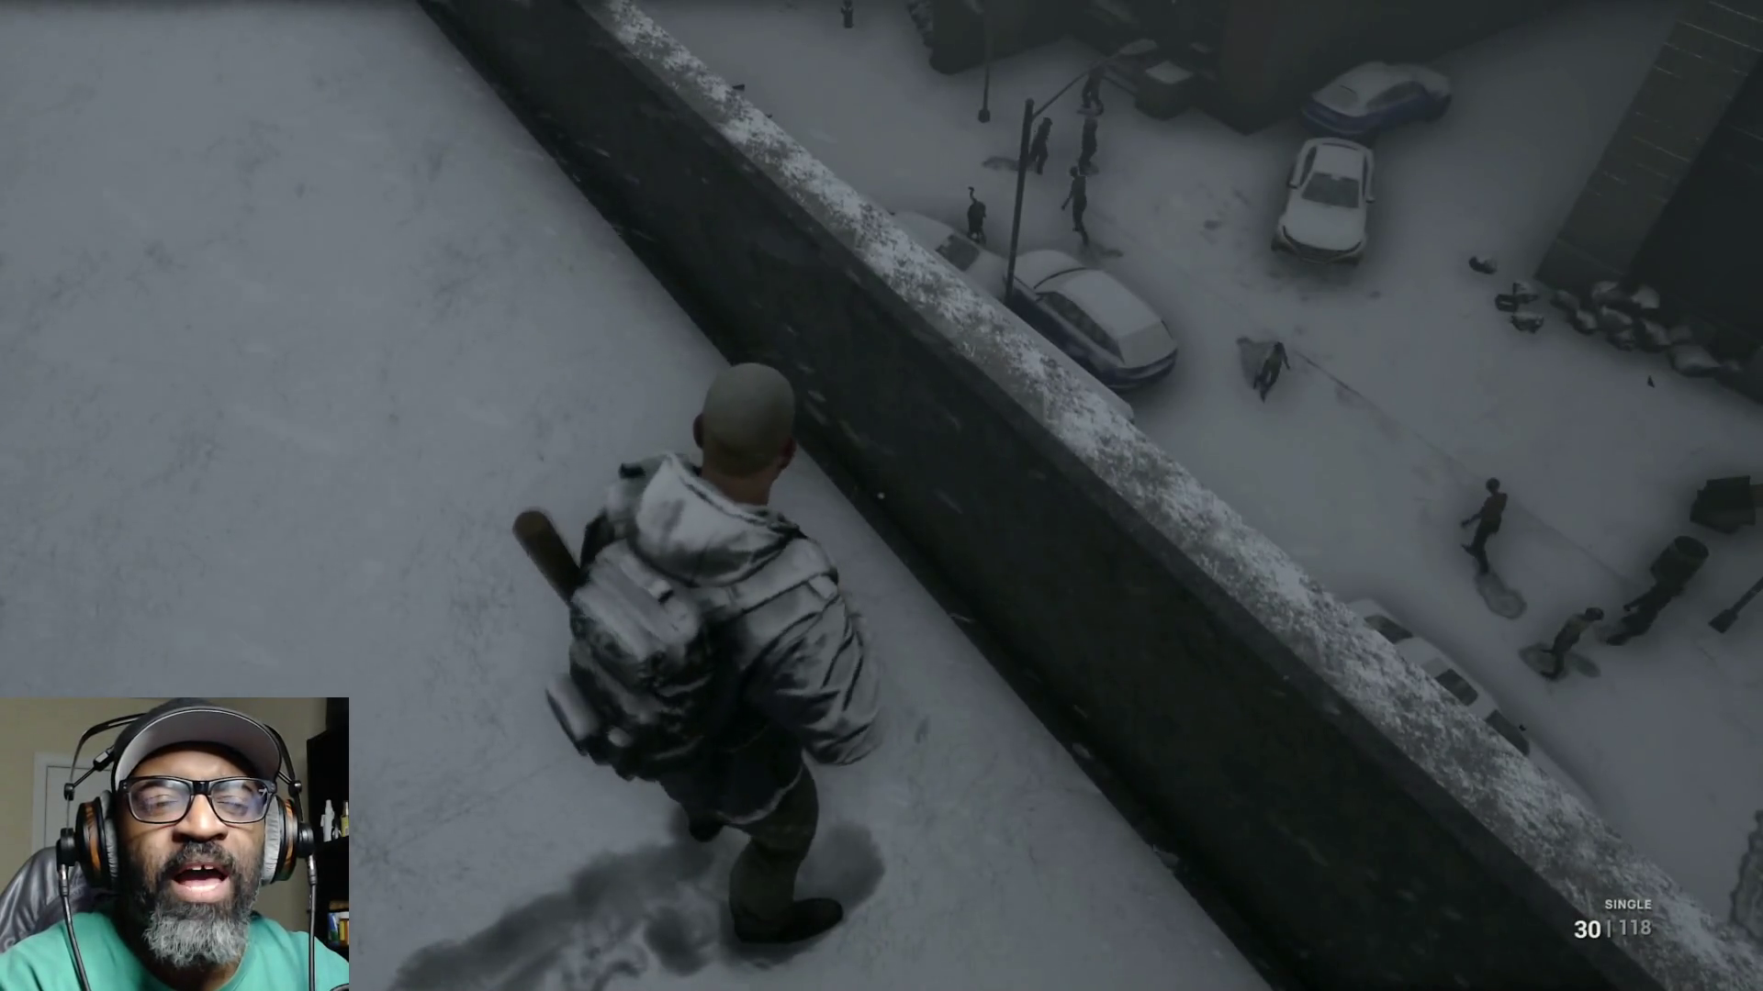
key("w")
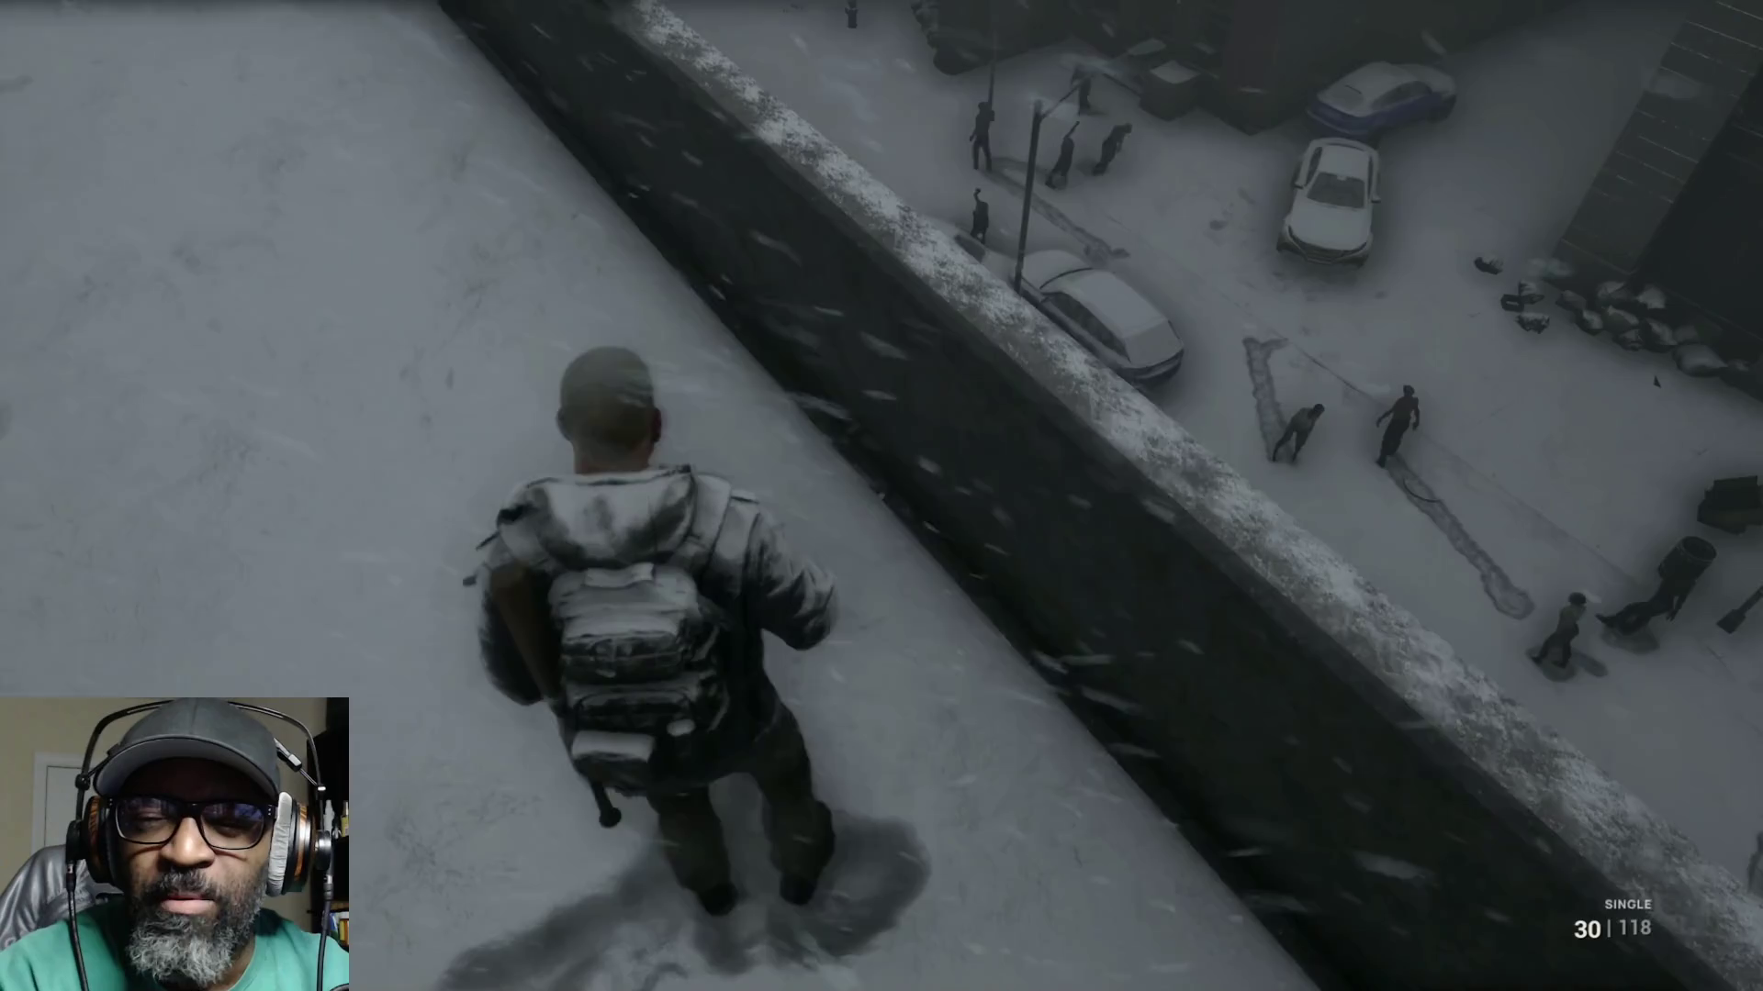
key("w")
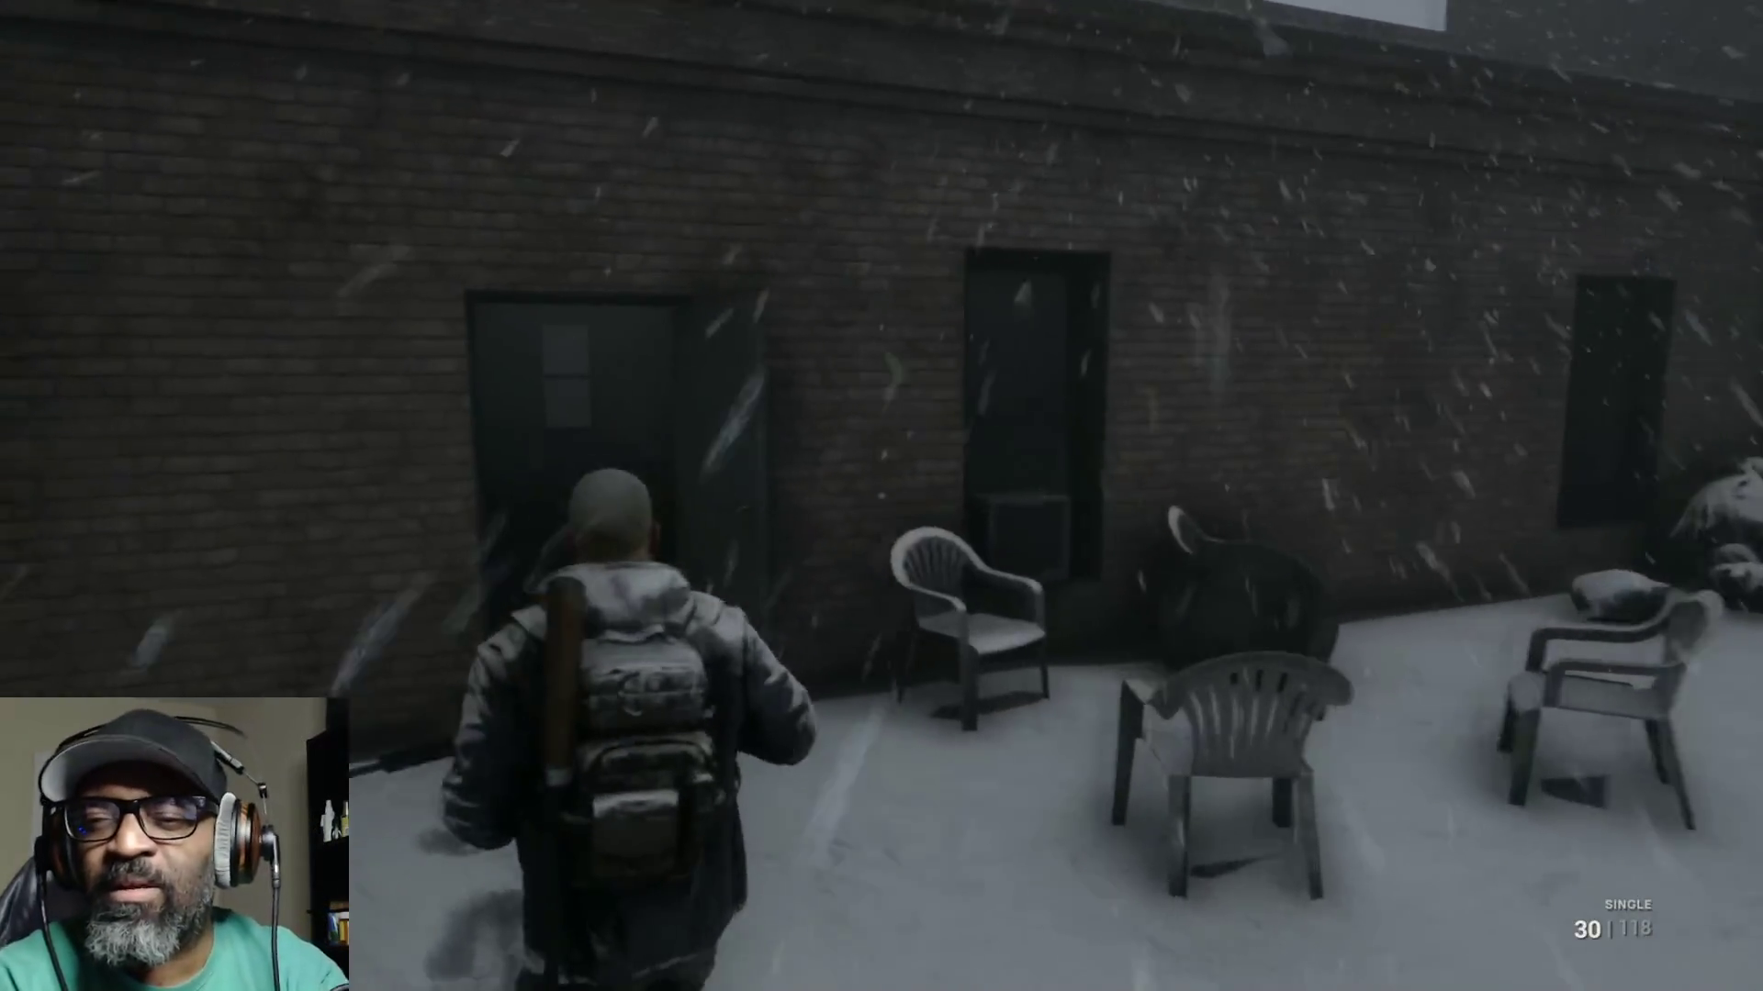
key("w")
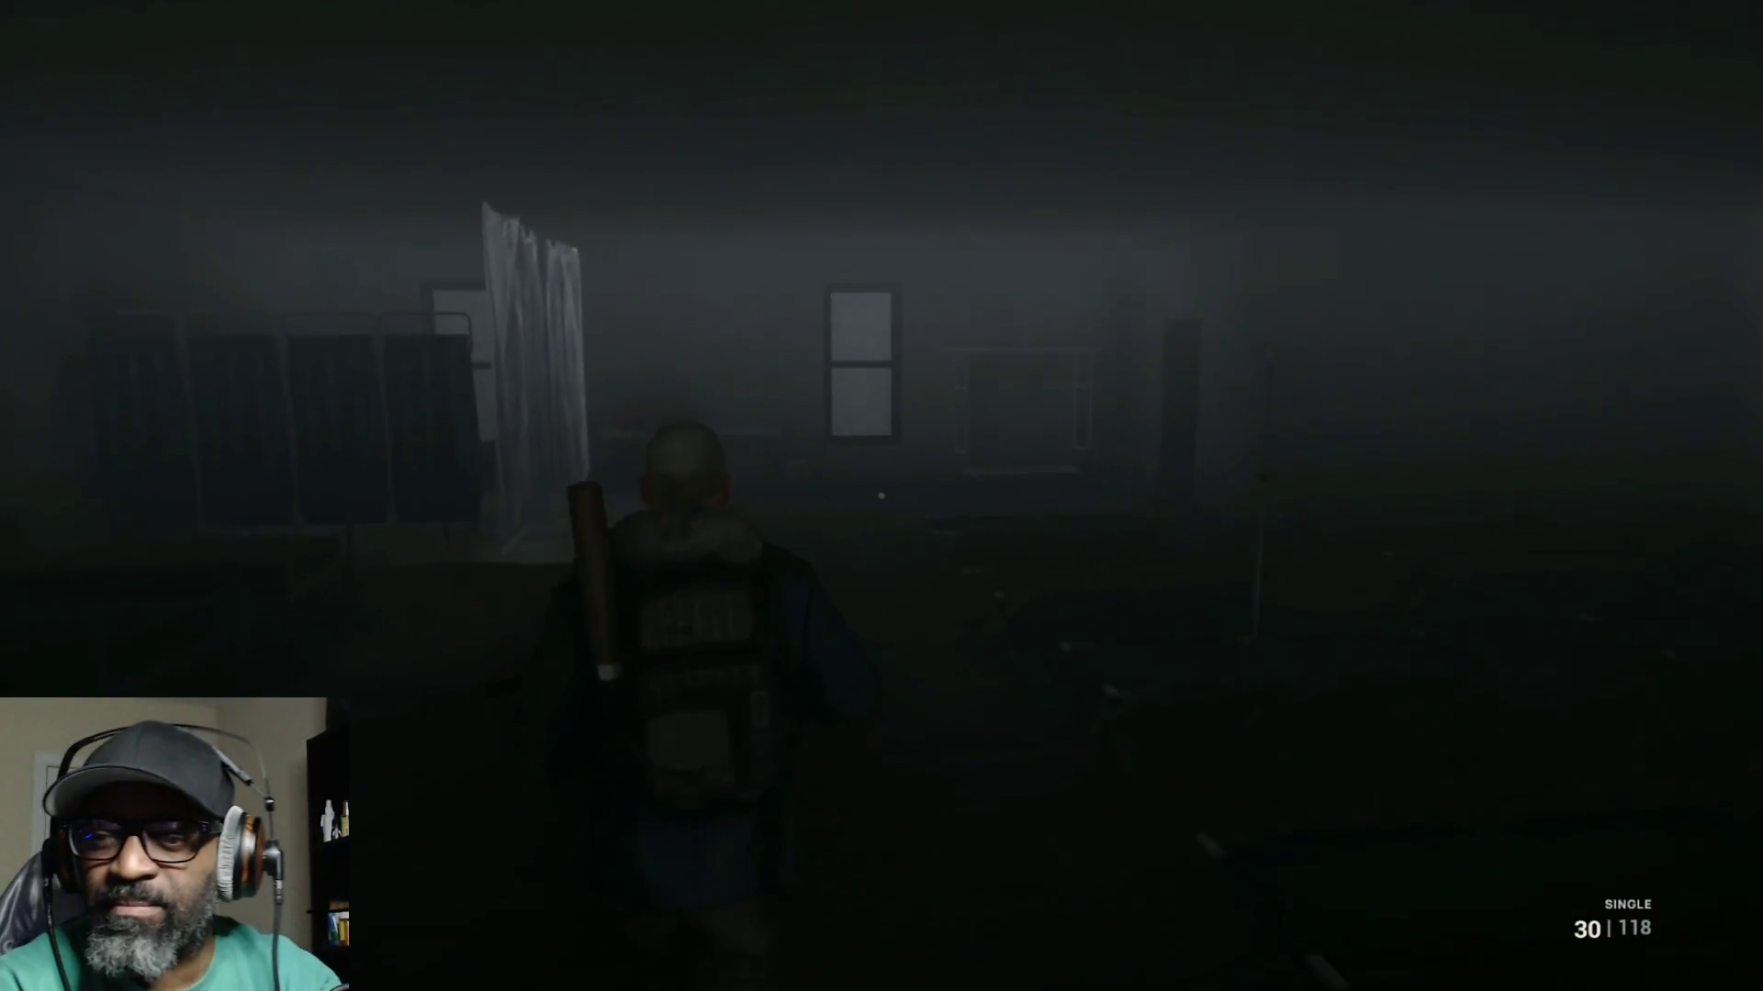
key("w")
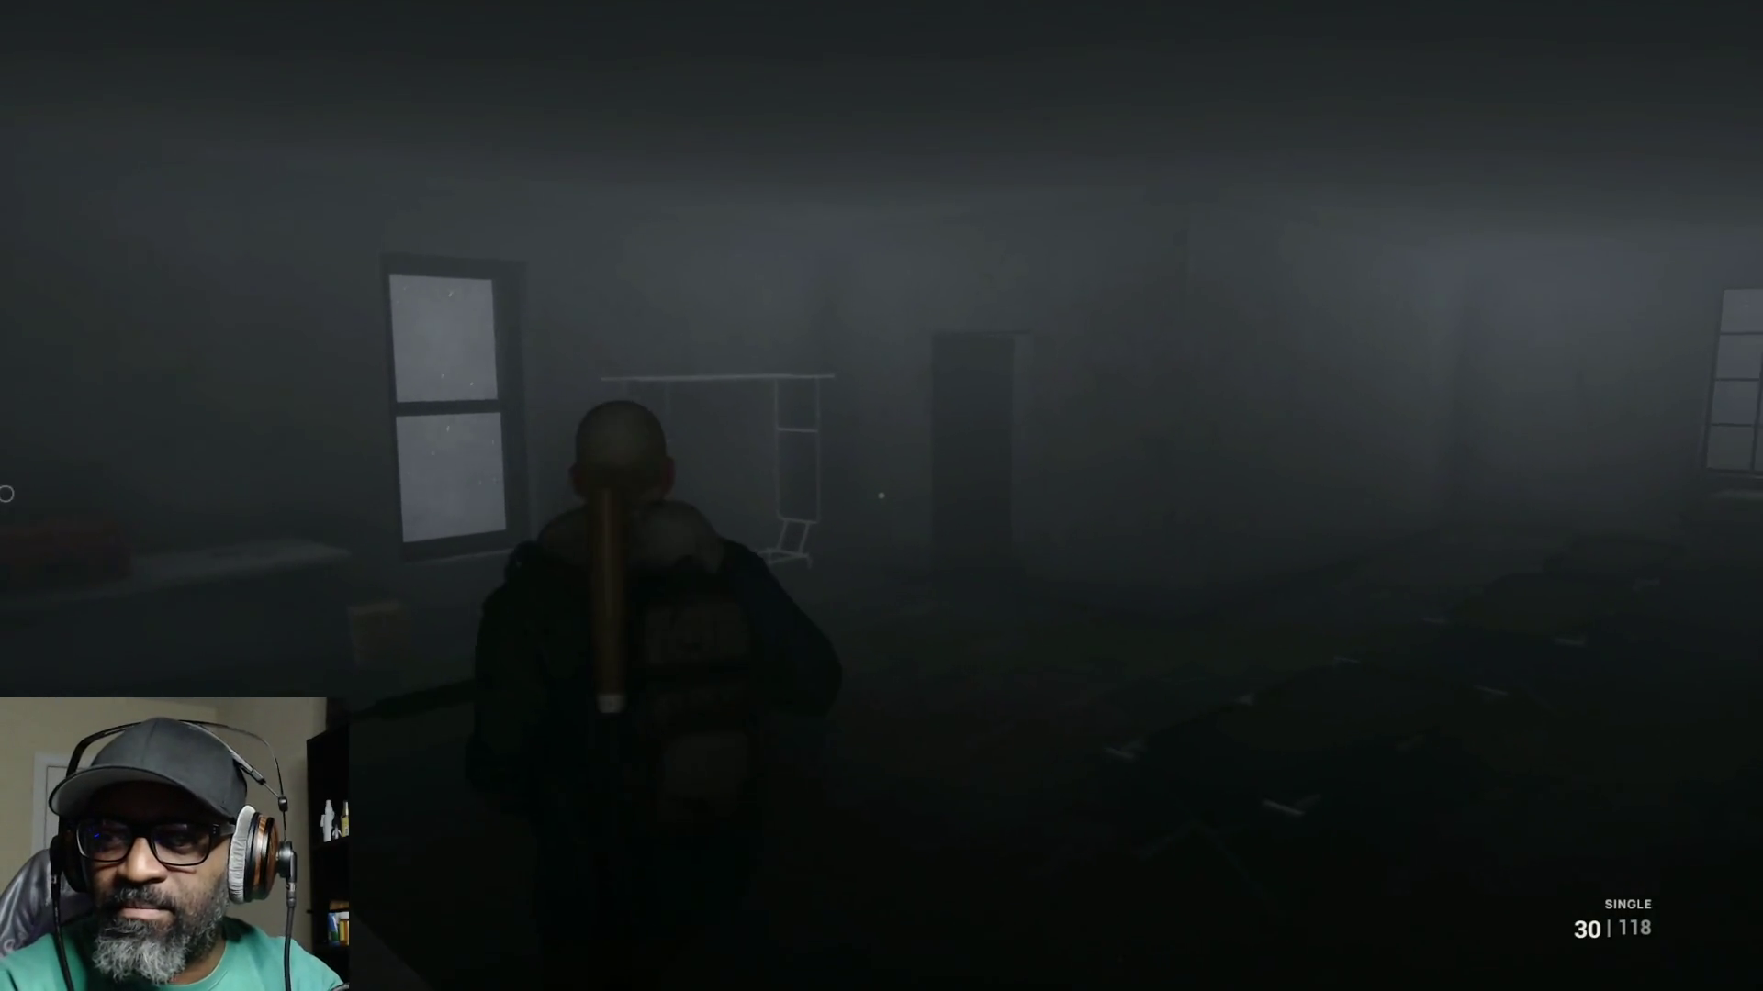
key("Tab")
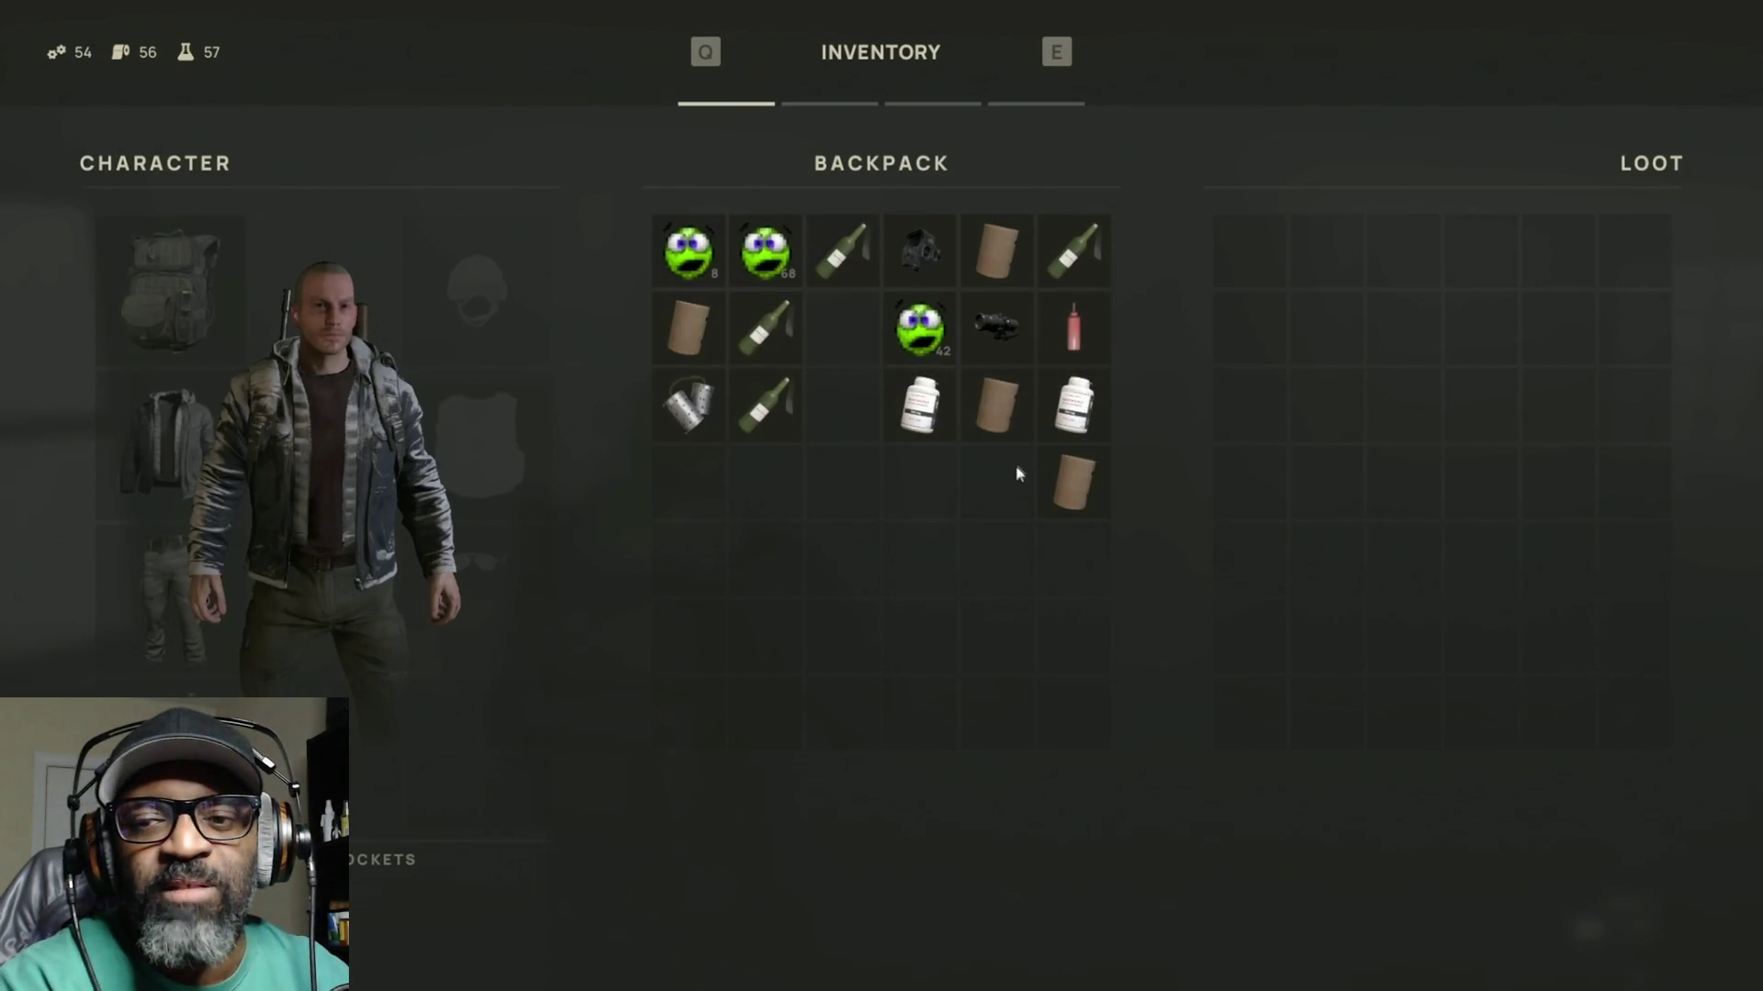
key("Tab")
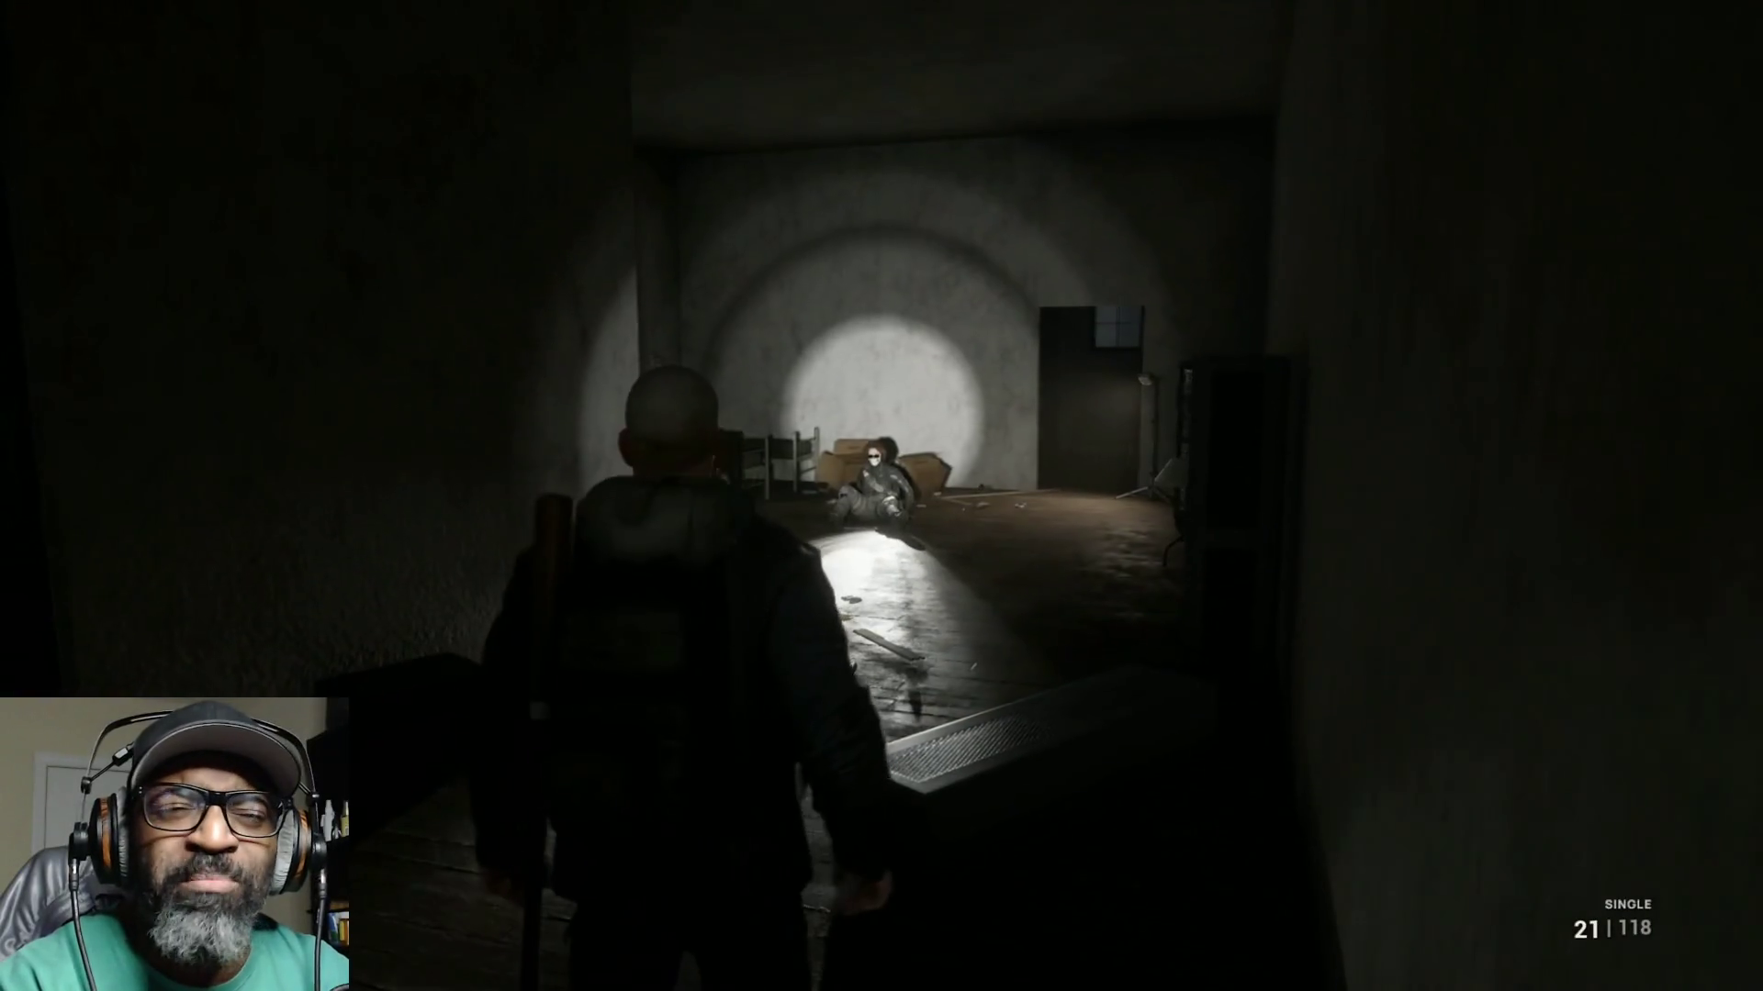
key("Tab")
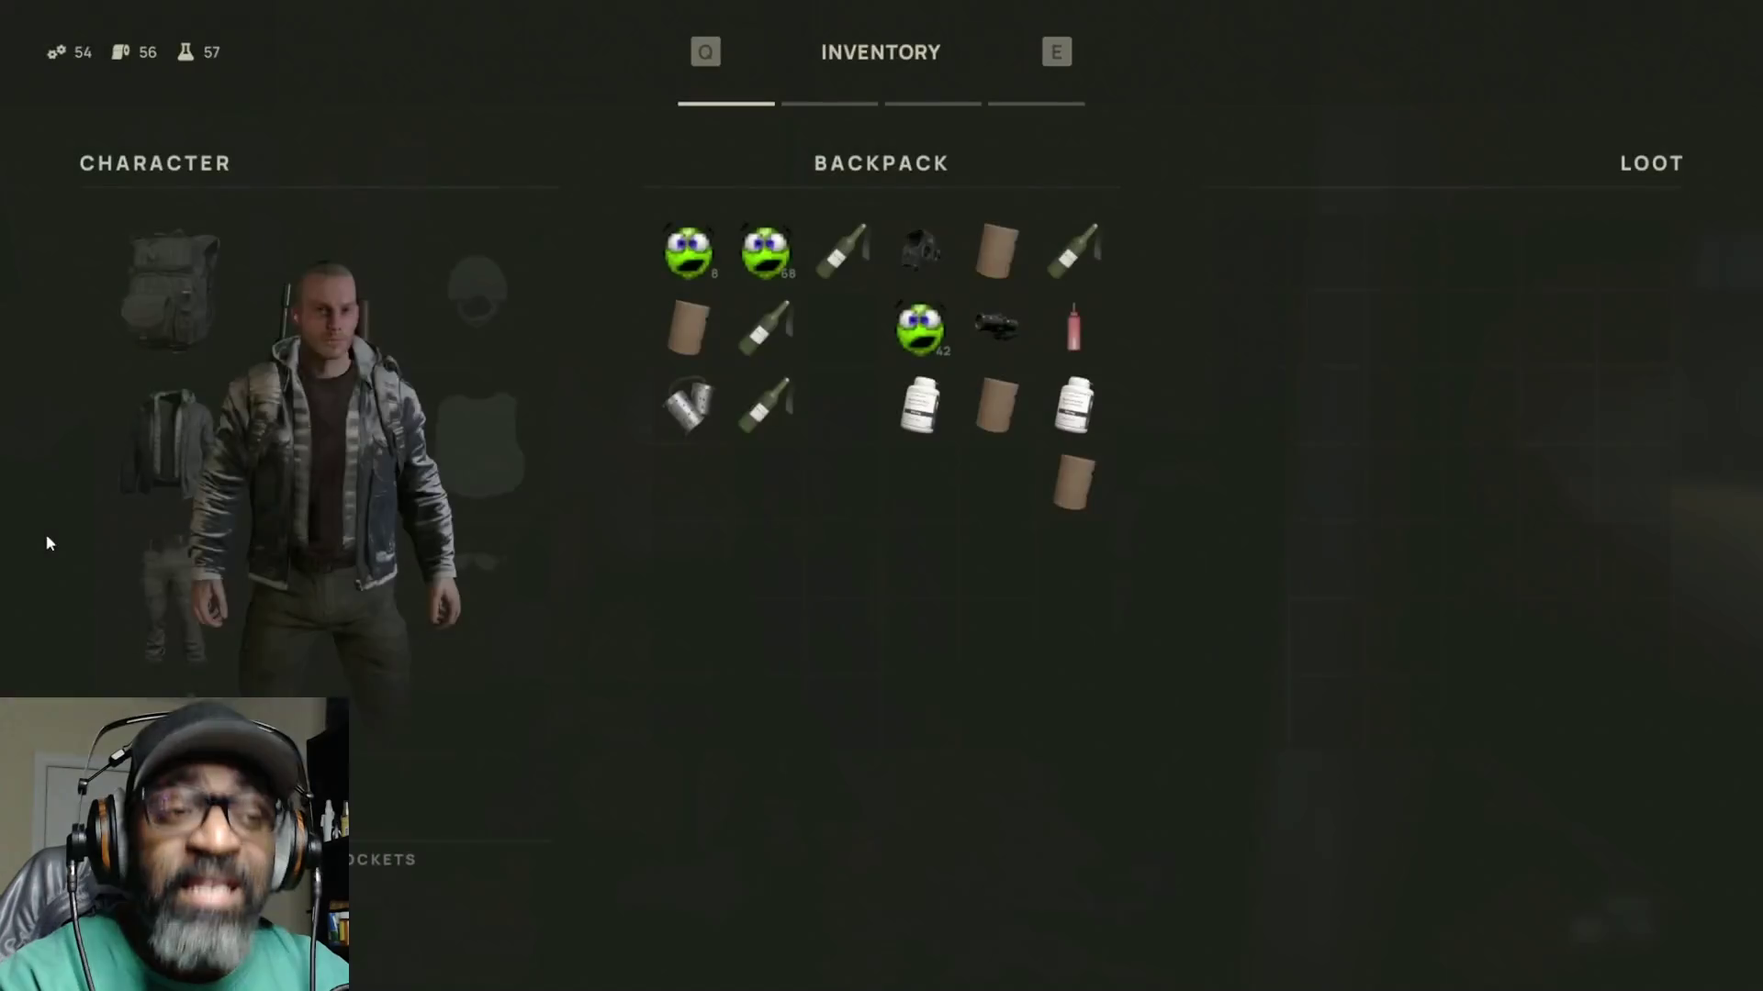
right_click(1012, 433)
key("Tab")
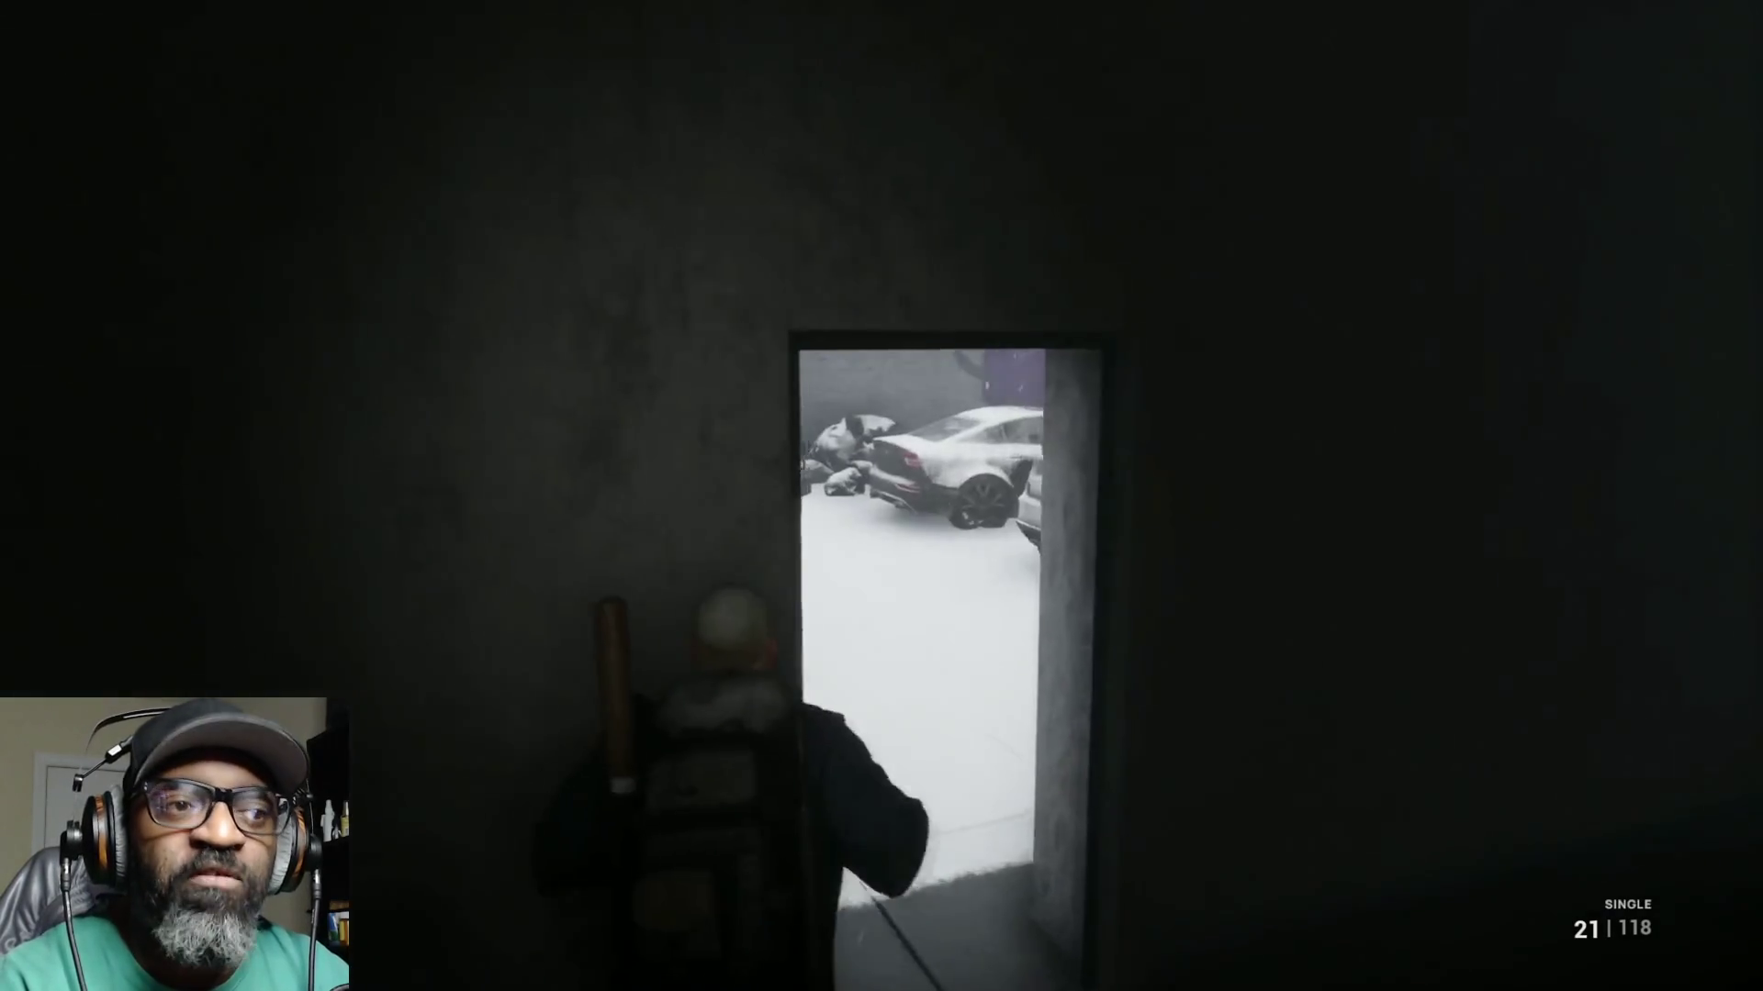
key("w")
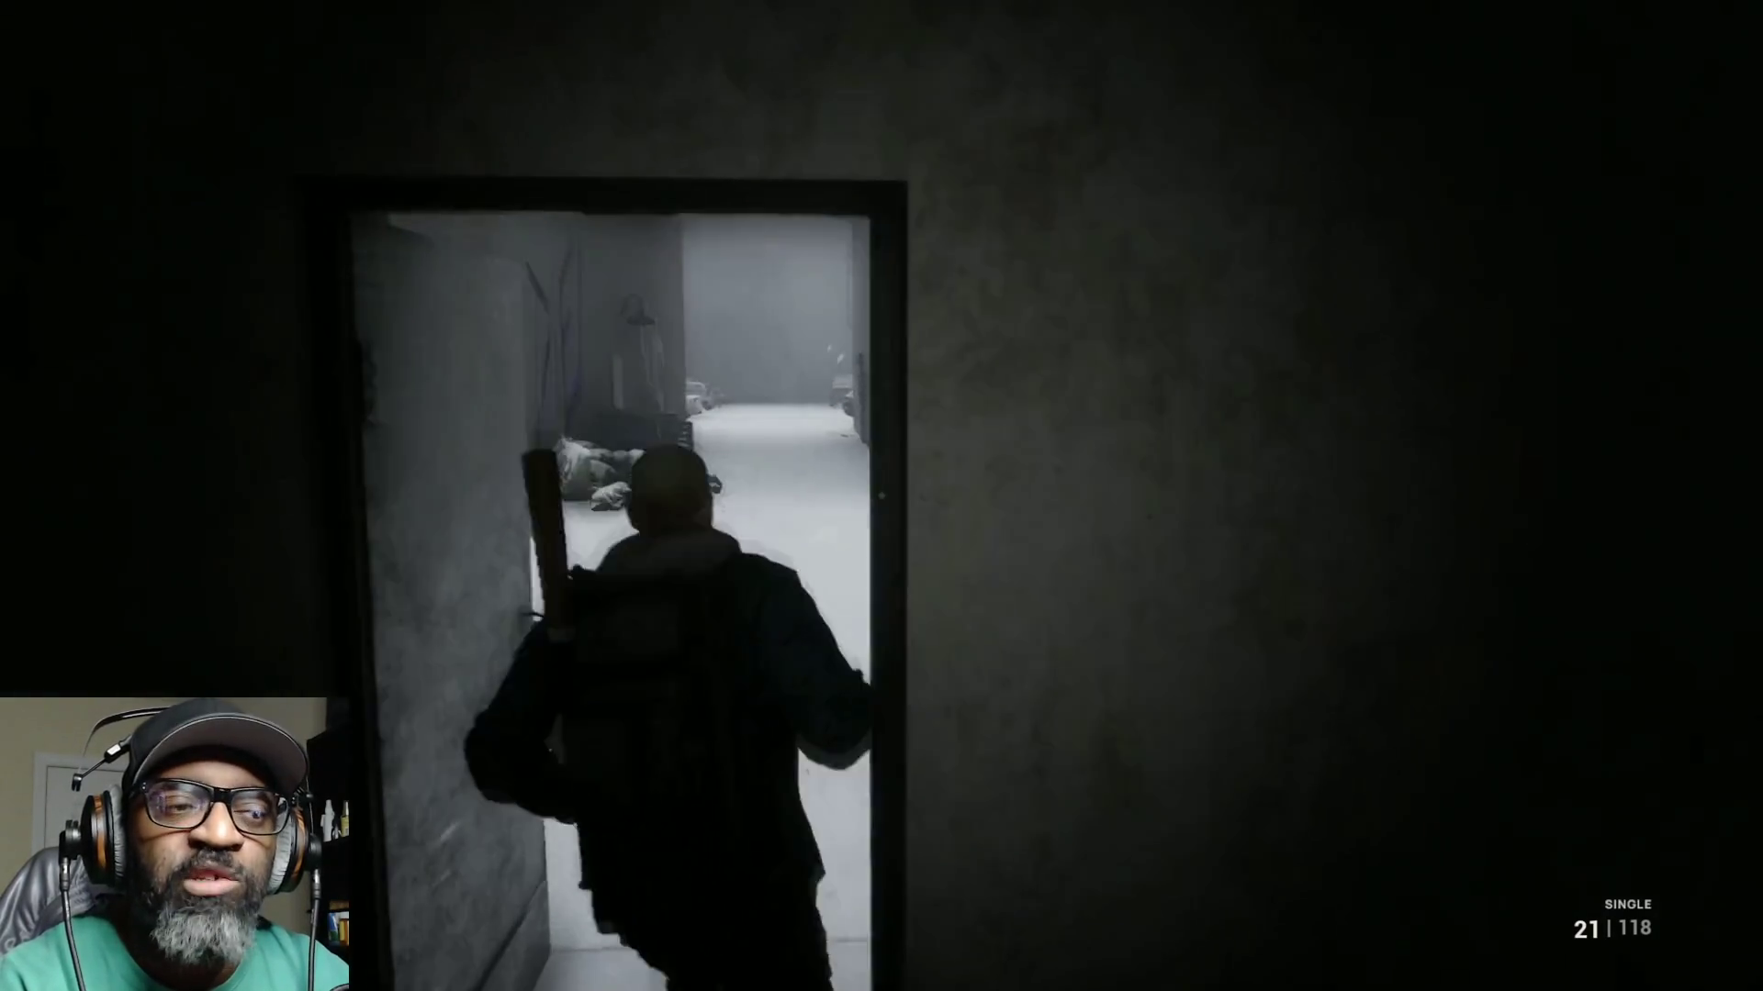
key("w")
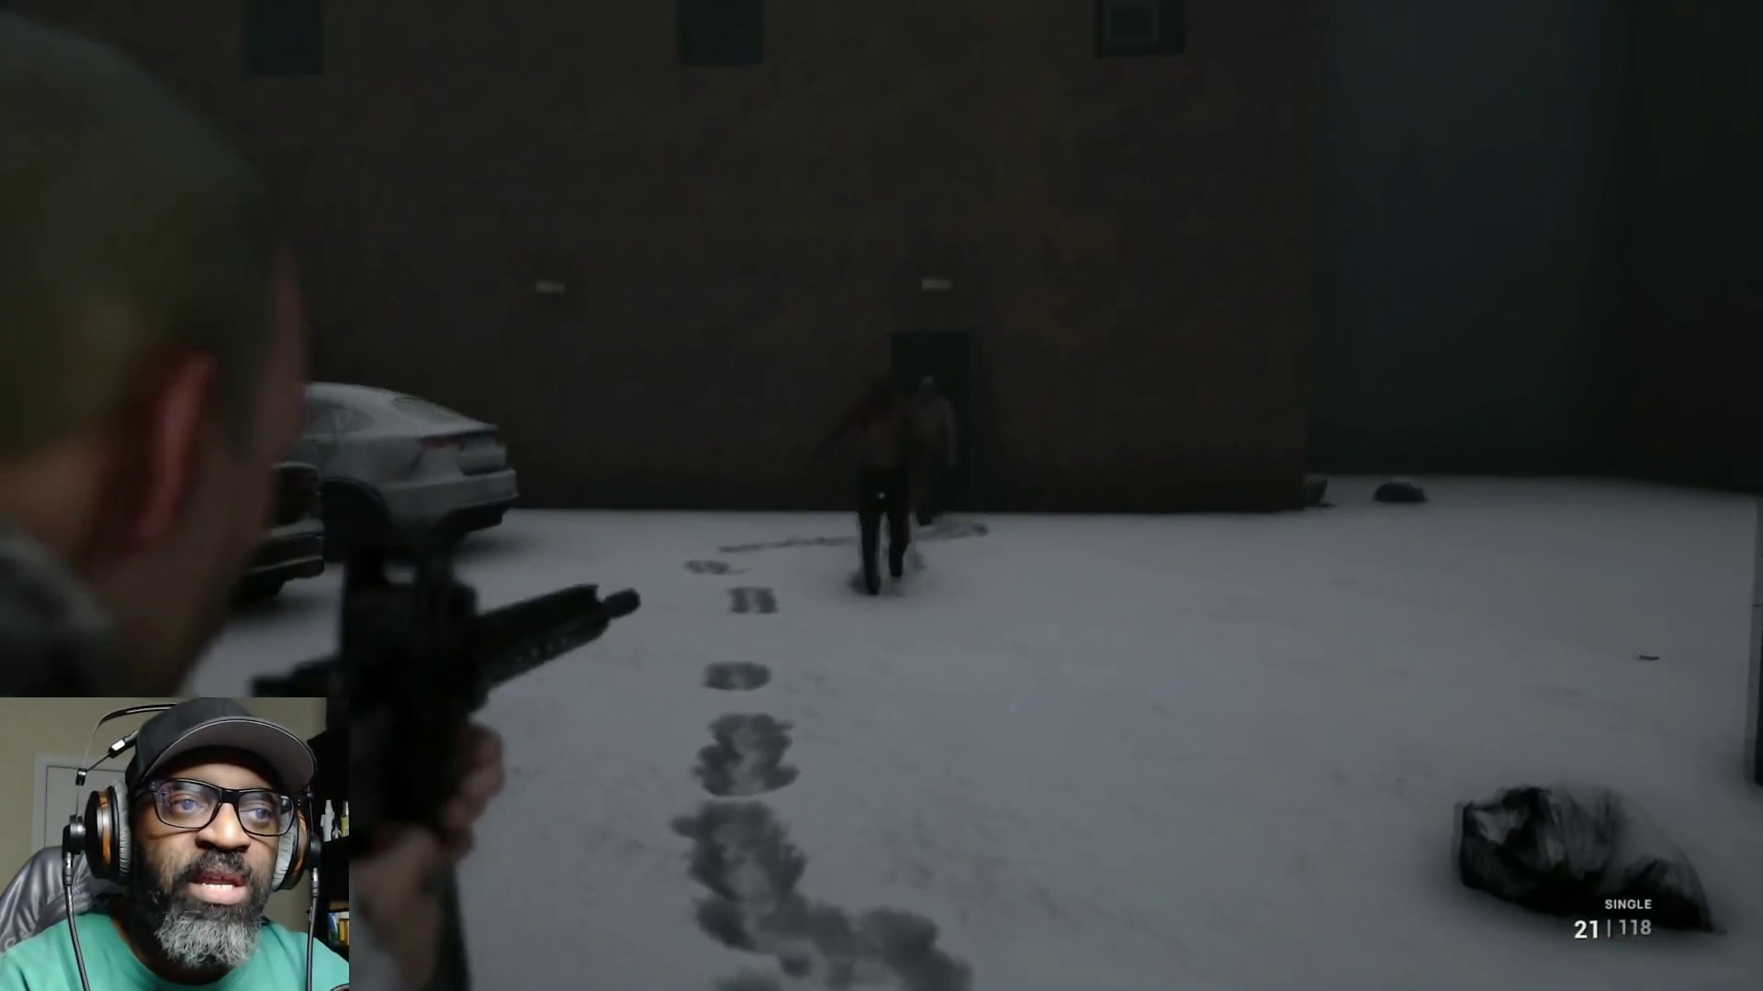
left_click(881, 496)
left_click(882, 496)
left_click(881, 495)
left_click(882, 496)
left_click(882, 496)
left_click(881, 495)
left_click(882, 496)
left_click(881, 496)
left_click(881, 496)
left_click(882, 496)
left_click(882, 496)
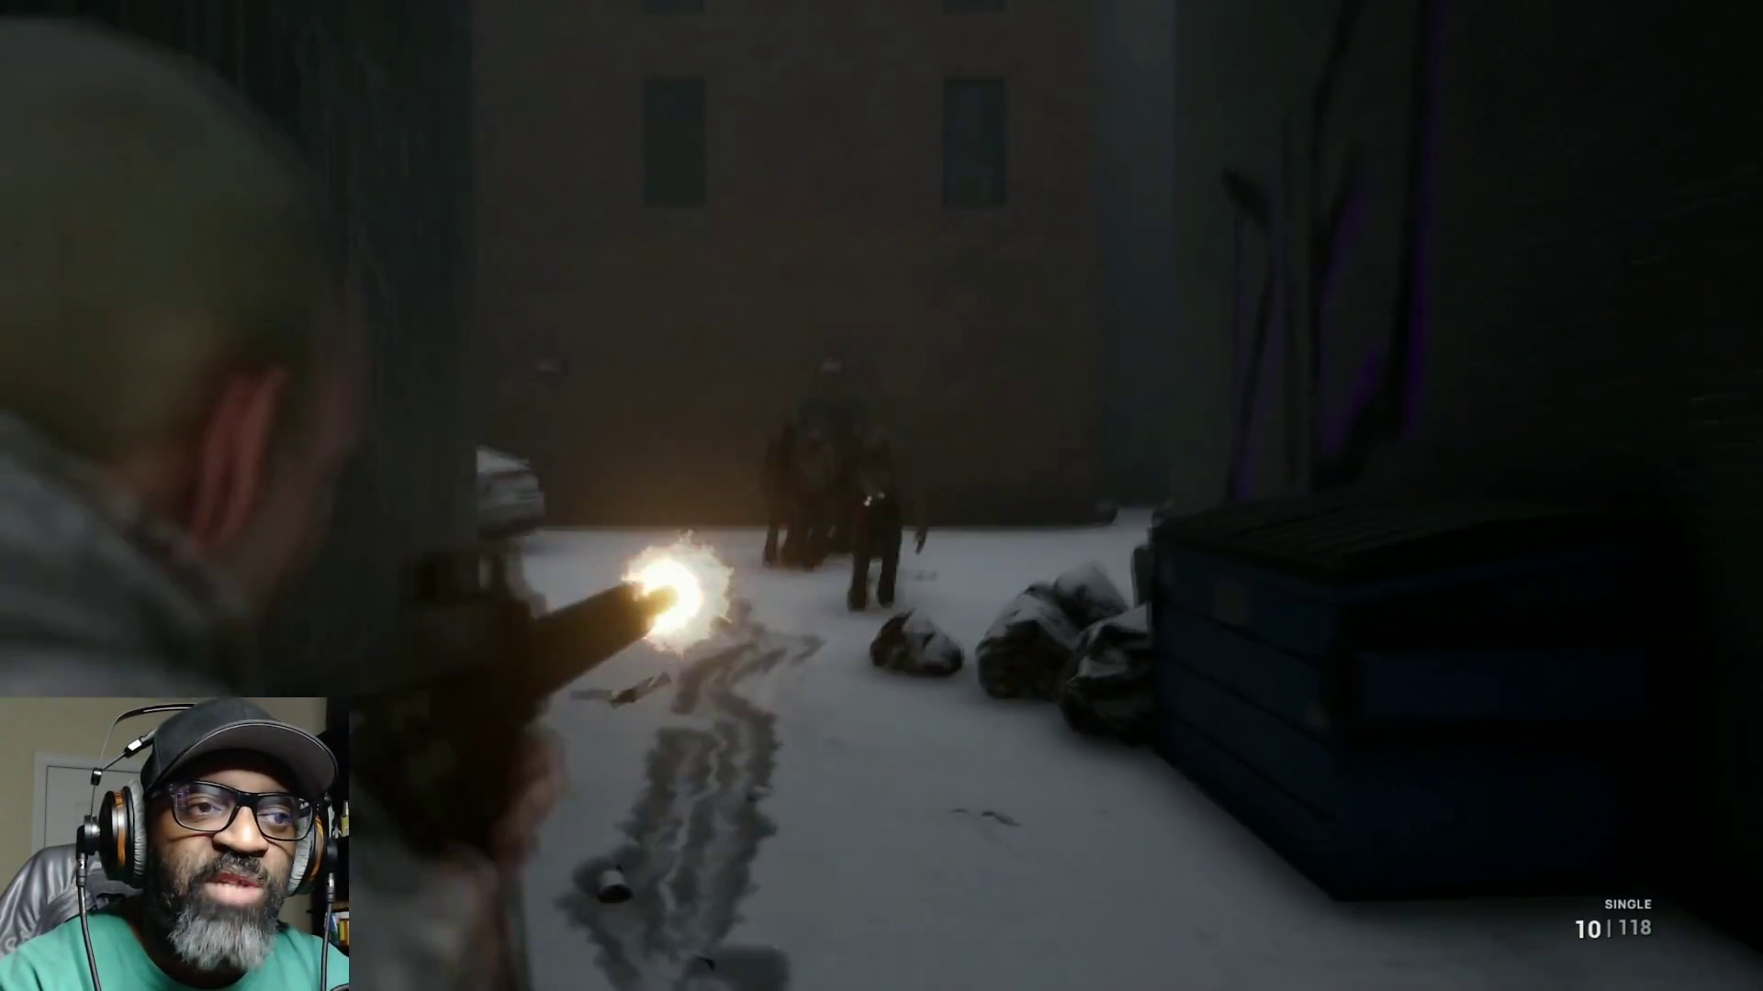
left_click(882, 496)
key("w")
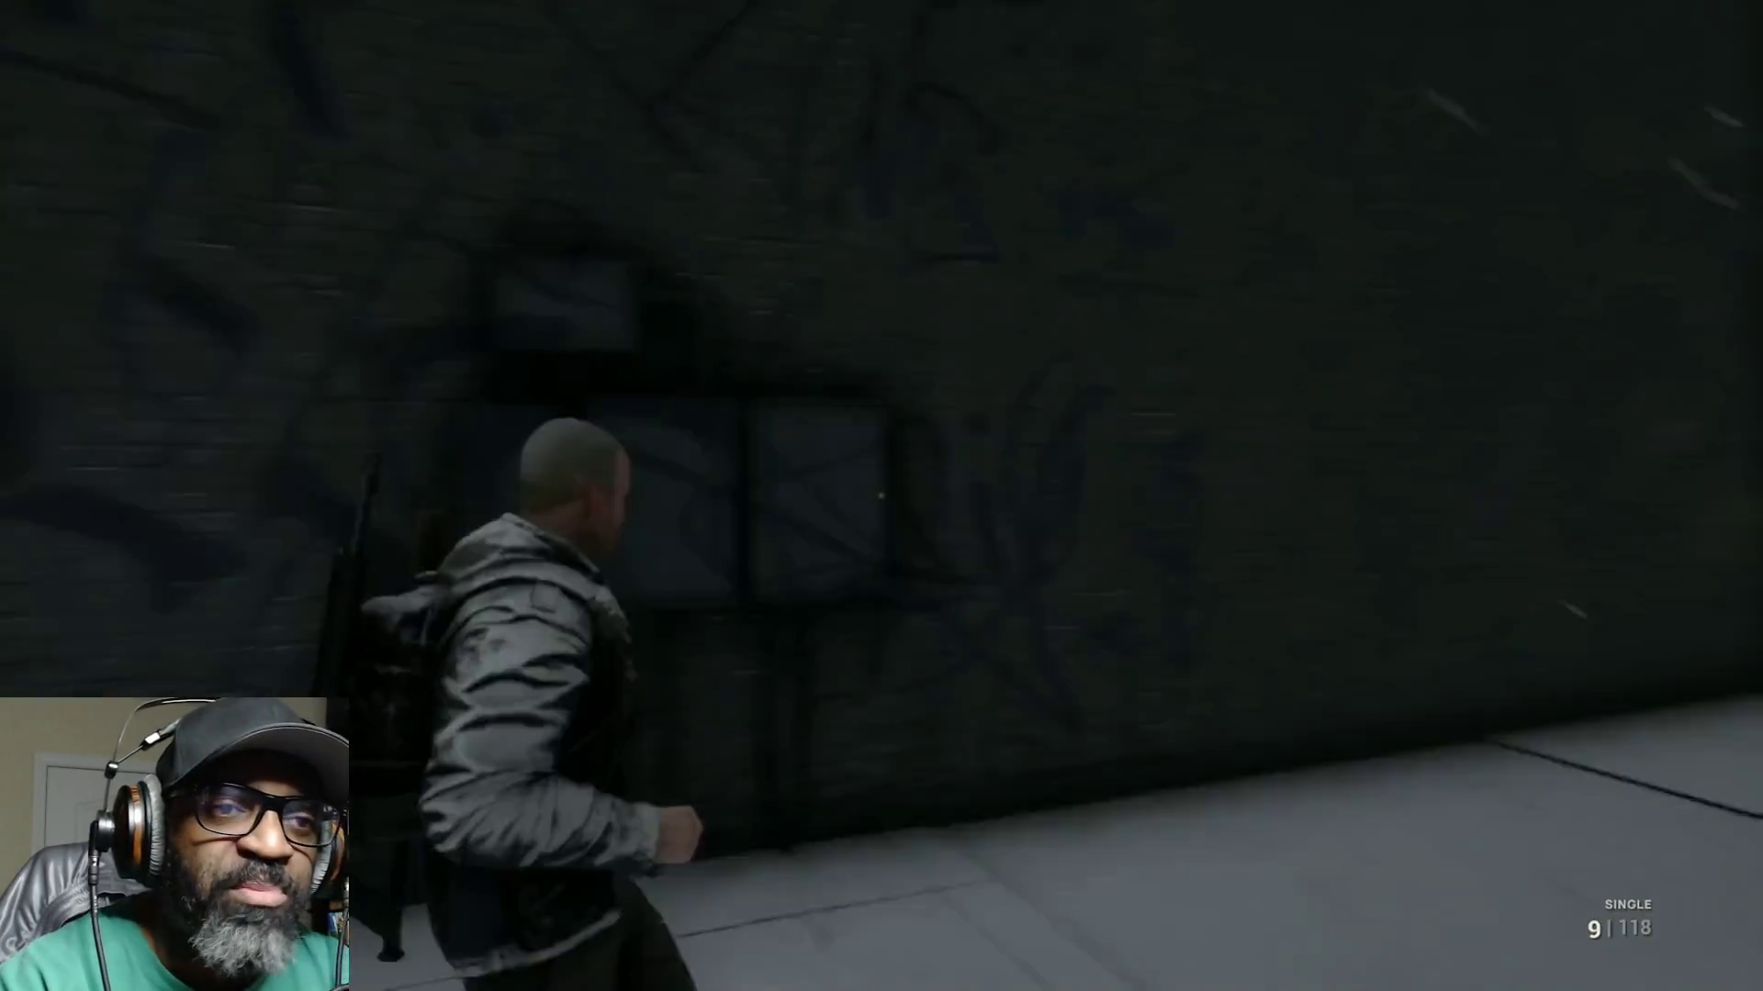
key("w")
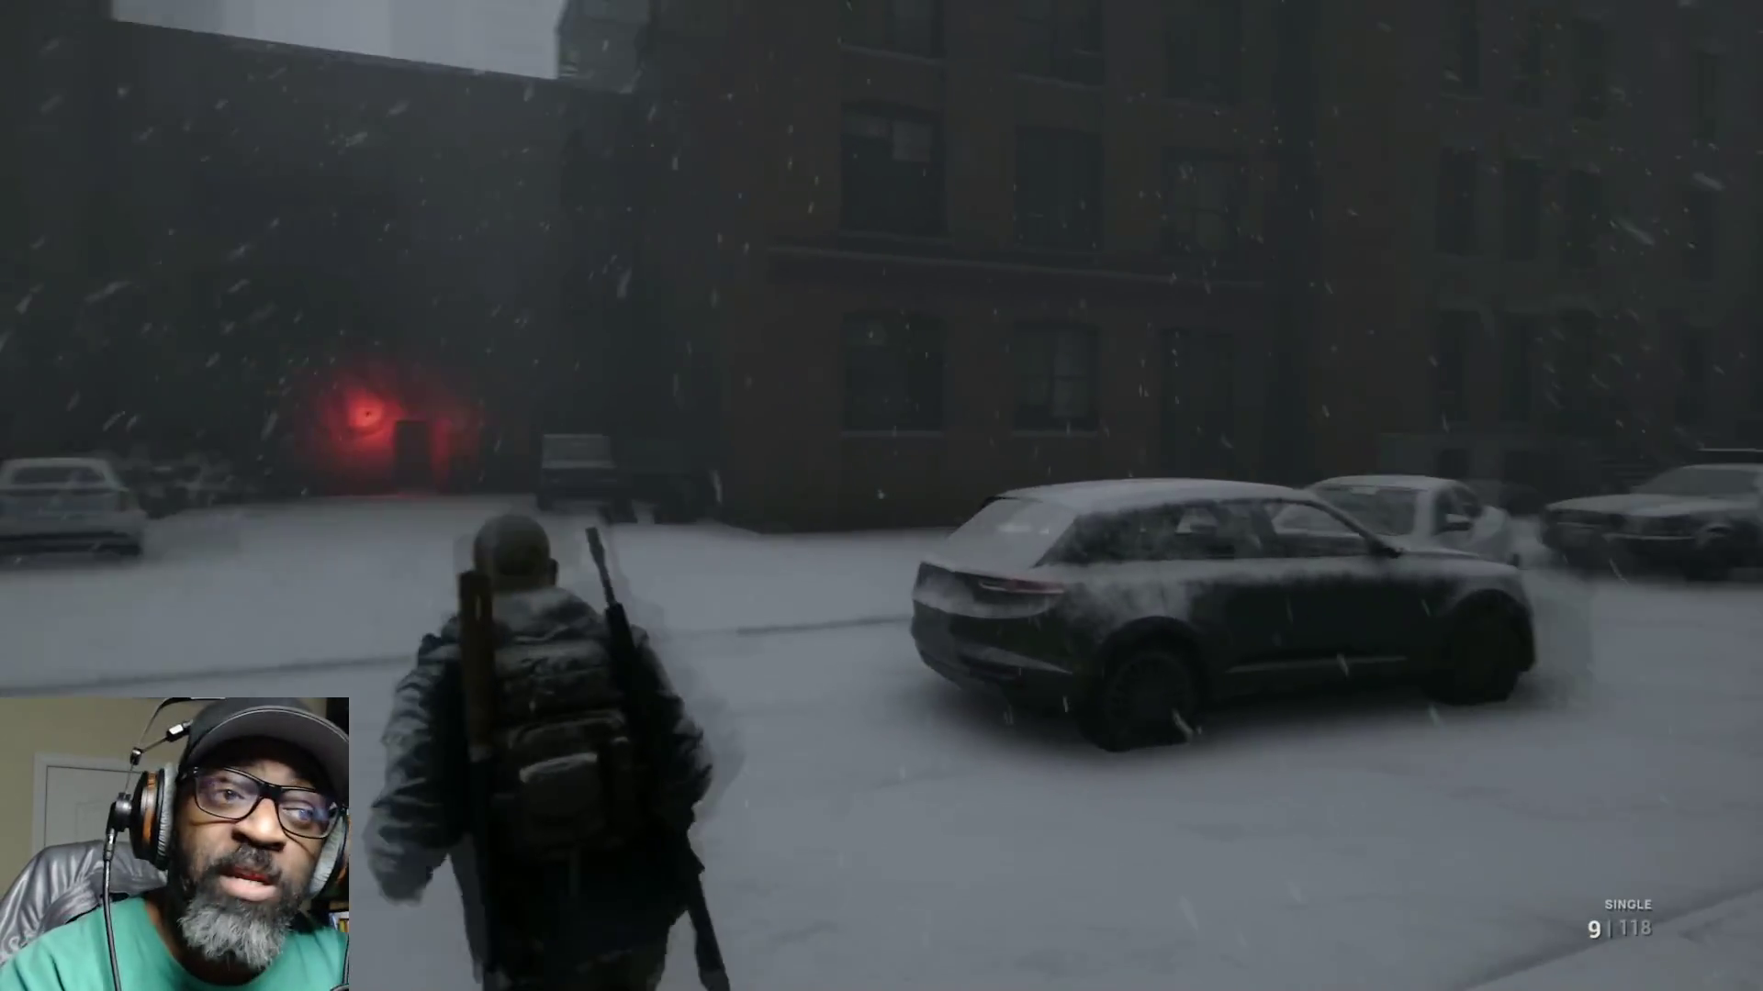
key("w")
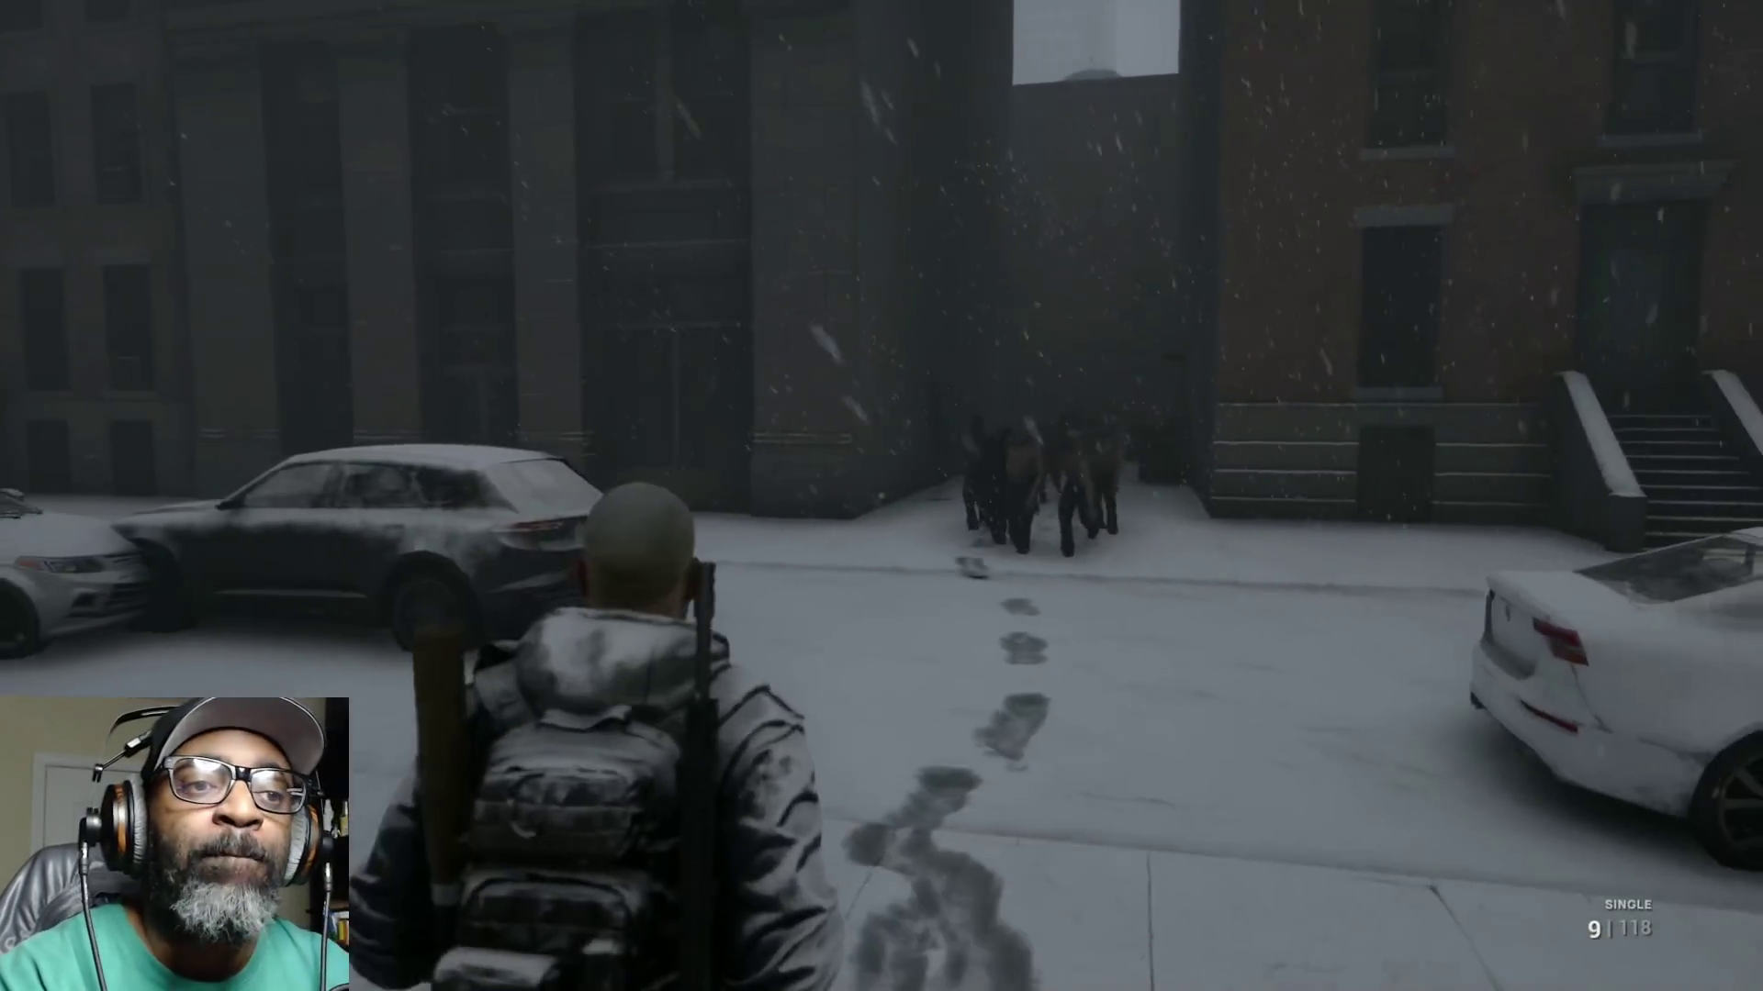
key("w")
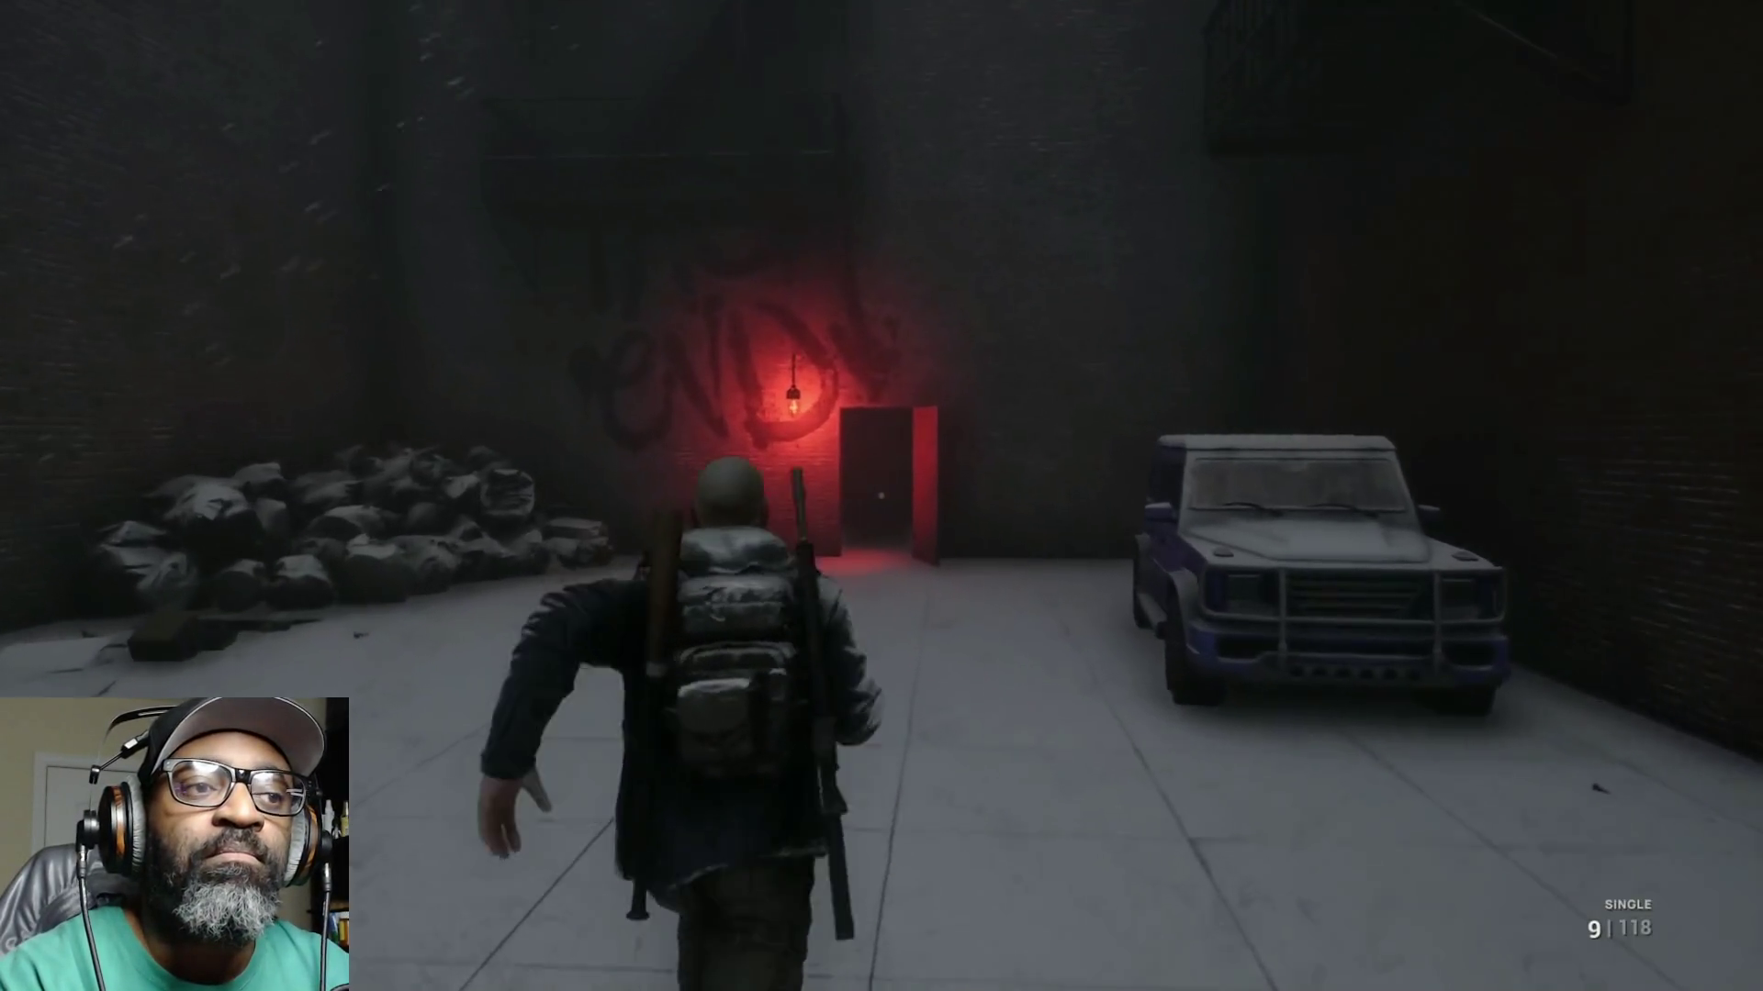
key("w")
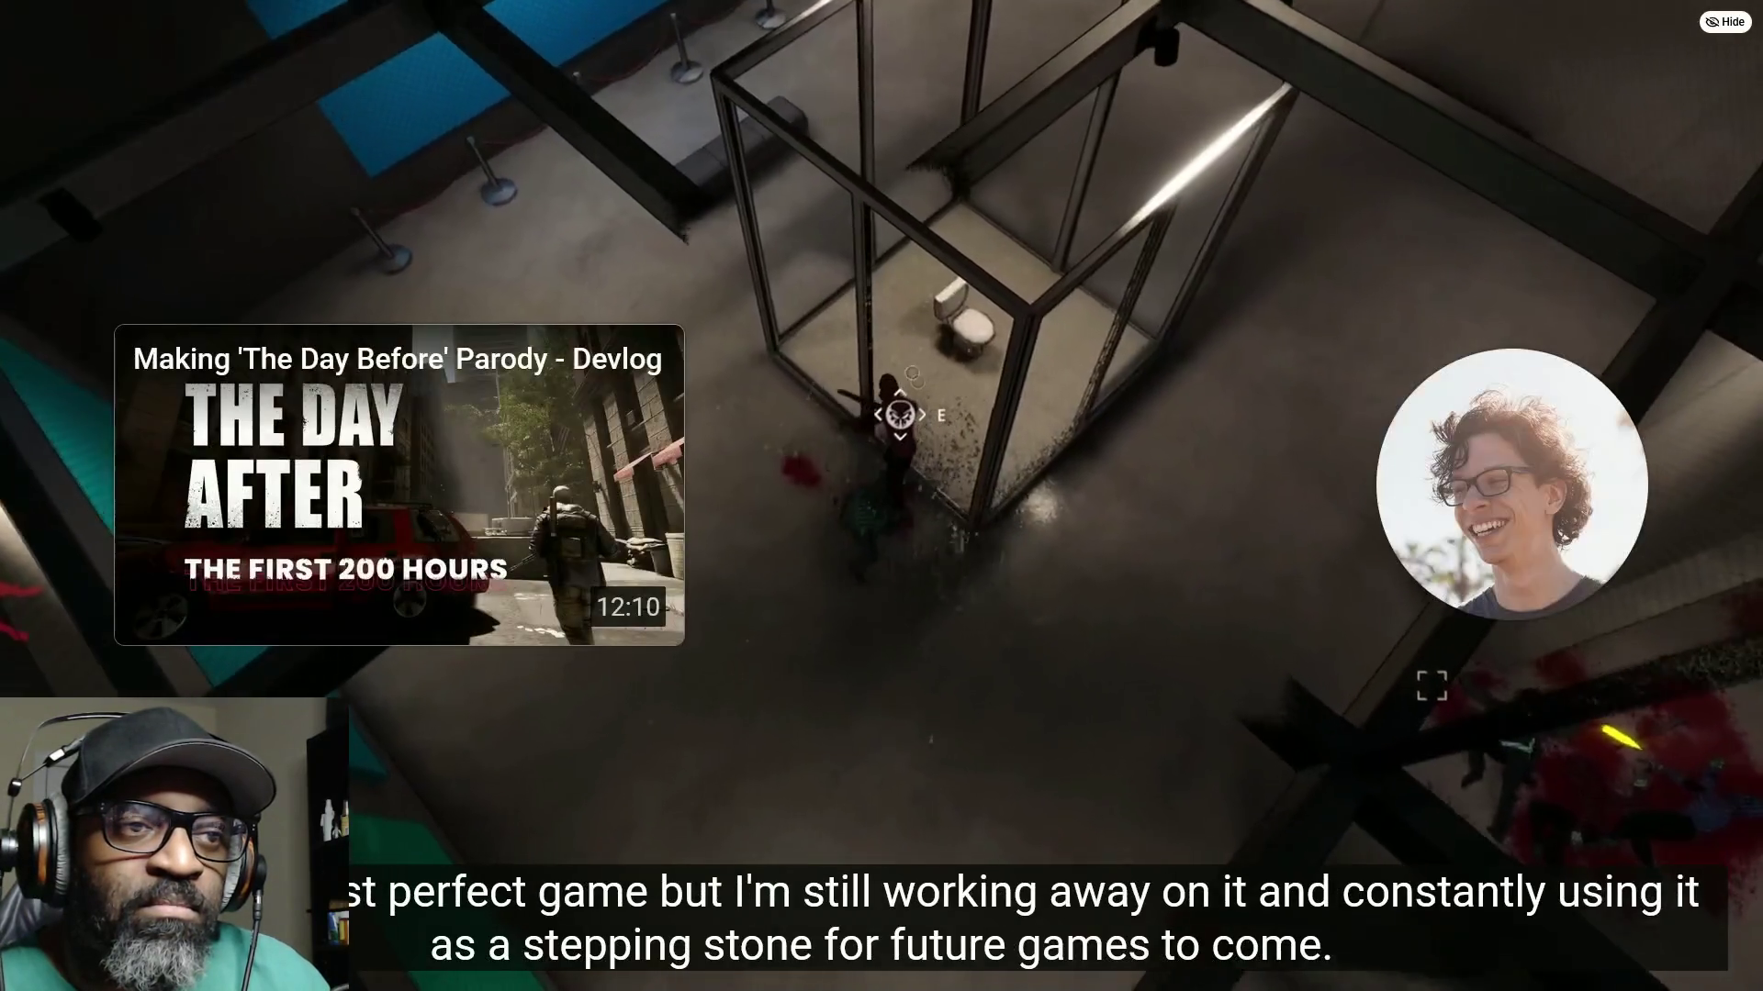
mouse_move(874, 588)
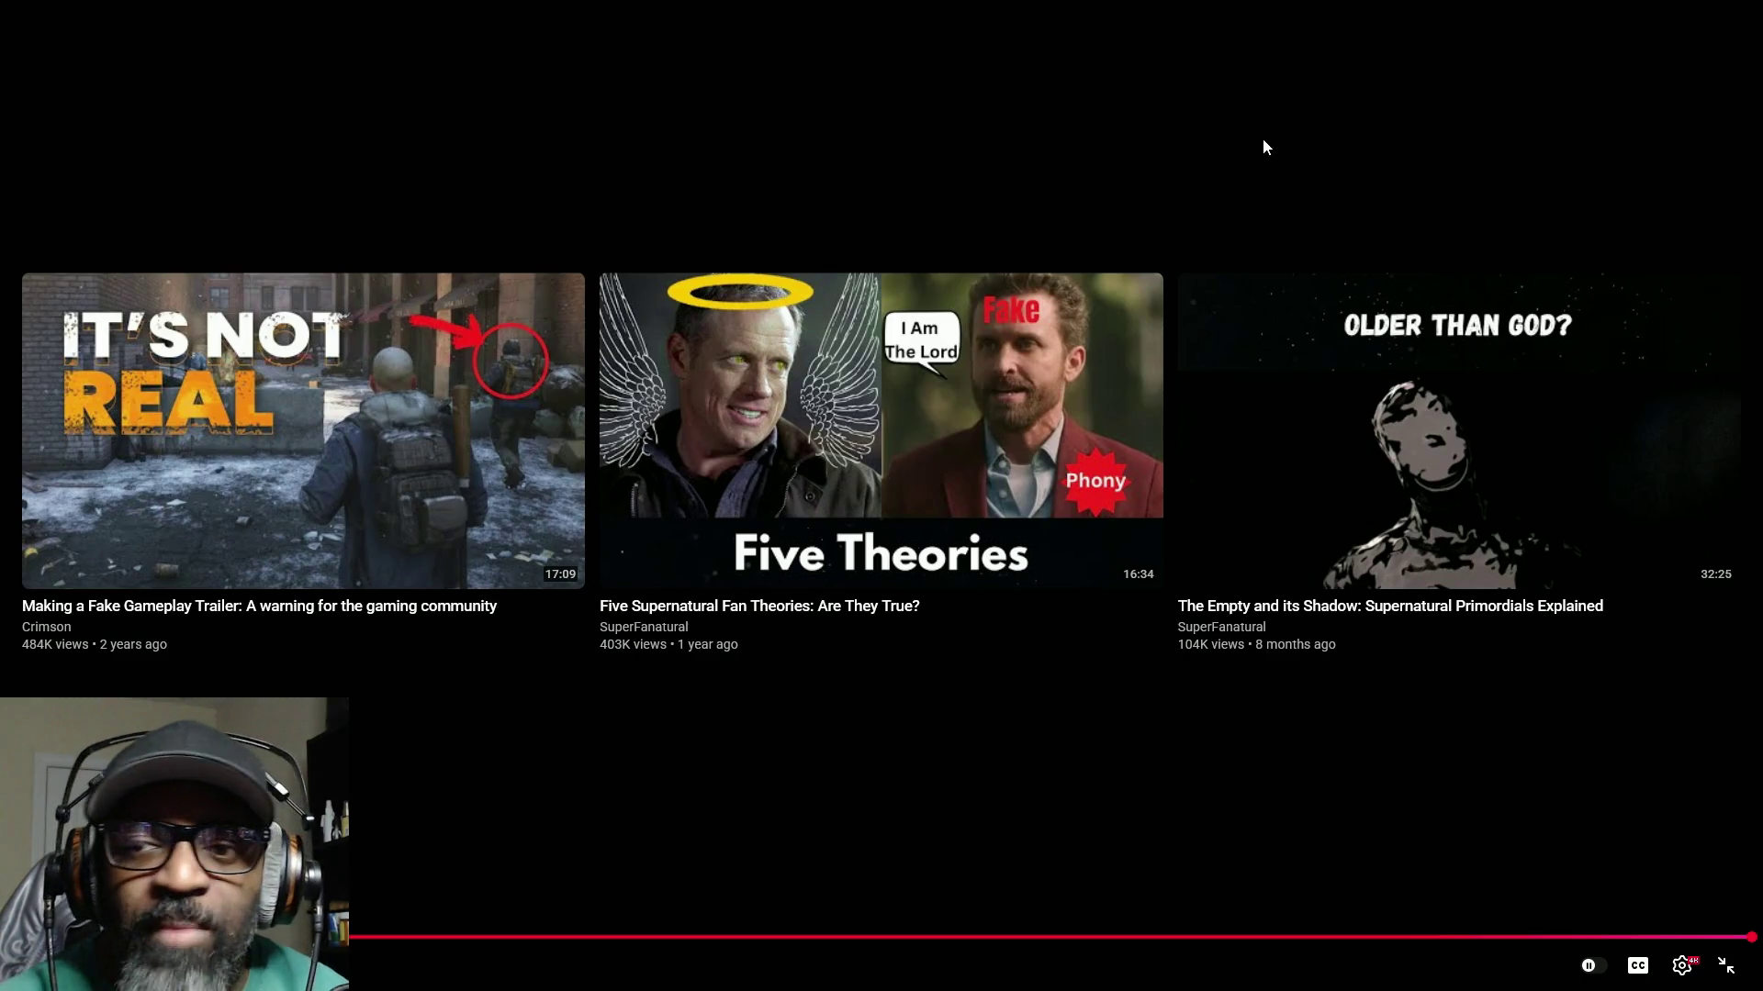
Step: Exit fullscreen, then restore and close the Firefox window playing the video
key("Escape")
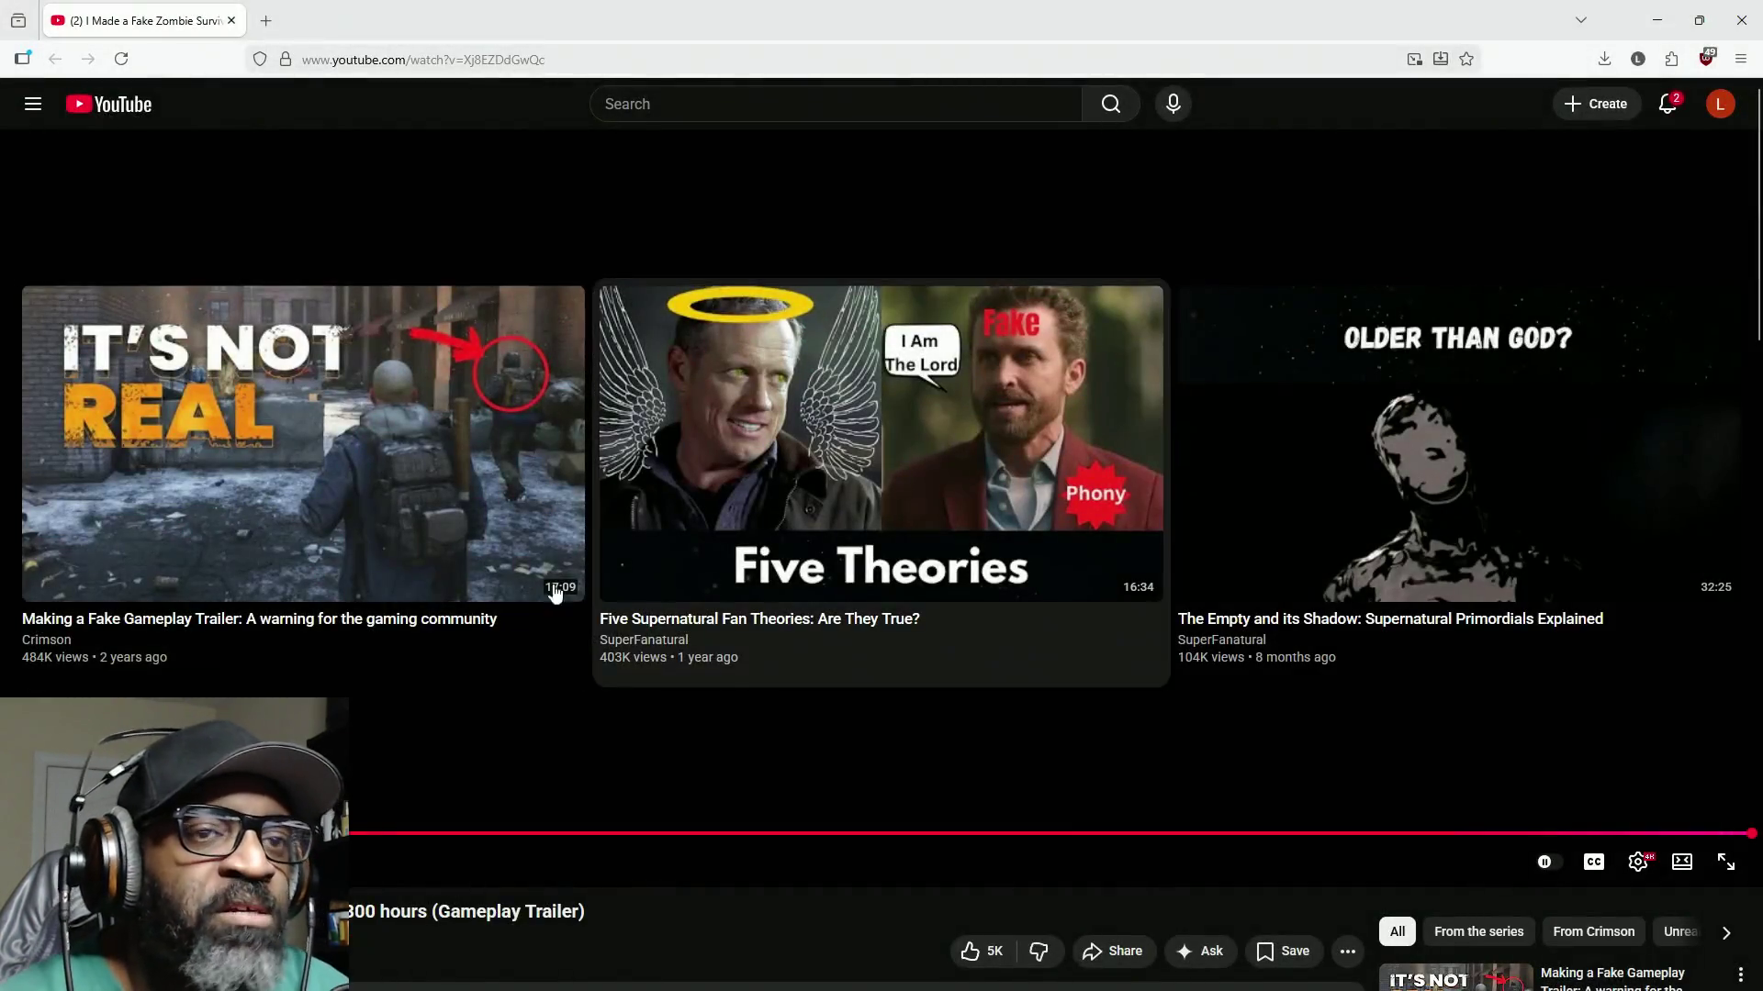
left_click_drag(1046, 13, 743, 67)
left_click(1208, 59)
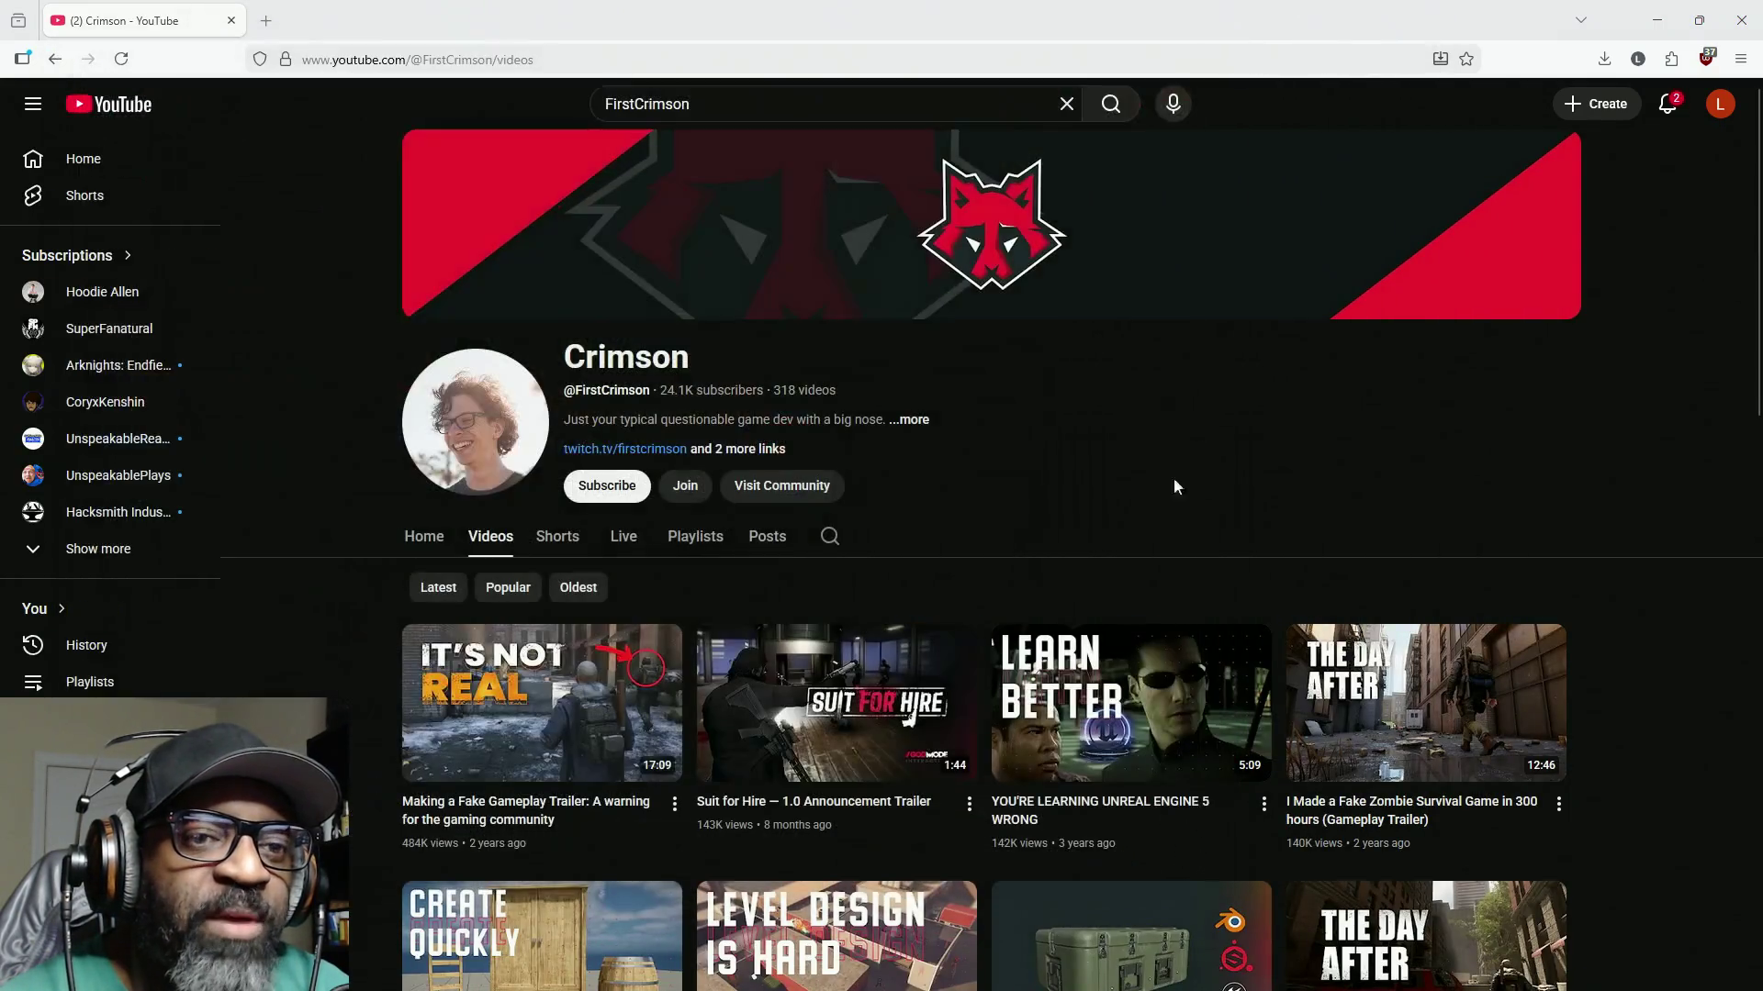
Step: Sort the Crimson channel's Videos tab by Latest so the newest uploads come first
scroll(962, 607, "down", 4)
scroll(558, 466, "up", 3)
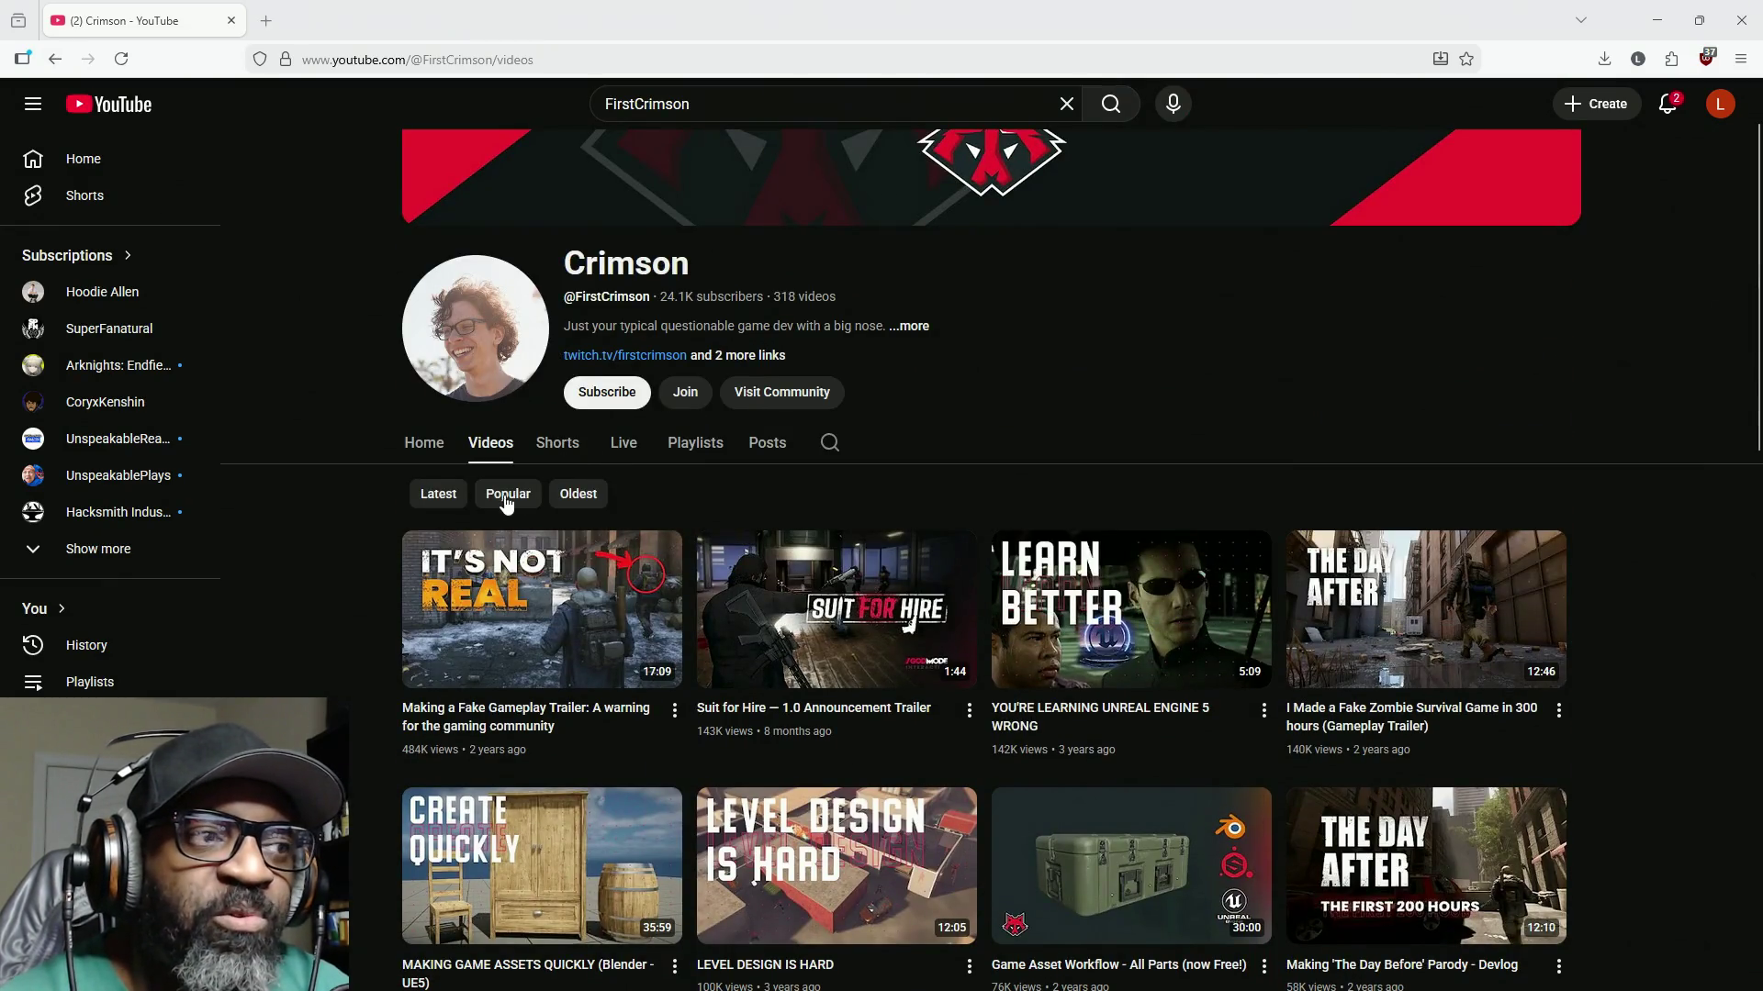
left_click(453, 503)
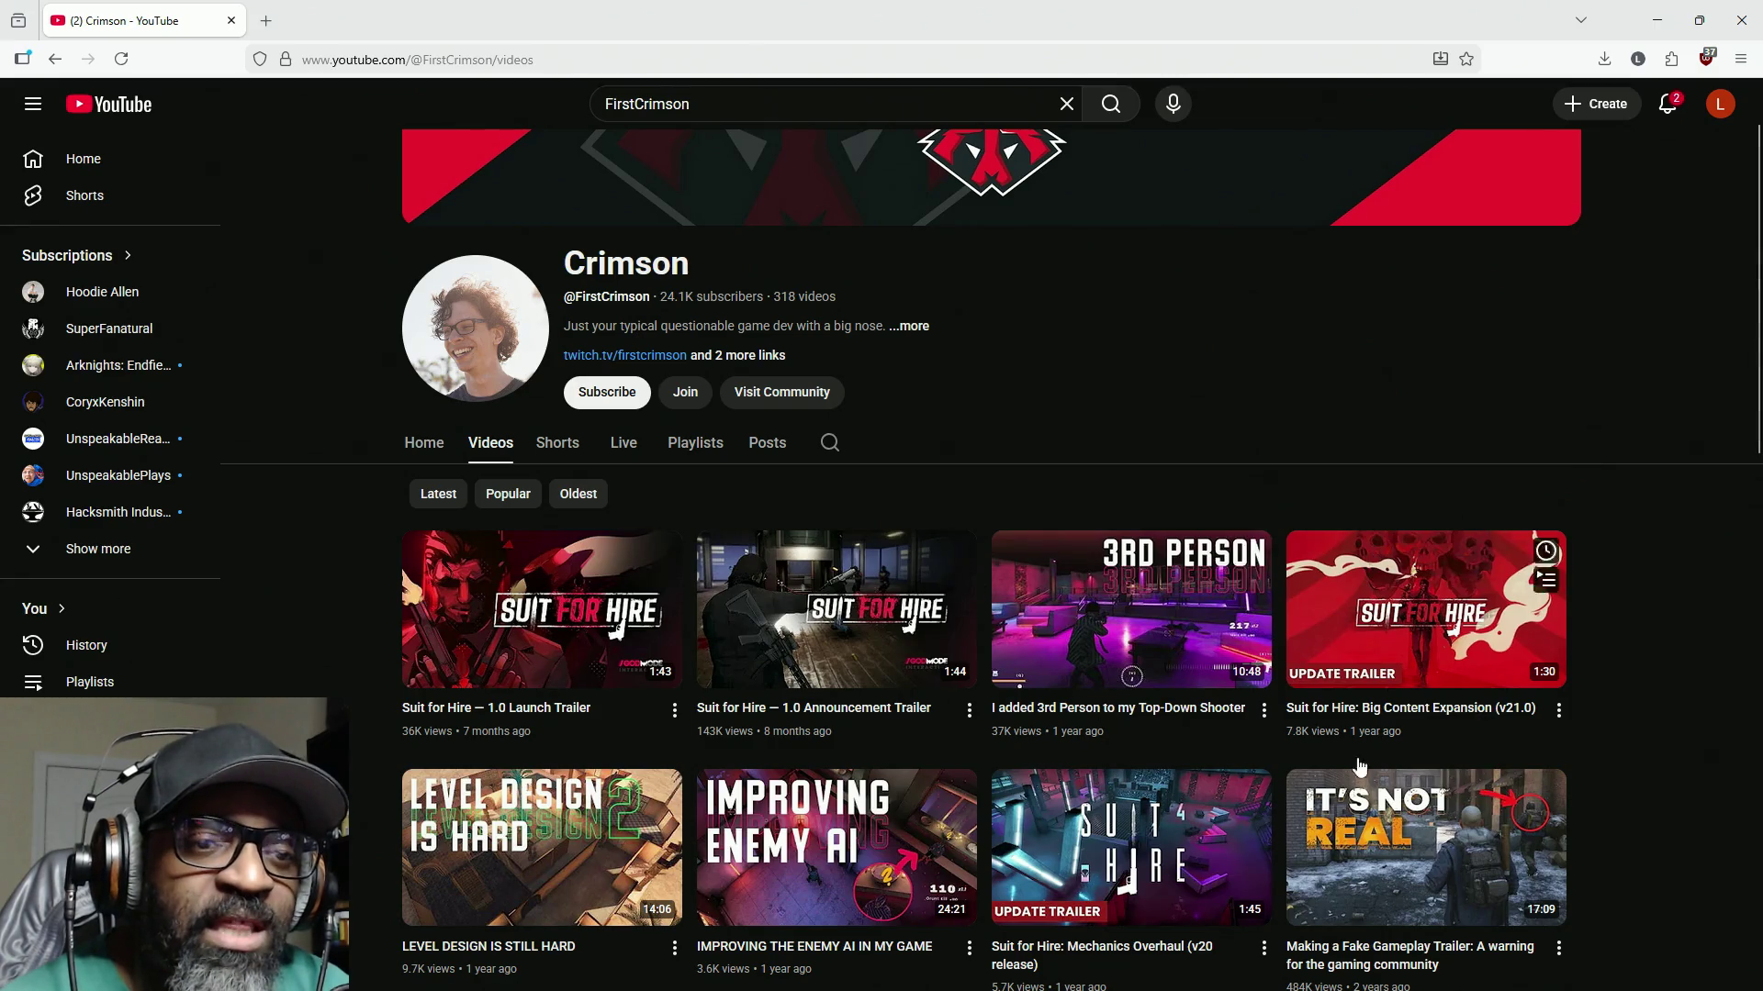
Step: Scroll down the older uploads and bring up link options for 'Indie Devlog #12'
scroll(1394, 734, "down", 10)
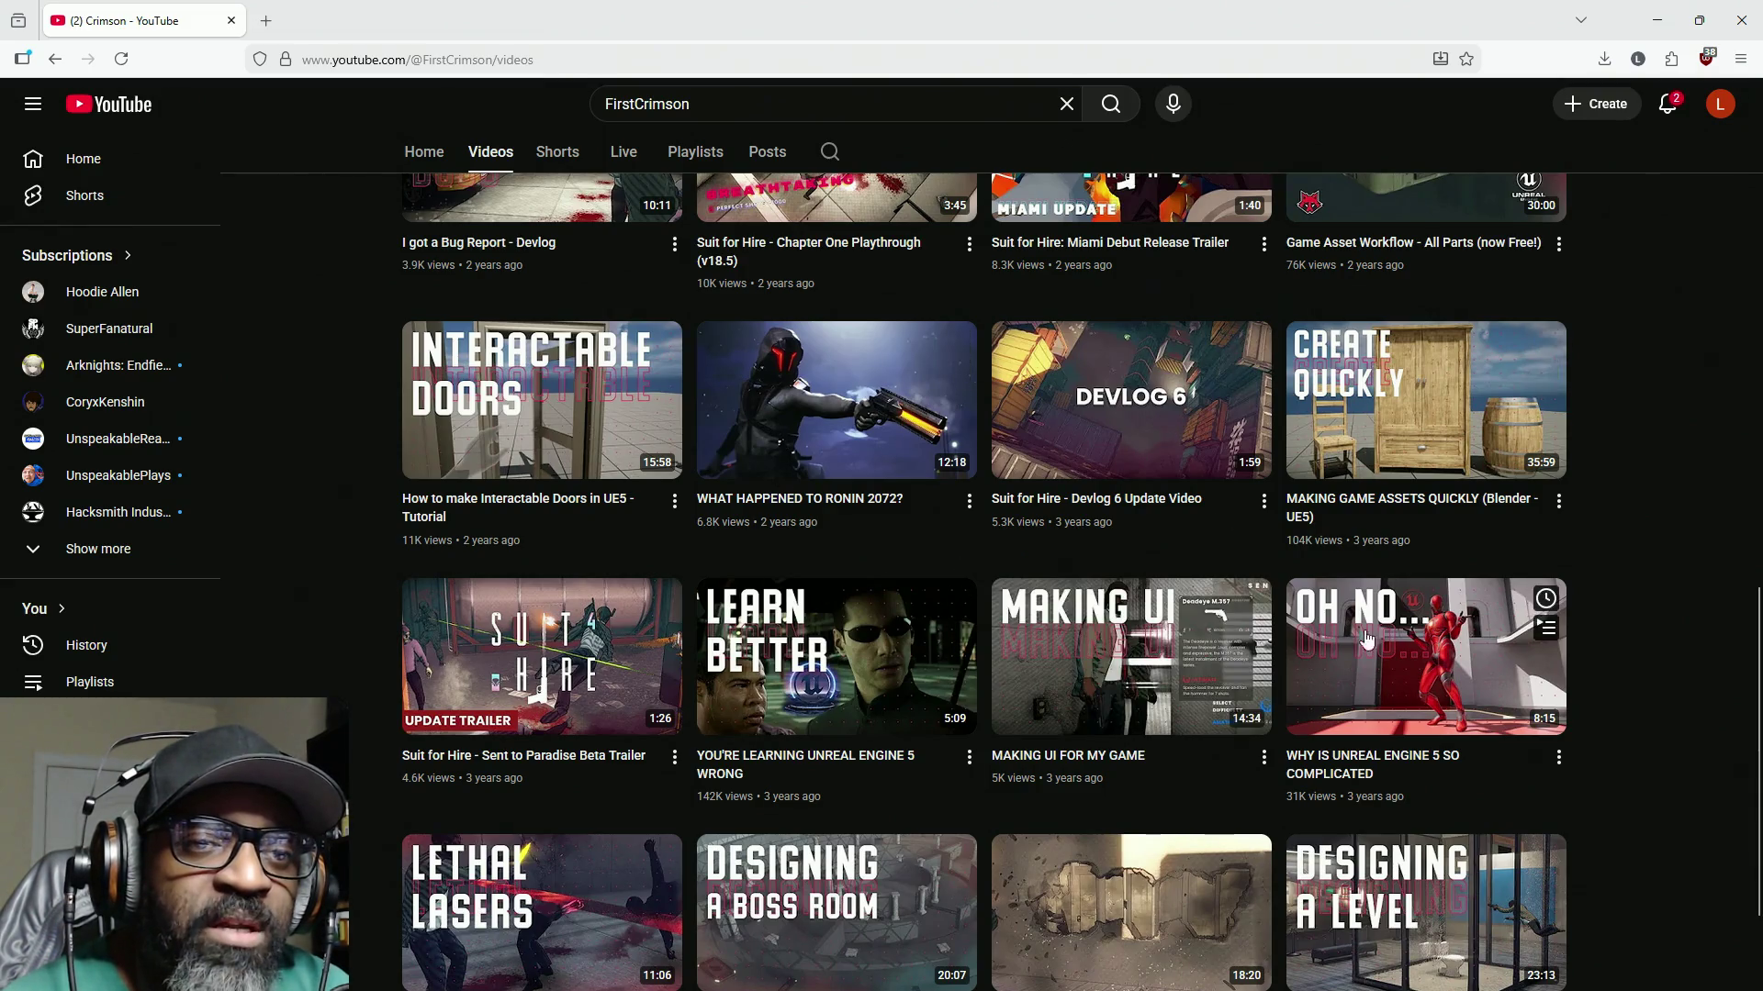
scroll(602, 377, "up", 10)
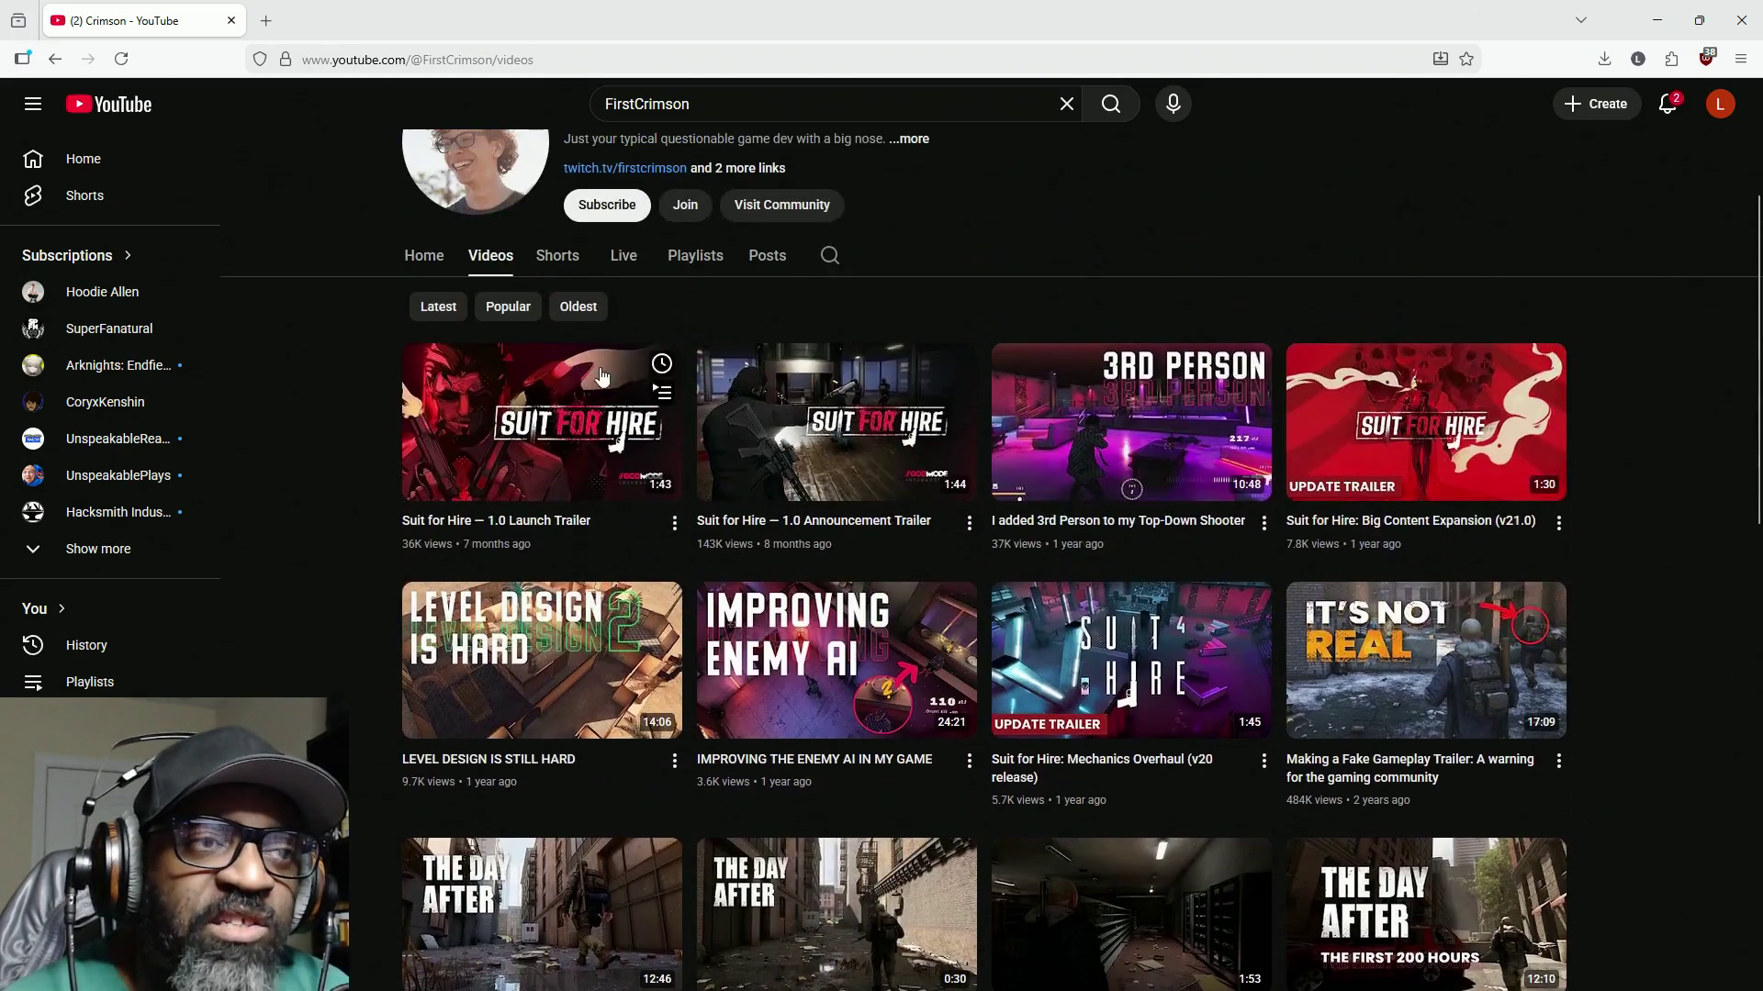
scroll(1285, 698, "down", 5)
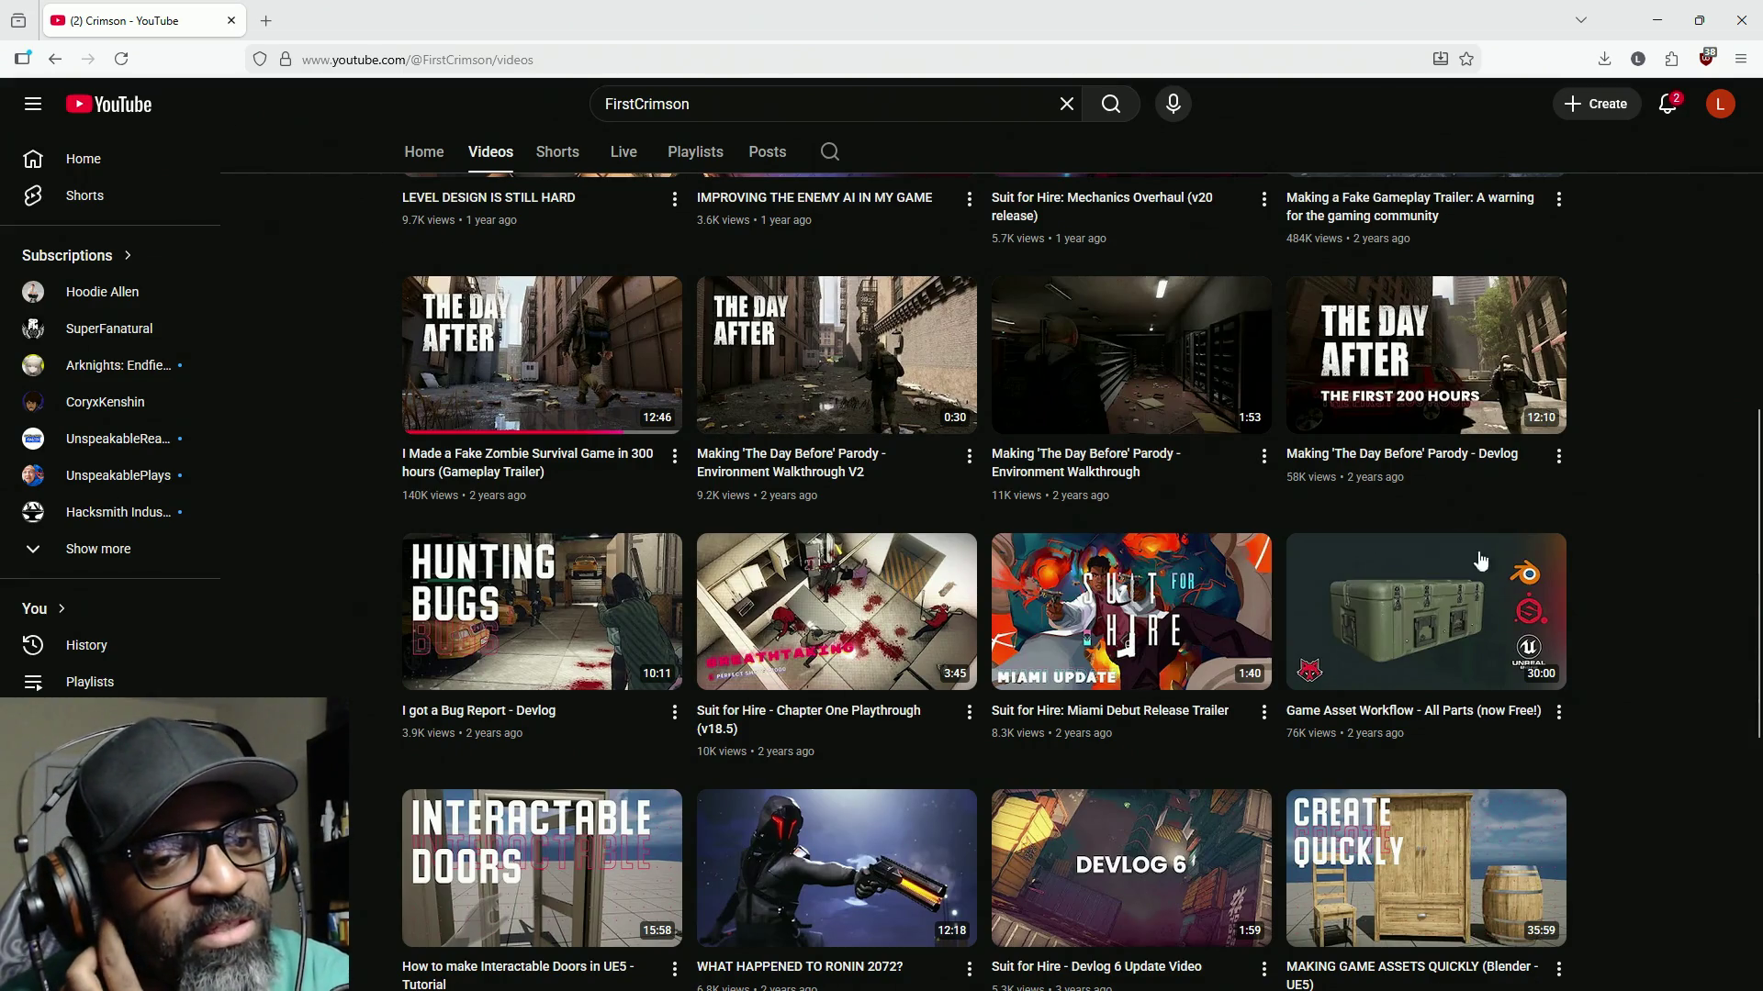
mouse_move(1385, 813)
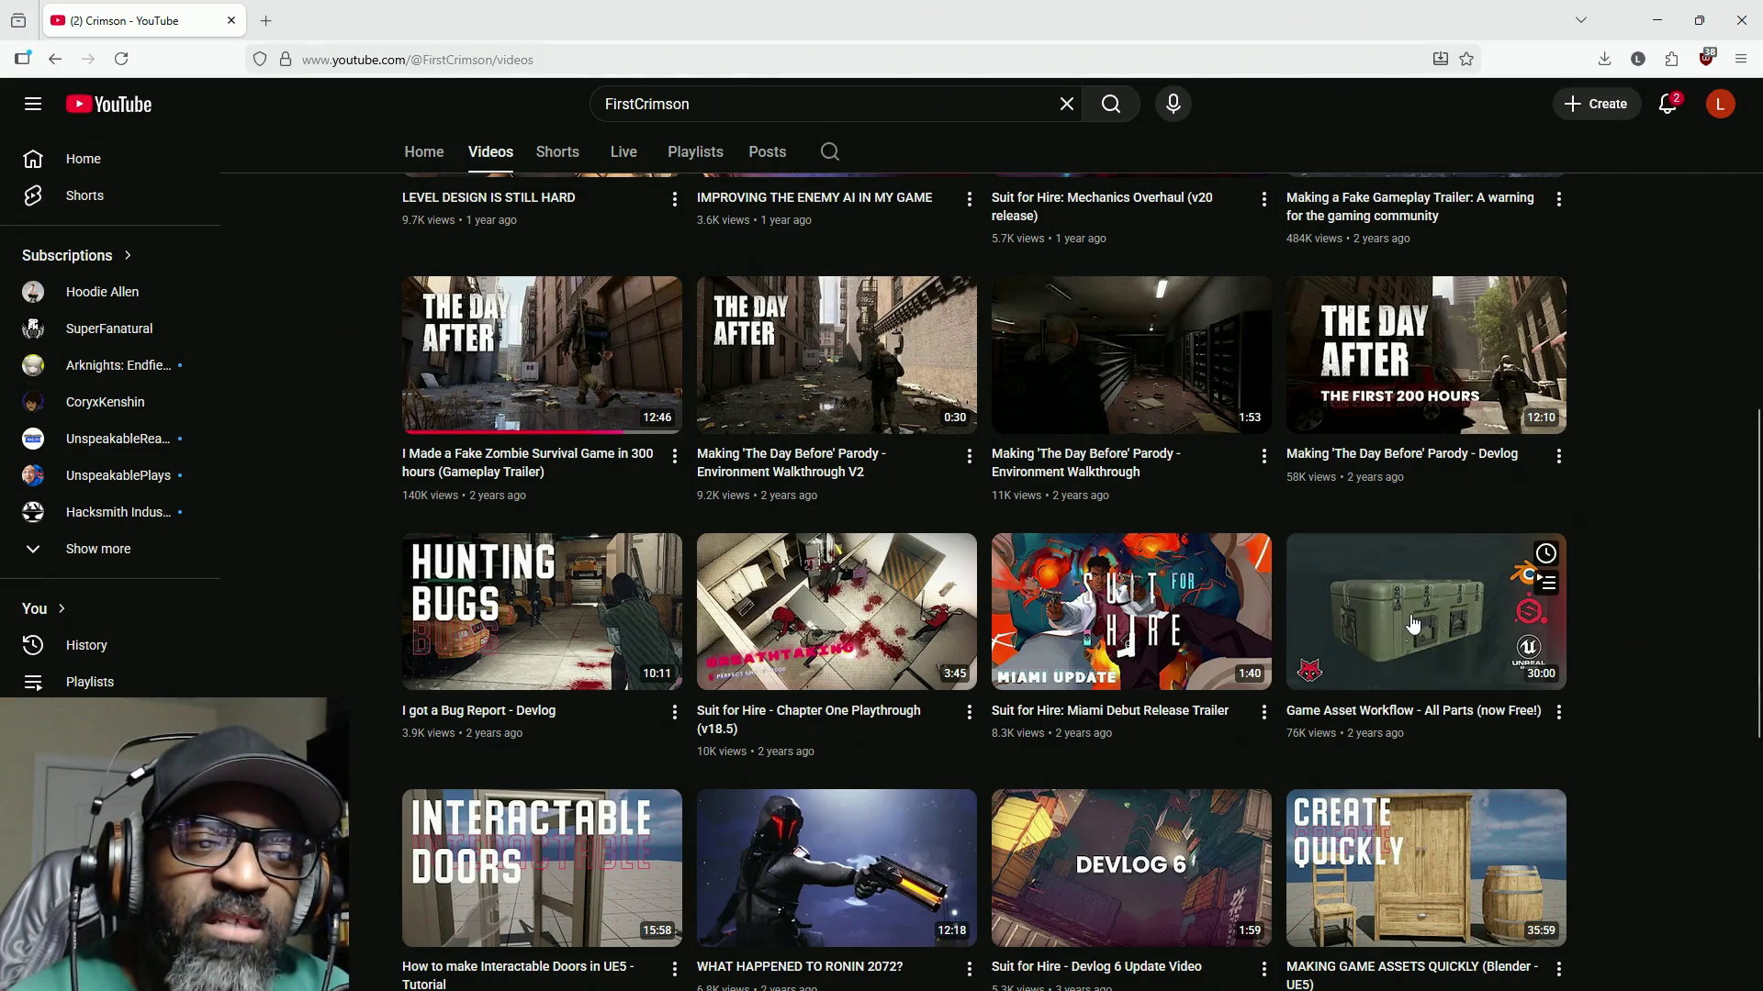
scroll(1056, 573, "down", 5)
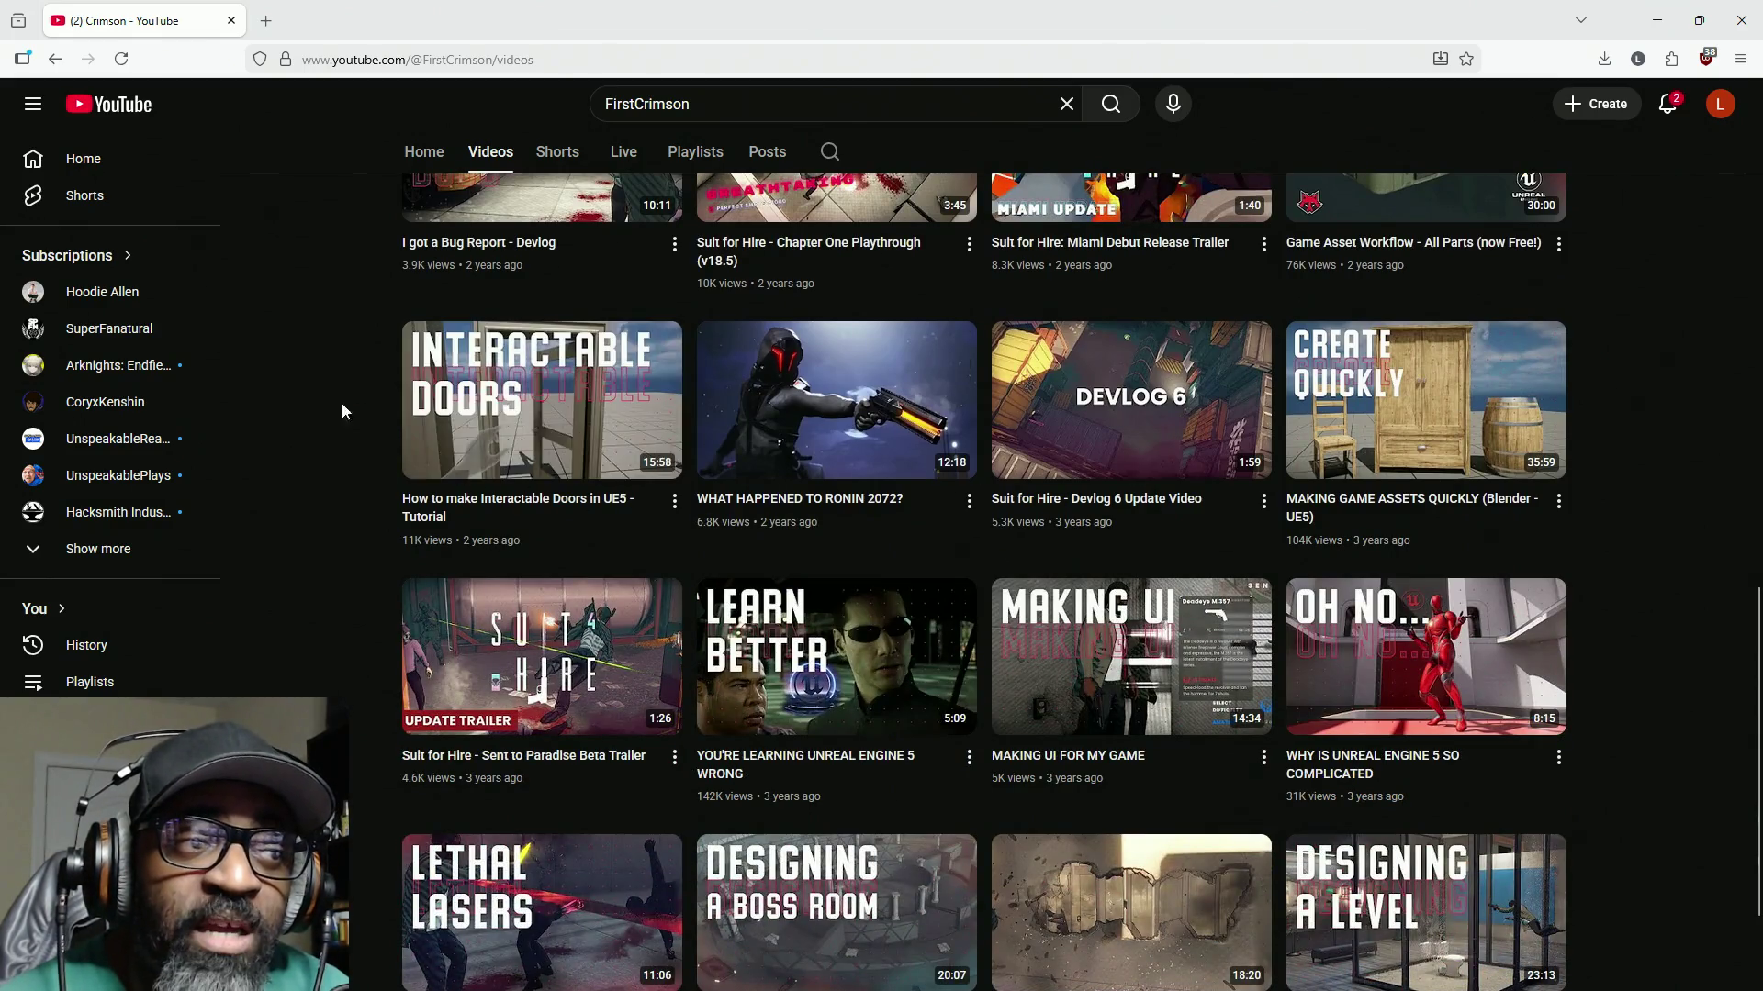
mouse_move(1466, 450)
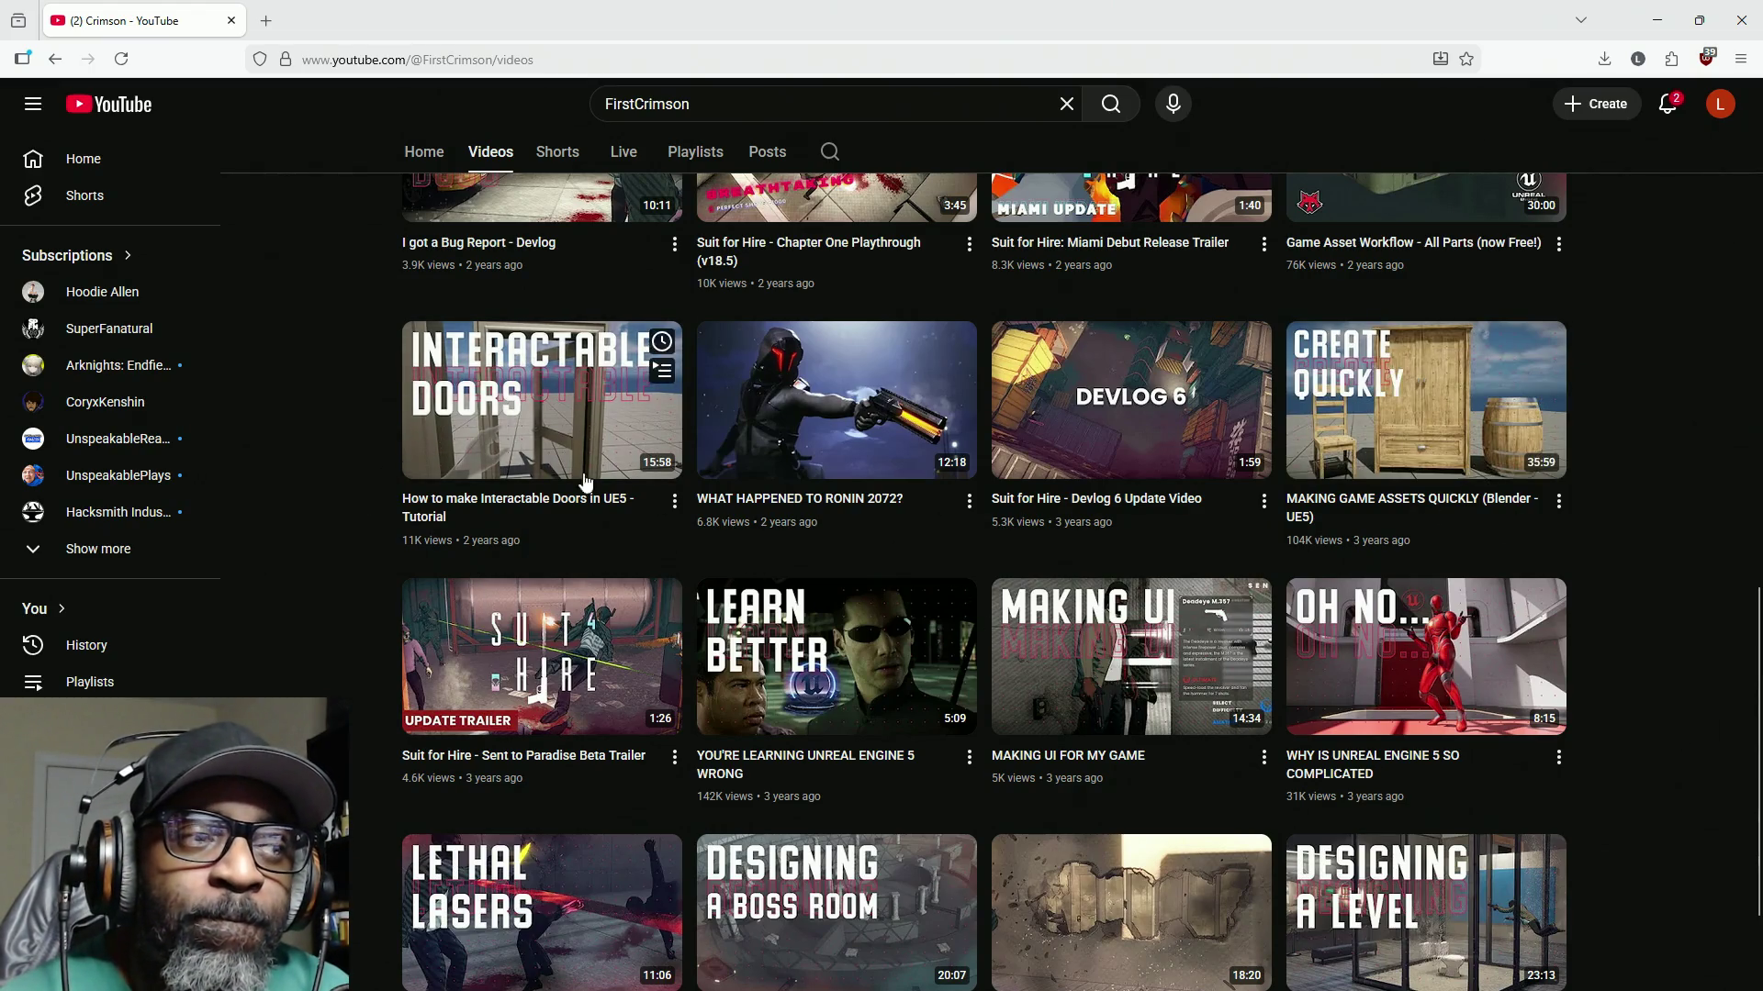
mouse_move(482, 392)
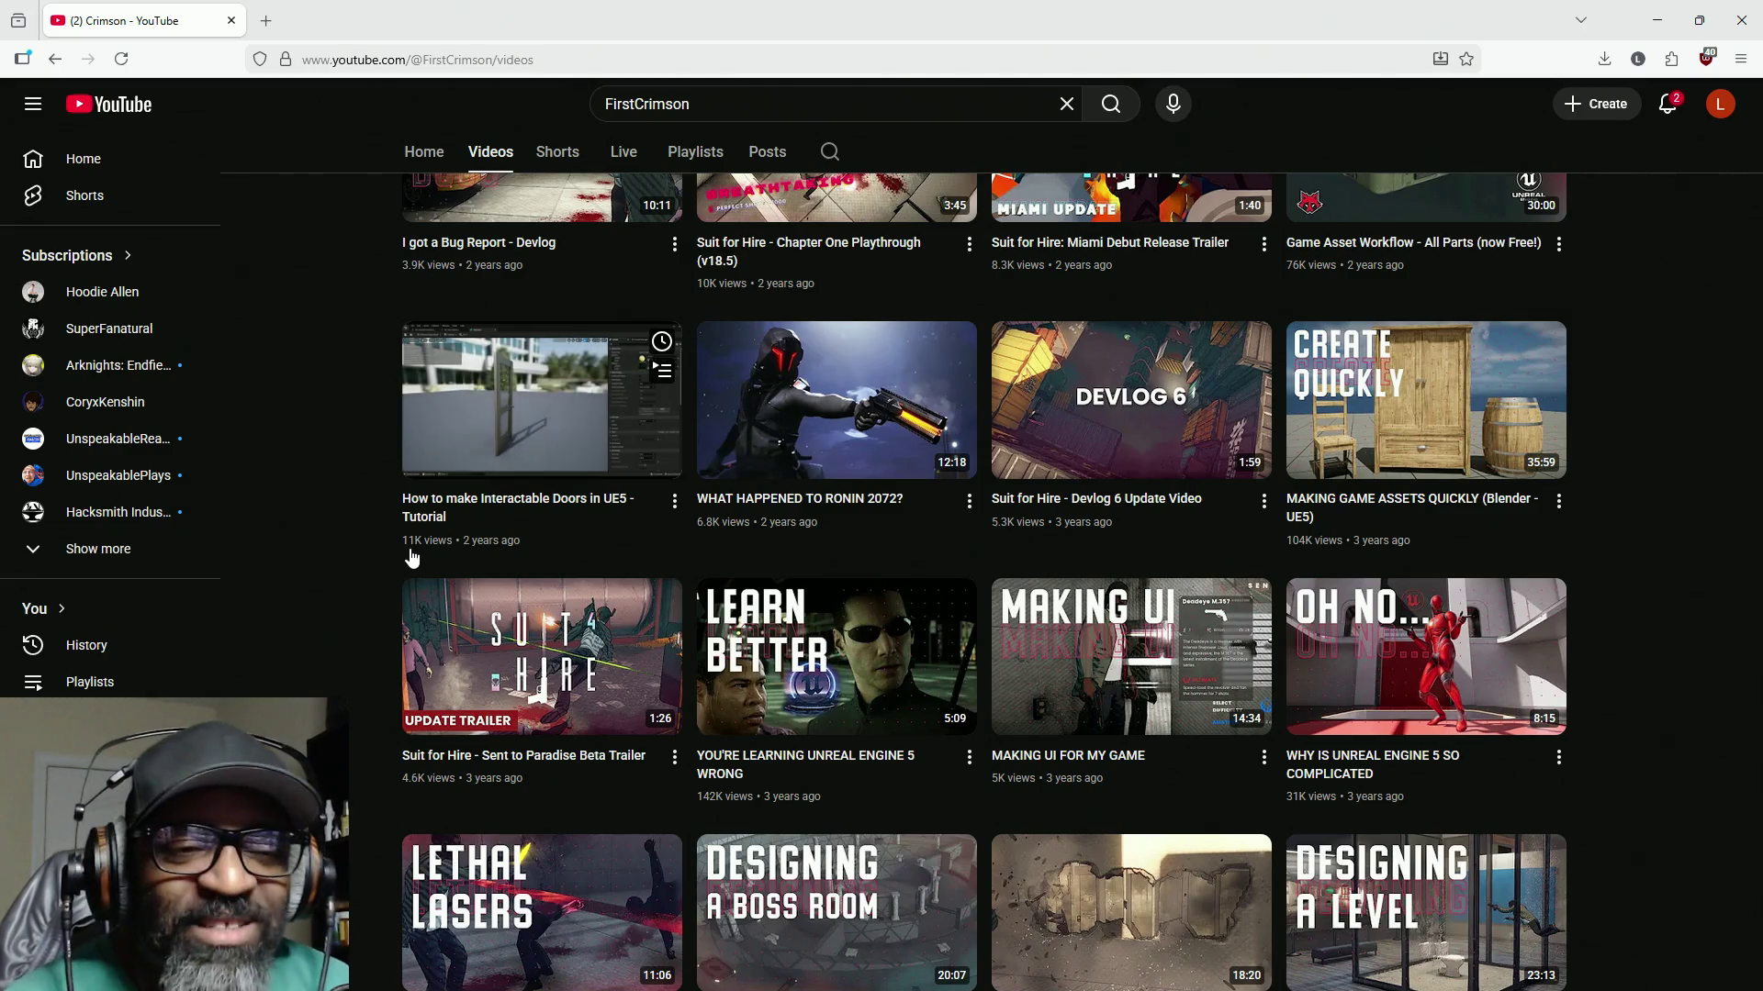
mouse_move(460, 468)
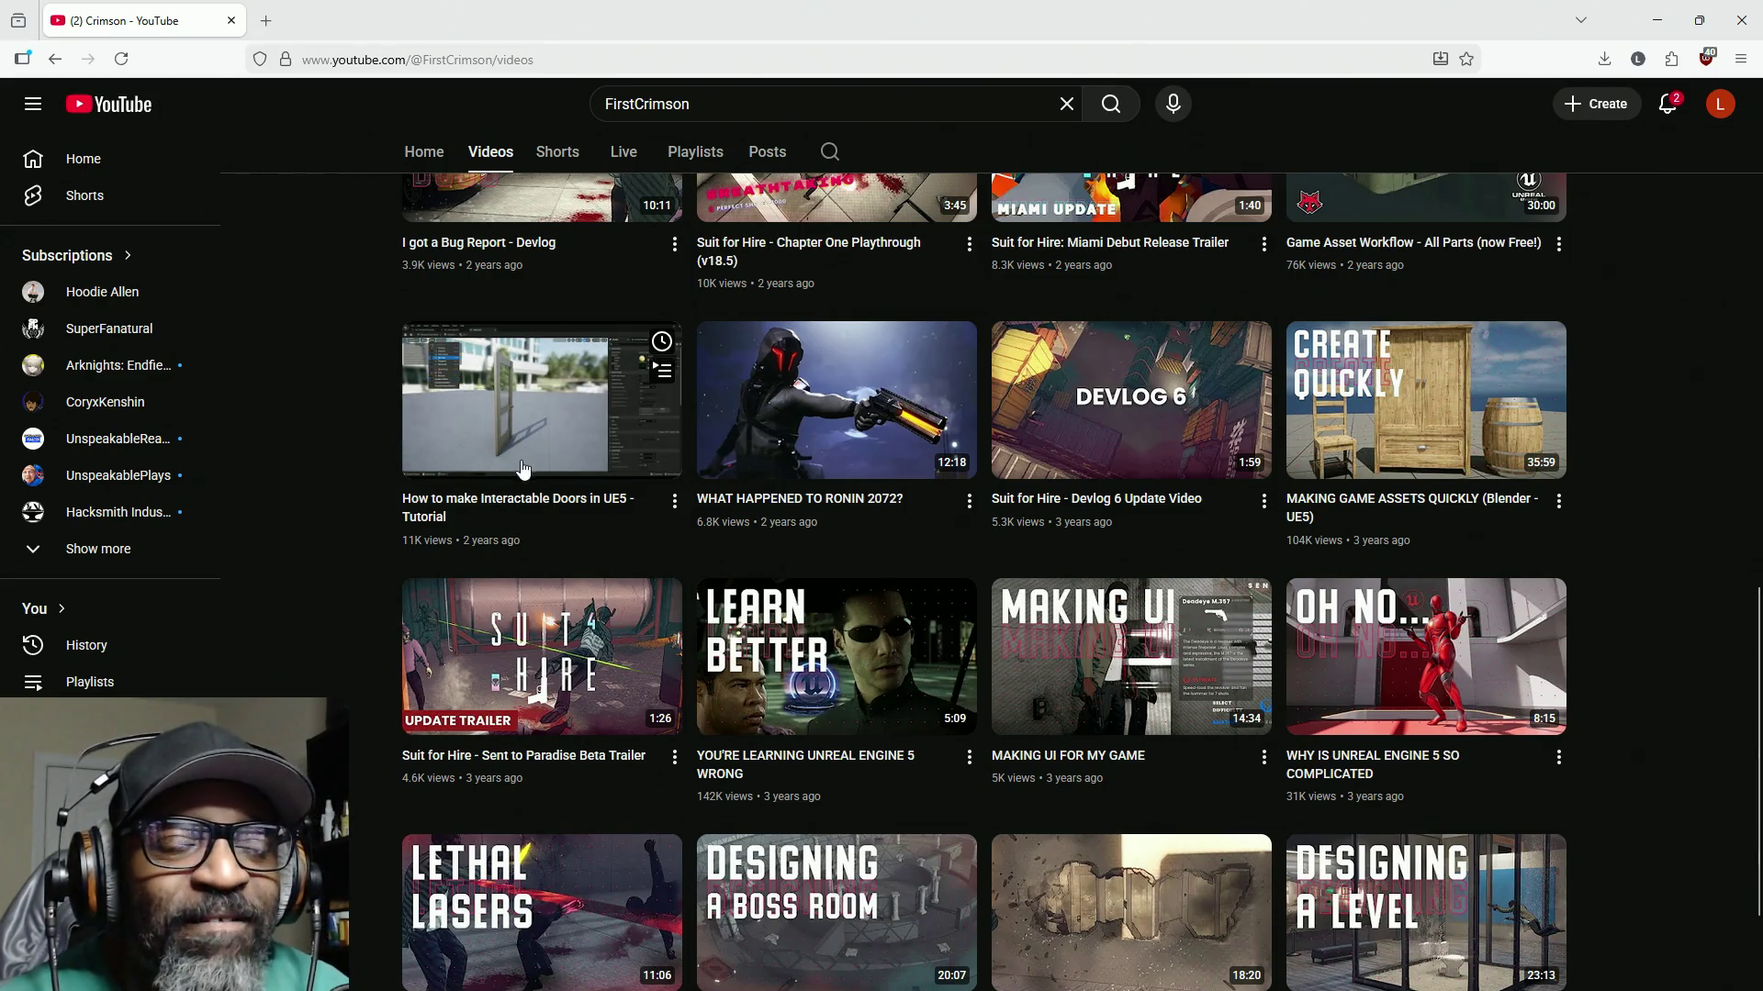
scroll(496, 510, "down", 2)
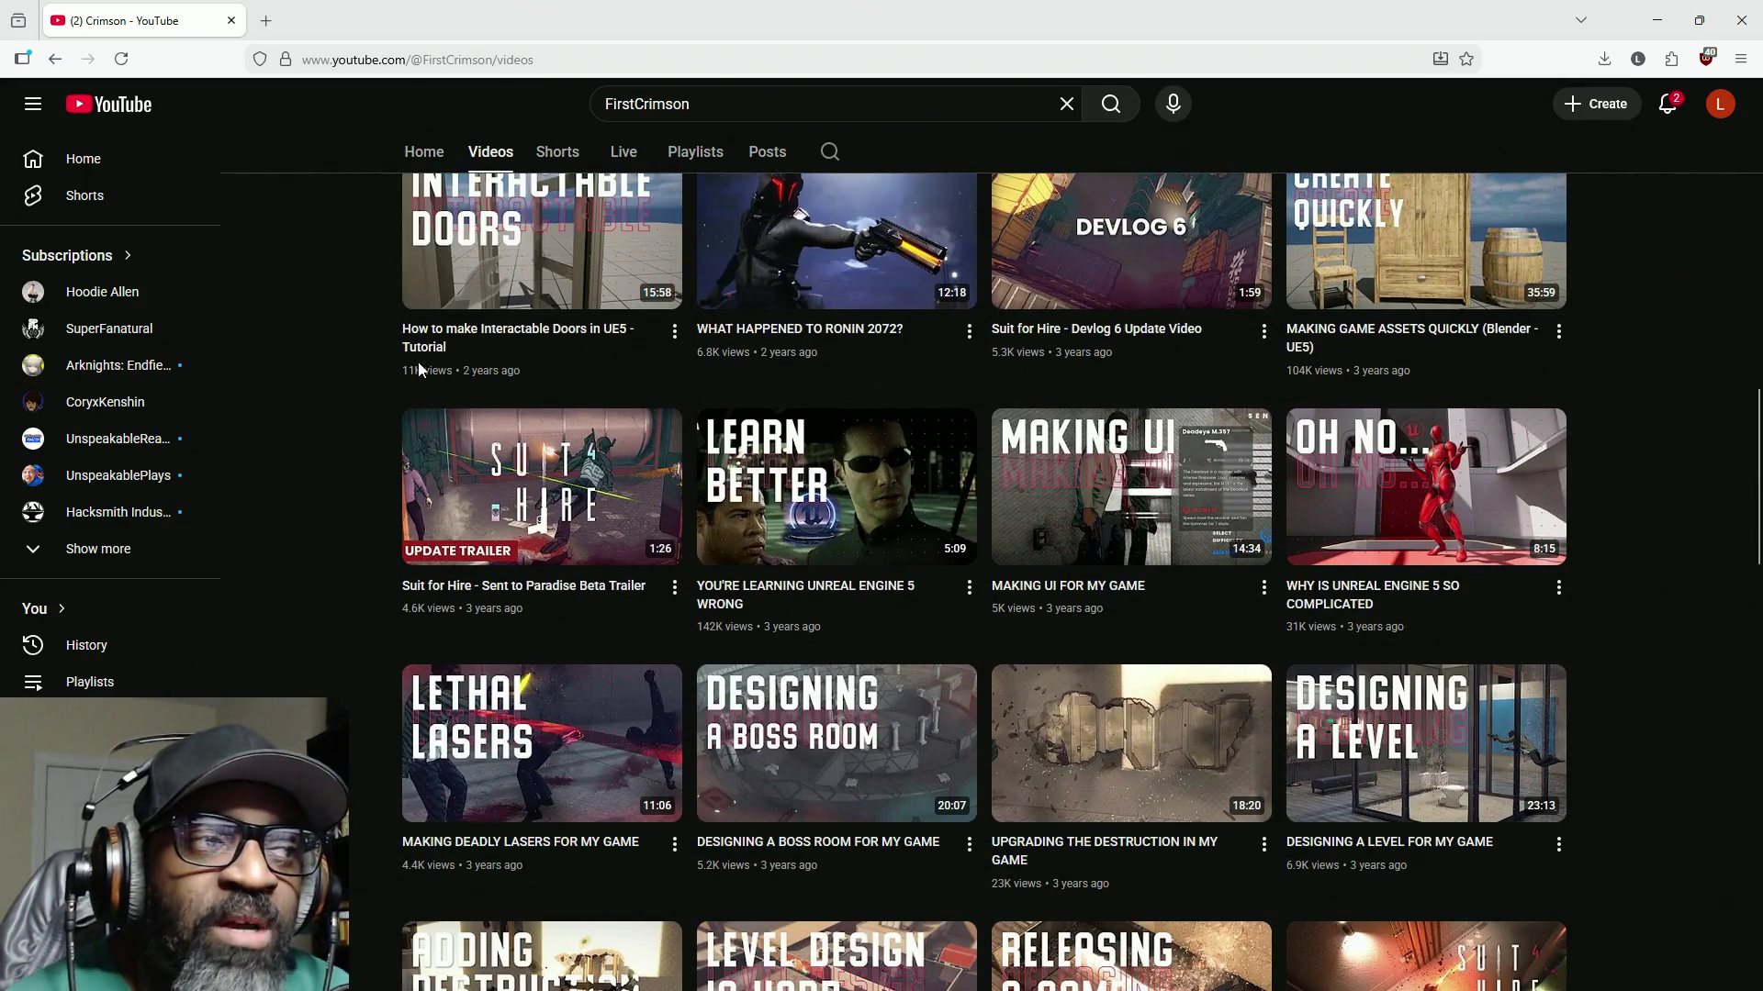
scroll(791, 573, "down", 3)
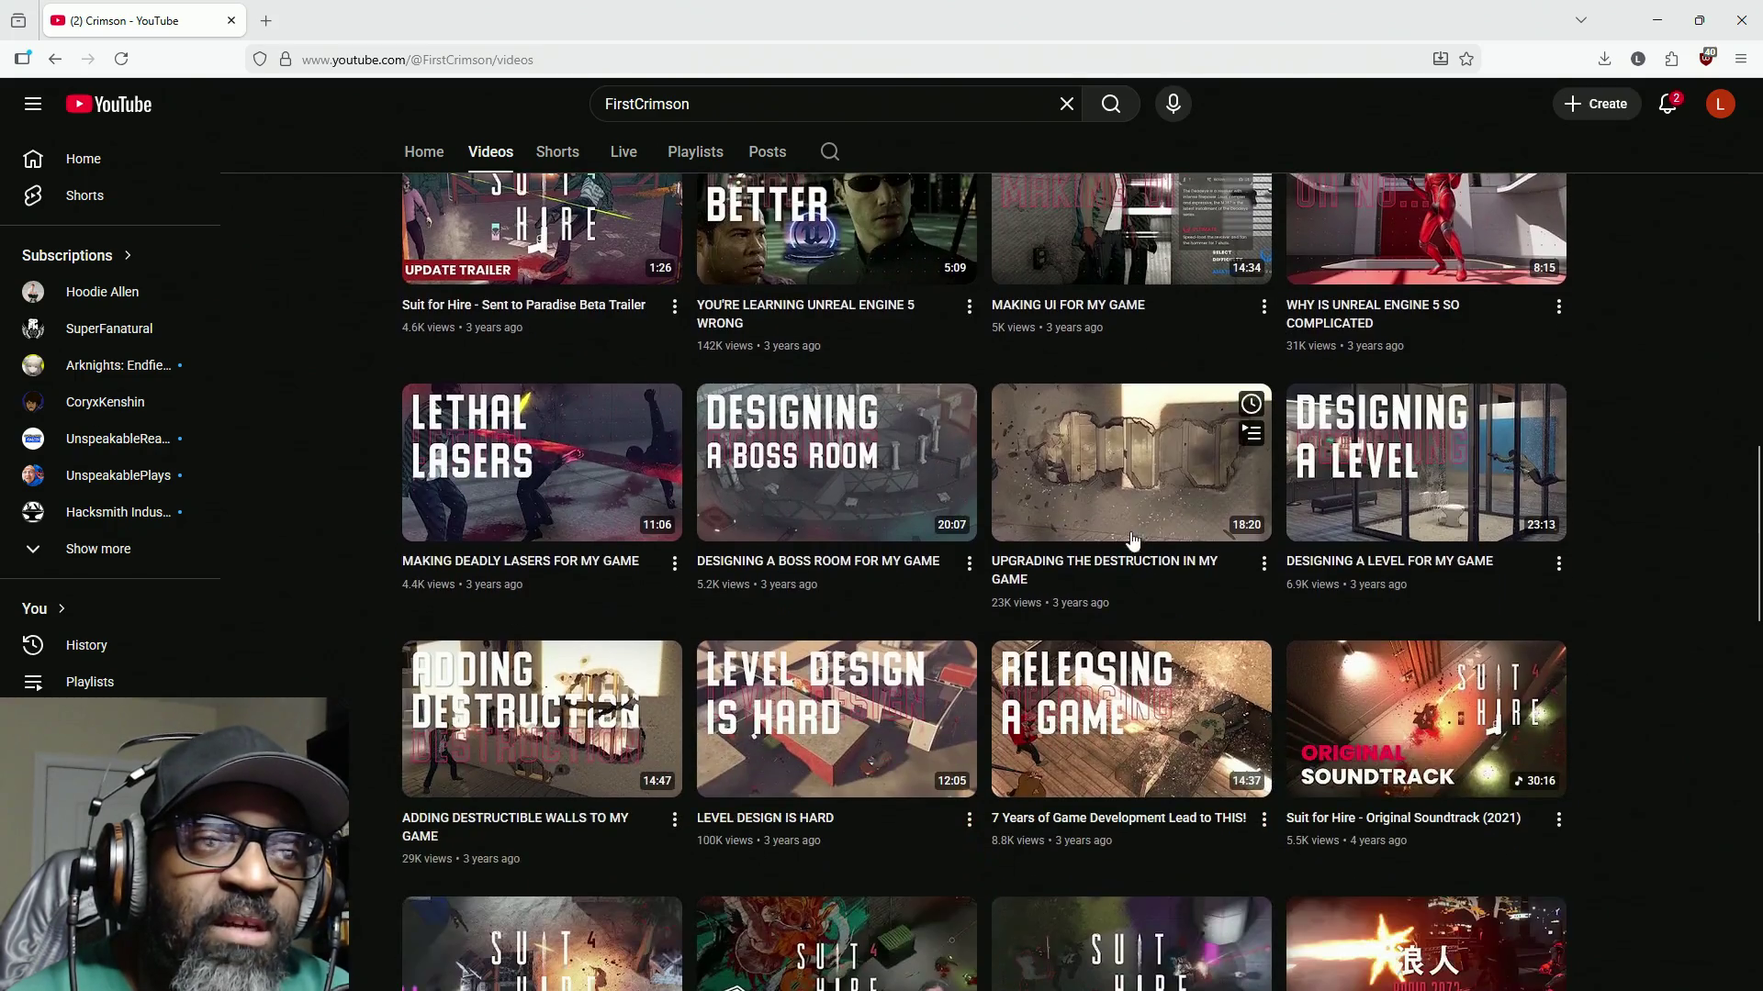
scroll(1109, 629, "up", 2)
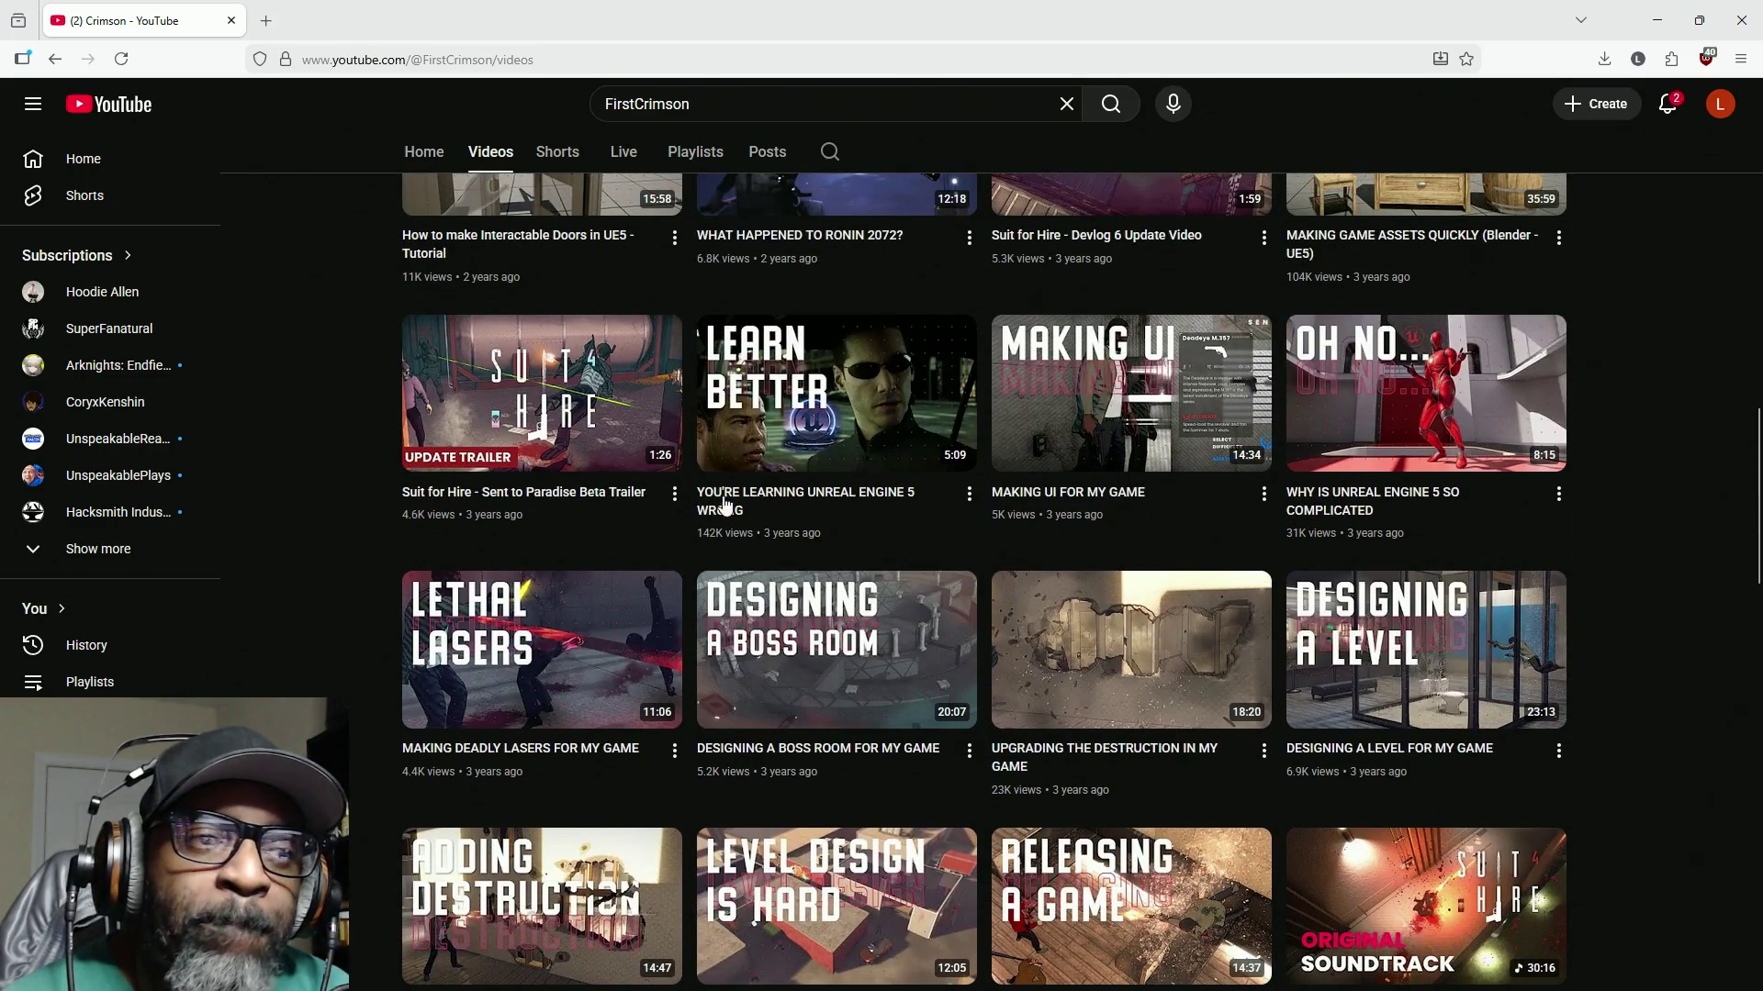
scroll(845, 533, "down", 3)
scroll(946, 576, "down", 5)
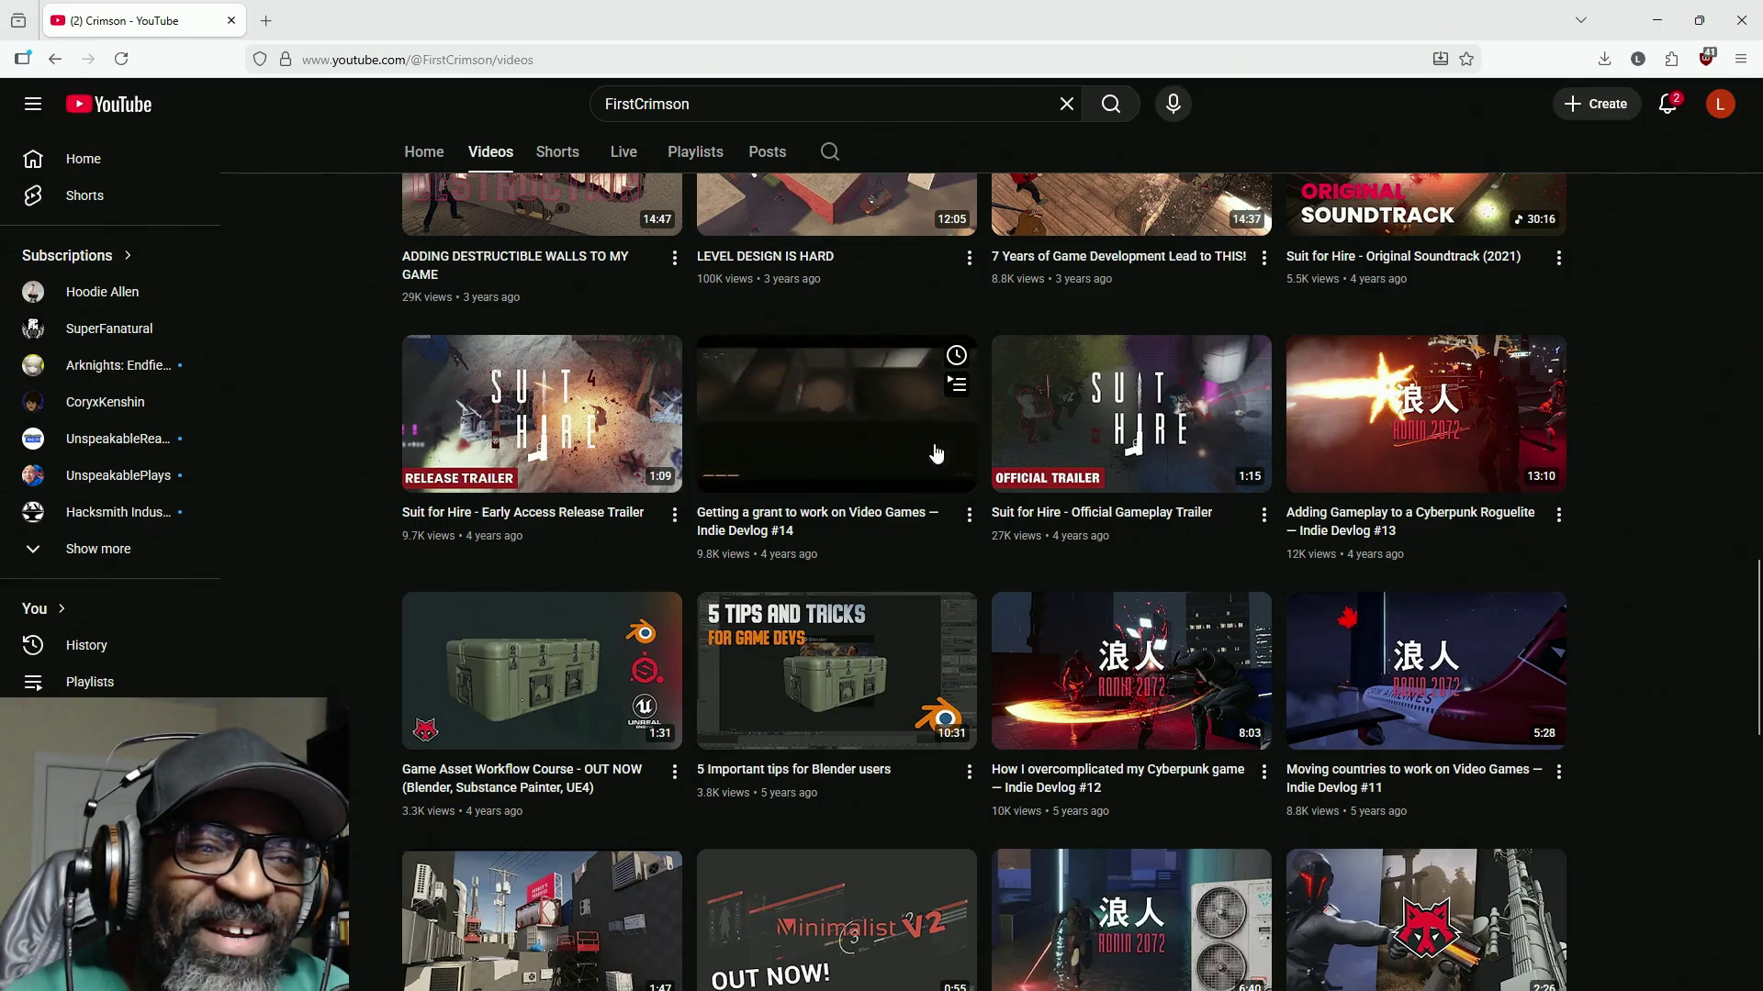
scroll(912, 471, "down", 2)
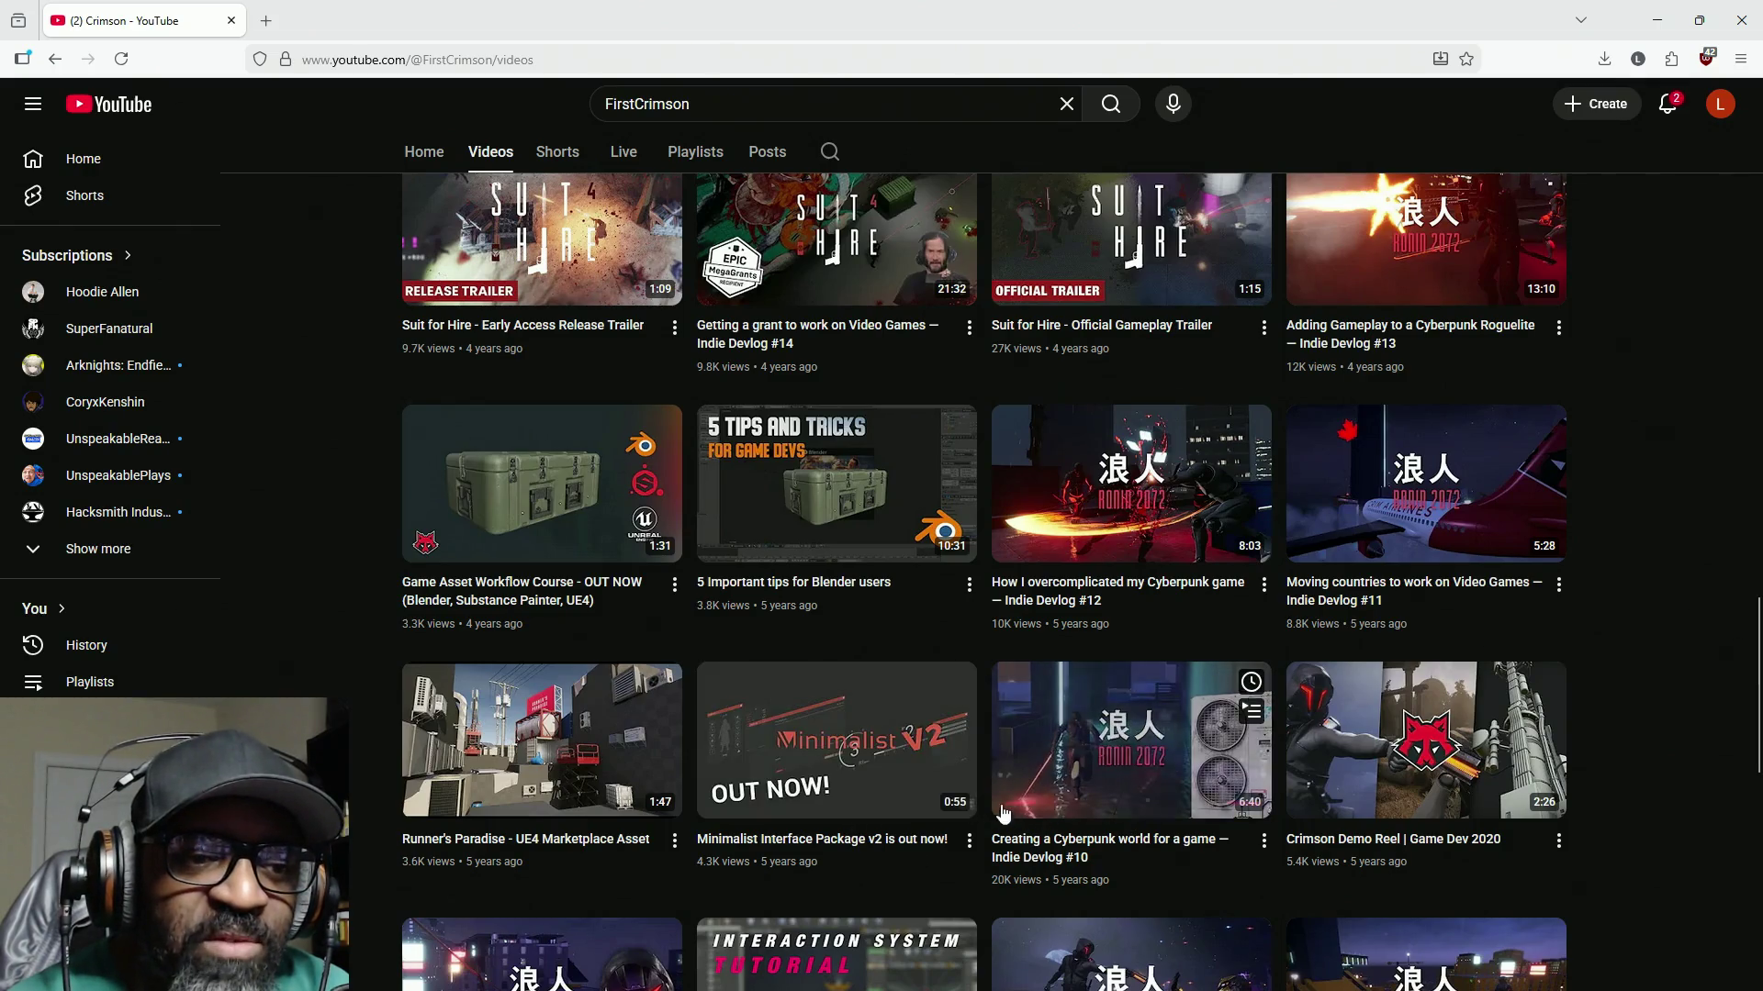
right_click(1119, 484)
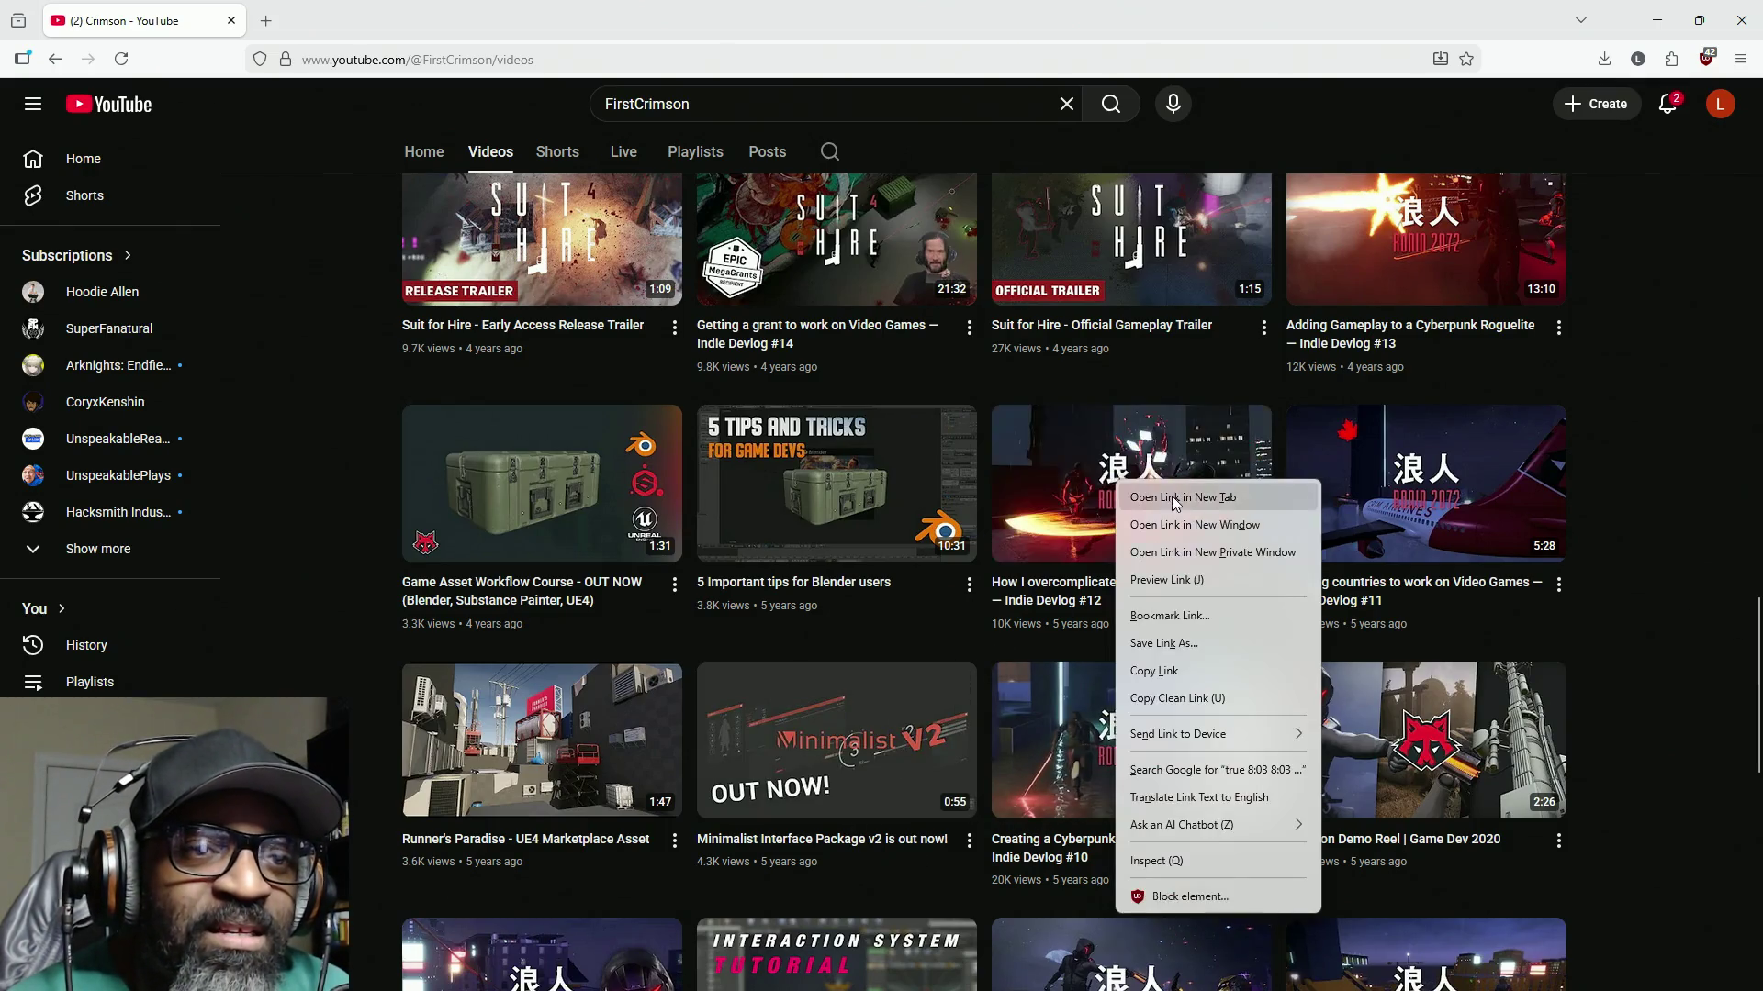
Step: Open the Indie Devlog #12 video in a new tab and set its quality to 1080p60
left_click(1213, 529)
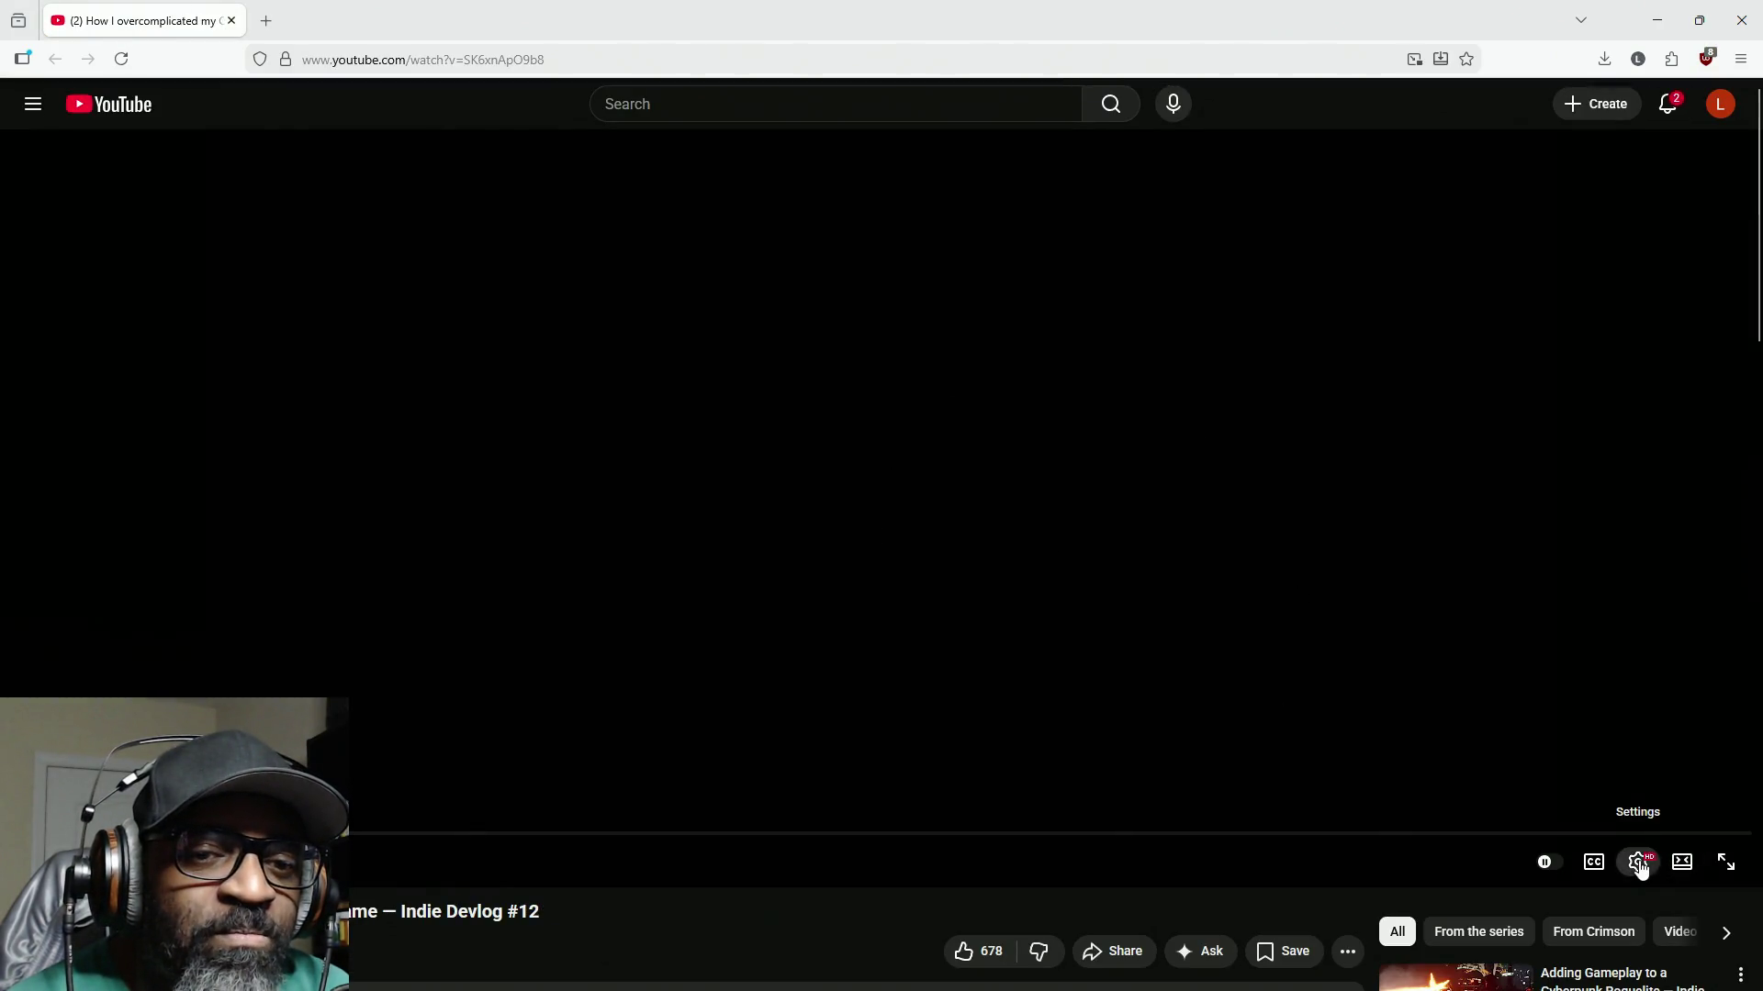
left_click(1639, 864)
left_click(1675, 802)
left_click(1591, 626)
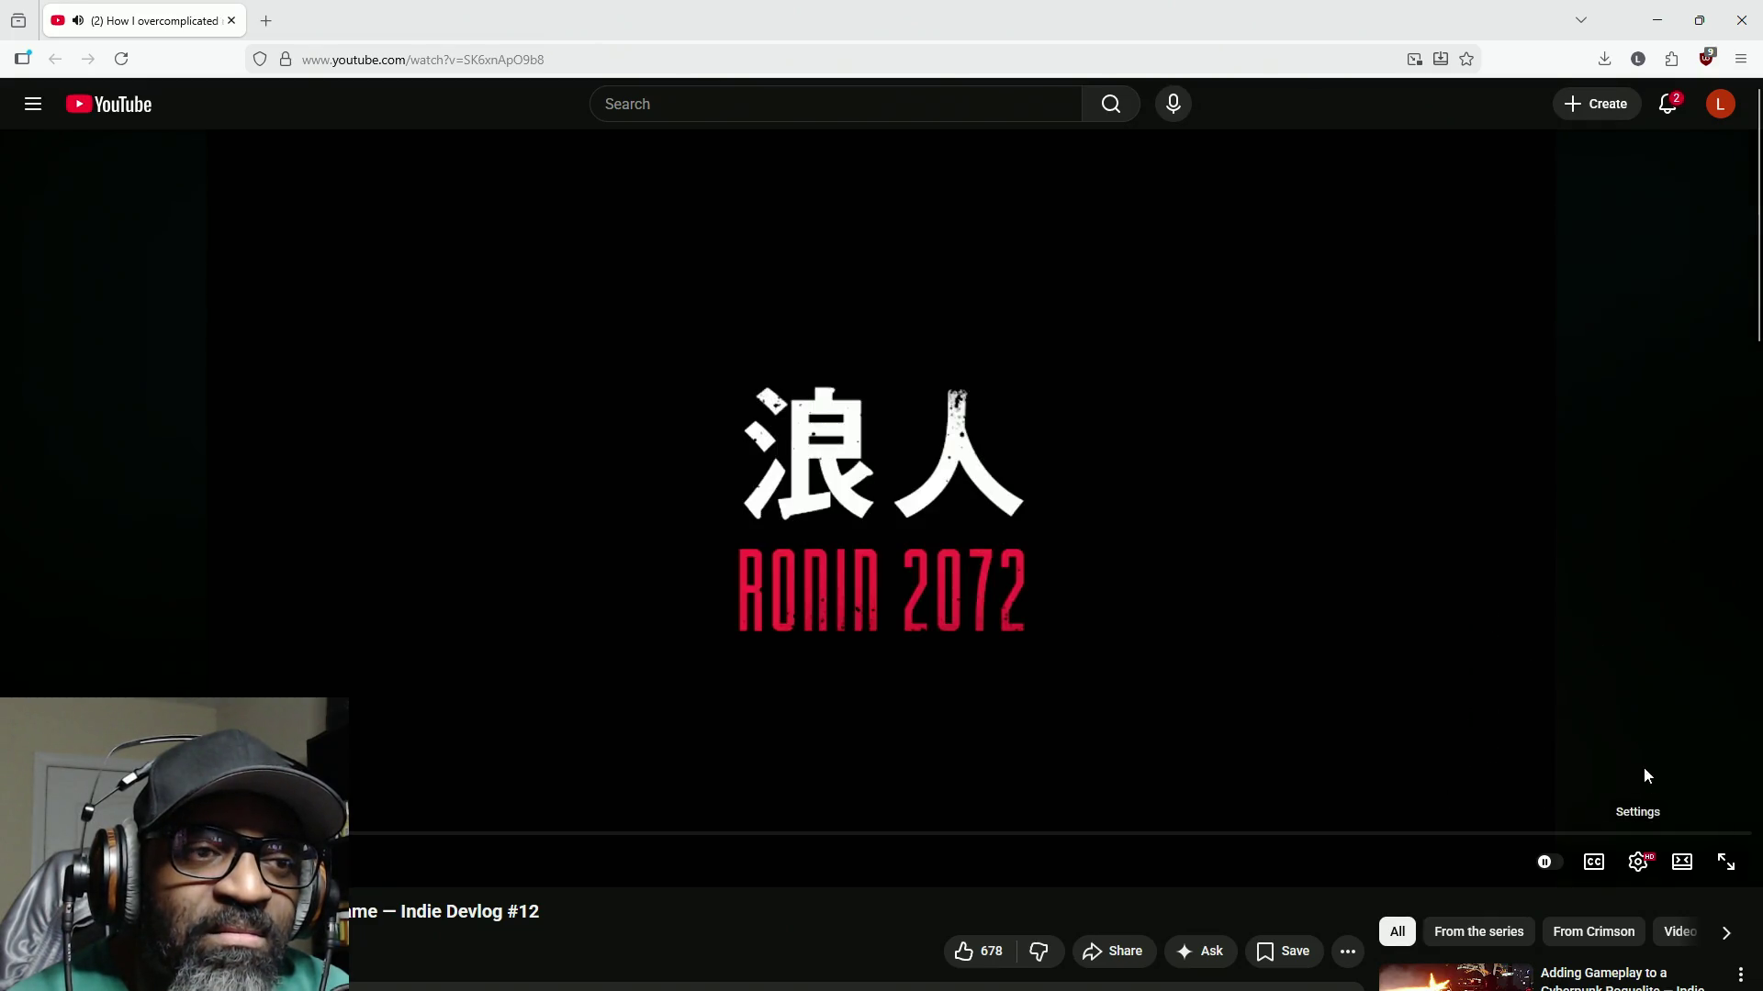
Step: Watch the devlog briefly in fullscreen, then exit fullscreen and pause it
left_click(1724, 863)
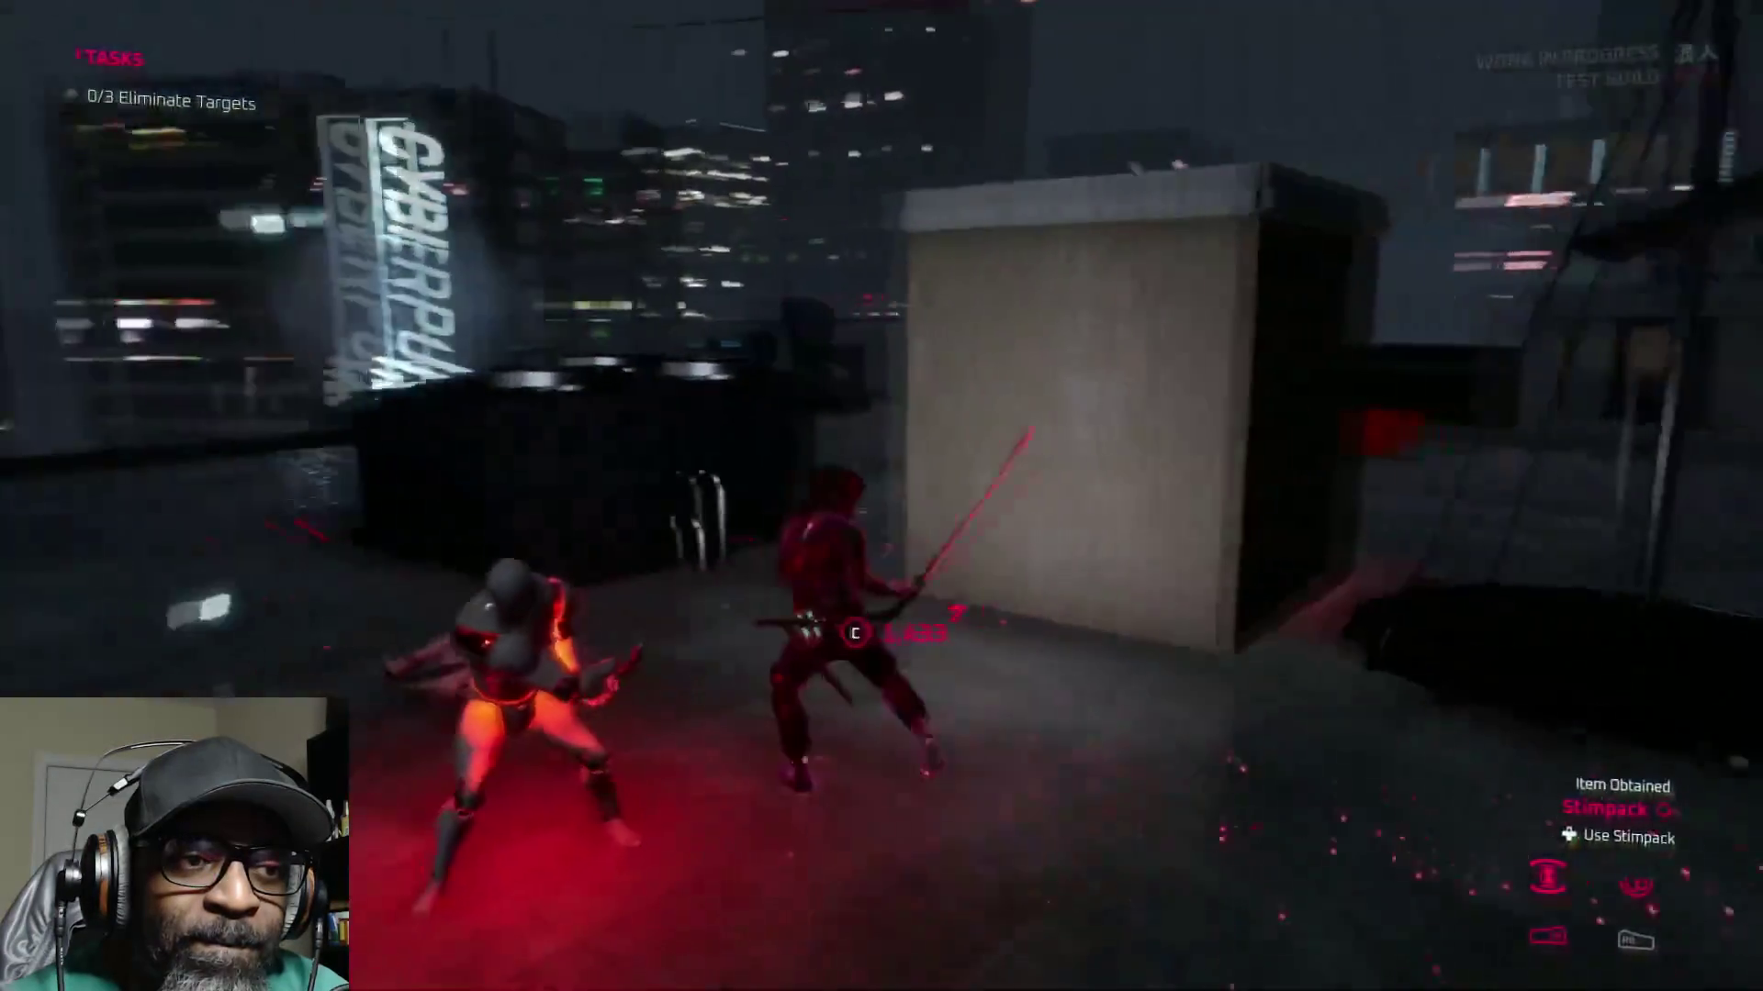
mouse_move(305, 640)
key("Escape")
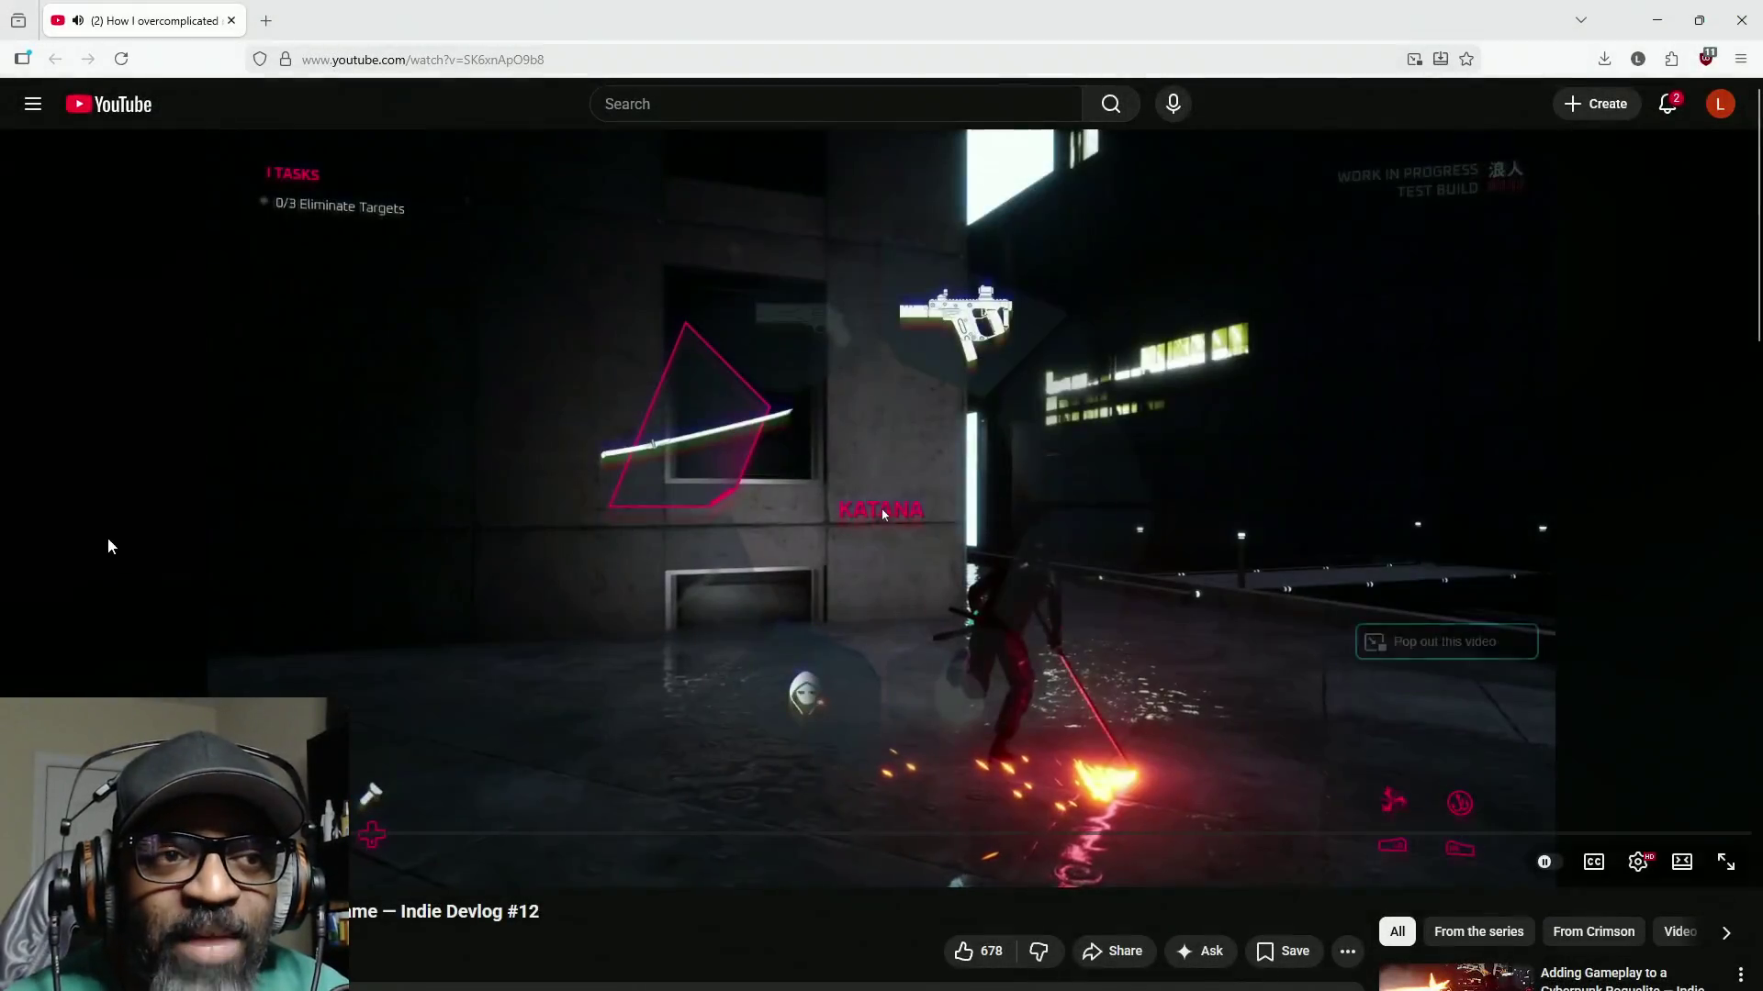
left_click(548, 135)
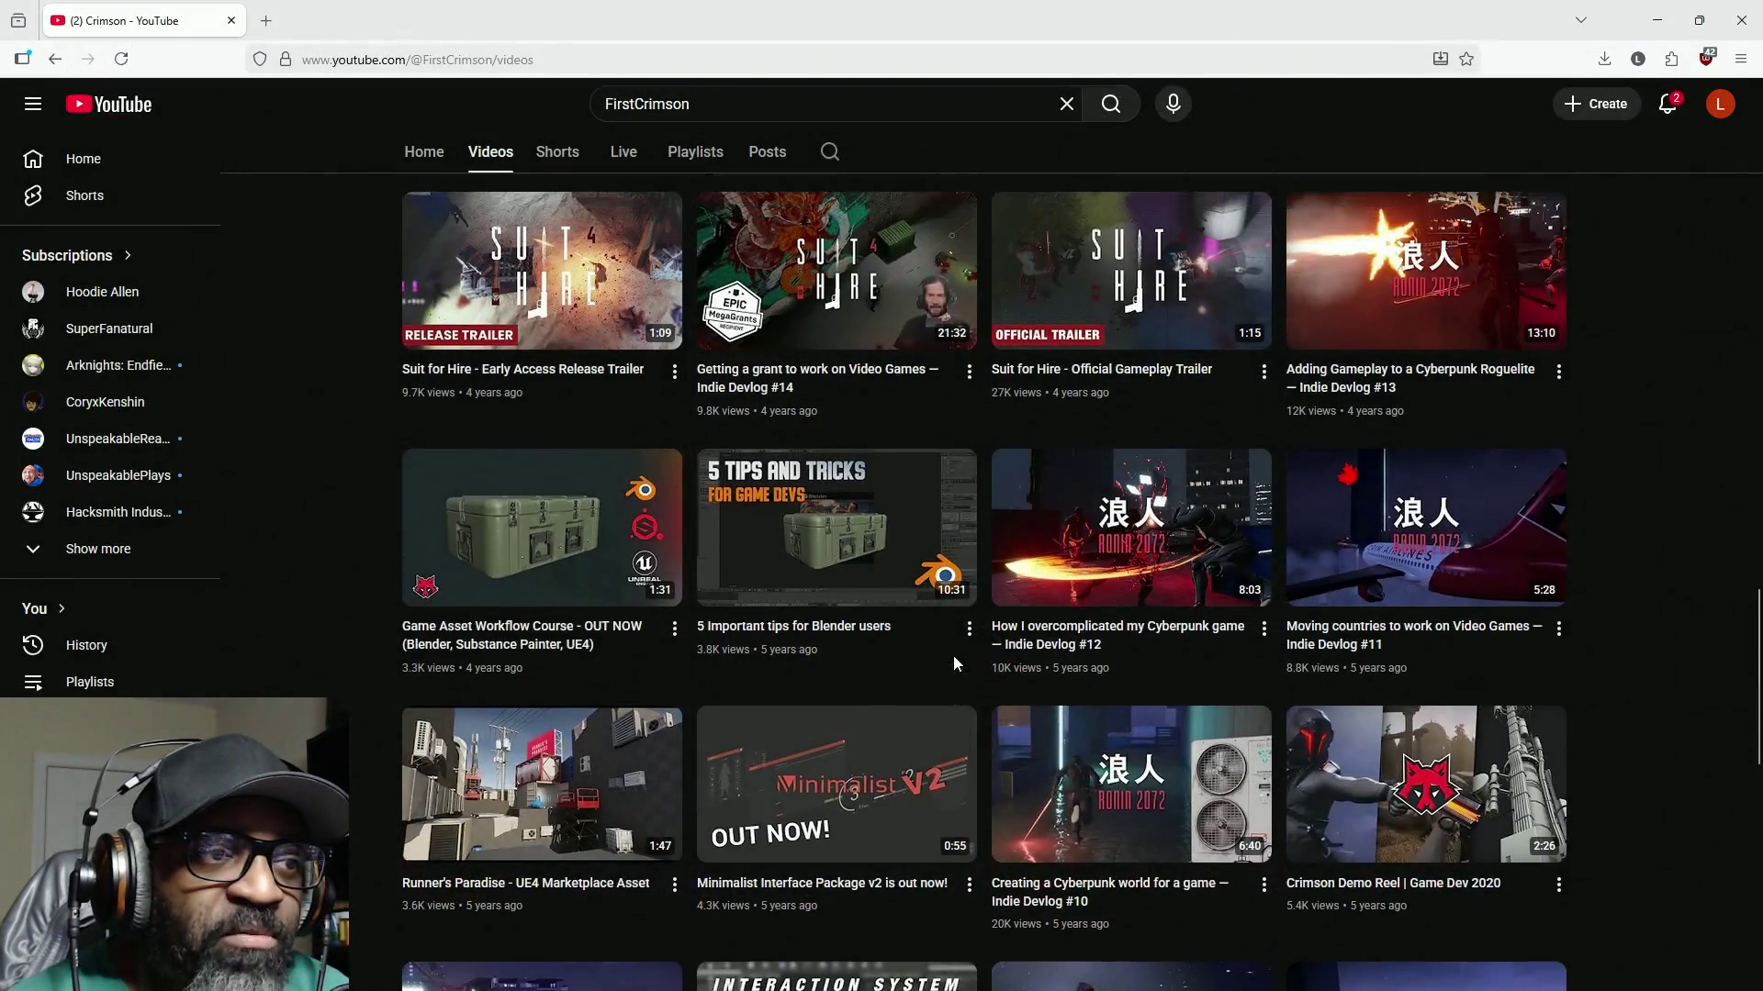
Step: Scroll back up the channel's video list and bring up link options for 'WHAT HAPPENED TO RONIN 2072?'
scroll(953, 661, "up", 4)
scroll(1026, 726, "up", 4)
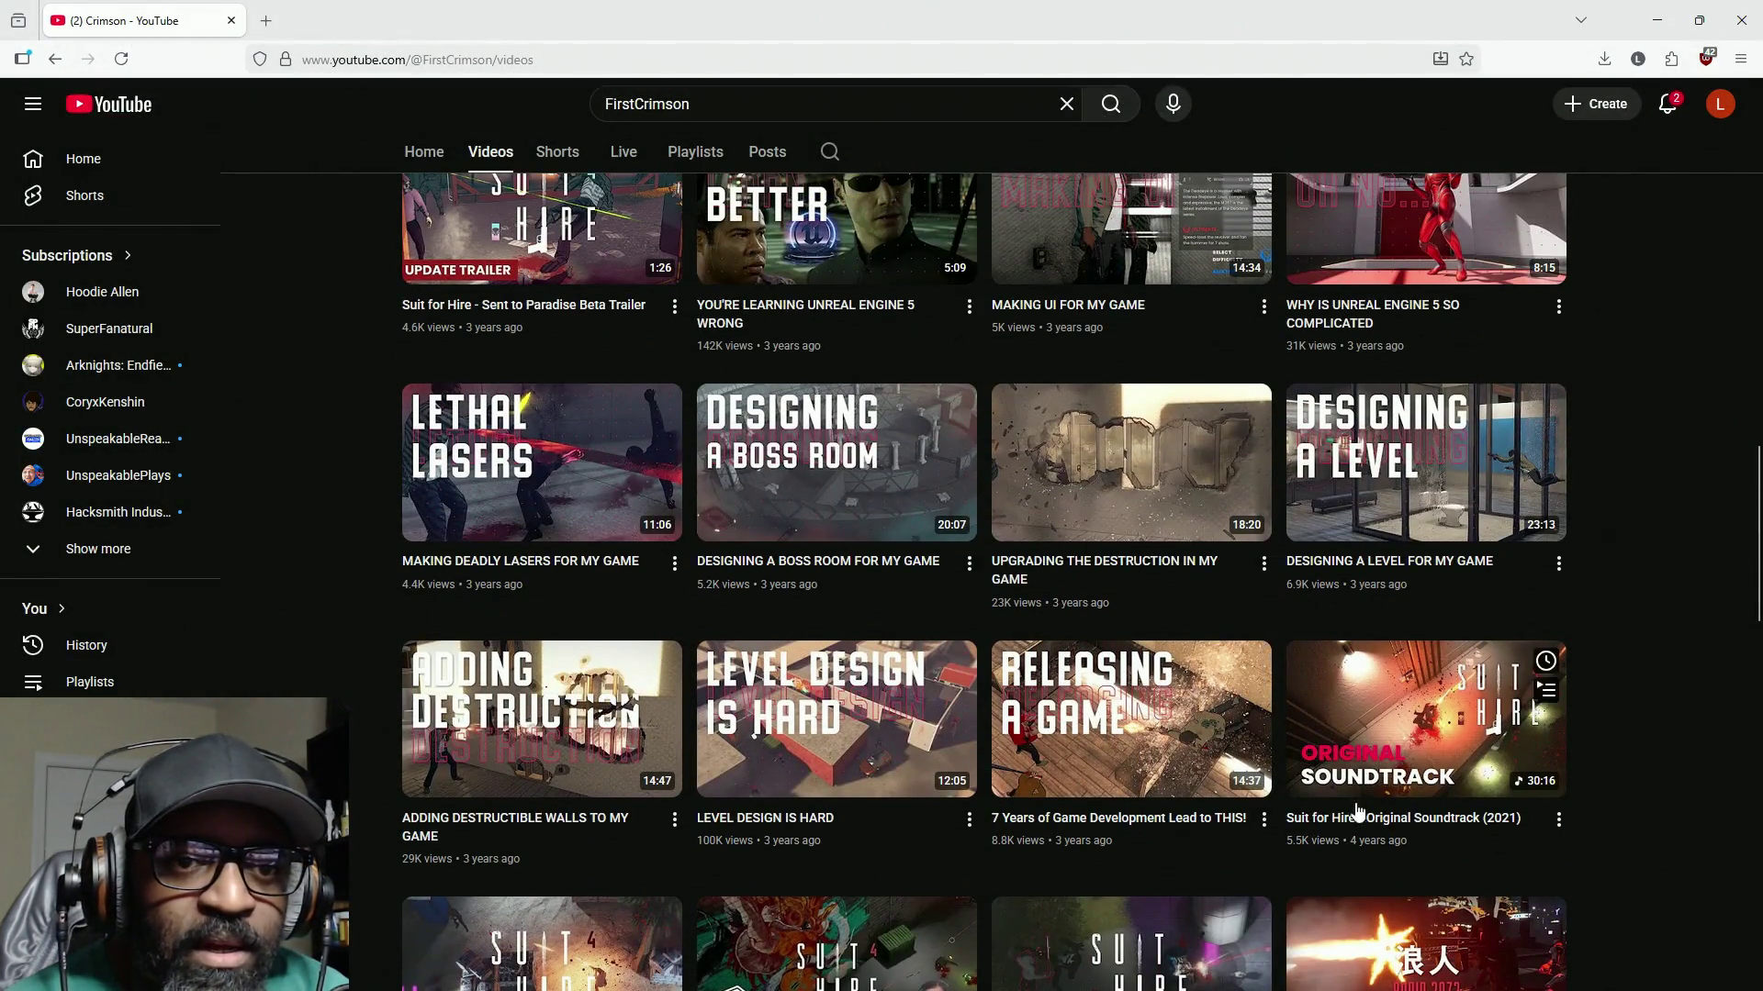
scroll(1174, 764, "up", 3)
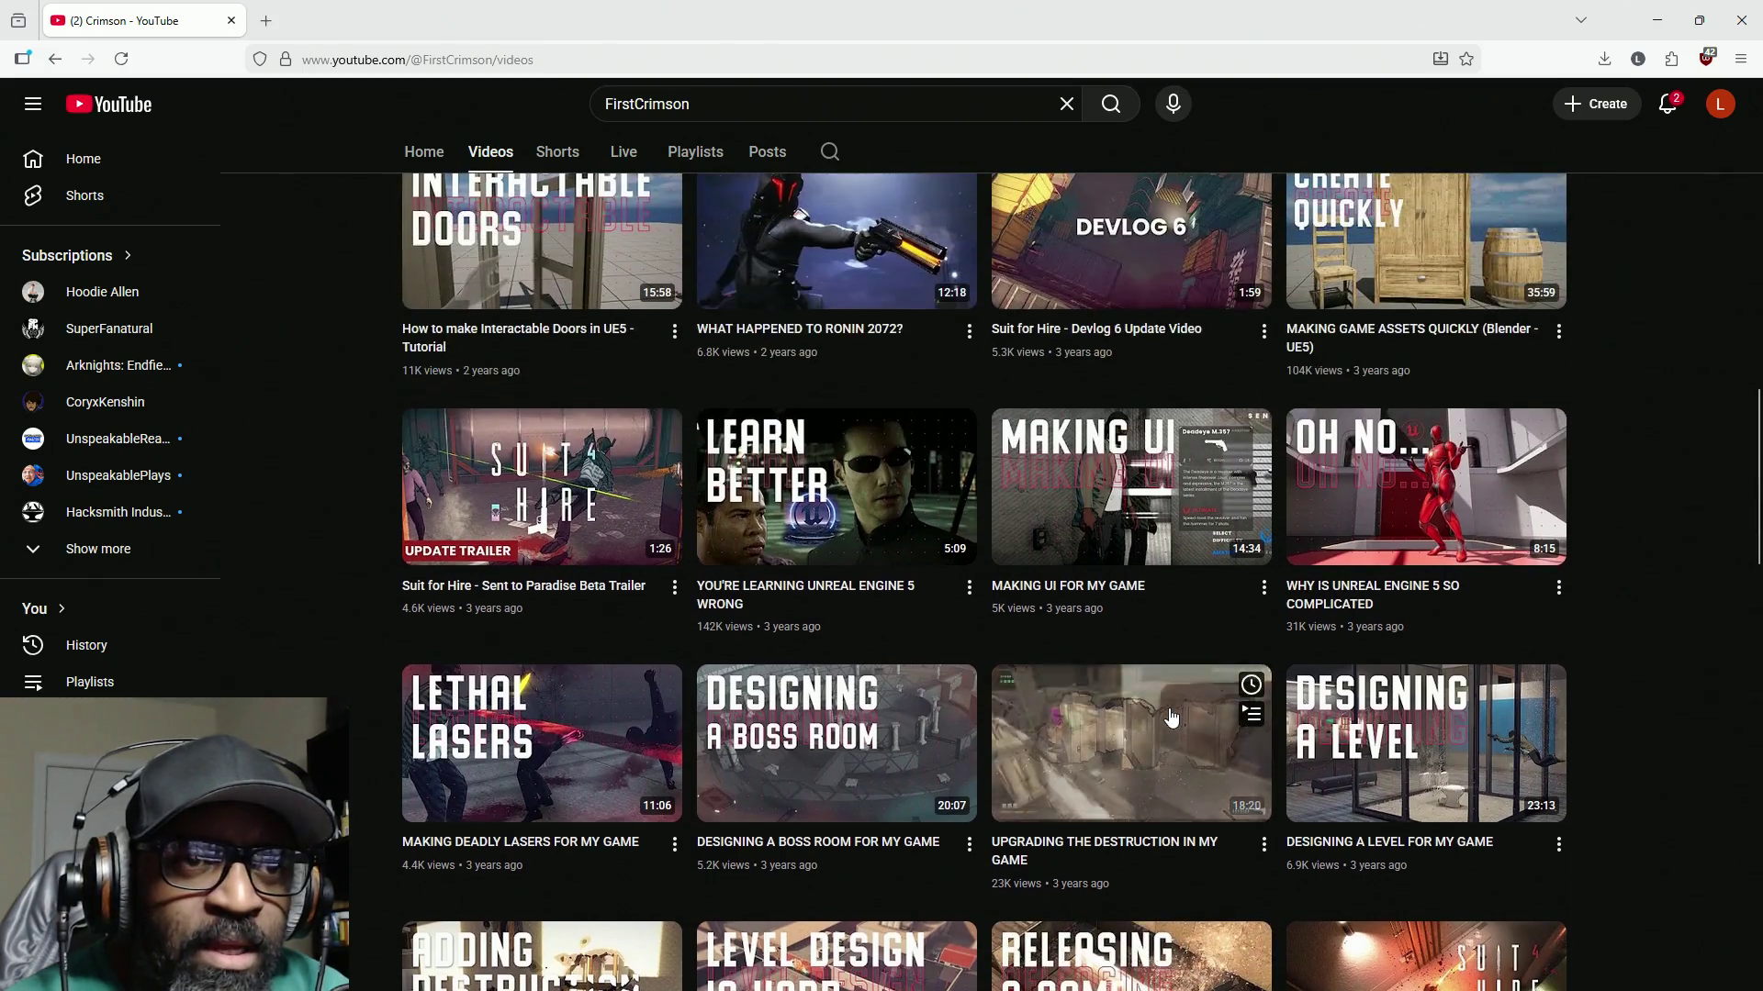
scroll(1172, 718, "down", 1)
scroll(1170, 718, "up", 4)
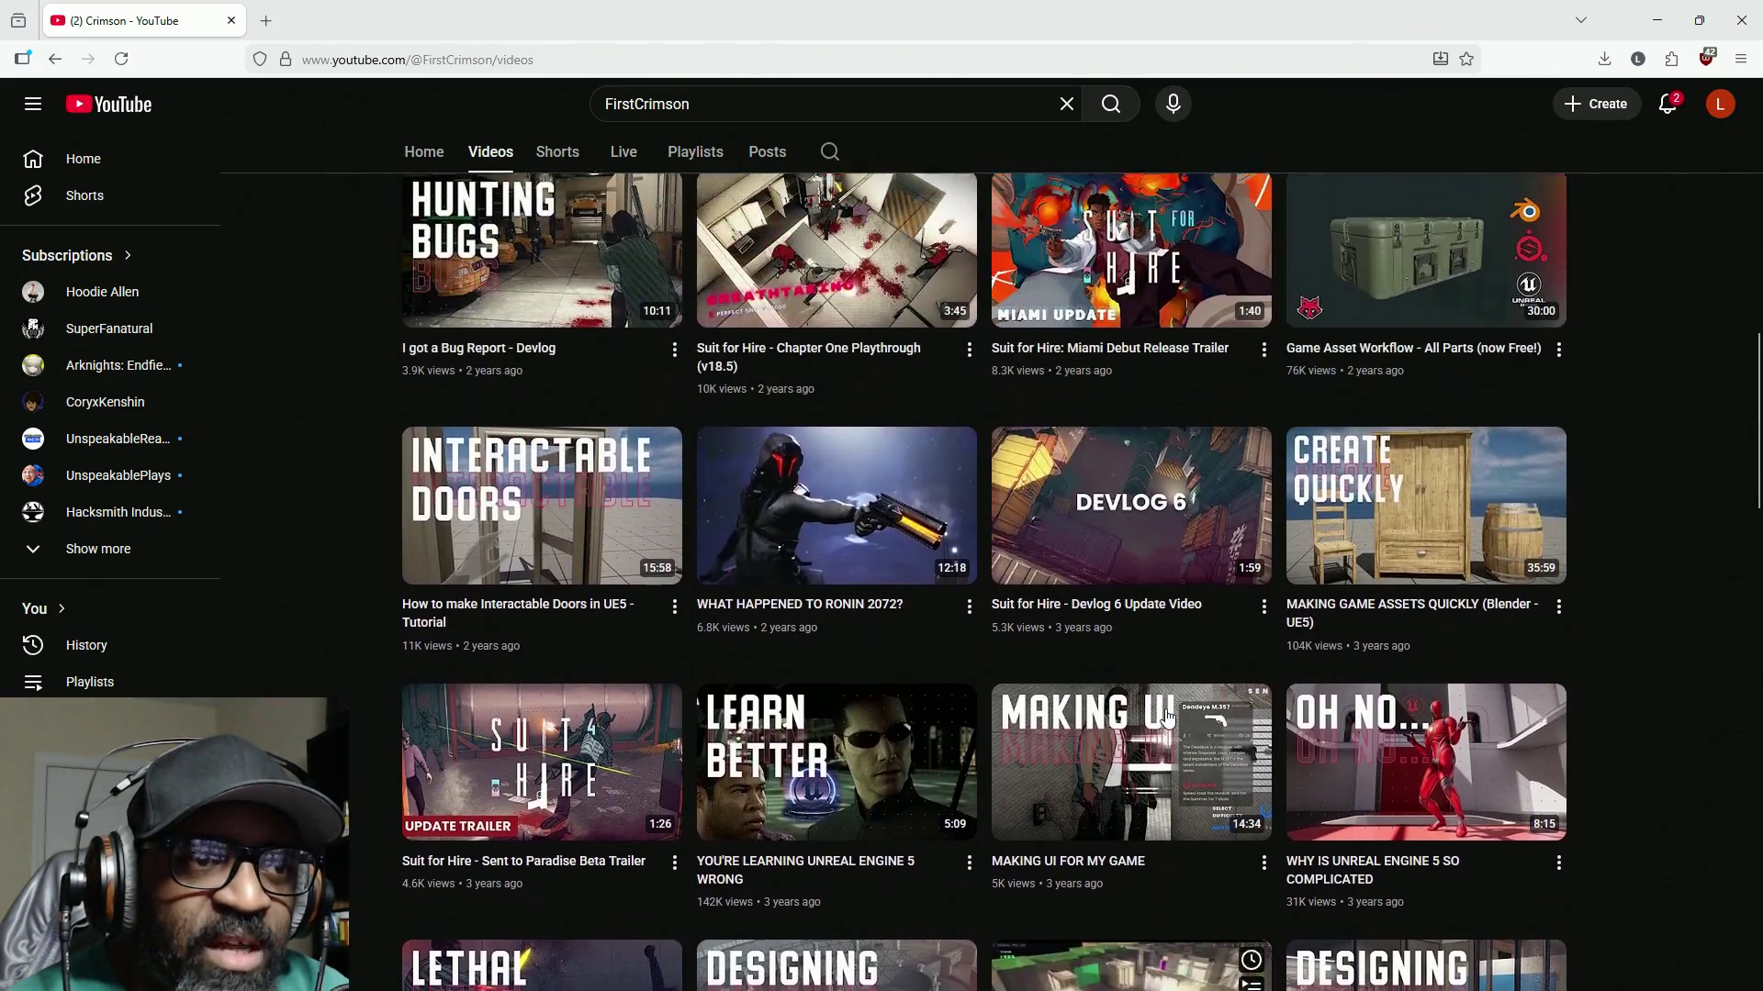
right_click(854, 522)
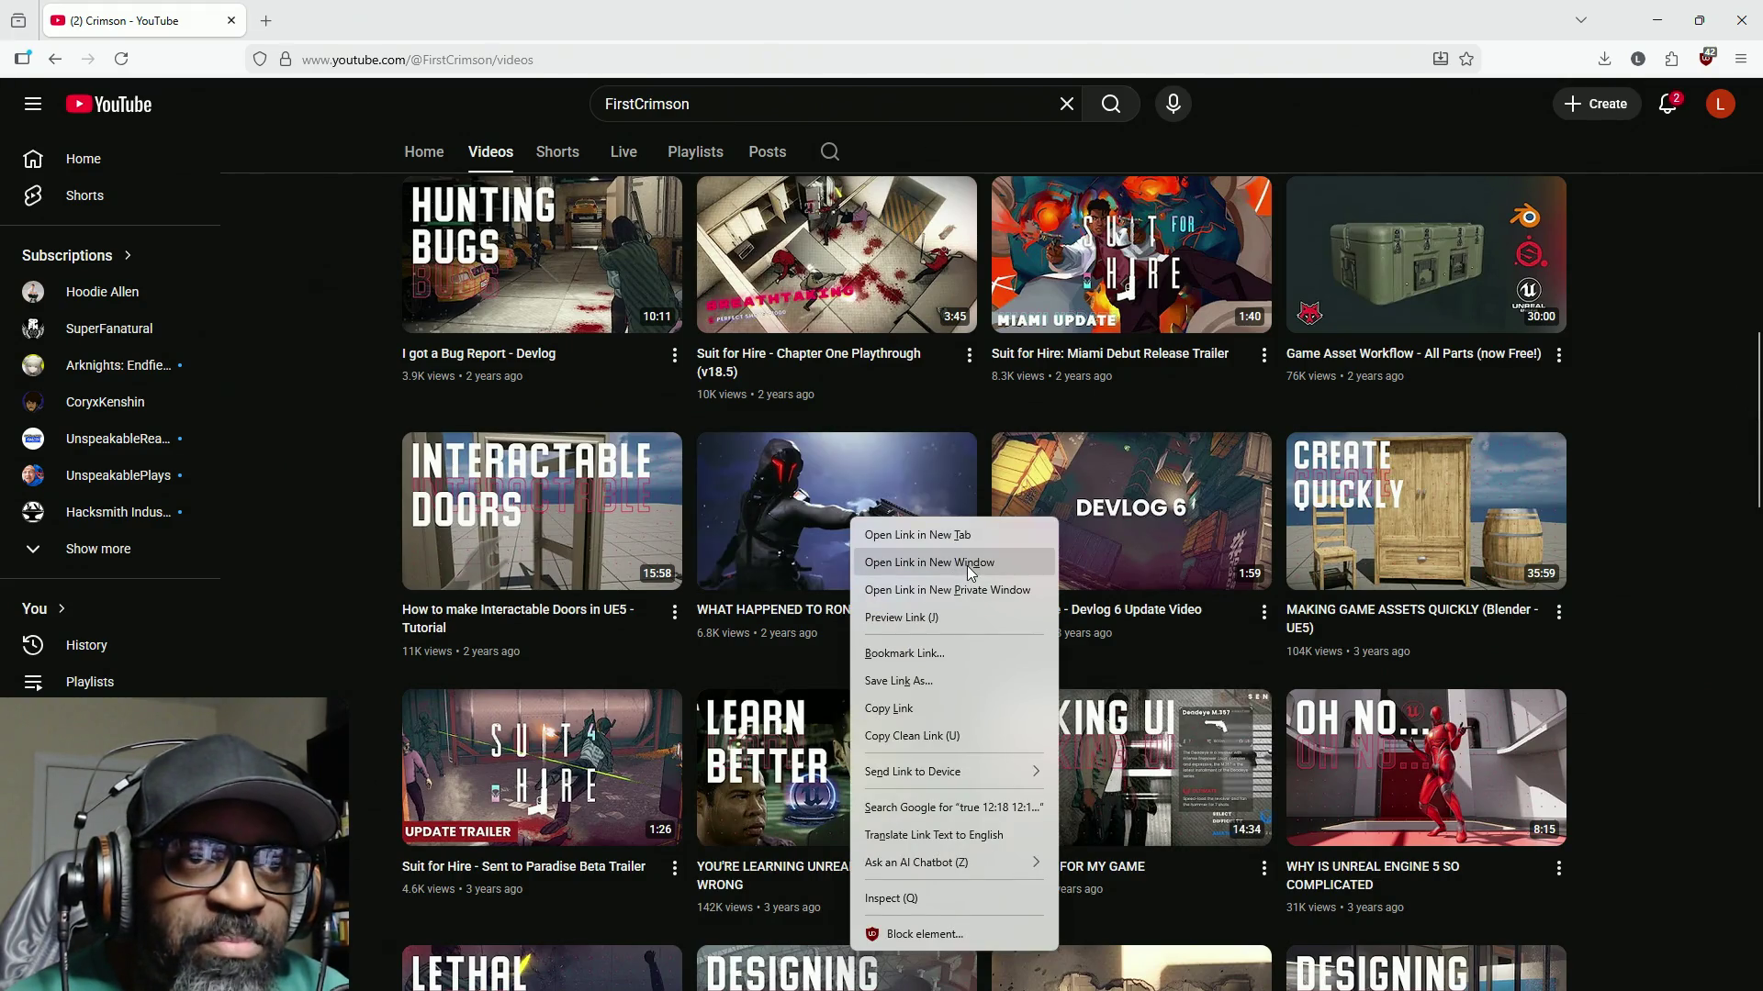
Step: Open the Ronin 2072 video in a new window at 1080p60 quality, fullscreen
left_click(972, 573)
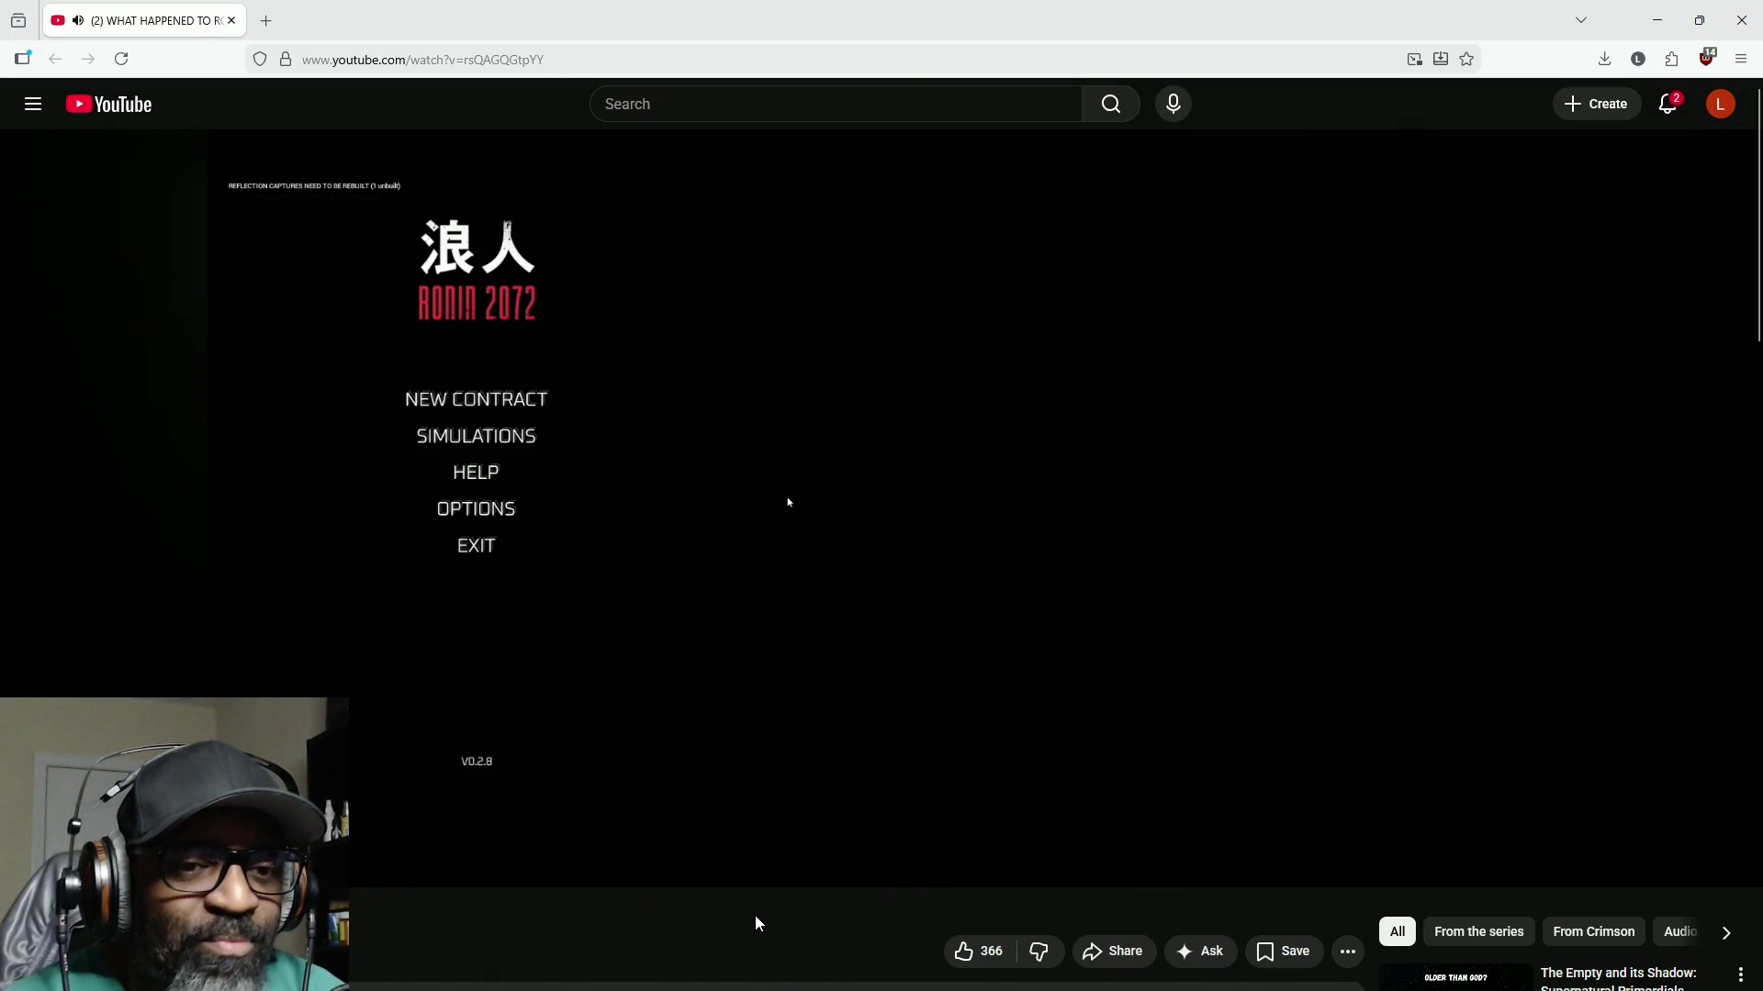
left_click(1640, 863)
left_click(1672, 800)
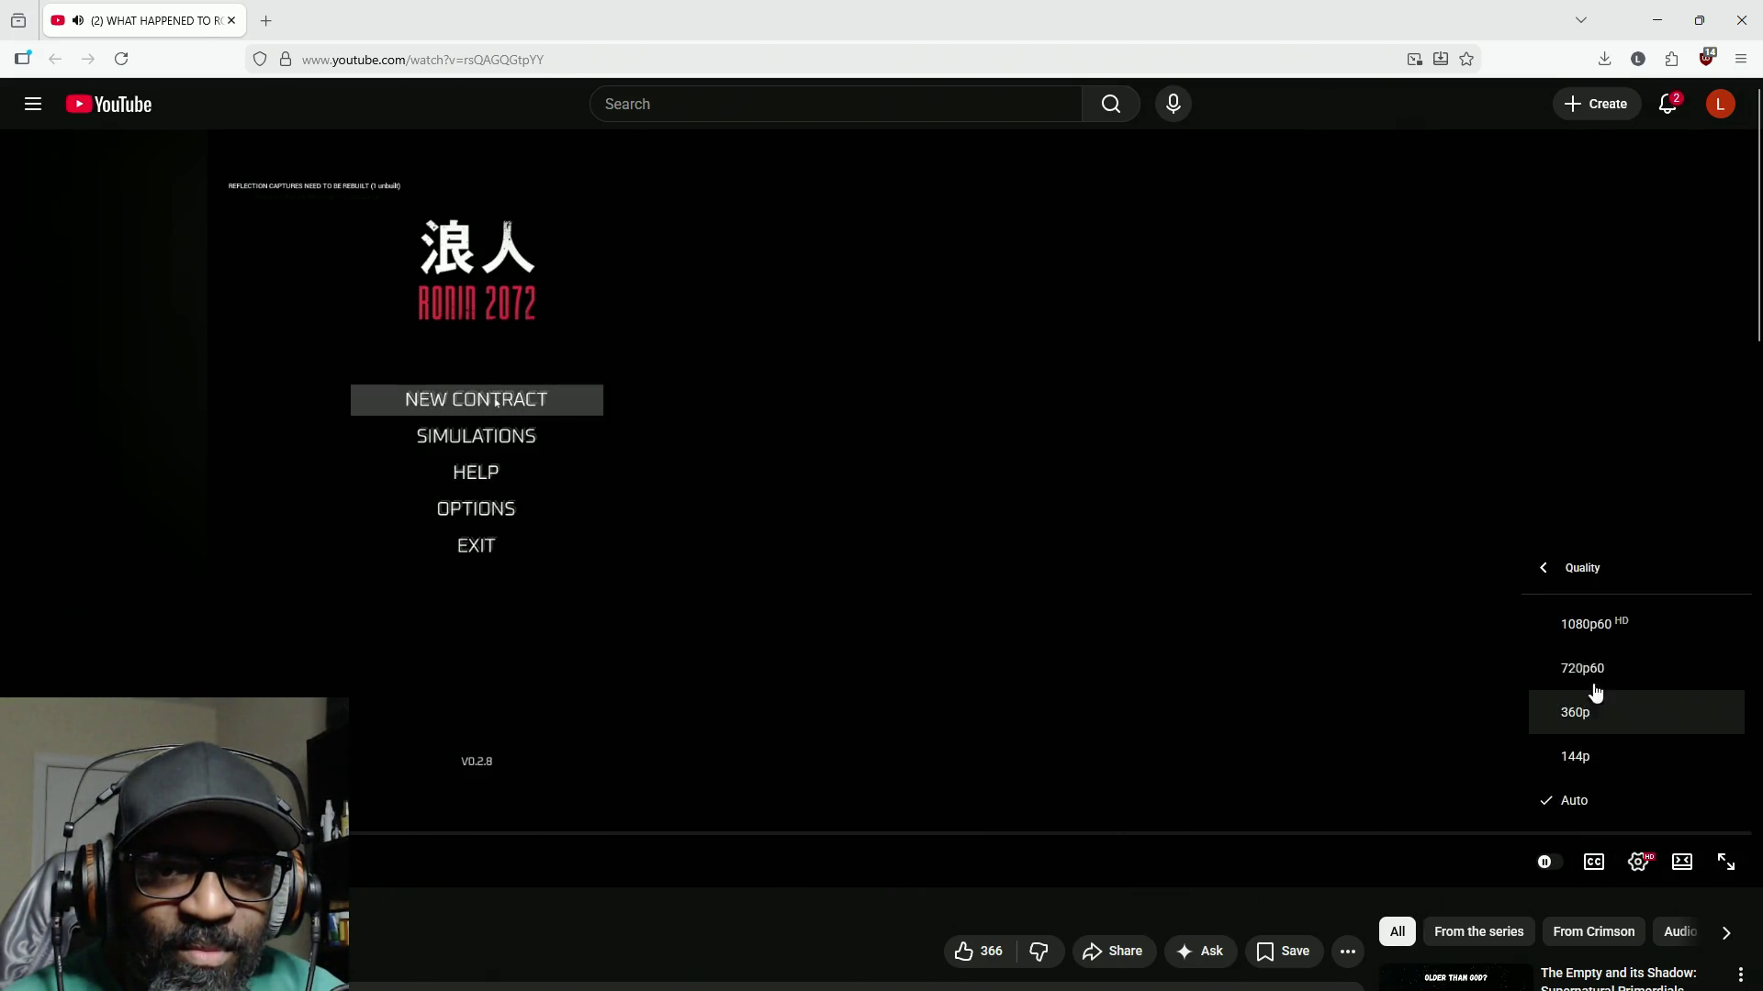
left_click(1594, 625)
left_click(1732, 863)
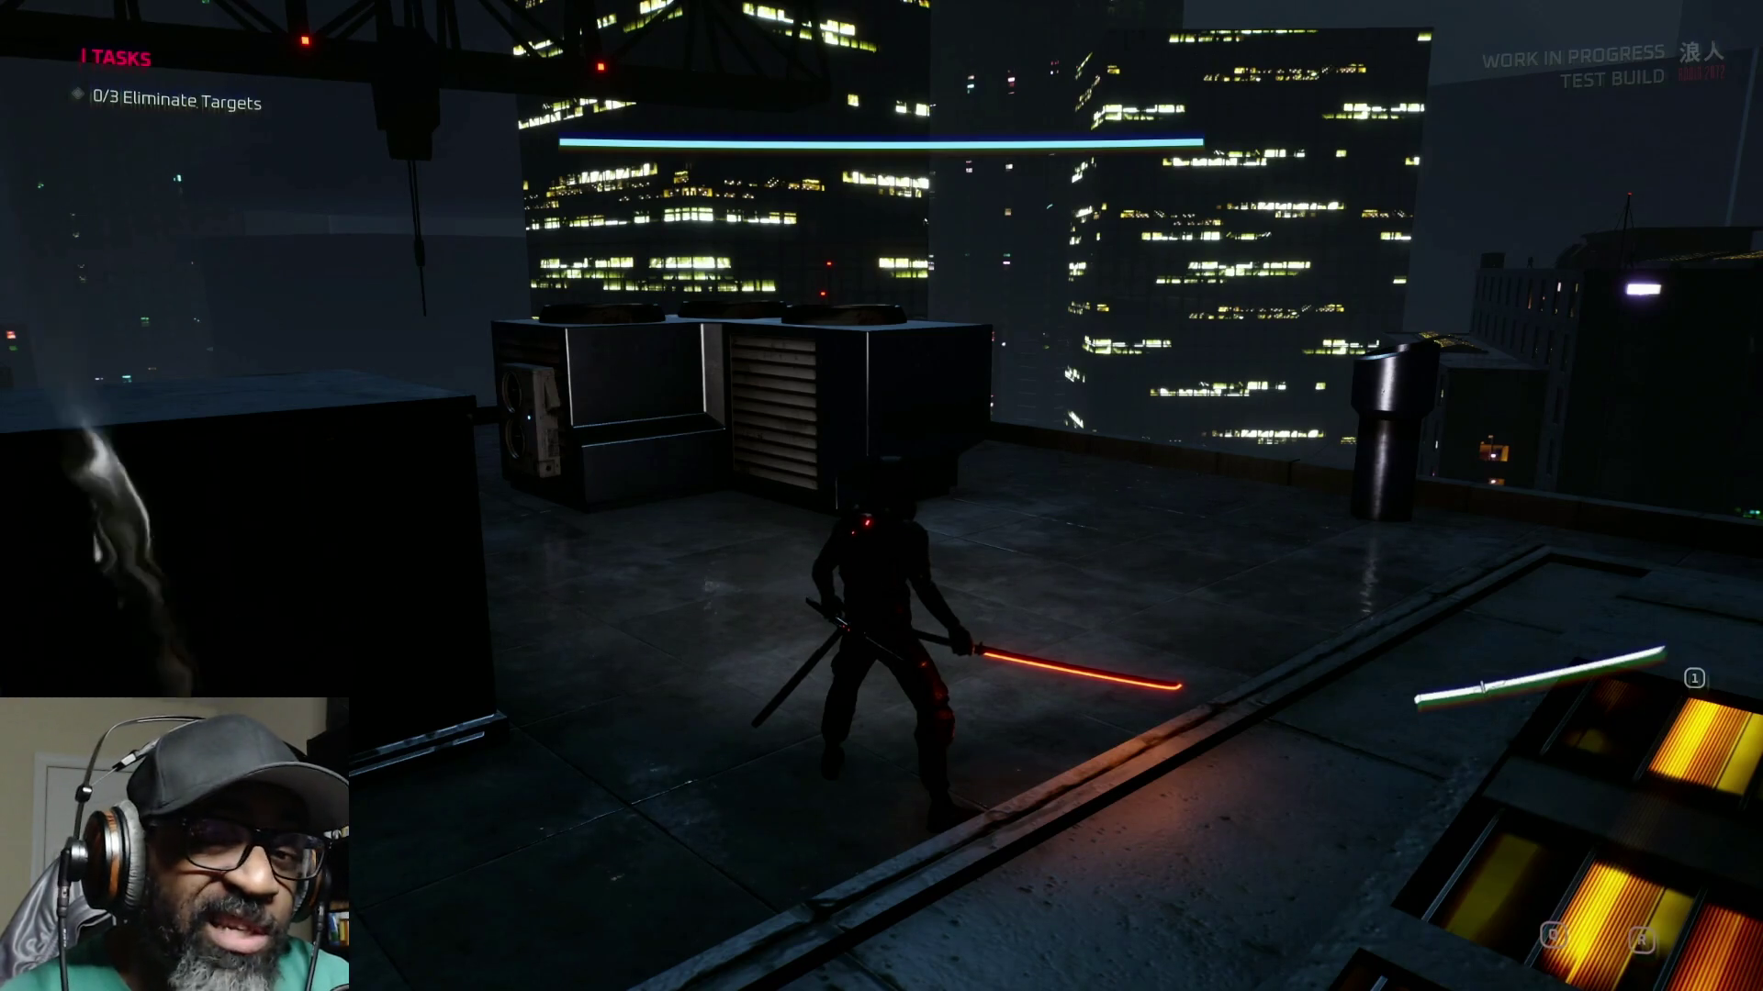
Step: Keep the fullscreen Ronin 2072 rooftop gameplay running, targets still at 0/3
key("w")
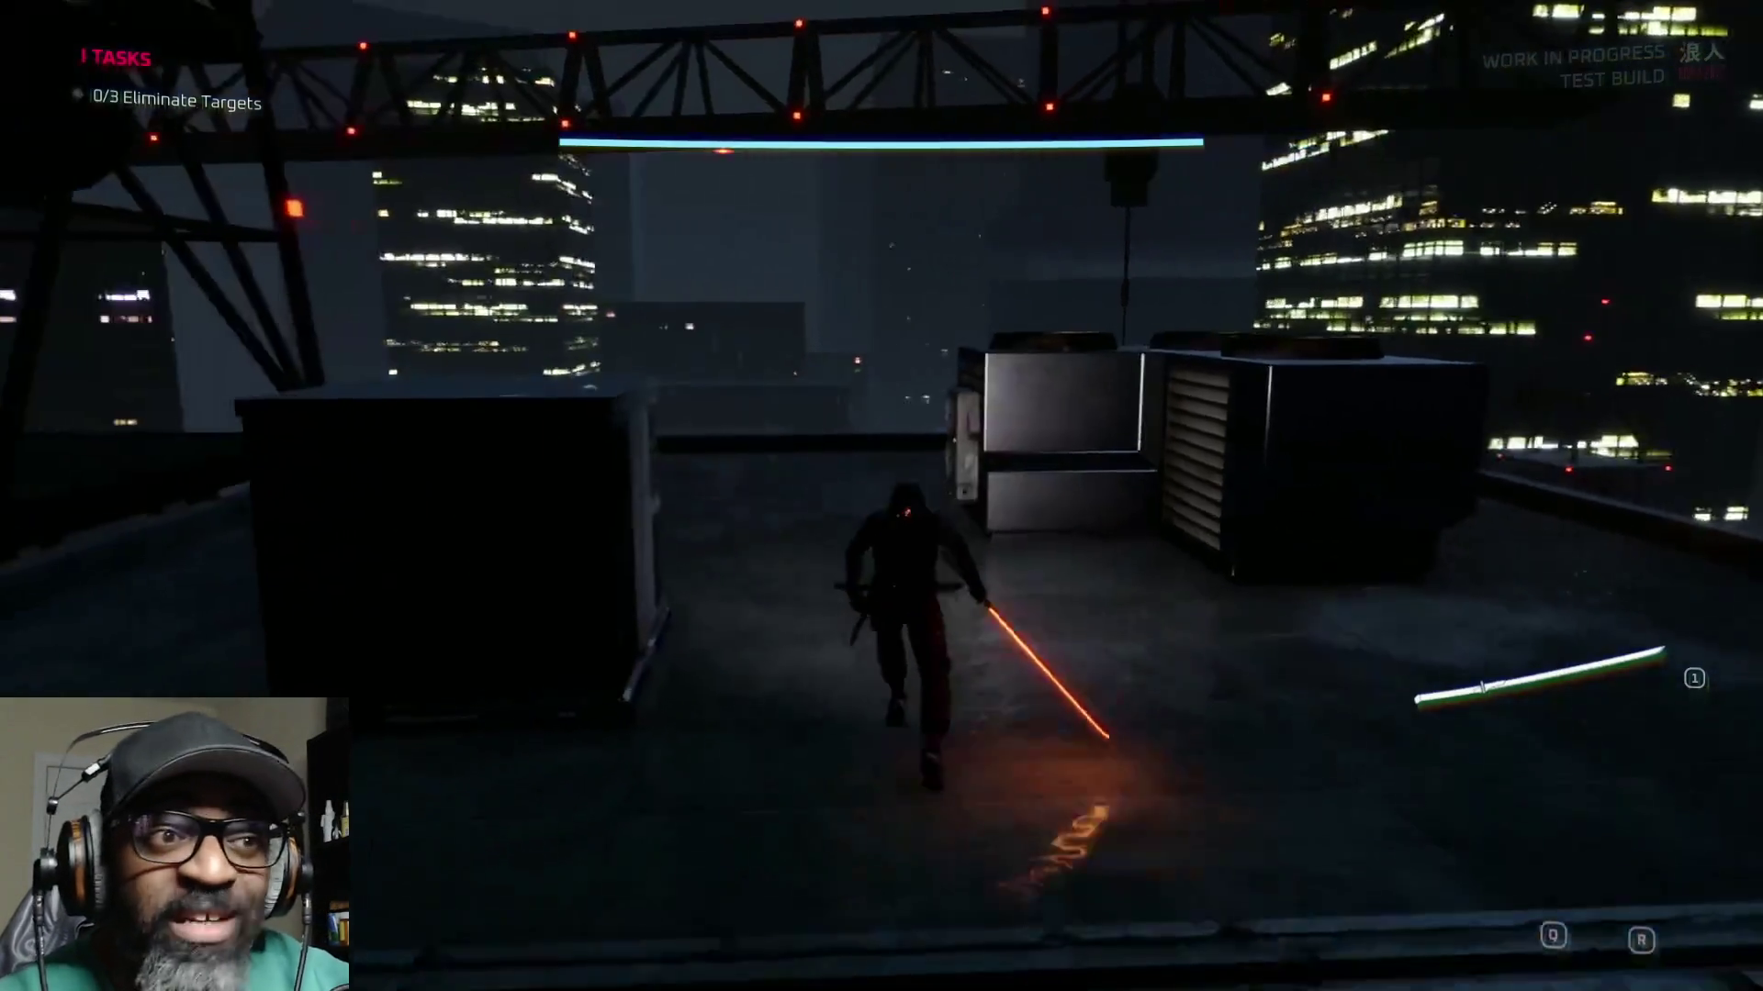
key("w")
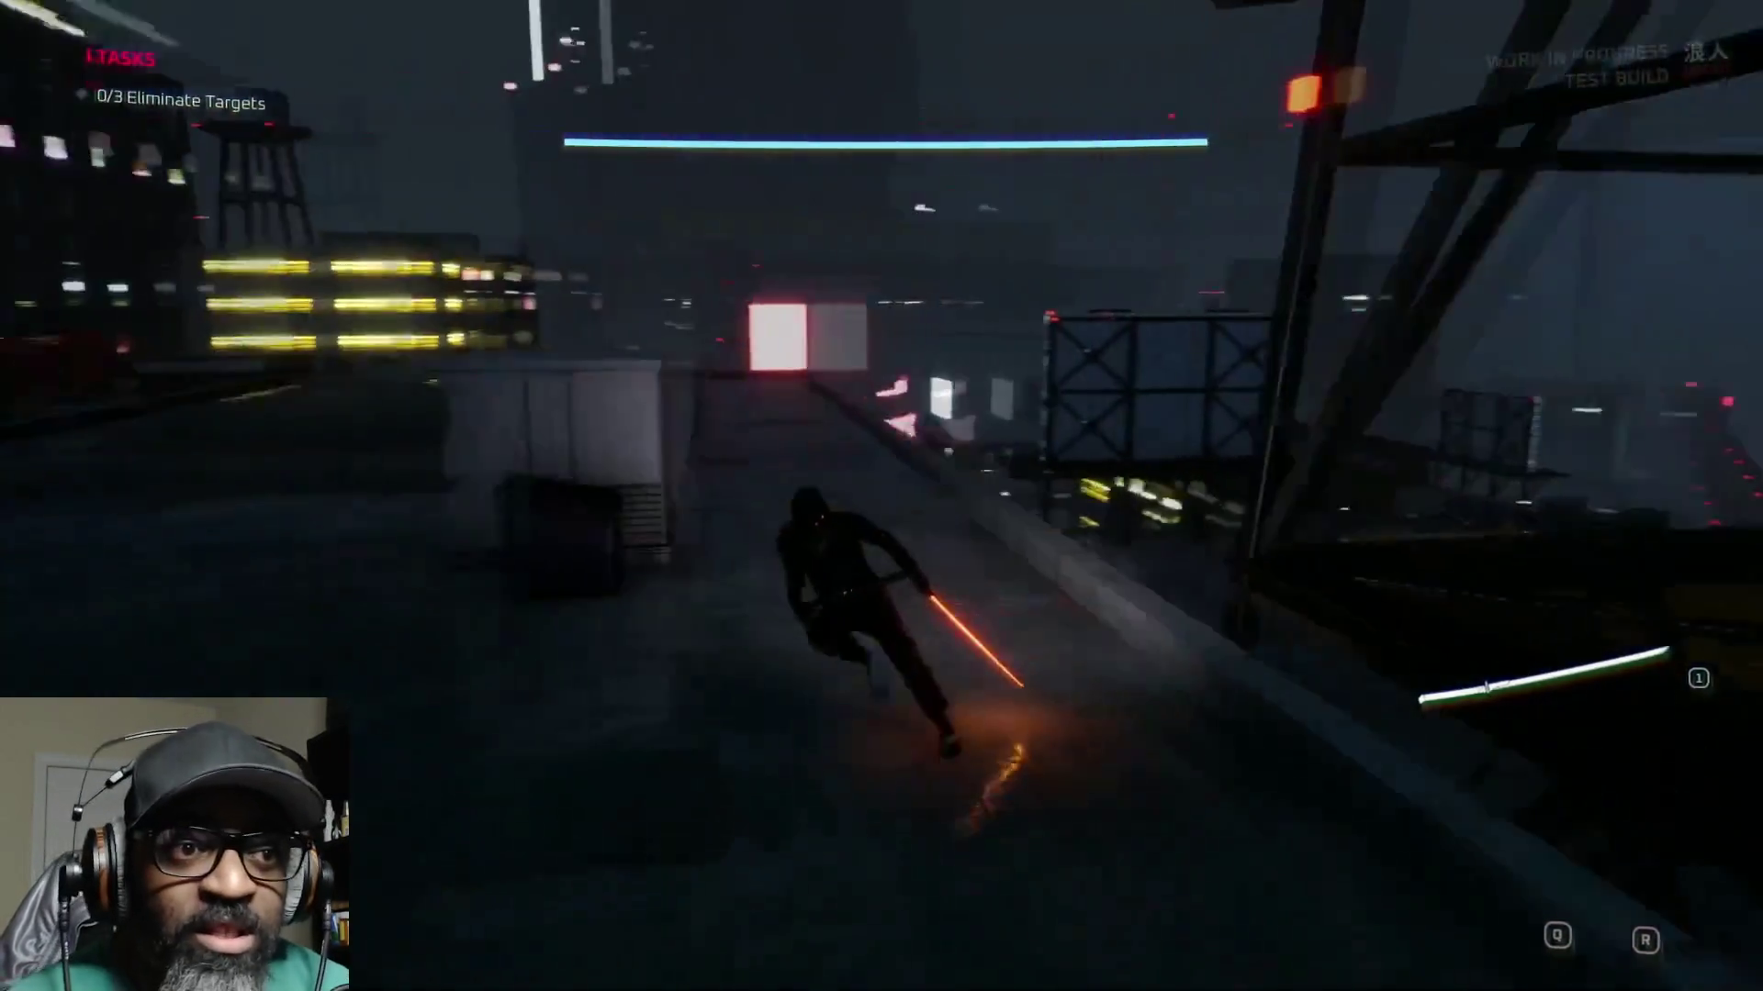
key("w")
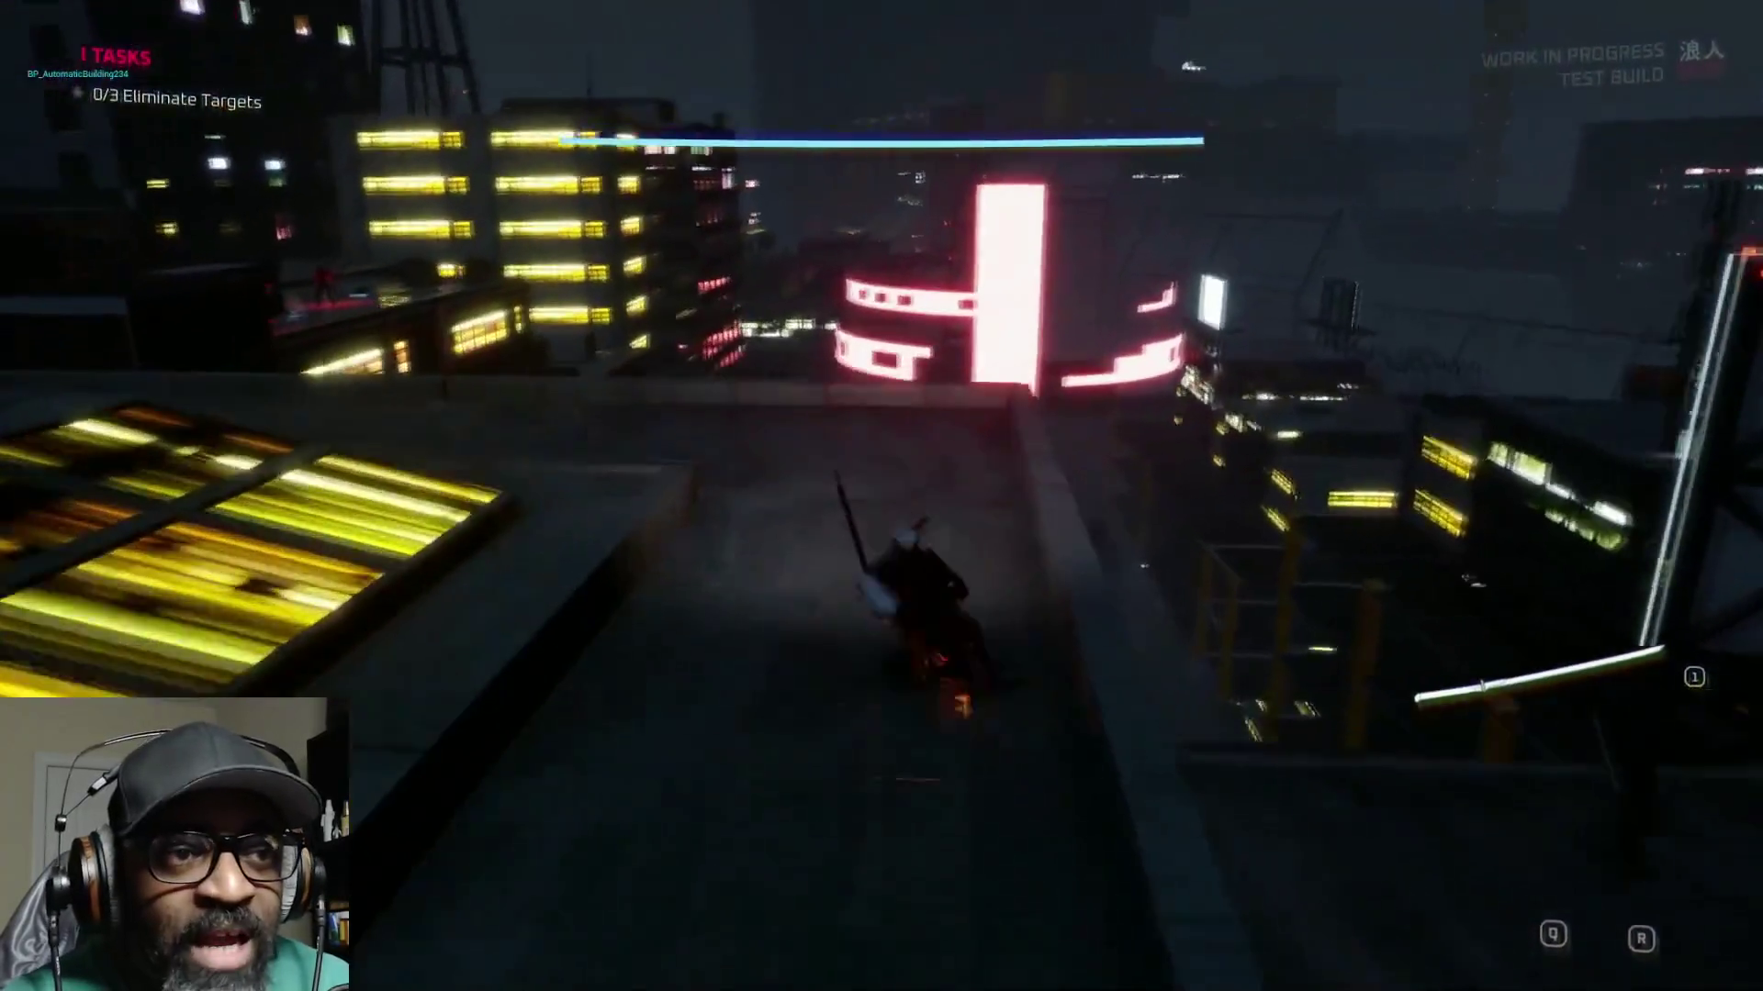
key("w")
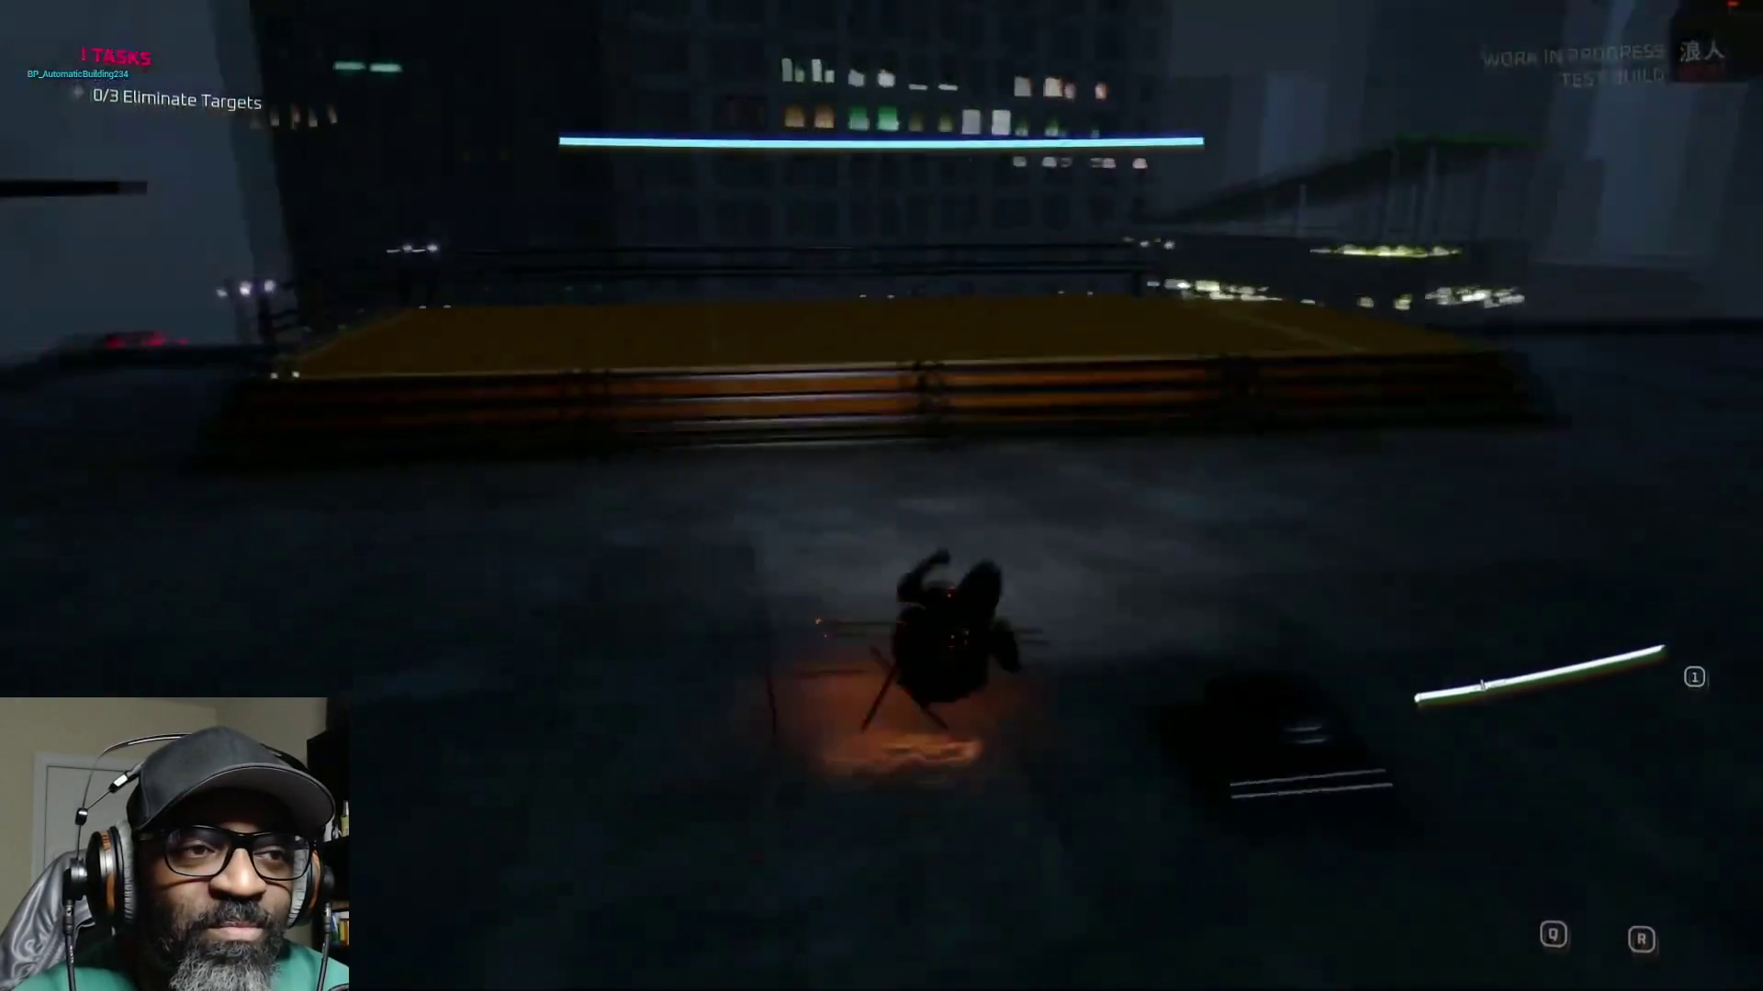
key("w")
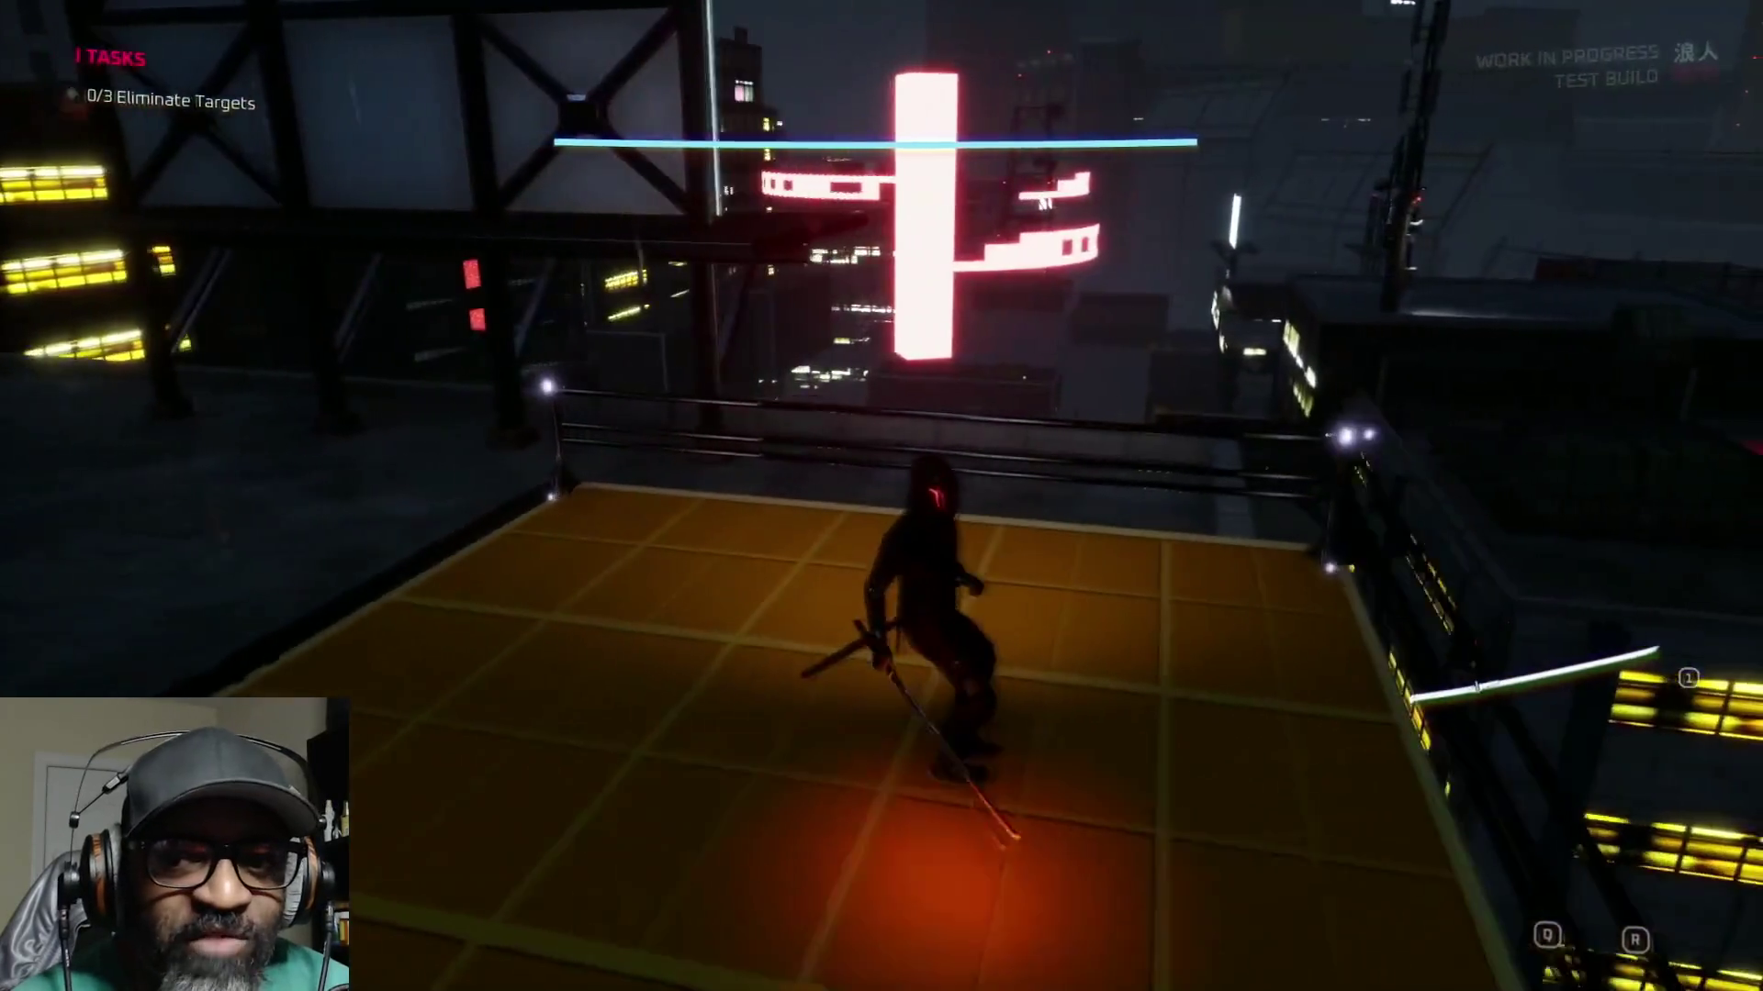
key("w")
key("w")
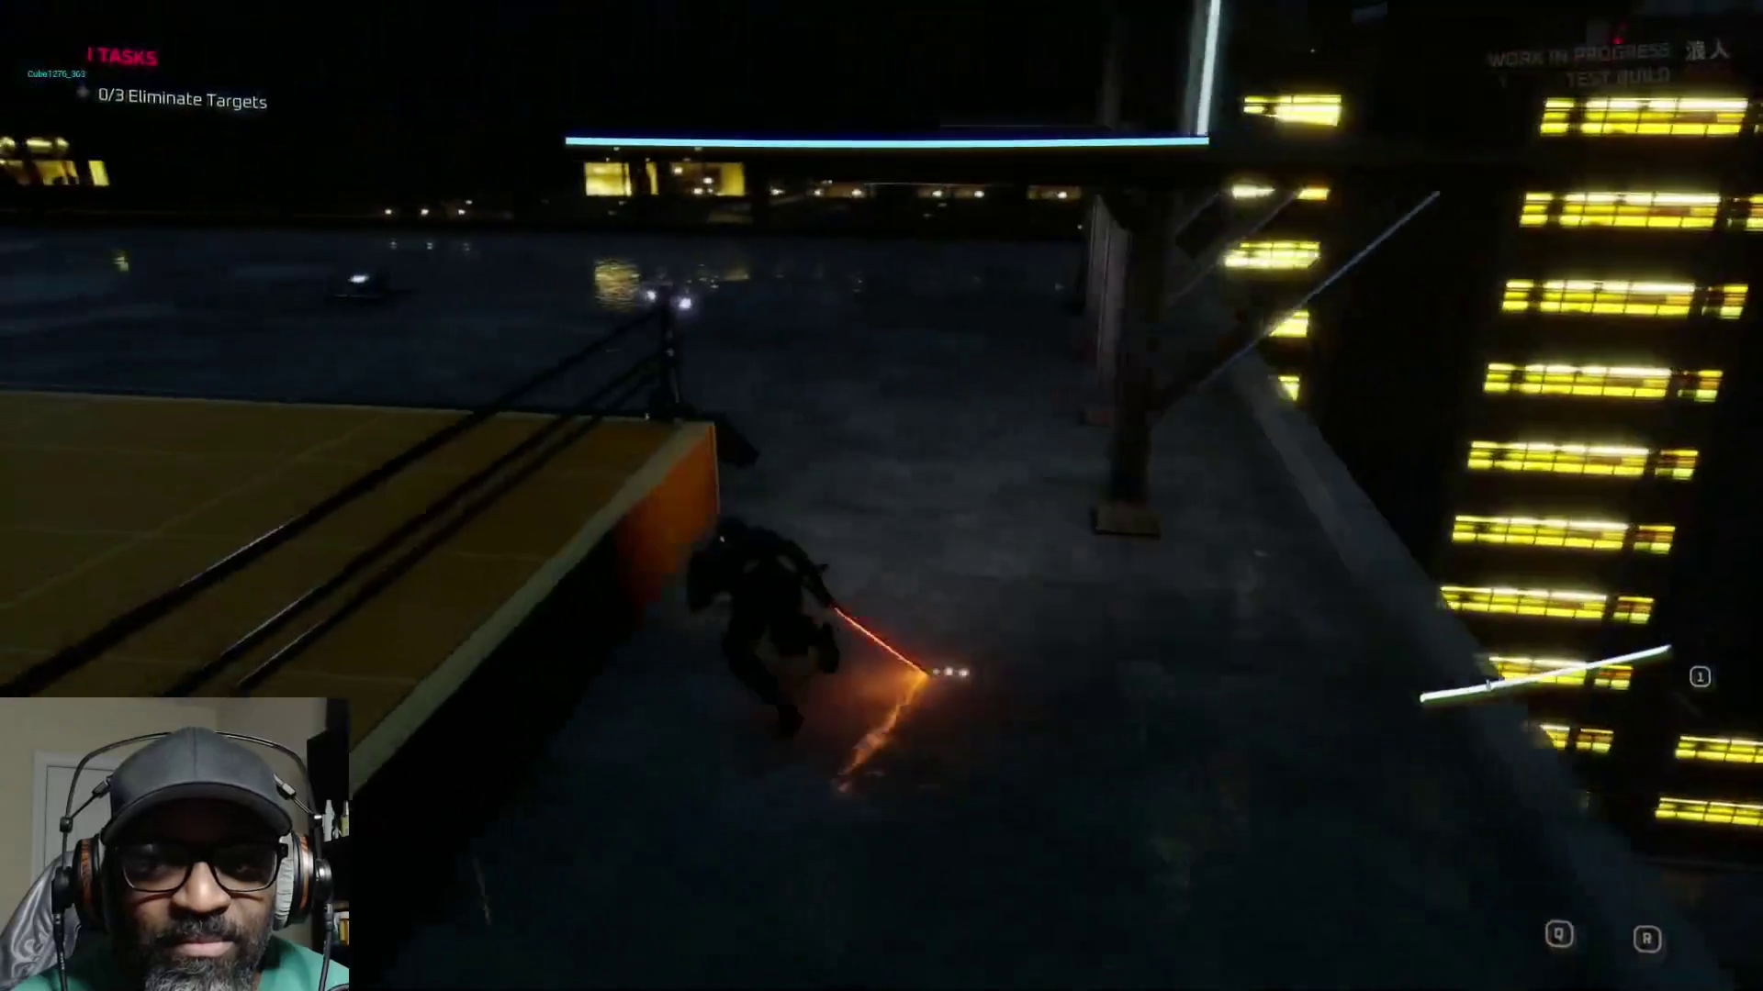
key("w")
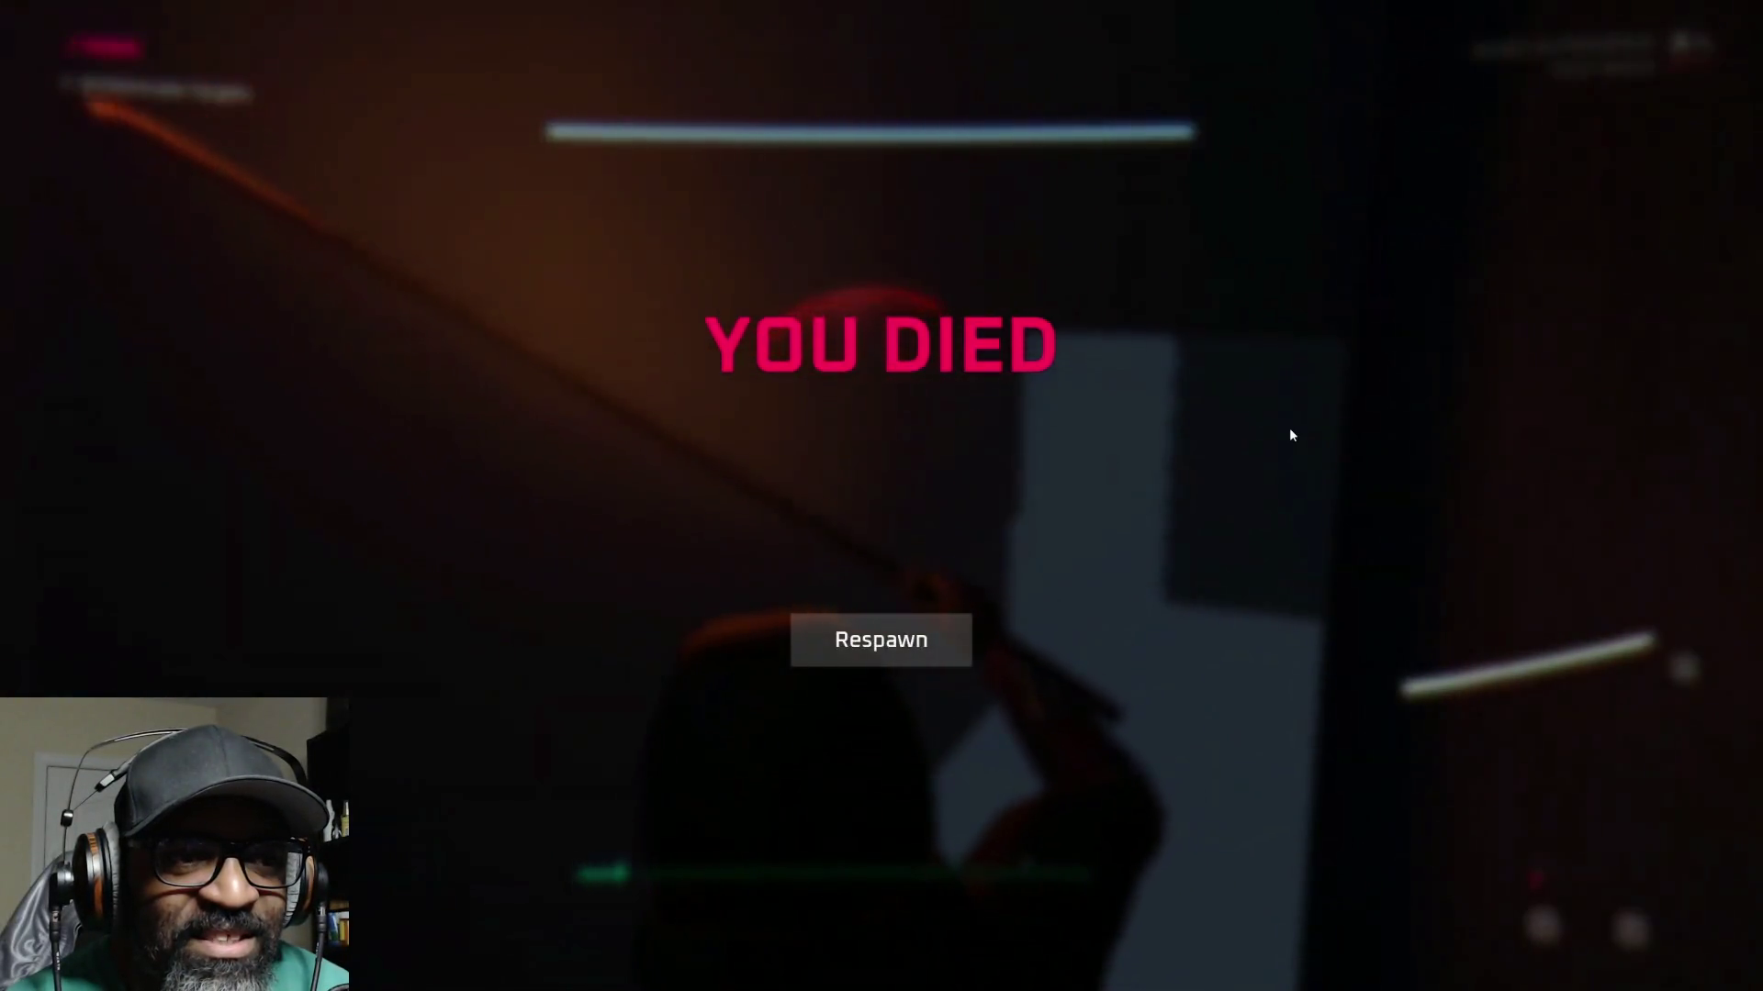
Step: Rewind the Ronin 2072 video to the 4:04 rooftop gameplay, then pause and exit fullscreen
mouse_move(584, 909)
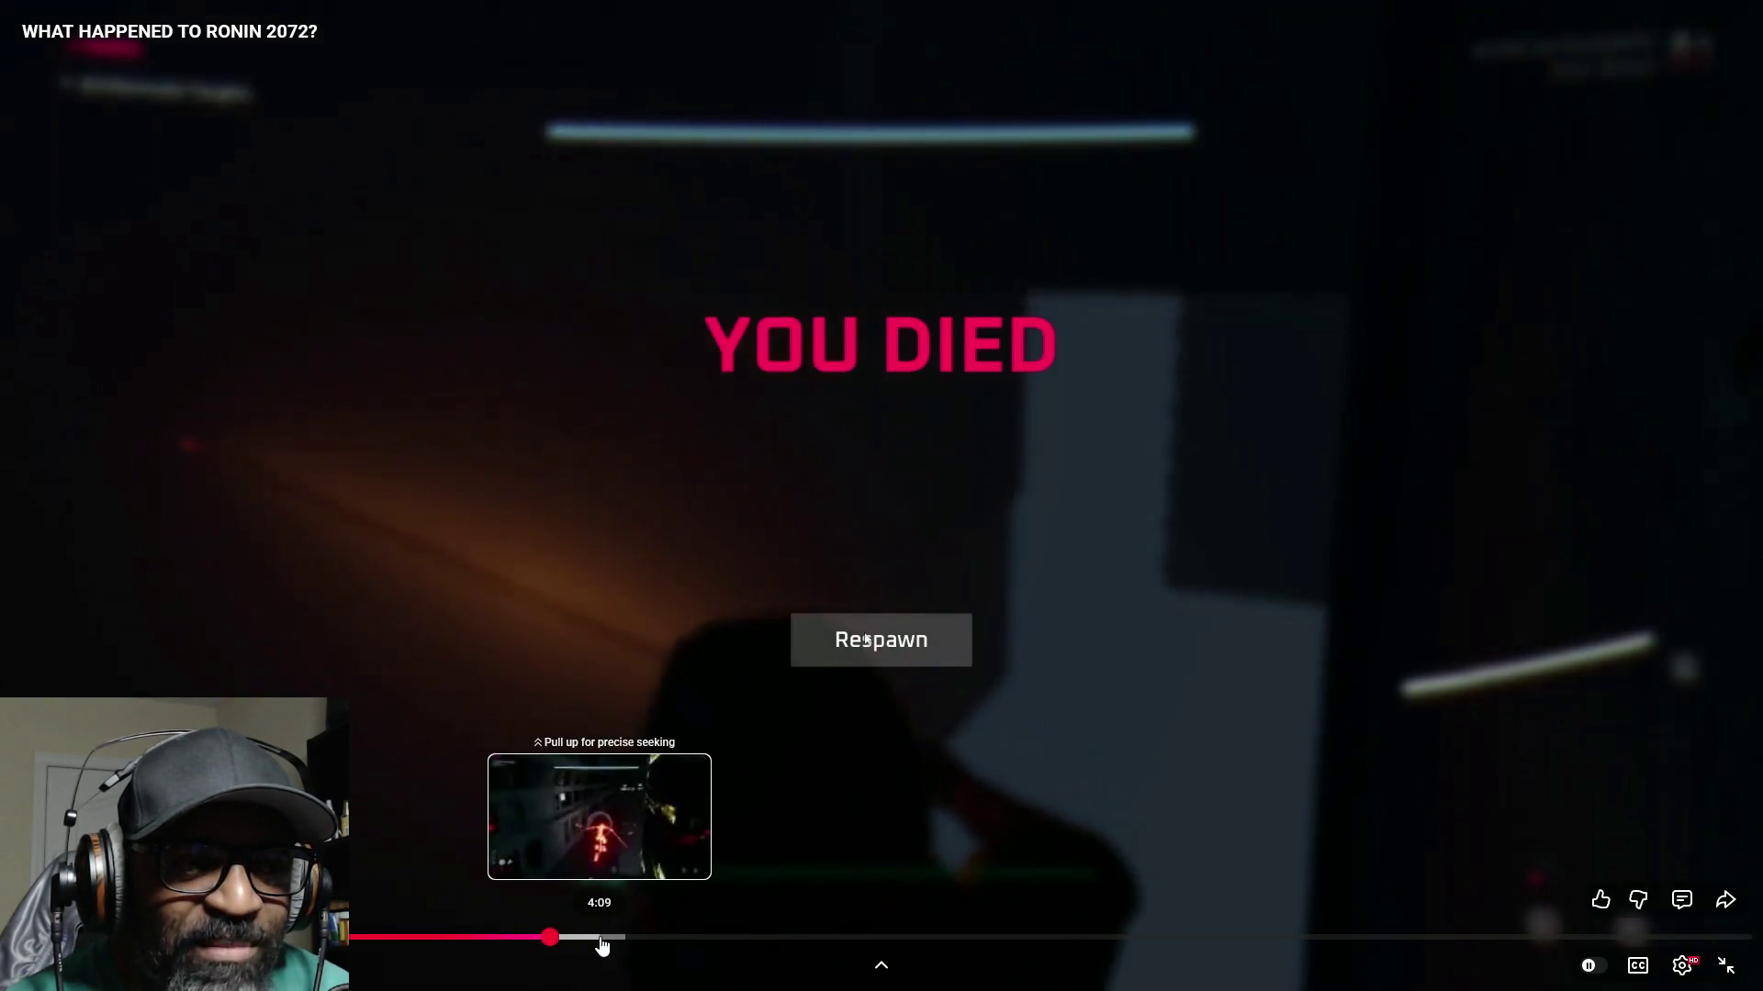
left_click_drag(588, 943, 590, 942)
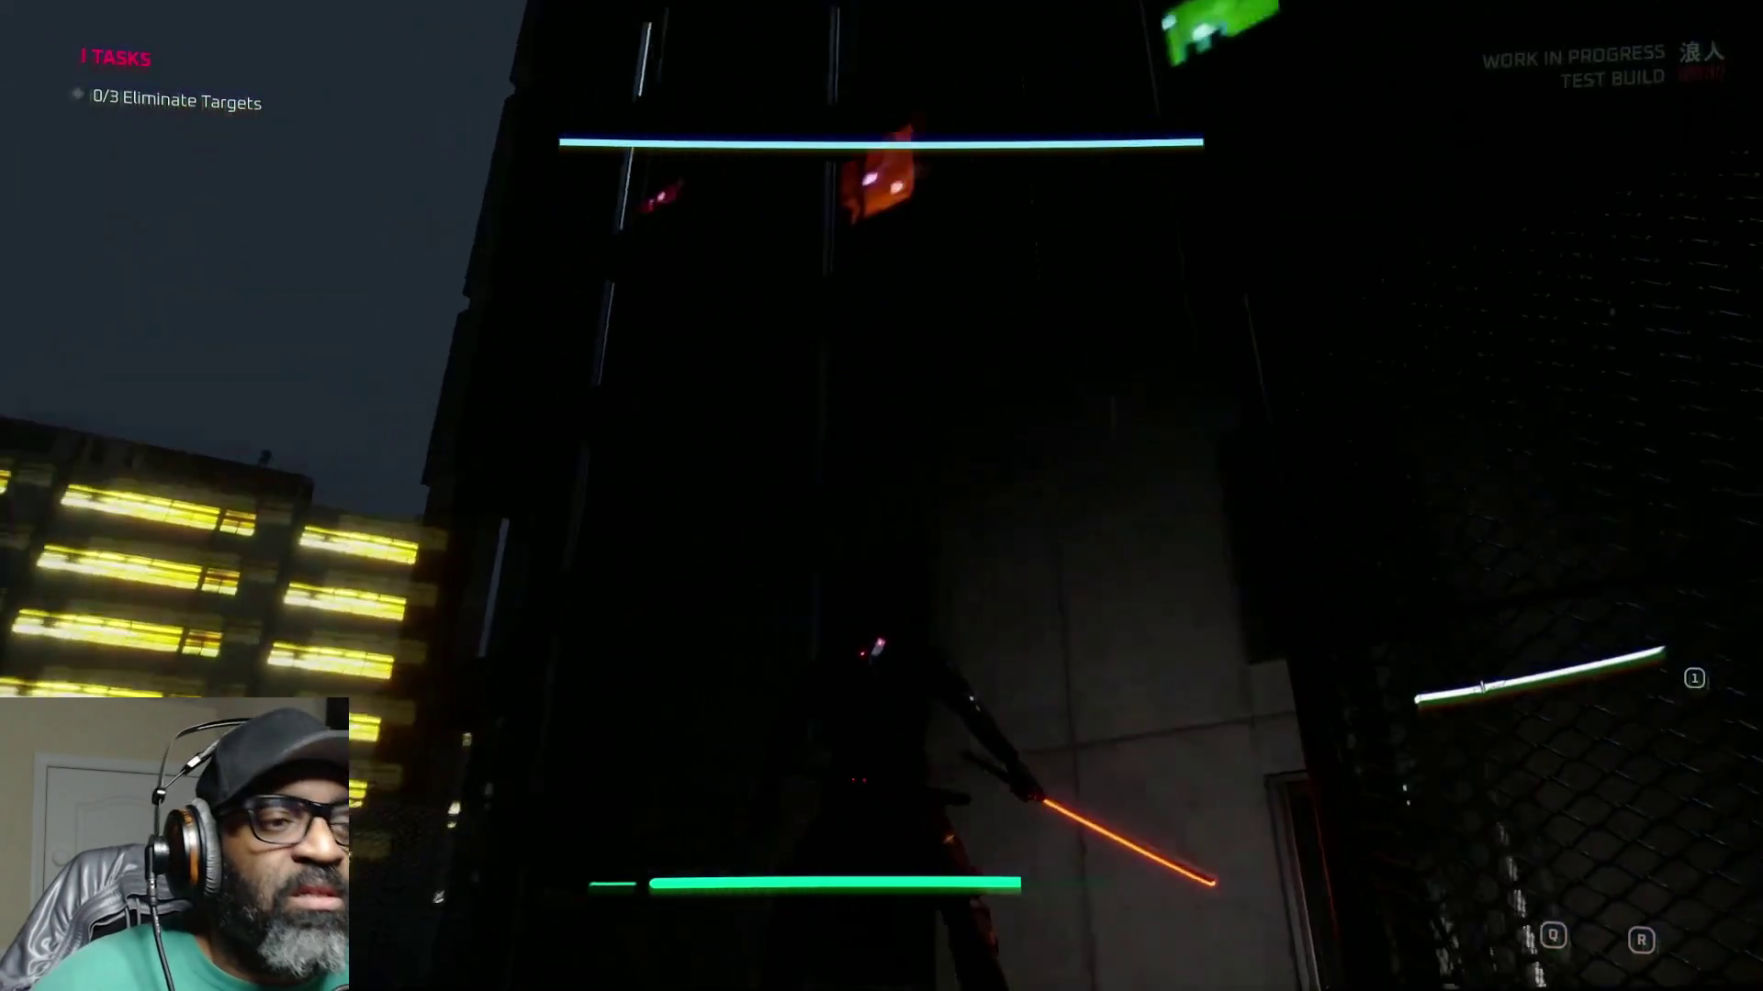
mouse_move(1281, 944)
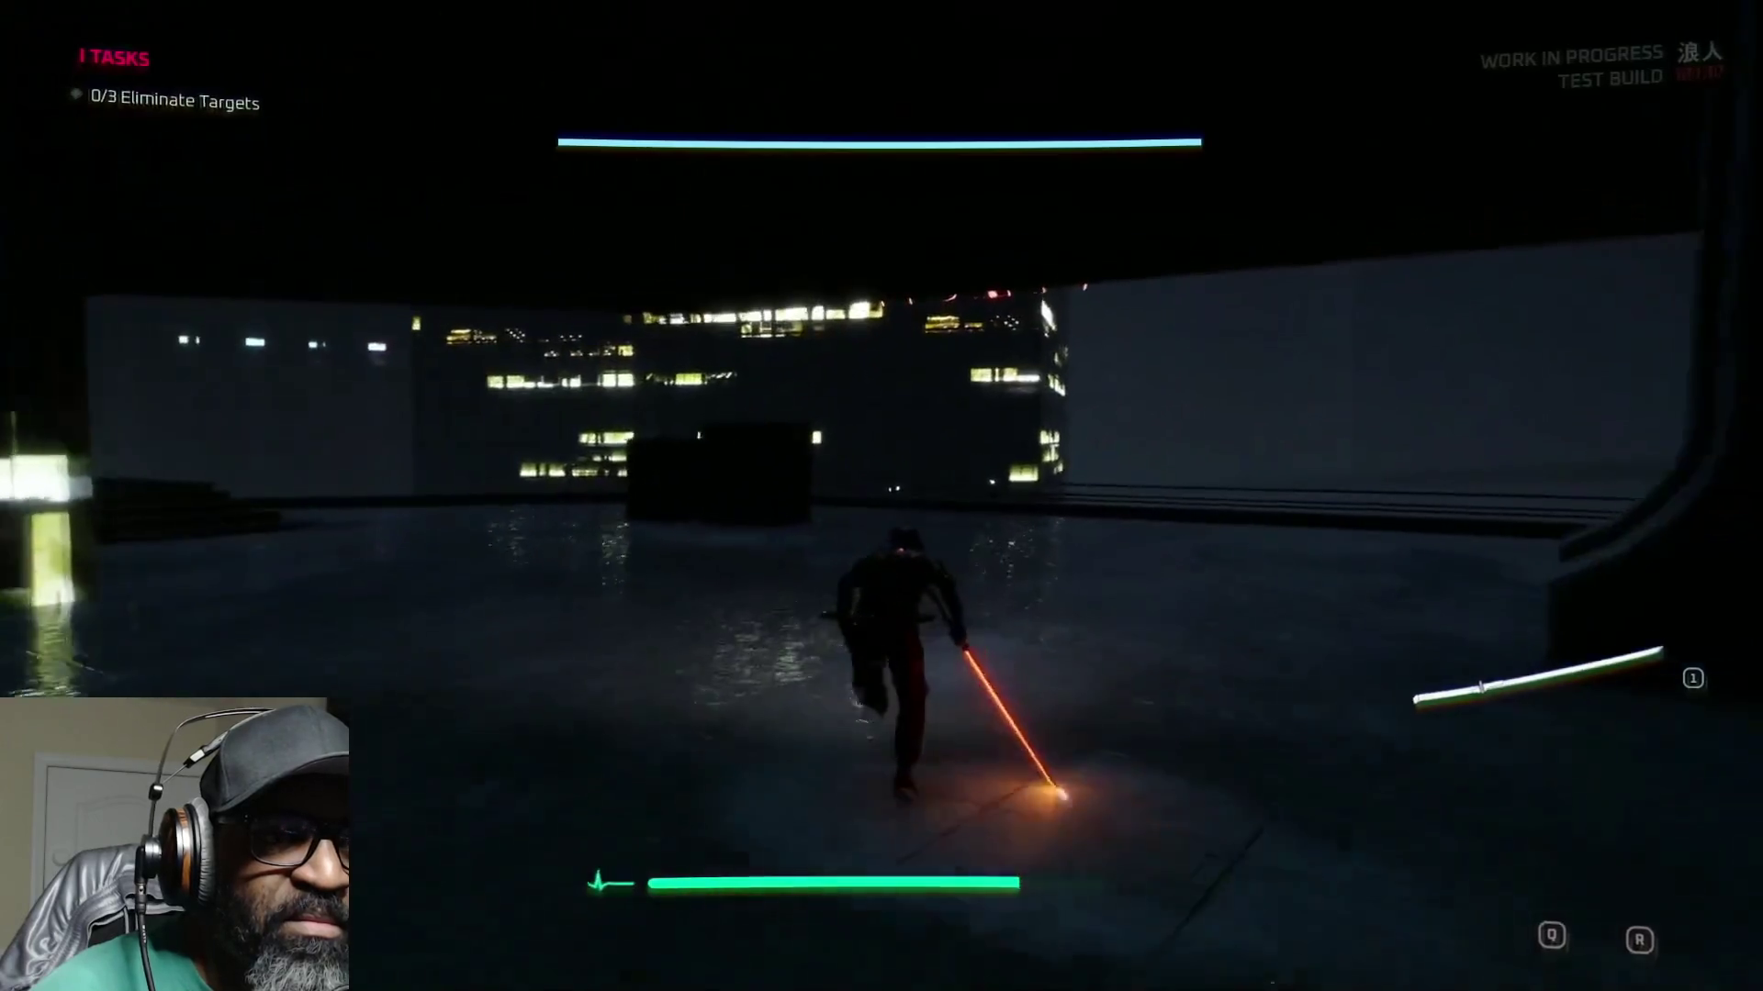
mouse_move(1311, 674)
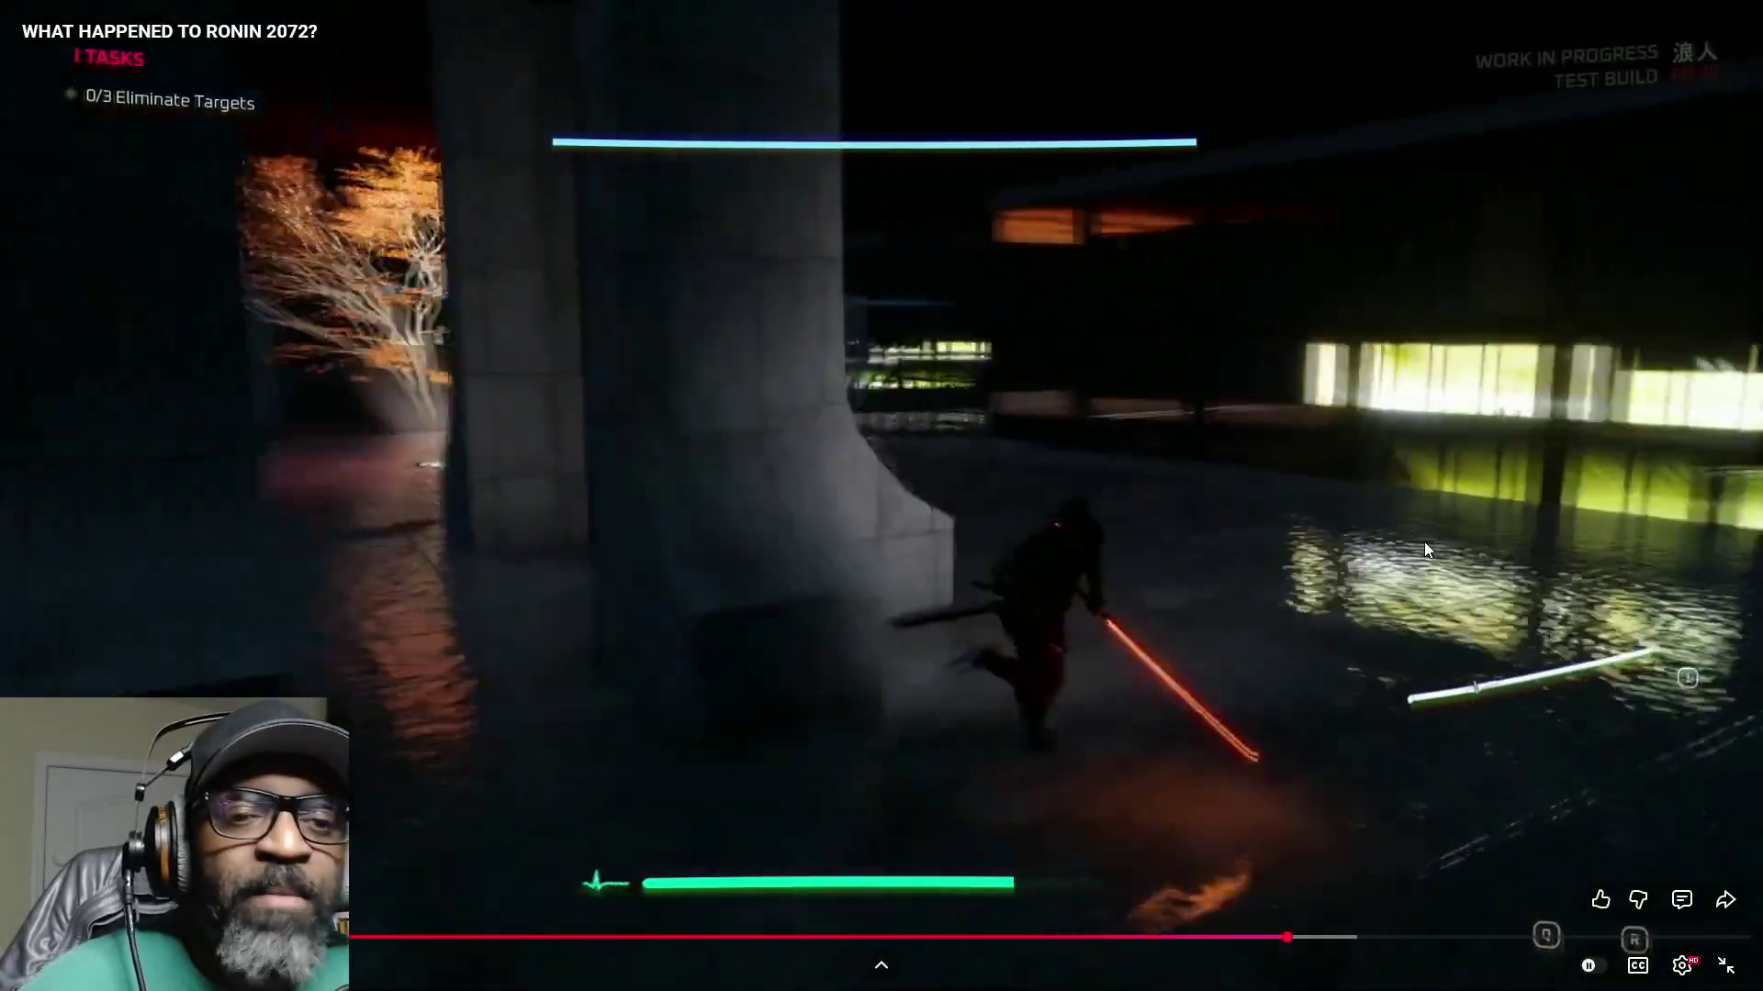
left_click(1355, 154)
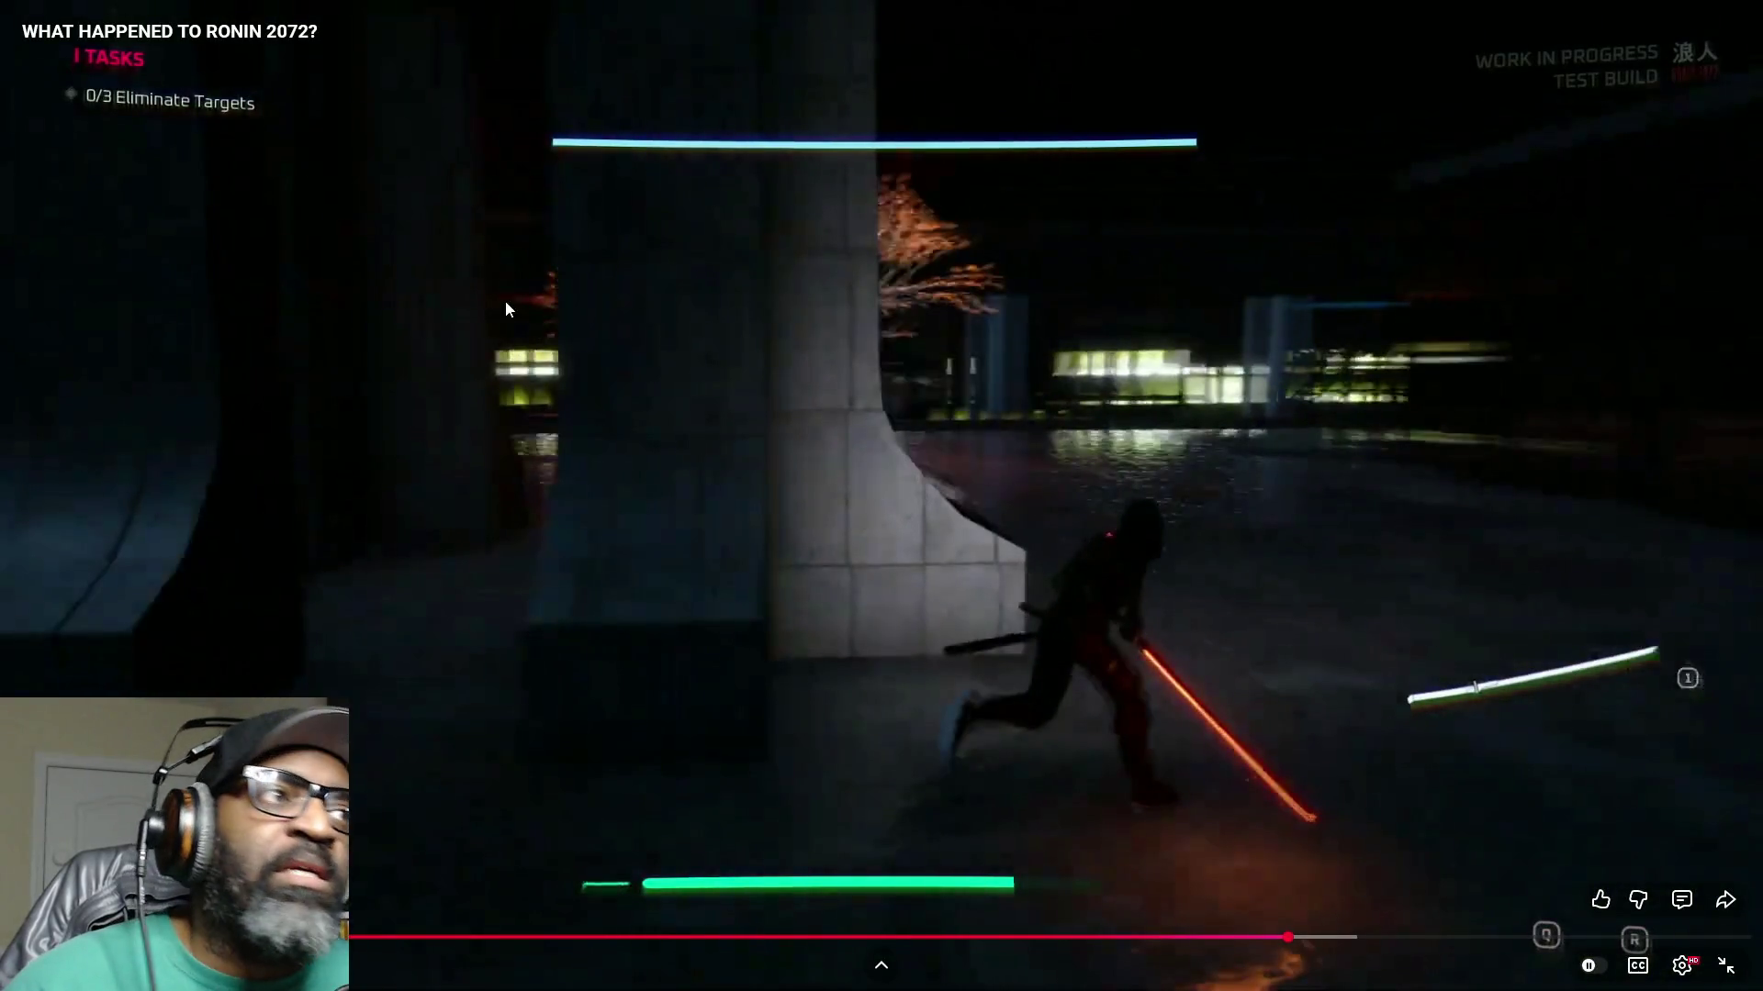
key("Escape")
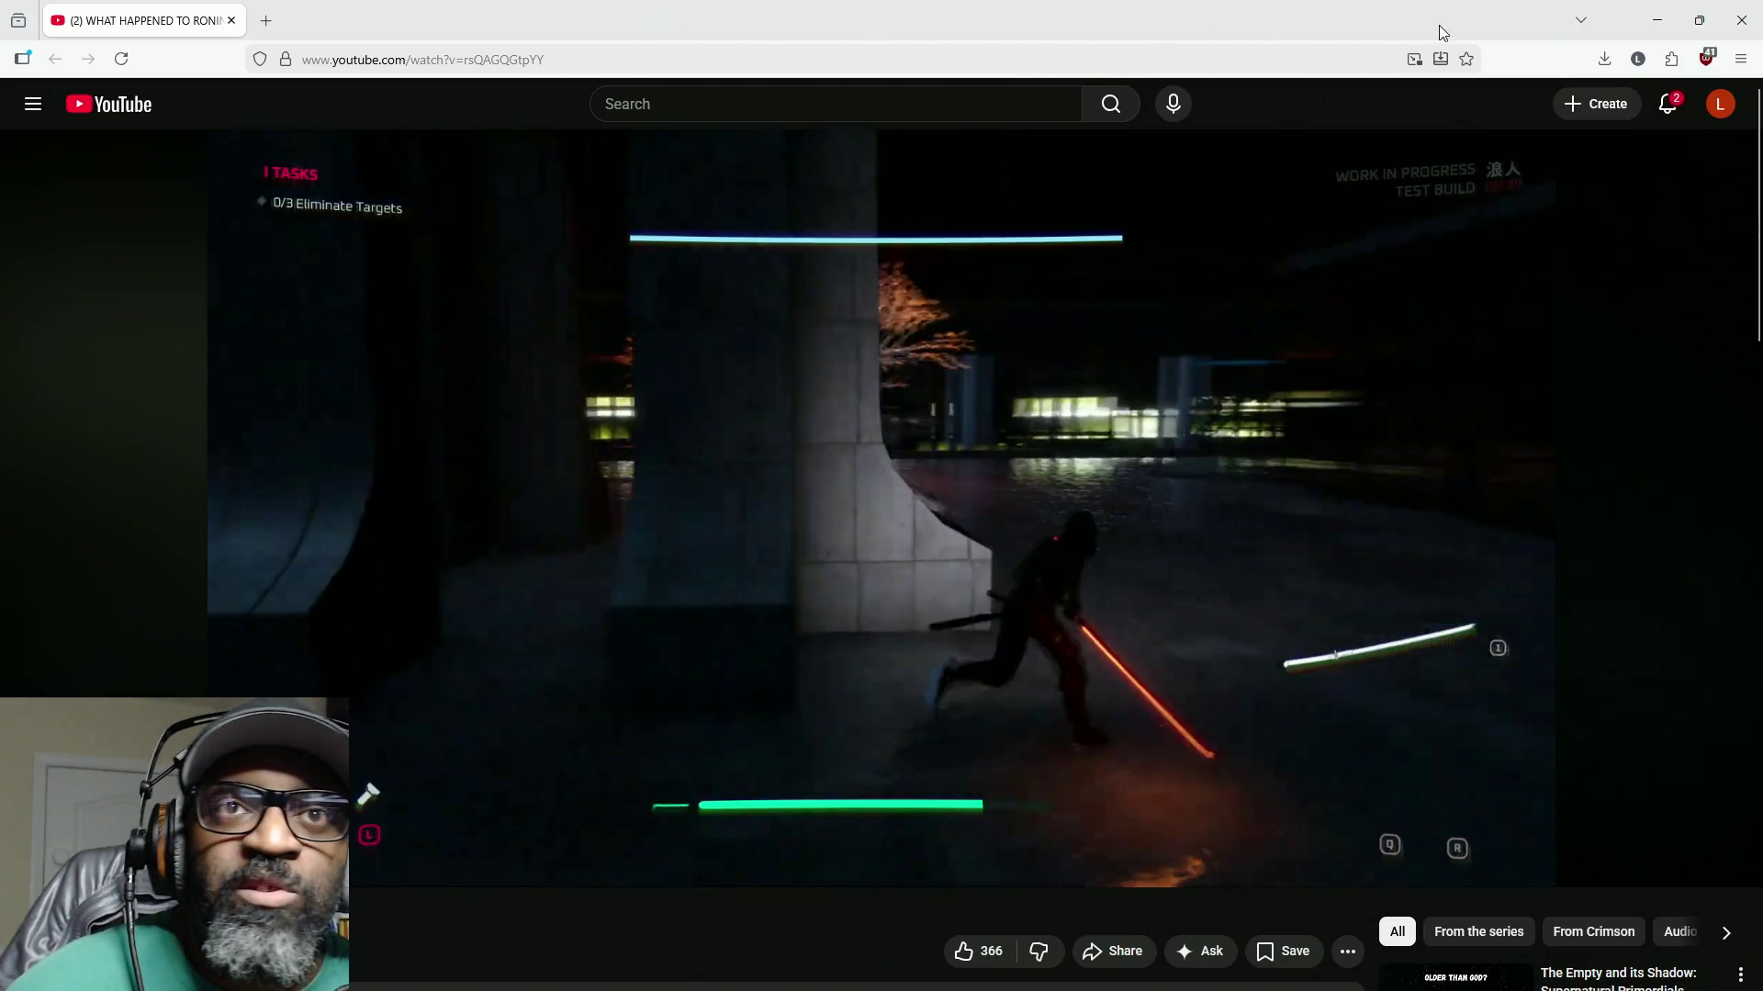
Step: Close the Ronin video window and scroll the channel's grid down to the six-year-old Crimson's Fantasy devlogs
left_click_drag(1445, 19, 769, 151)
left_click(767, 152)
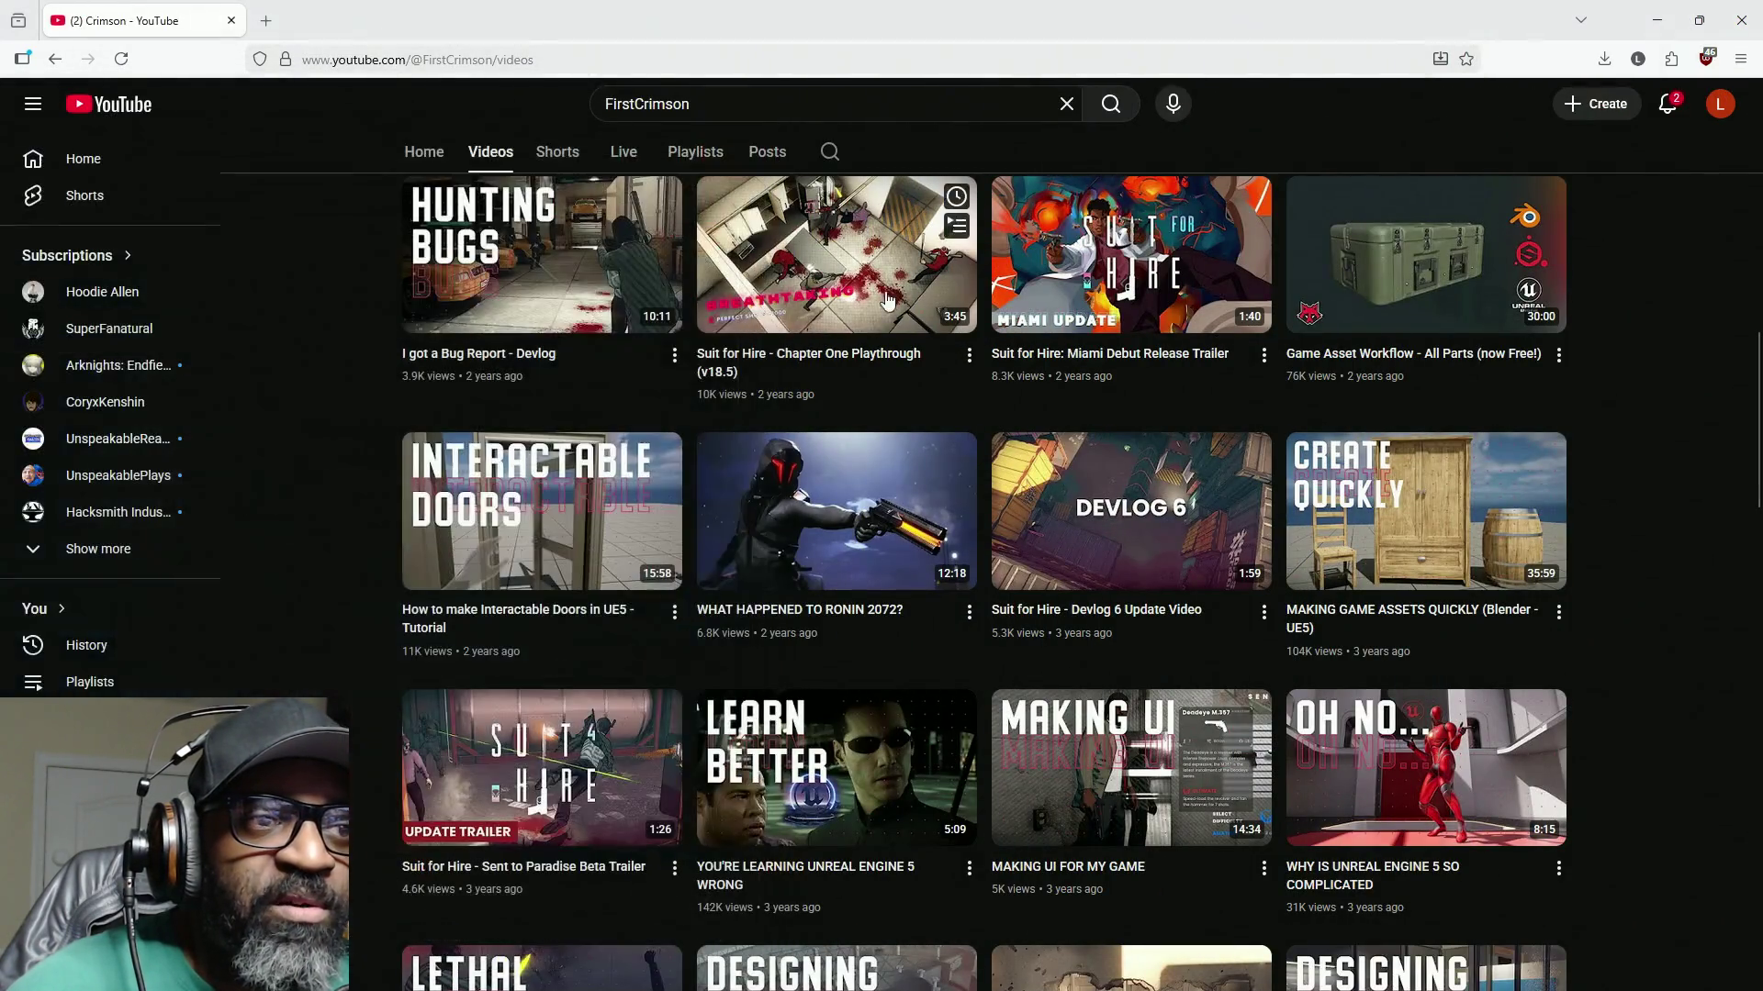
scroll(1017, 470, "down", 15)
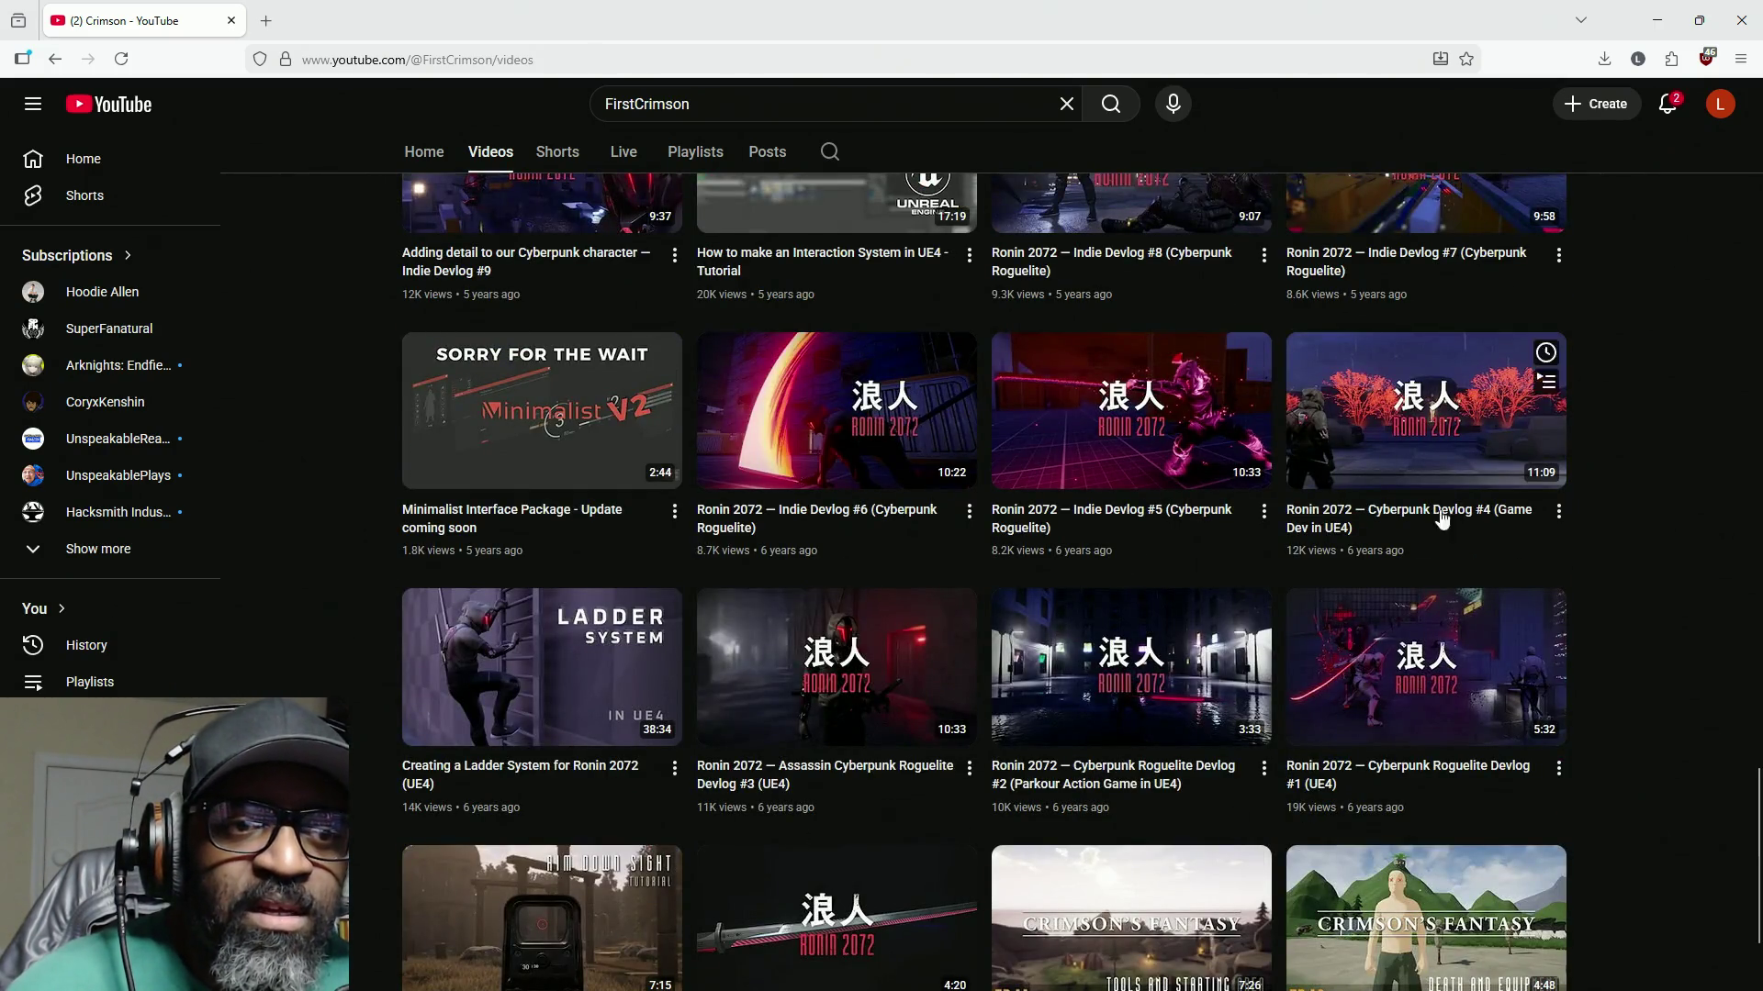
scroll(1443, 489, "down", 2)
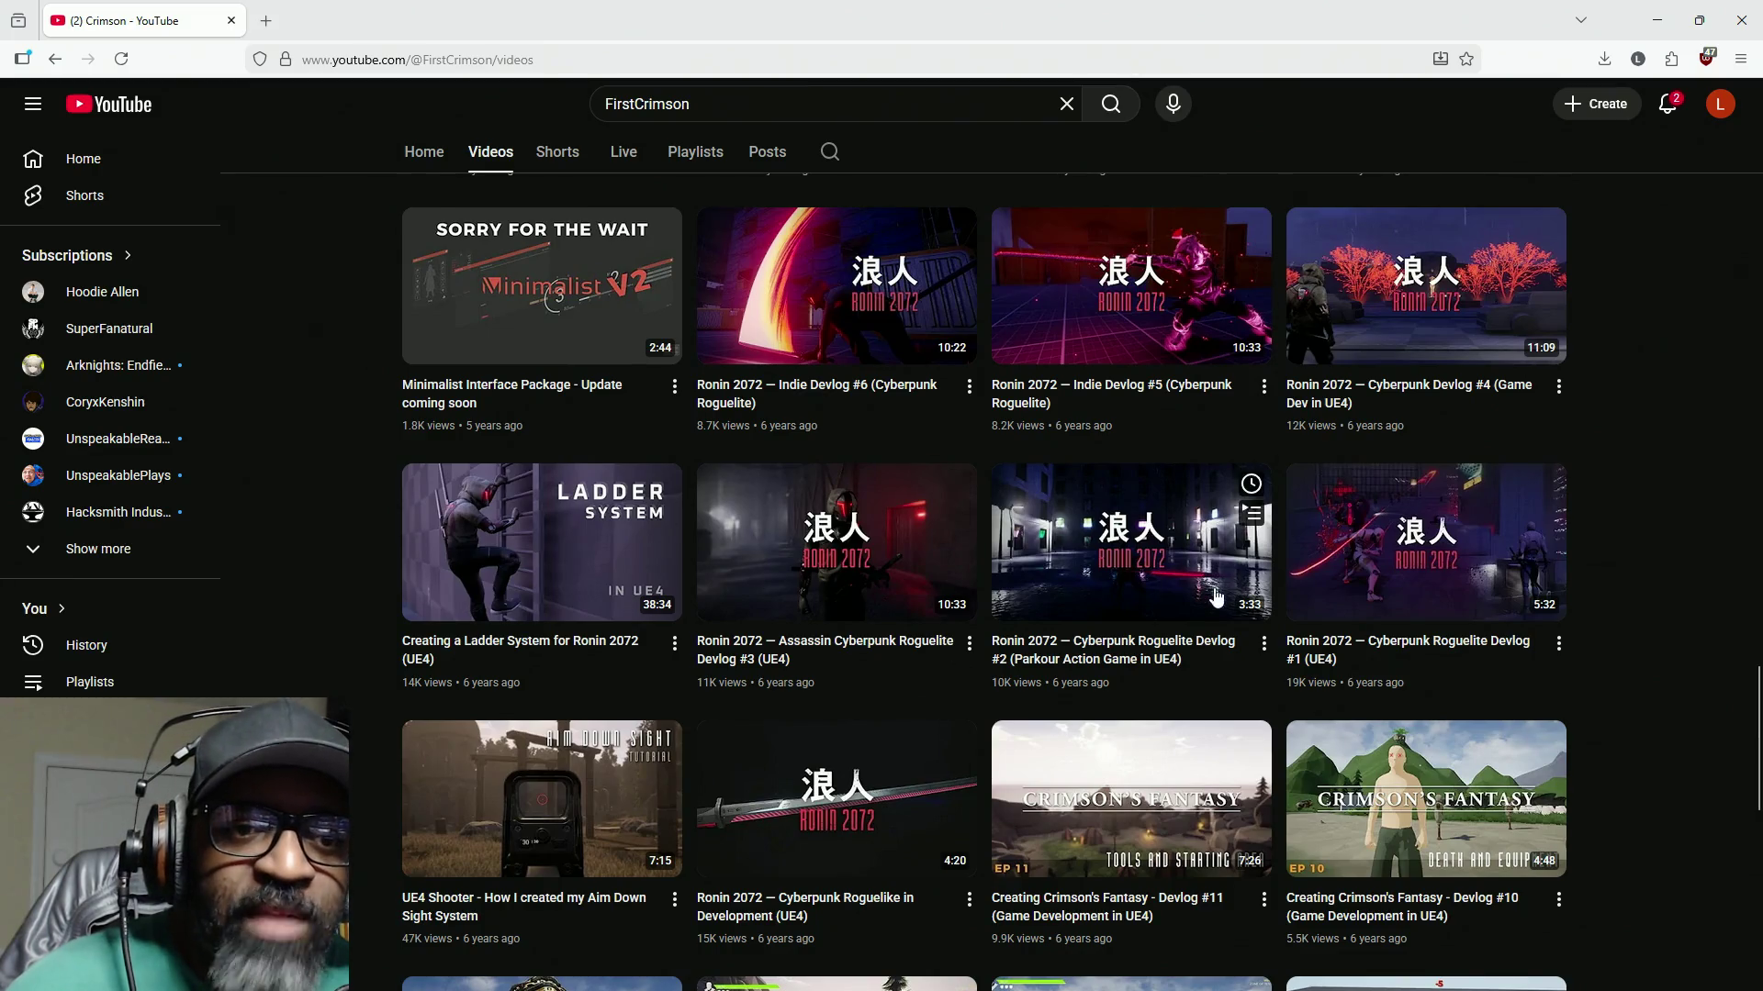
scroll(912, 574, "down", 4)
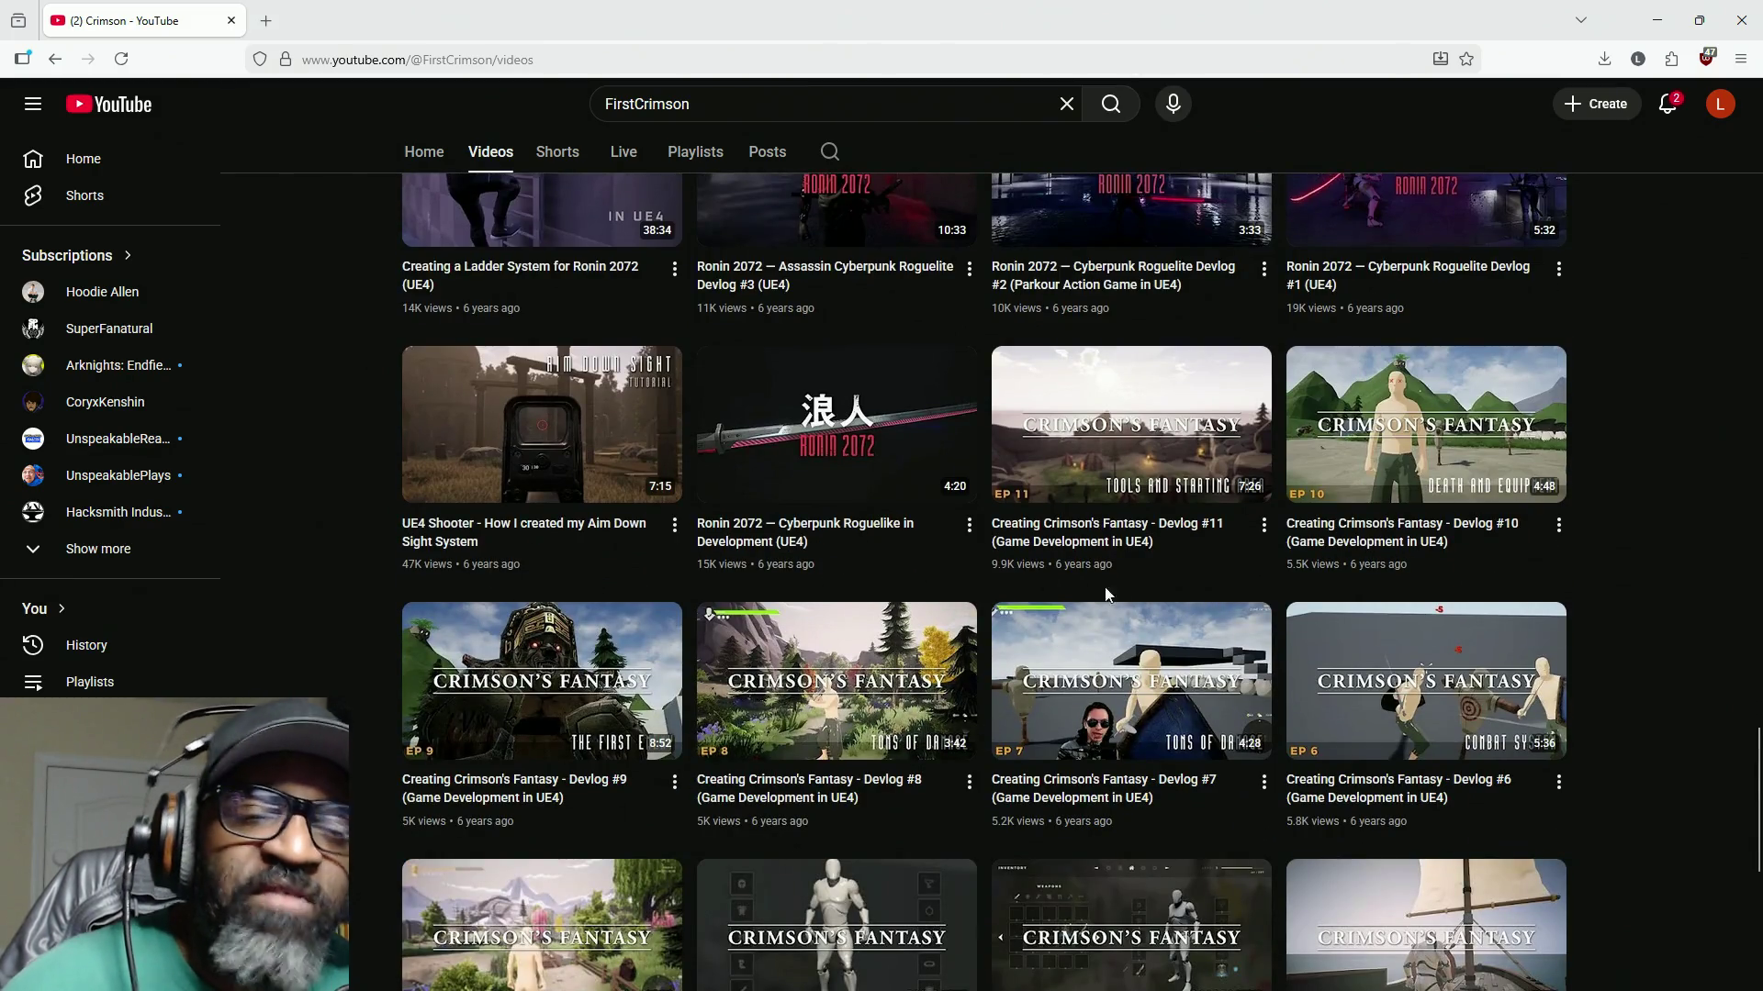
mouse_move(873, 577)
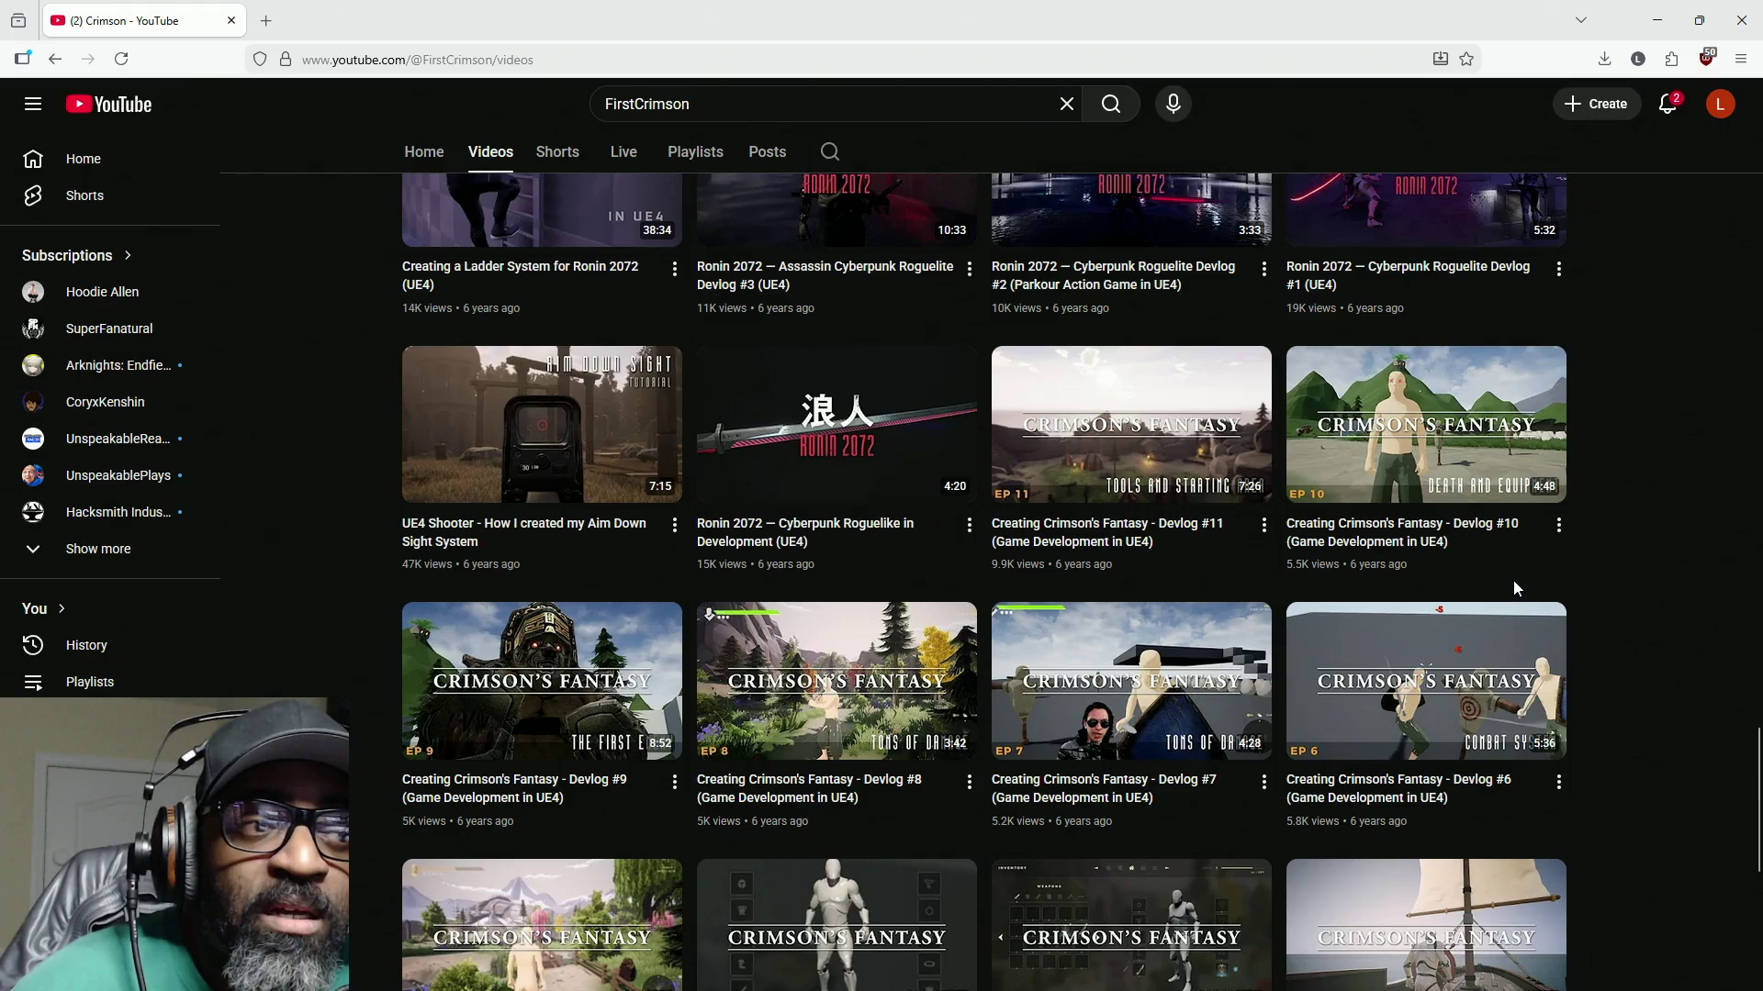
scroll(1621, 496, "down", 3)
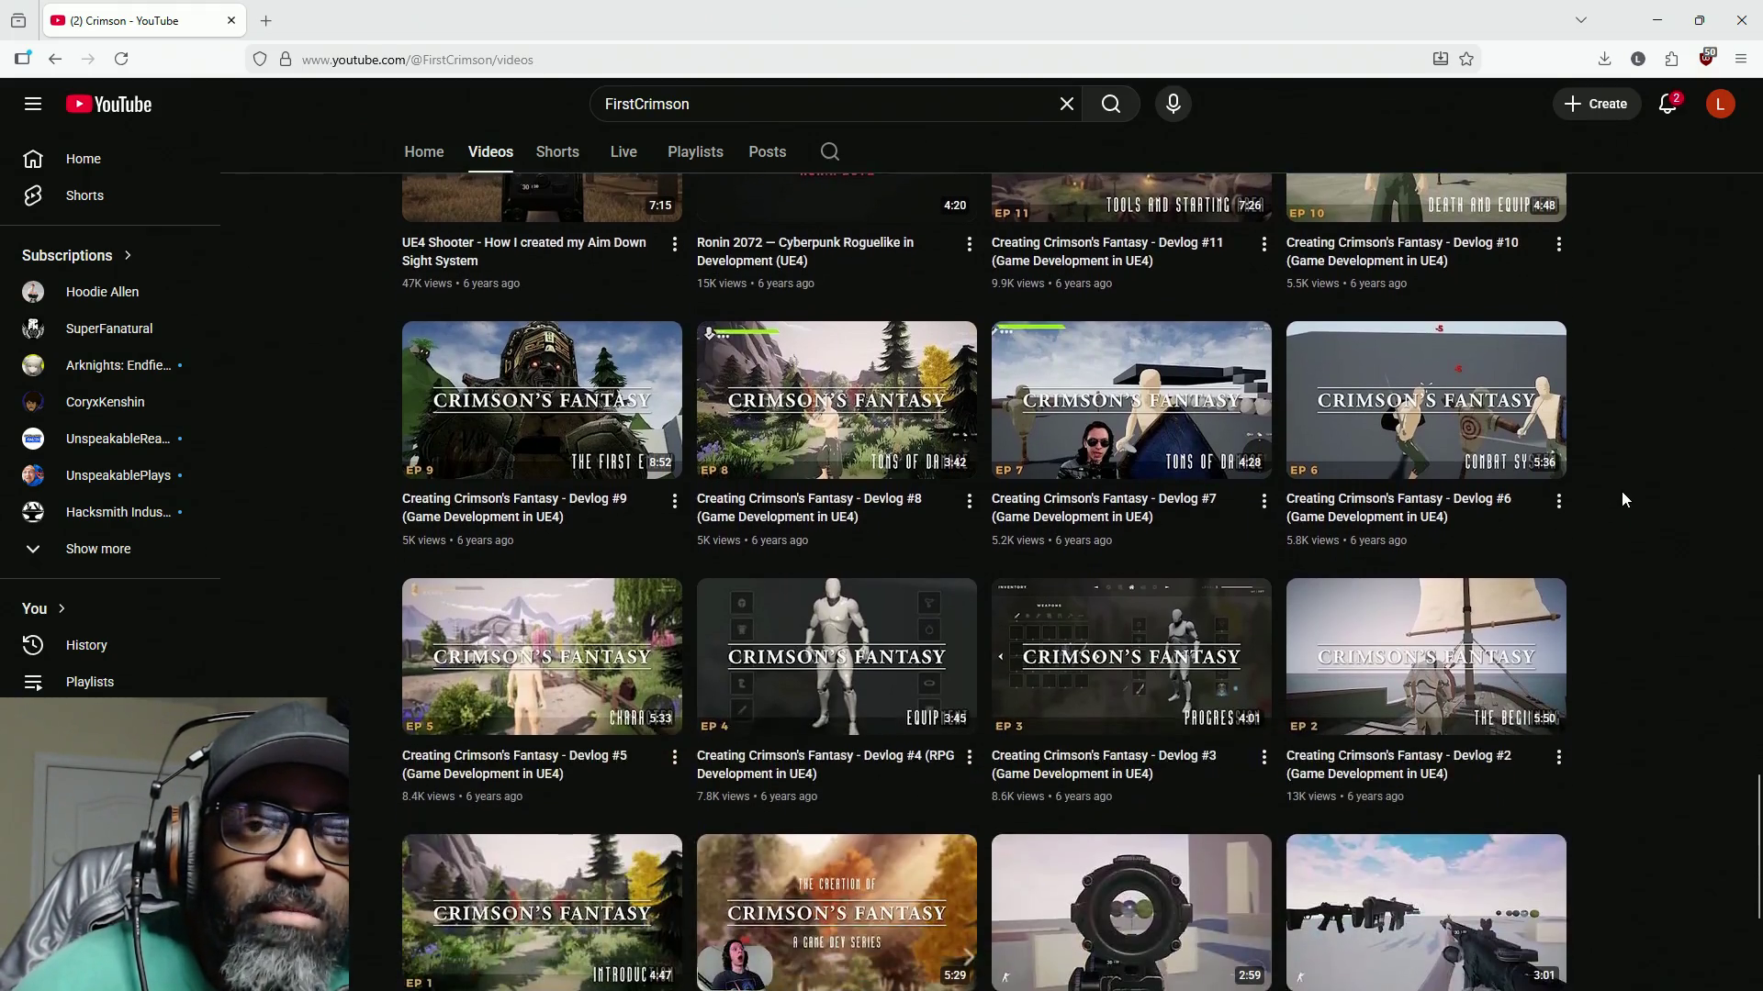
scroll(1622, 496, "down", 4)
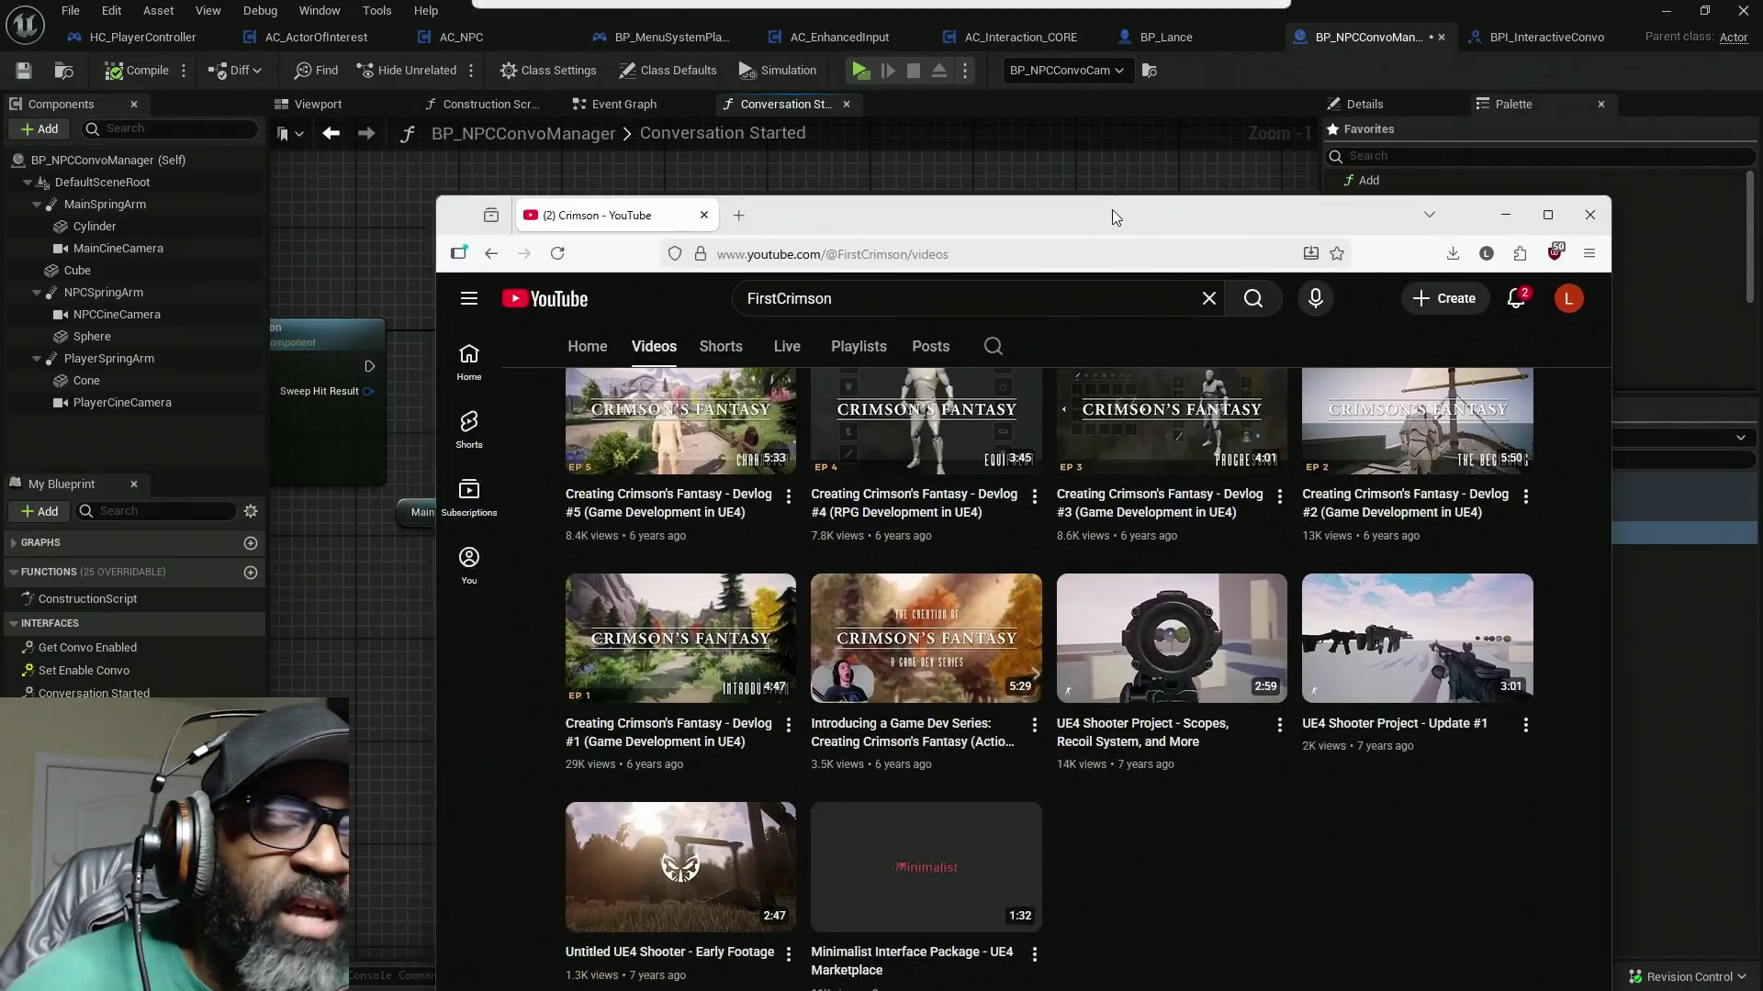
Step: Restore and close the browser window to return to Unreal Engine
mouse_move(1111, 209)
left_mouse_down()
mouse_move(1069, 86)
mouse_move(1081, 33)
mouse_move(1324, 33)
mouse_move(1324, 2)
left_mouse_up()
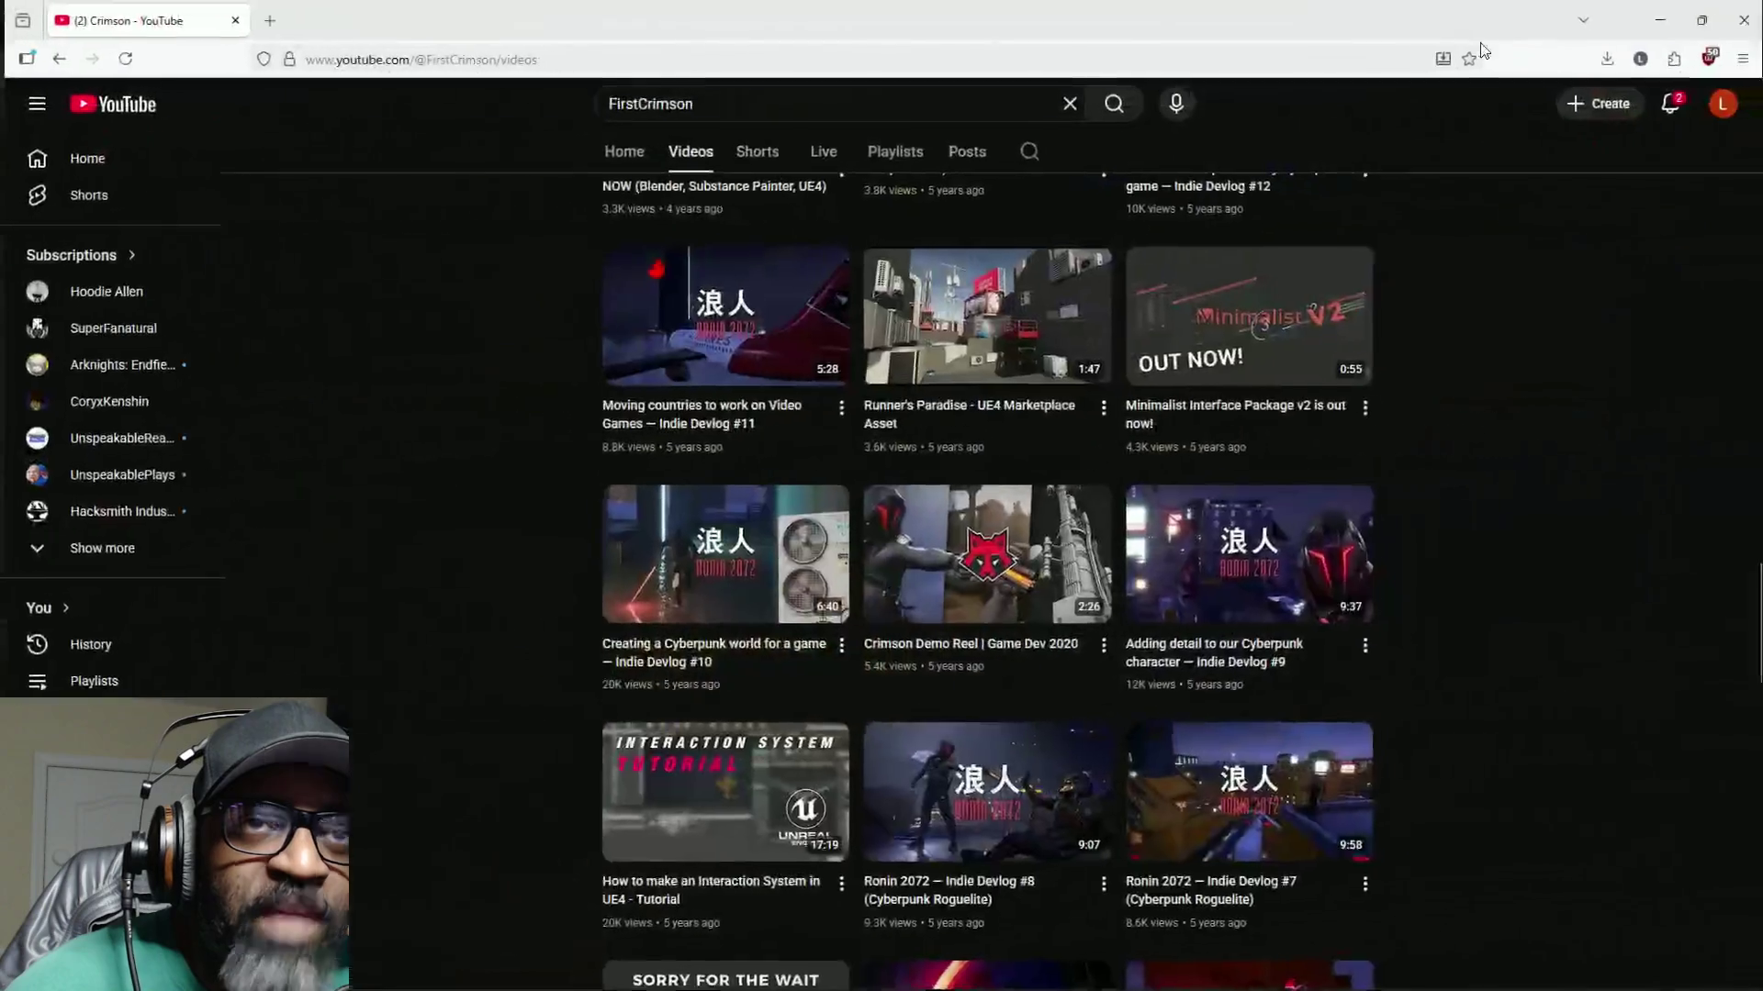
left_click_drag(1467, 20, 1230, 171)
left_click(1461, 150)
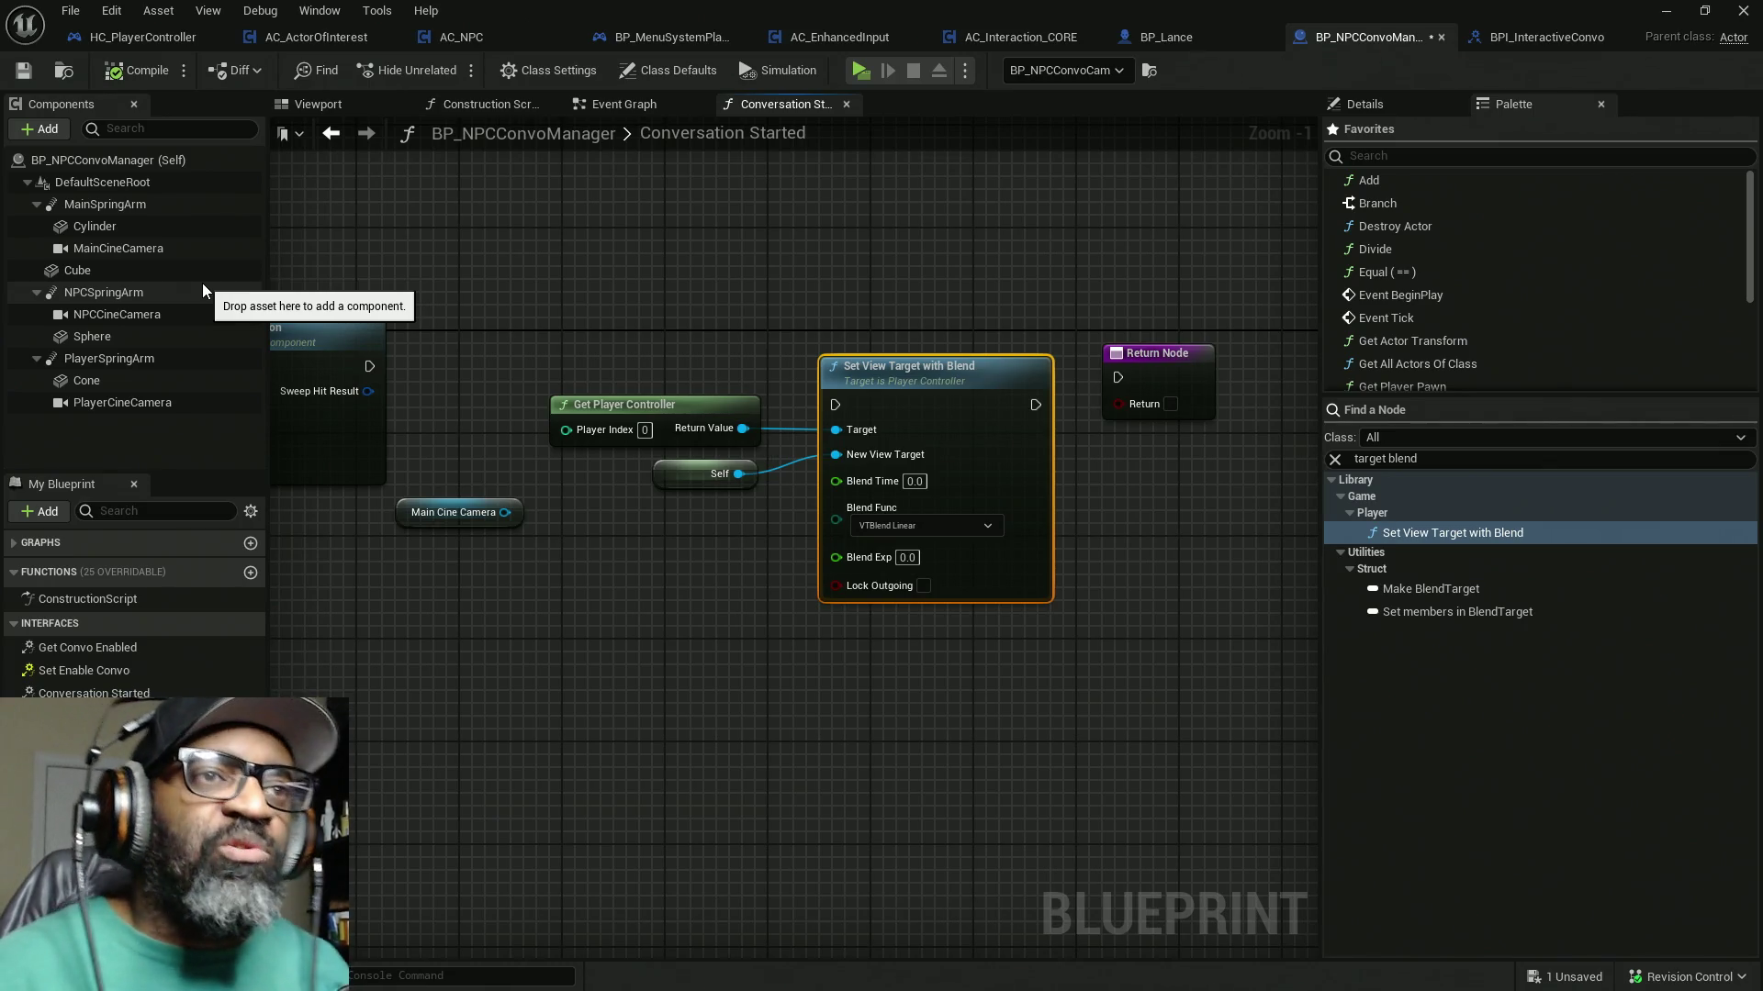
Step: Un-maximize the Blueprint editor, save BP_NPCConvoManager with Ctrl+S, and dismiss the validation-failed notification
mouse_move(1335, 7)
left_mouse_down()
mouse_move(1144, 305)
mouse_move(958, 354)
mouse_move(916, 272)
mouse_move(888, 356)
left_mouse_up()
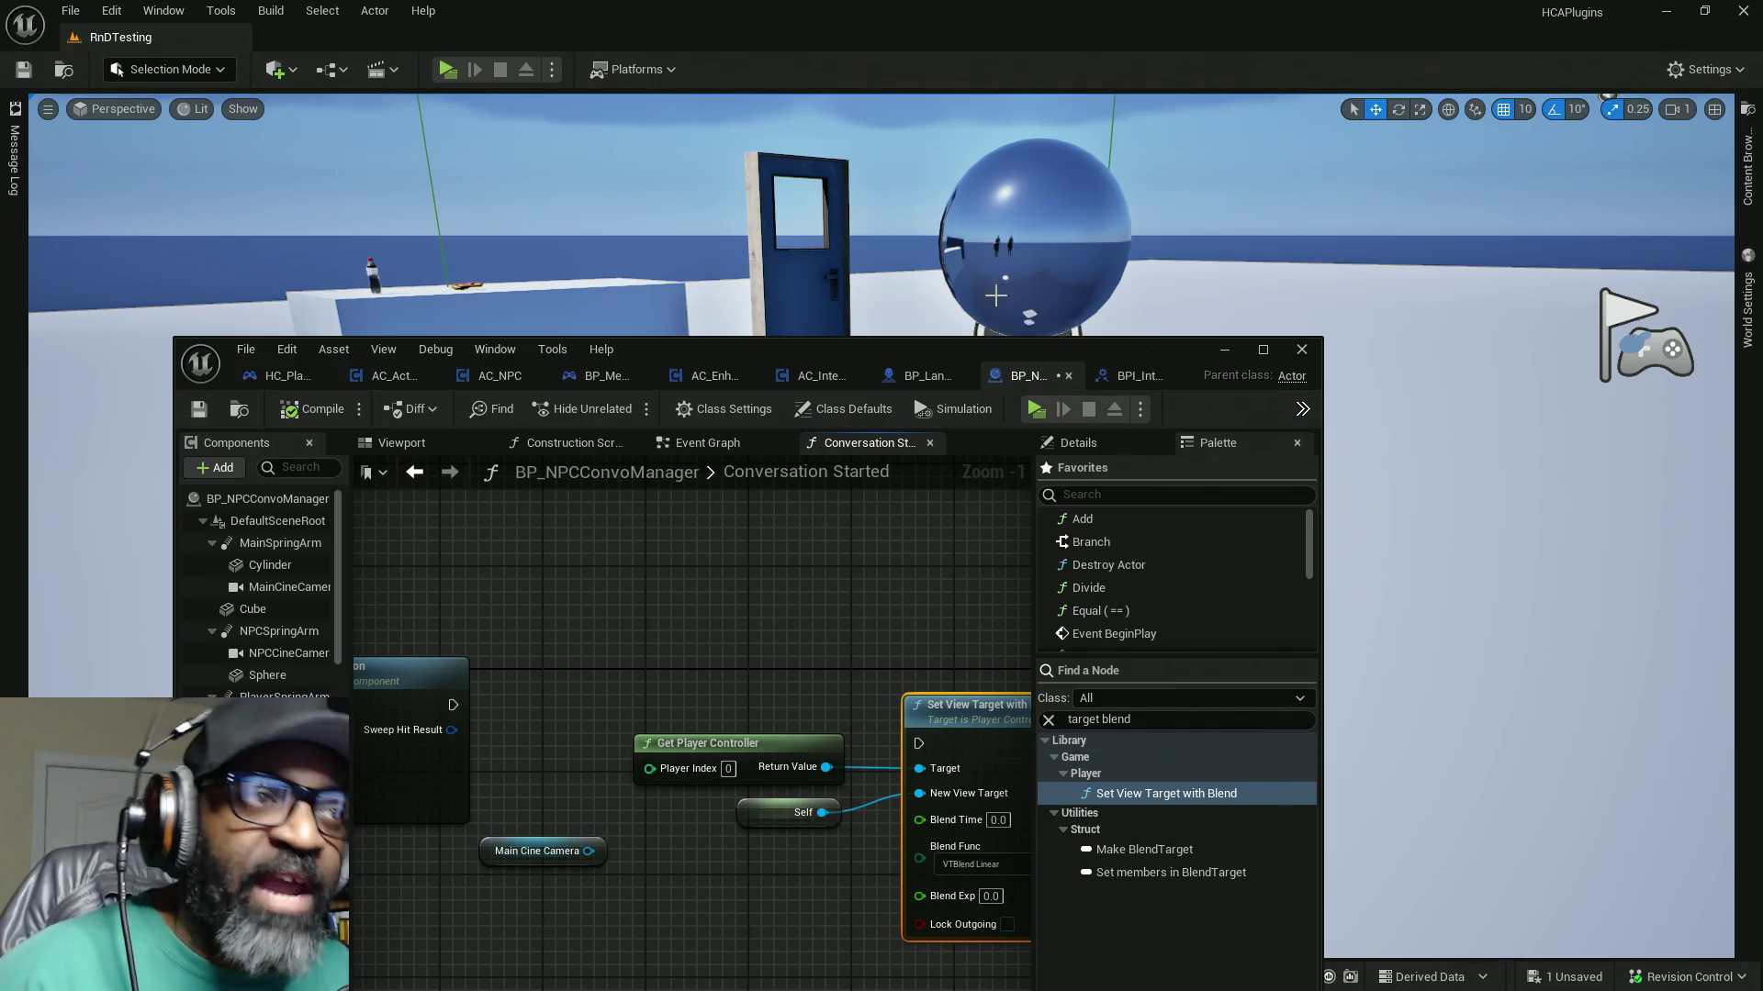
mouse_move(1120, 351)
left_mouse_down()
mouse_move(1034, 400)
mouse_move(1172, 520)
mouse_move(1203, 379)
left_mouse_up()
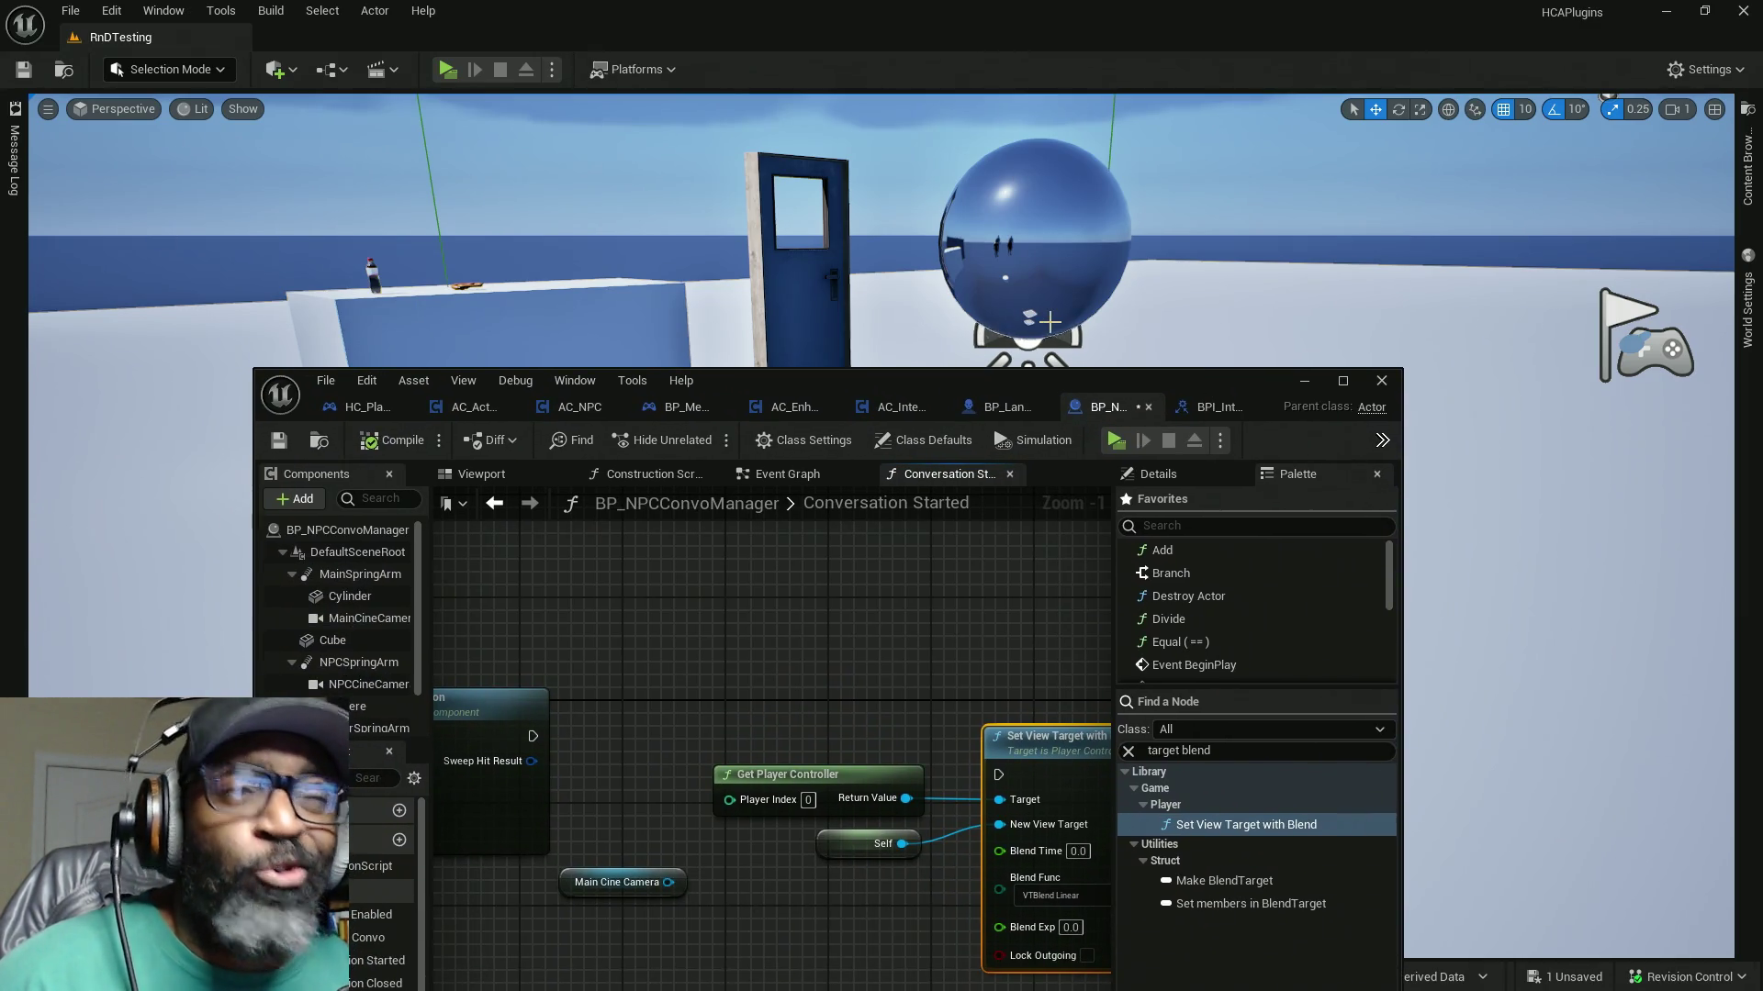
key("ctrl+s")
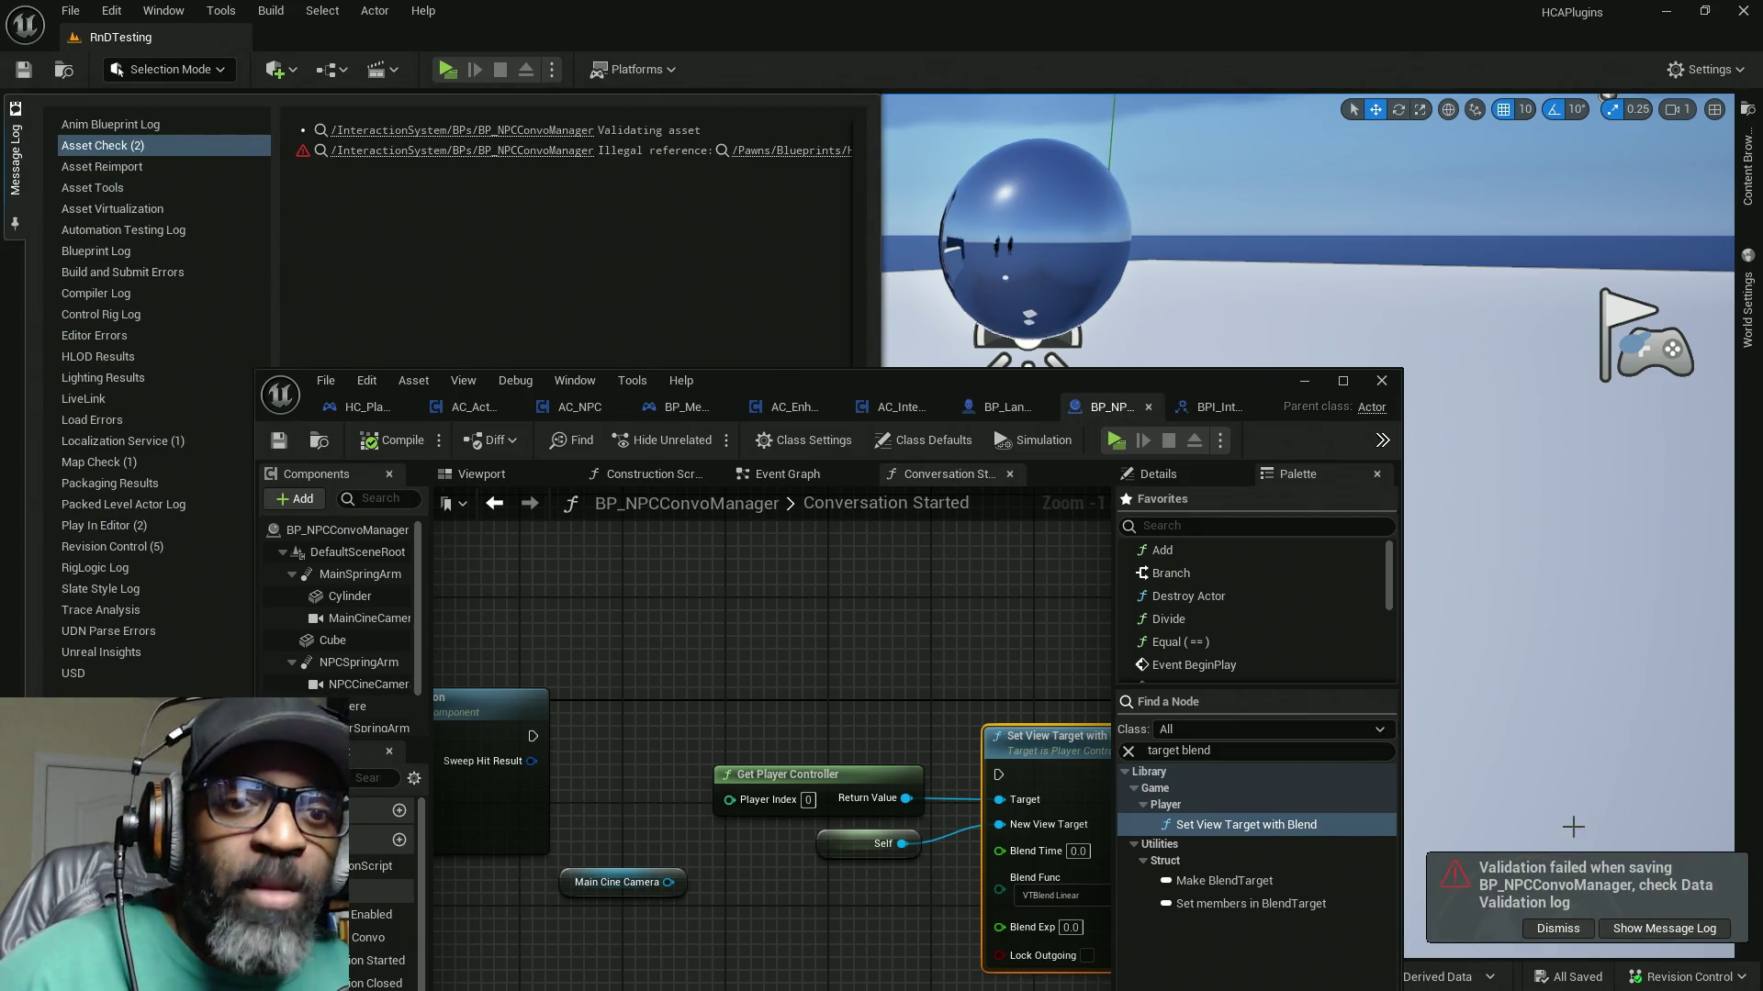
left_click(1563, 928)
Step: Clear the asset-check messages from the Message Log and maximize the Blueprint editor
mouse_move(852, 383)
left_mouse_down()
mouse_move(1271, 184)
mouse_move(1276, 141)
mouse_move(1243, 95)
left_mouse_up()
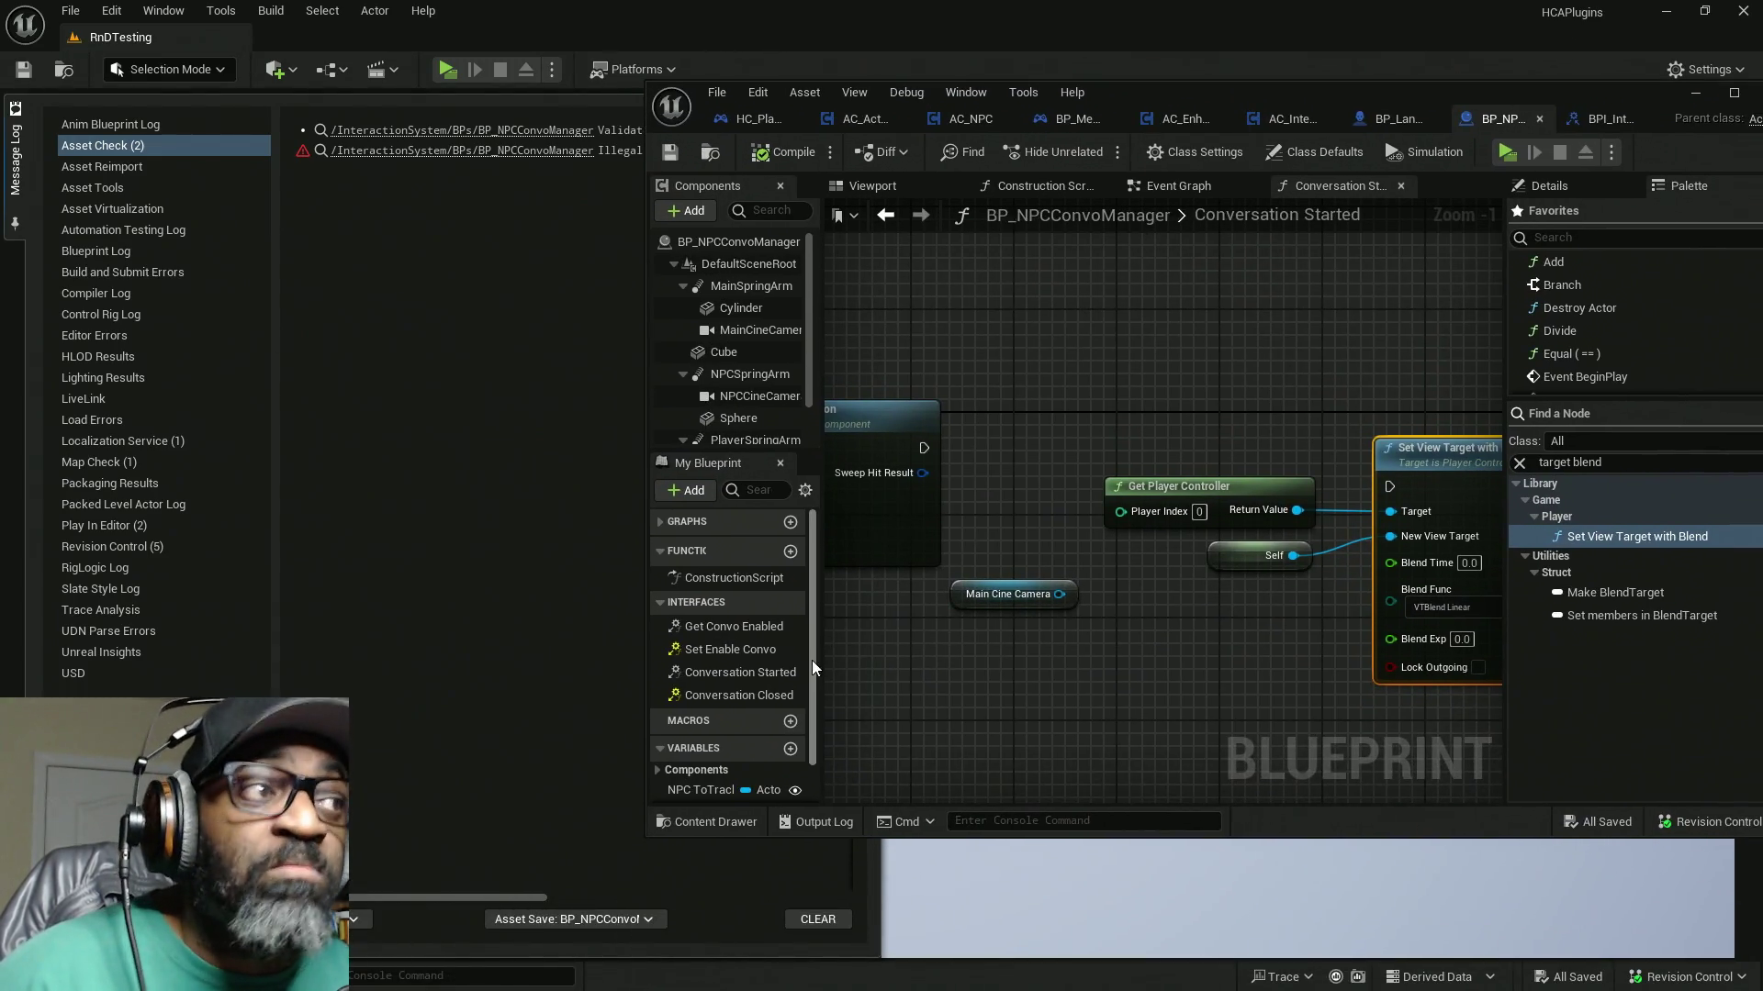
left_click(804, 921)
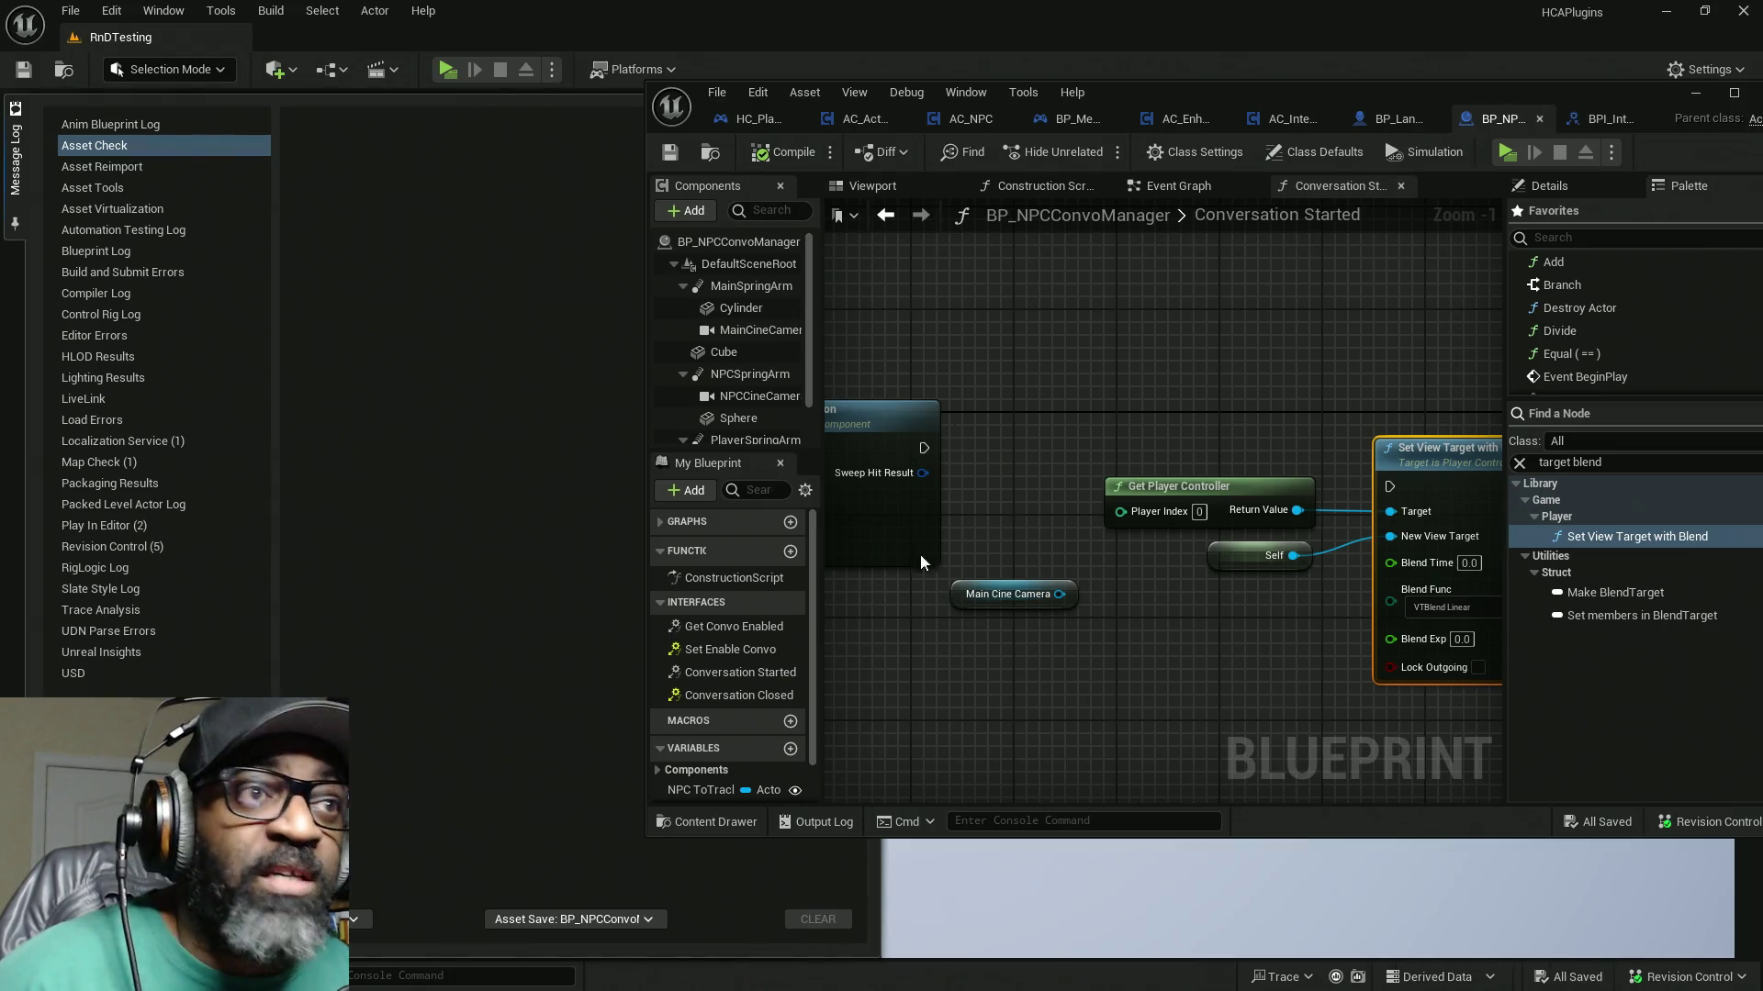
mouse_move(1303, 86)
left_mouse_down()
mouse_move(1180, 129)
mouse_move(1243, 106)
mouse_move(994, 140)
mouse_move(1034, 130)
left_mouse_up()
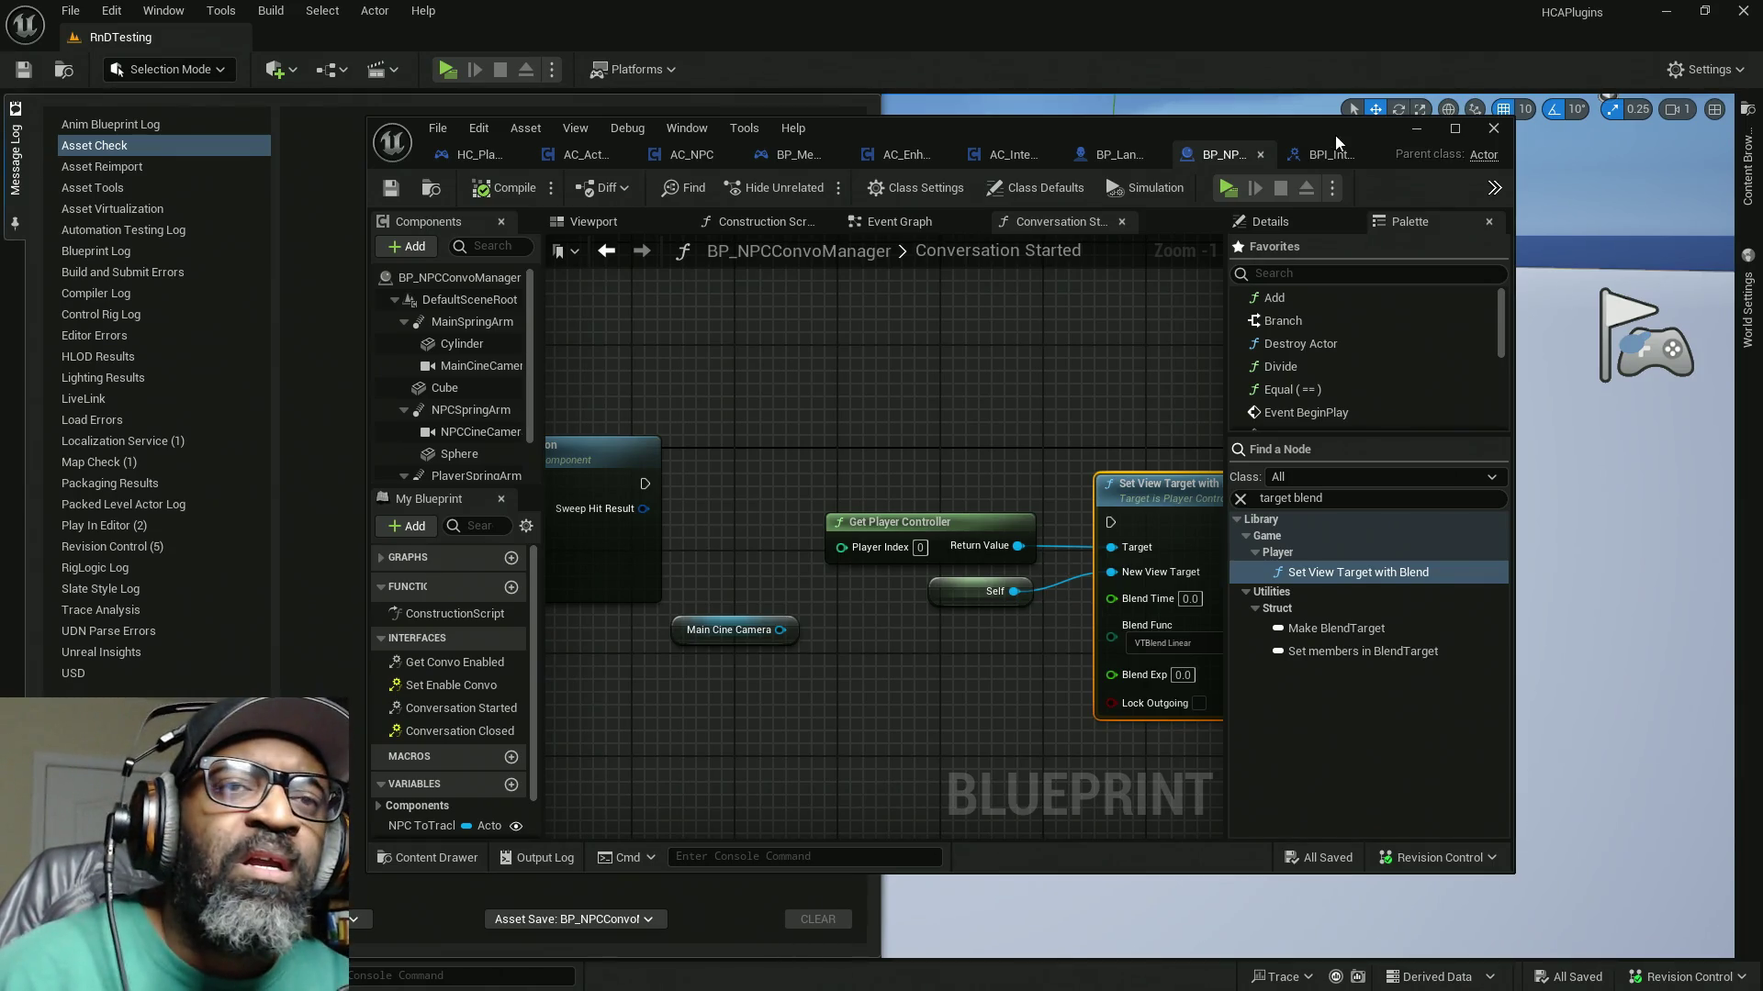
left_click(1452, 127)
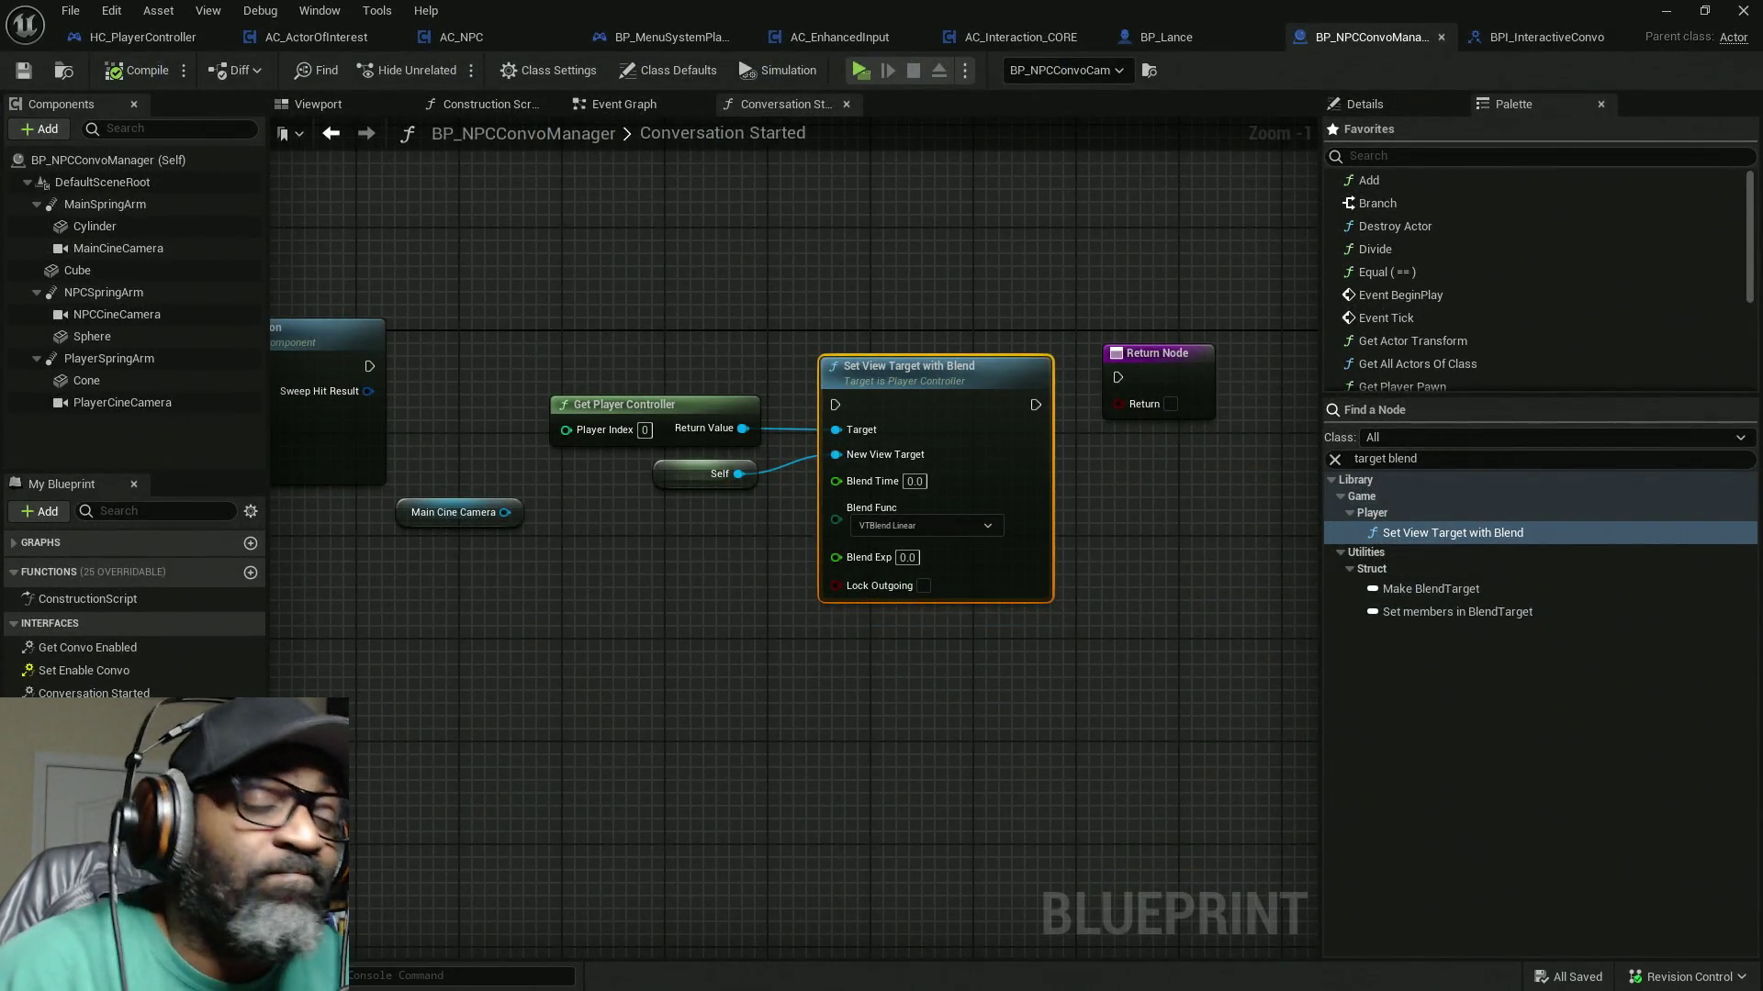
key("alt+Tab")
key("Escape")
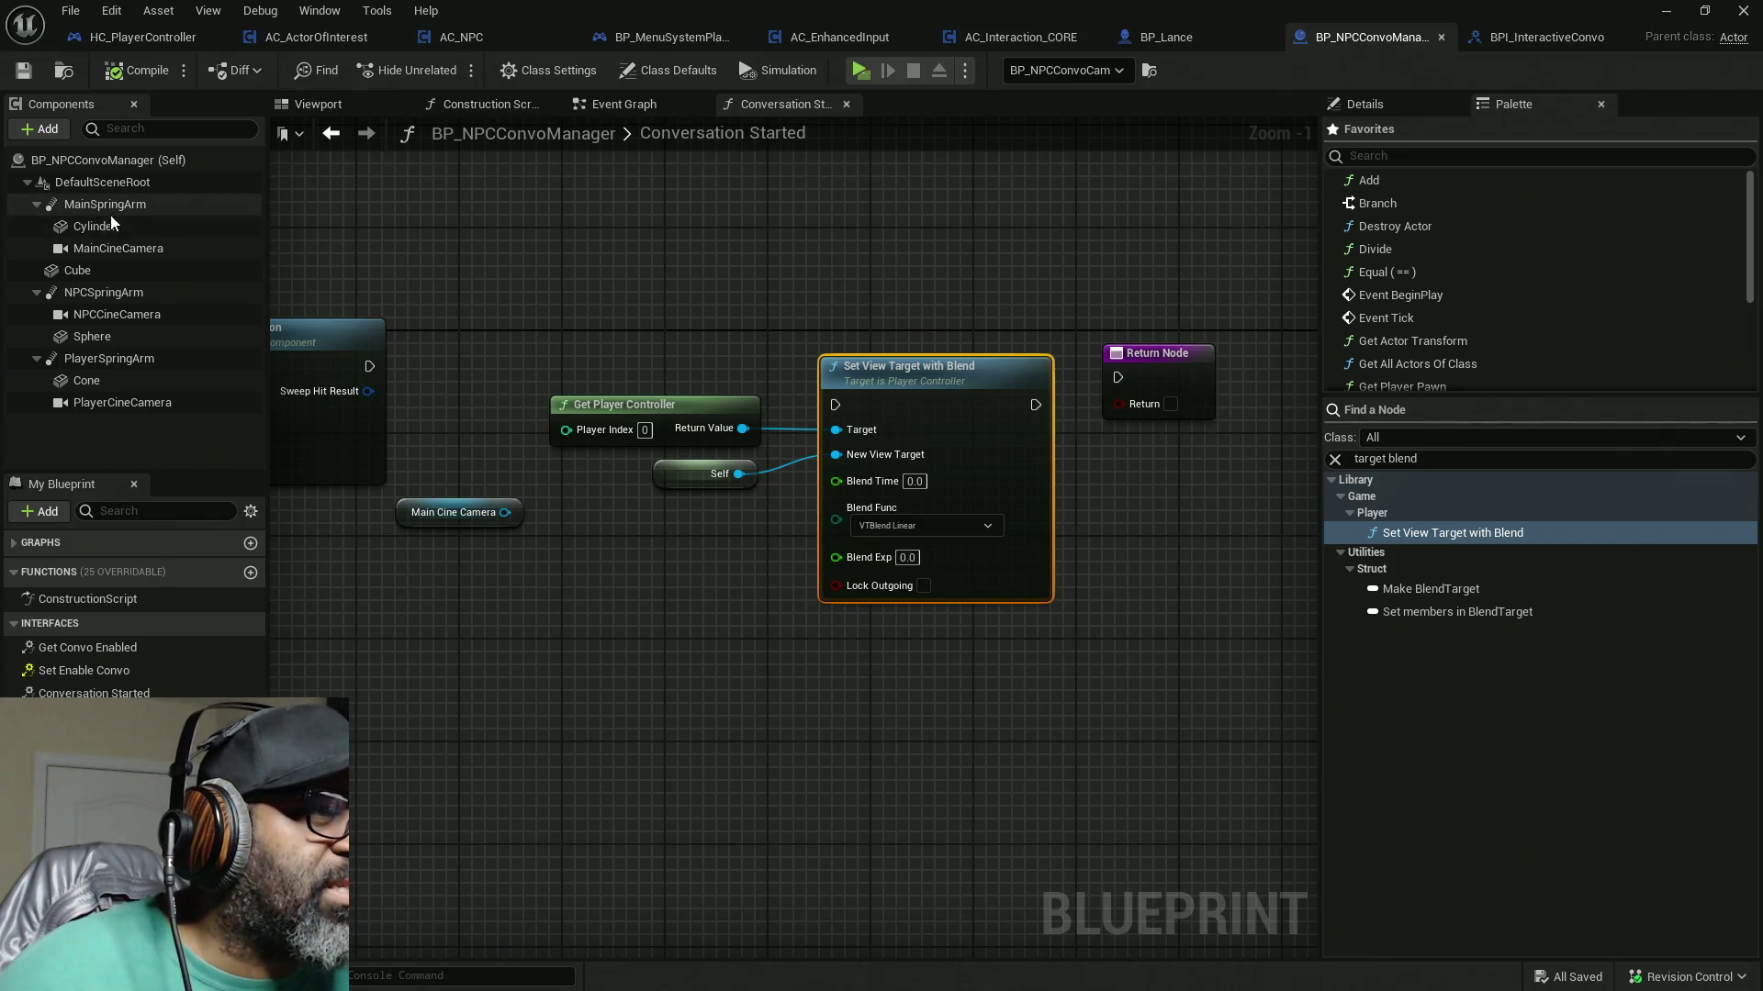
left_click(108, 248)
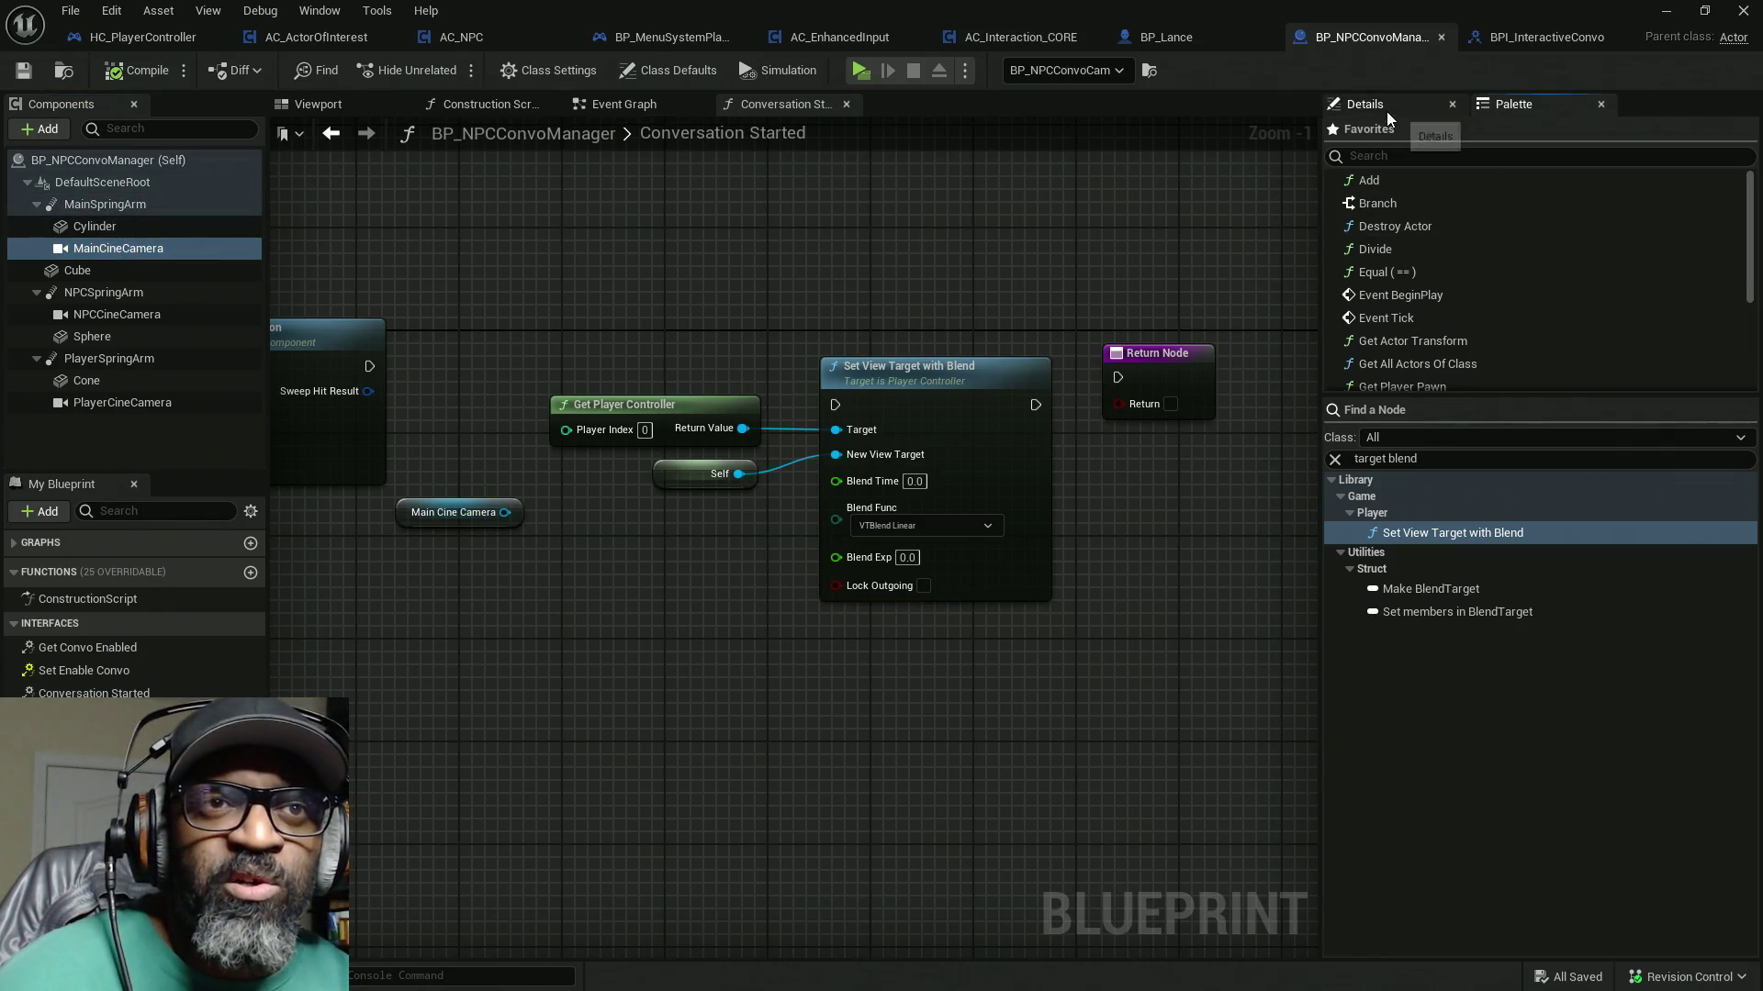
Step: Select MainCineCamera and expand its advanced Camera Options and Current Camera Settings in Details
left_click(1386, 112)
scroll(1479, 606, "down", 3)
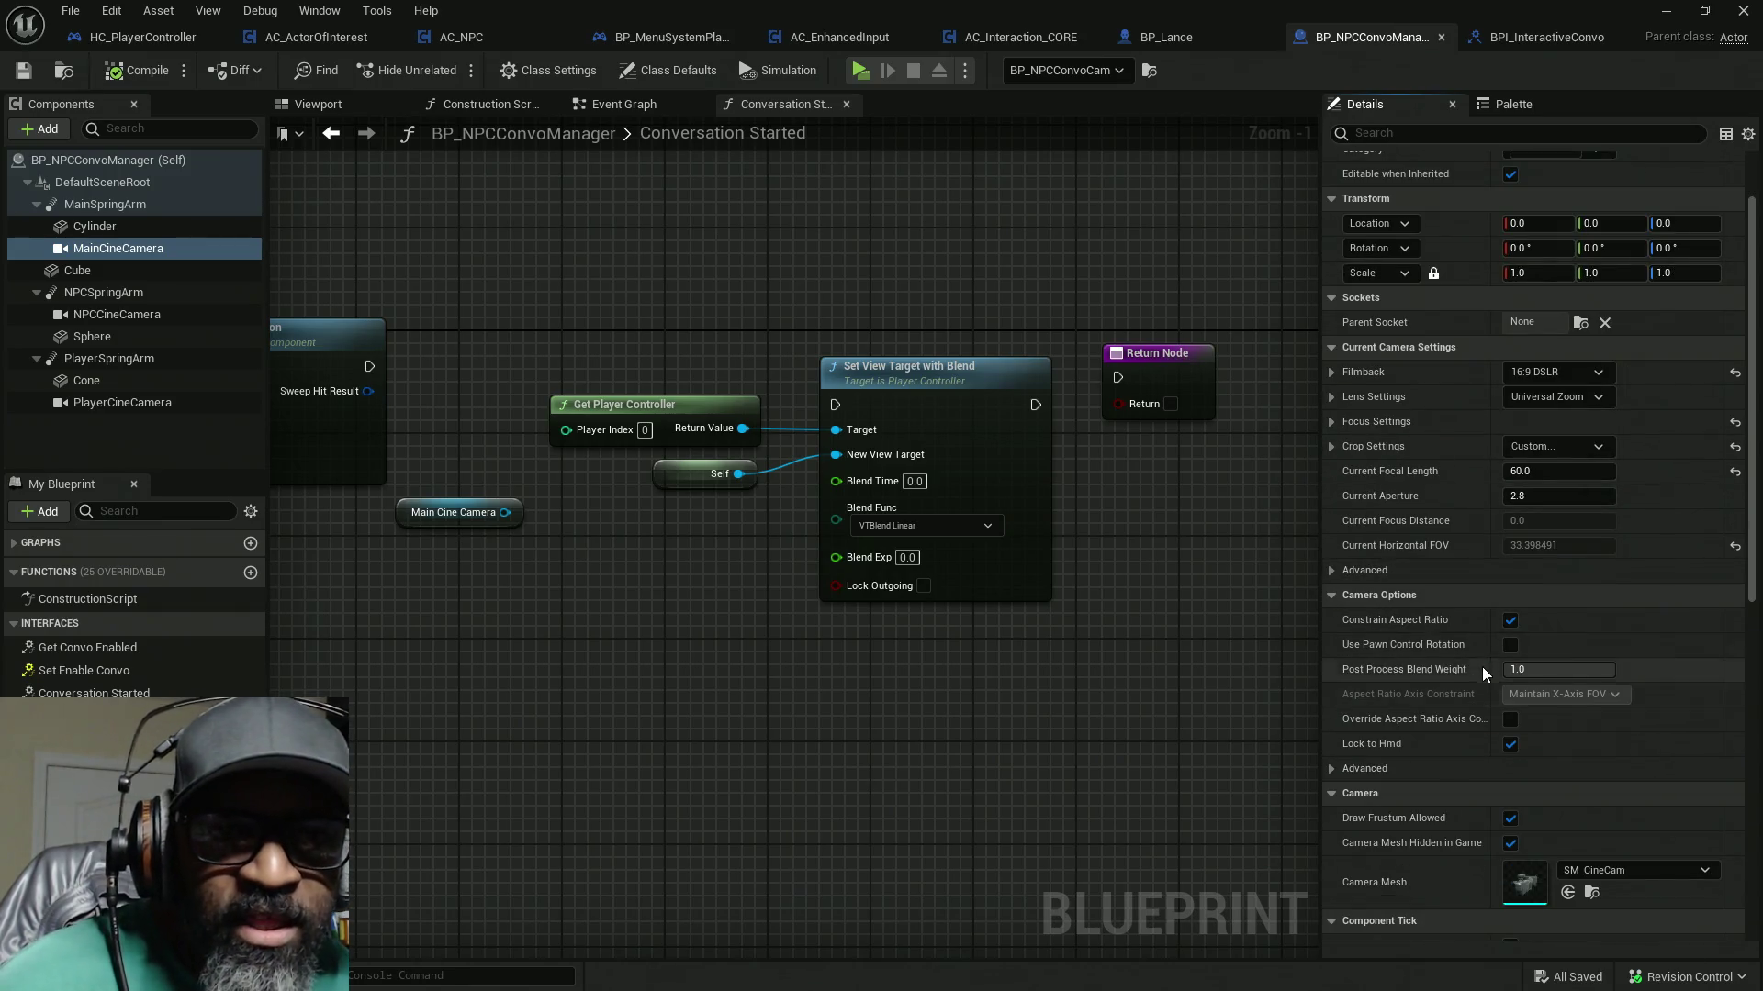
scroll(1465, 597, "down", 2)
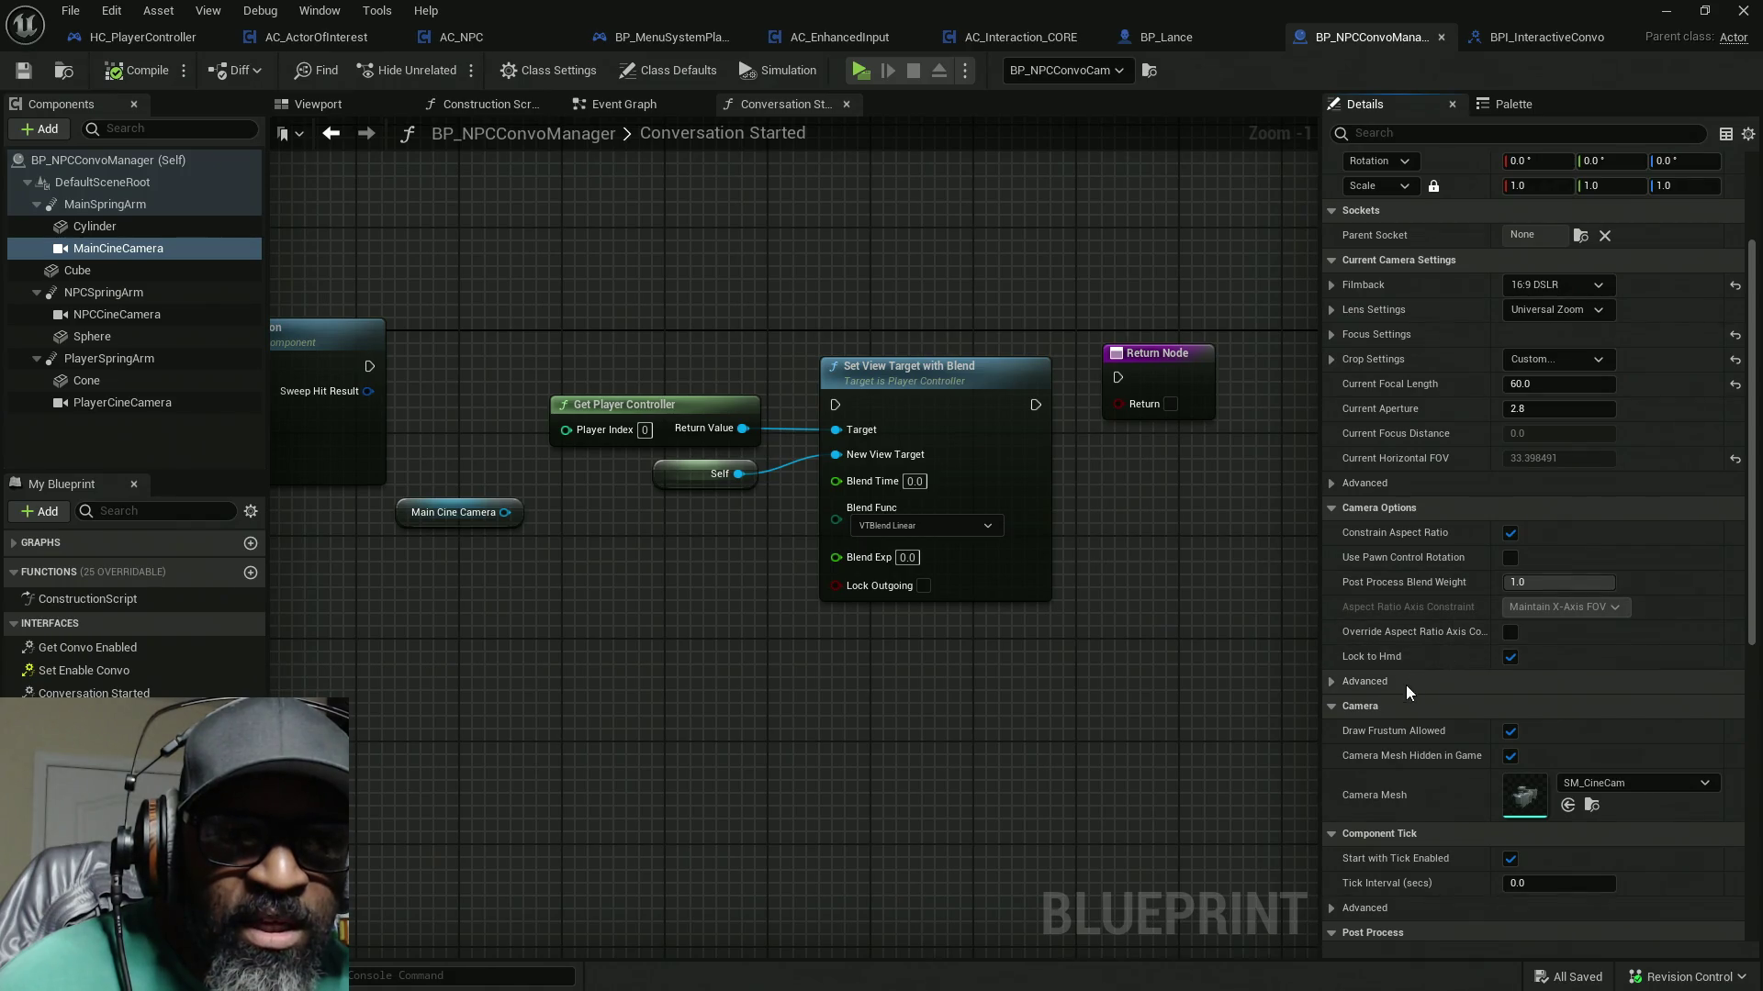
left_click(1335, 683)
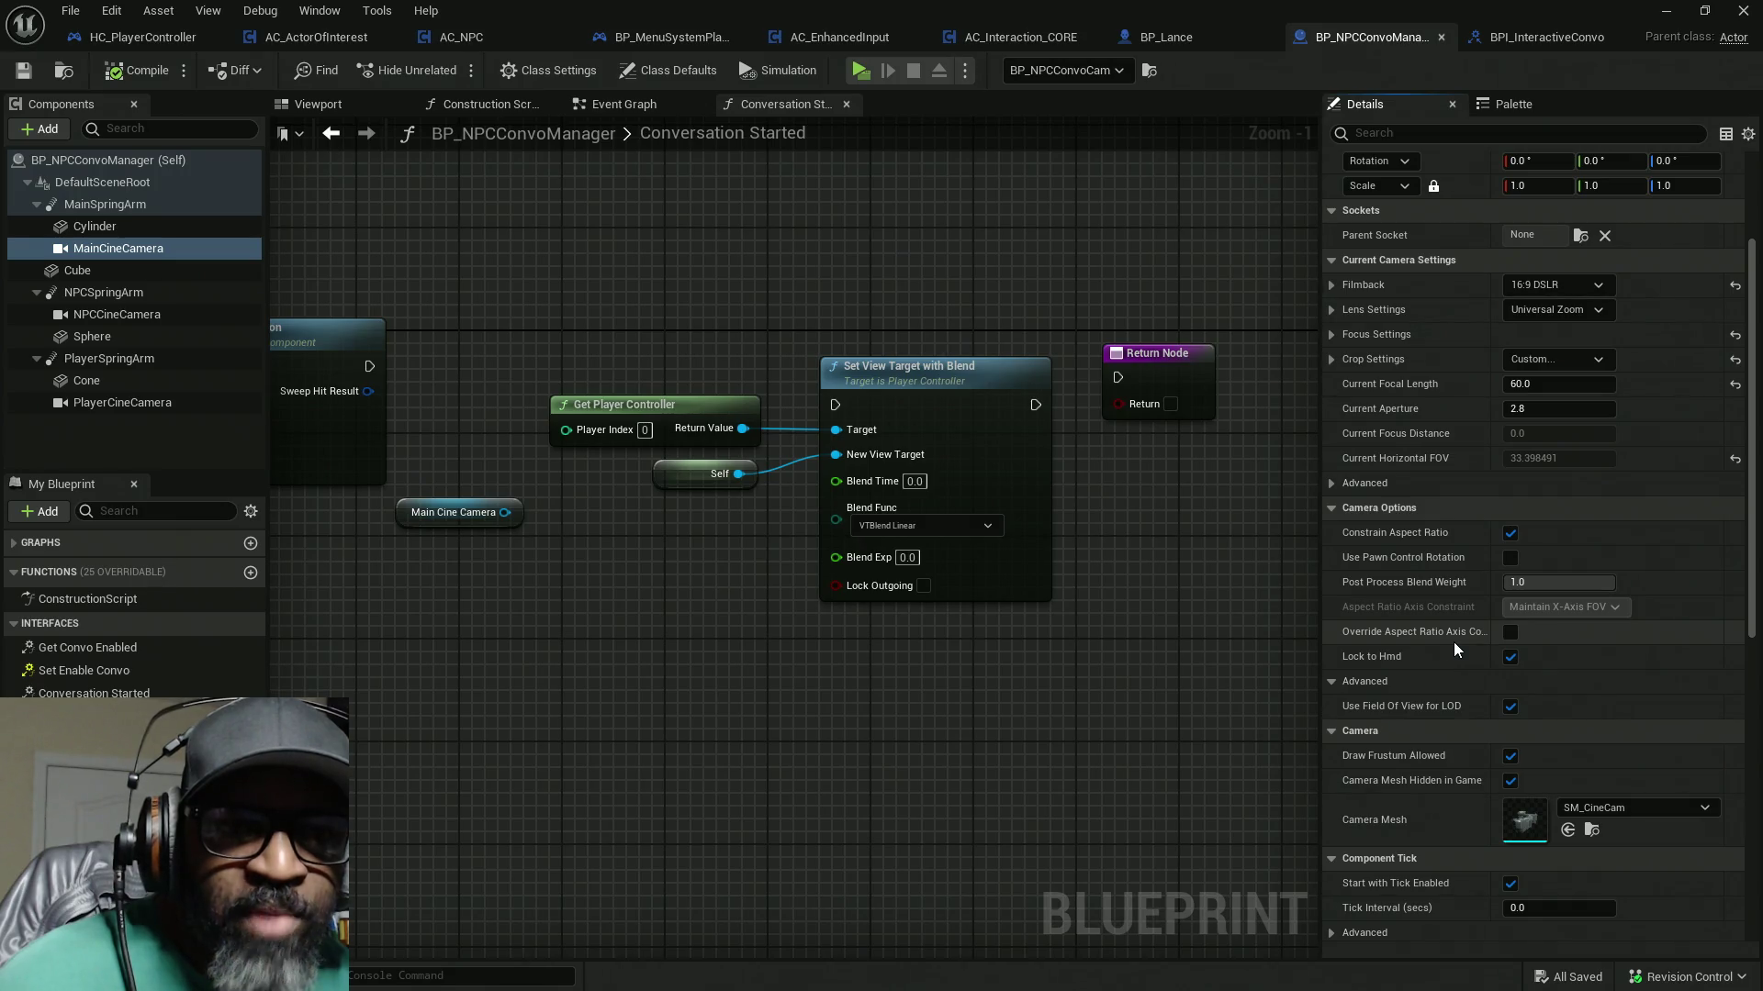
left_click(1333, 486)
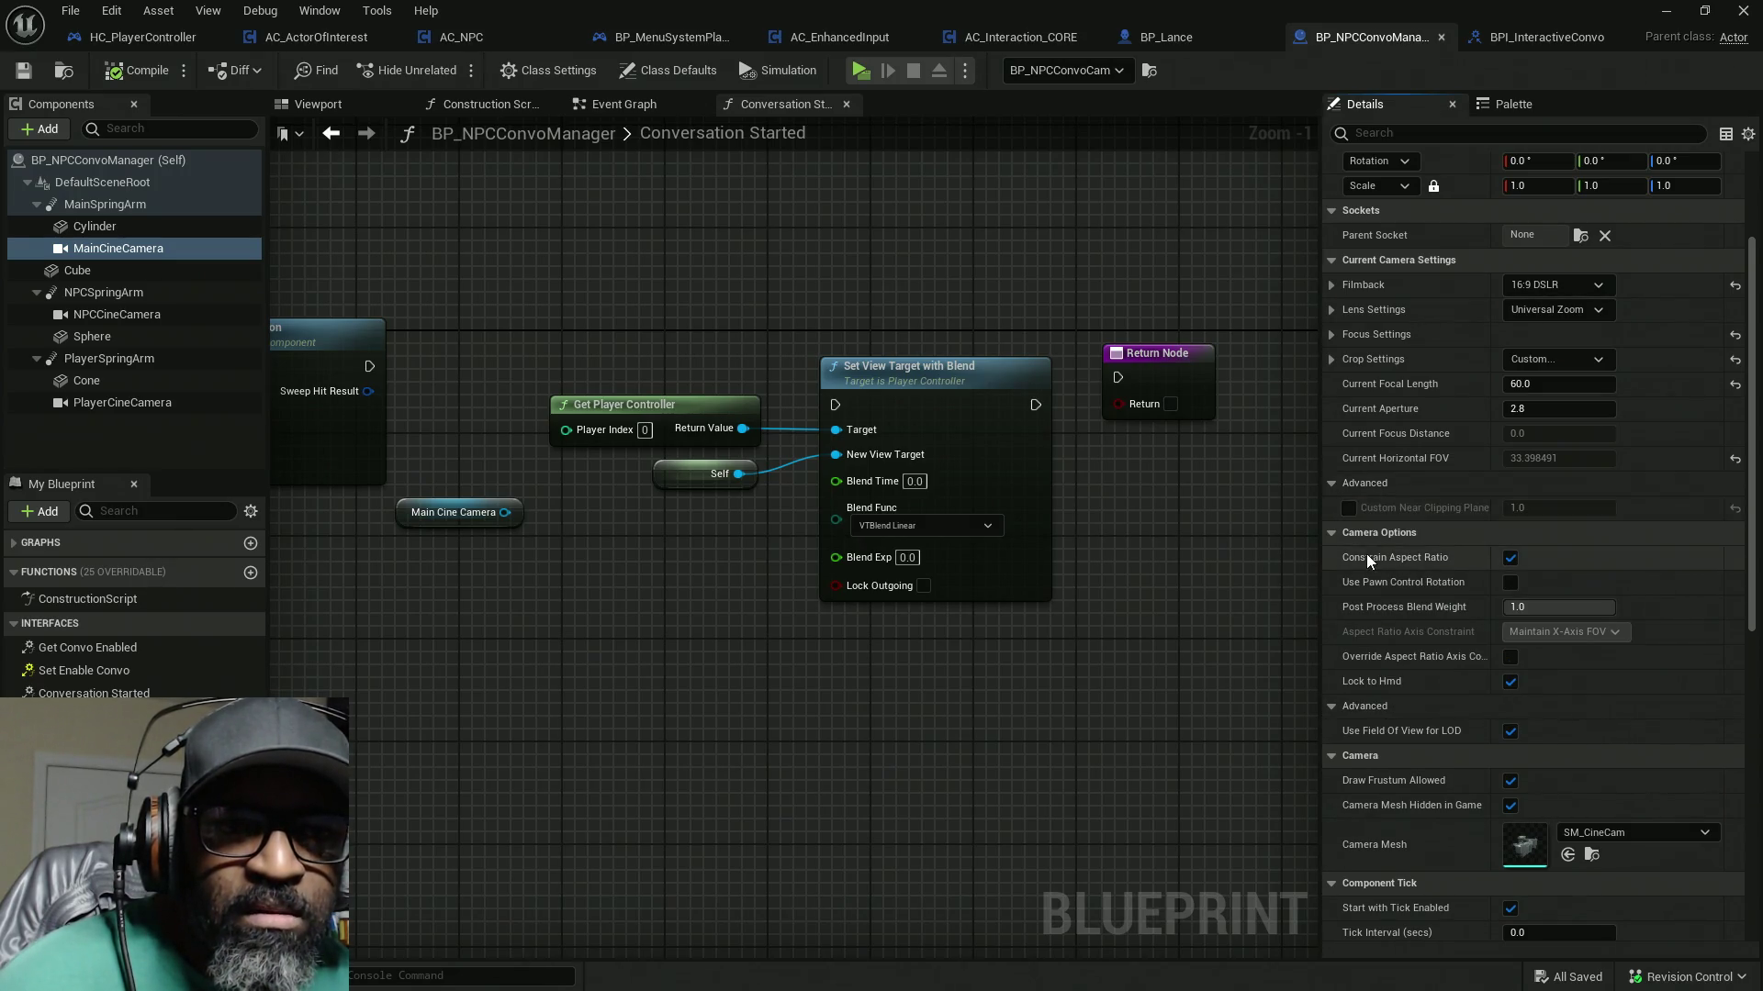
scroll(1447, 580, "up", 2)
scroll(1447, 583, "down", 3)
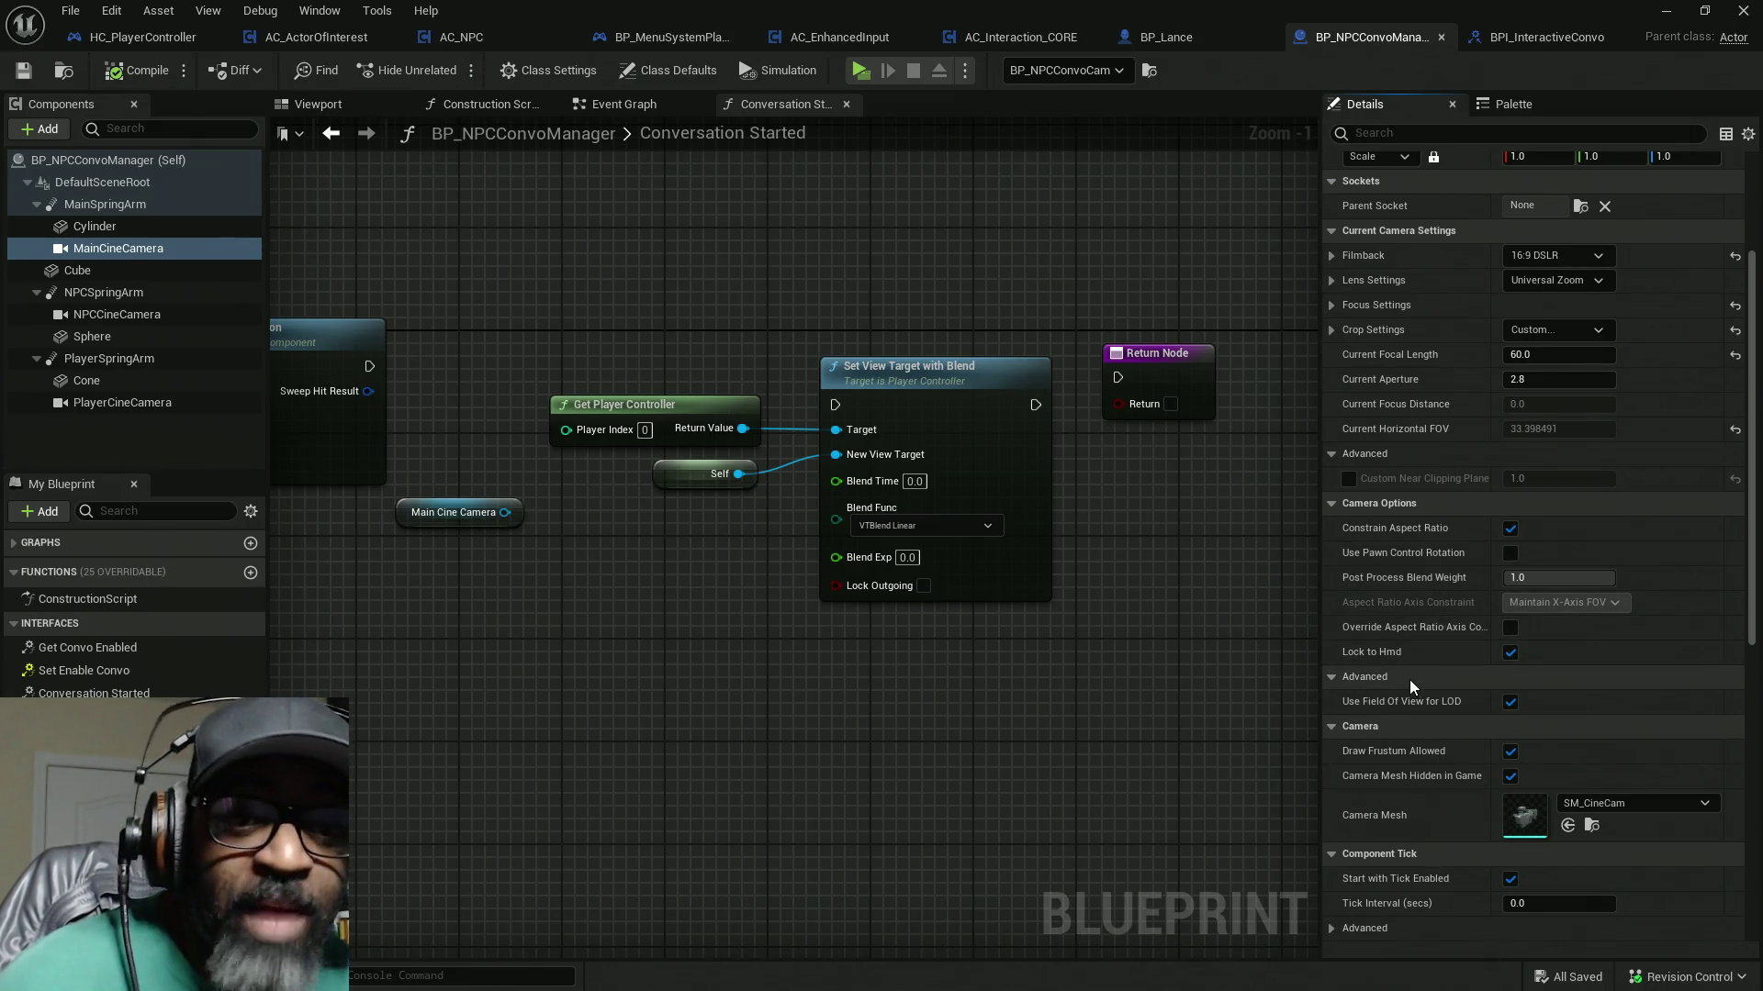
scroll(1408, 680, "down", 1)
scroll(1409, 680, "down", 3)
Step: In the advanced Component Tick settings, uncheck Start with Tick Enabled
left_click(1330, 782)
scroll(1435, 650, "down", 3)
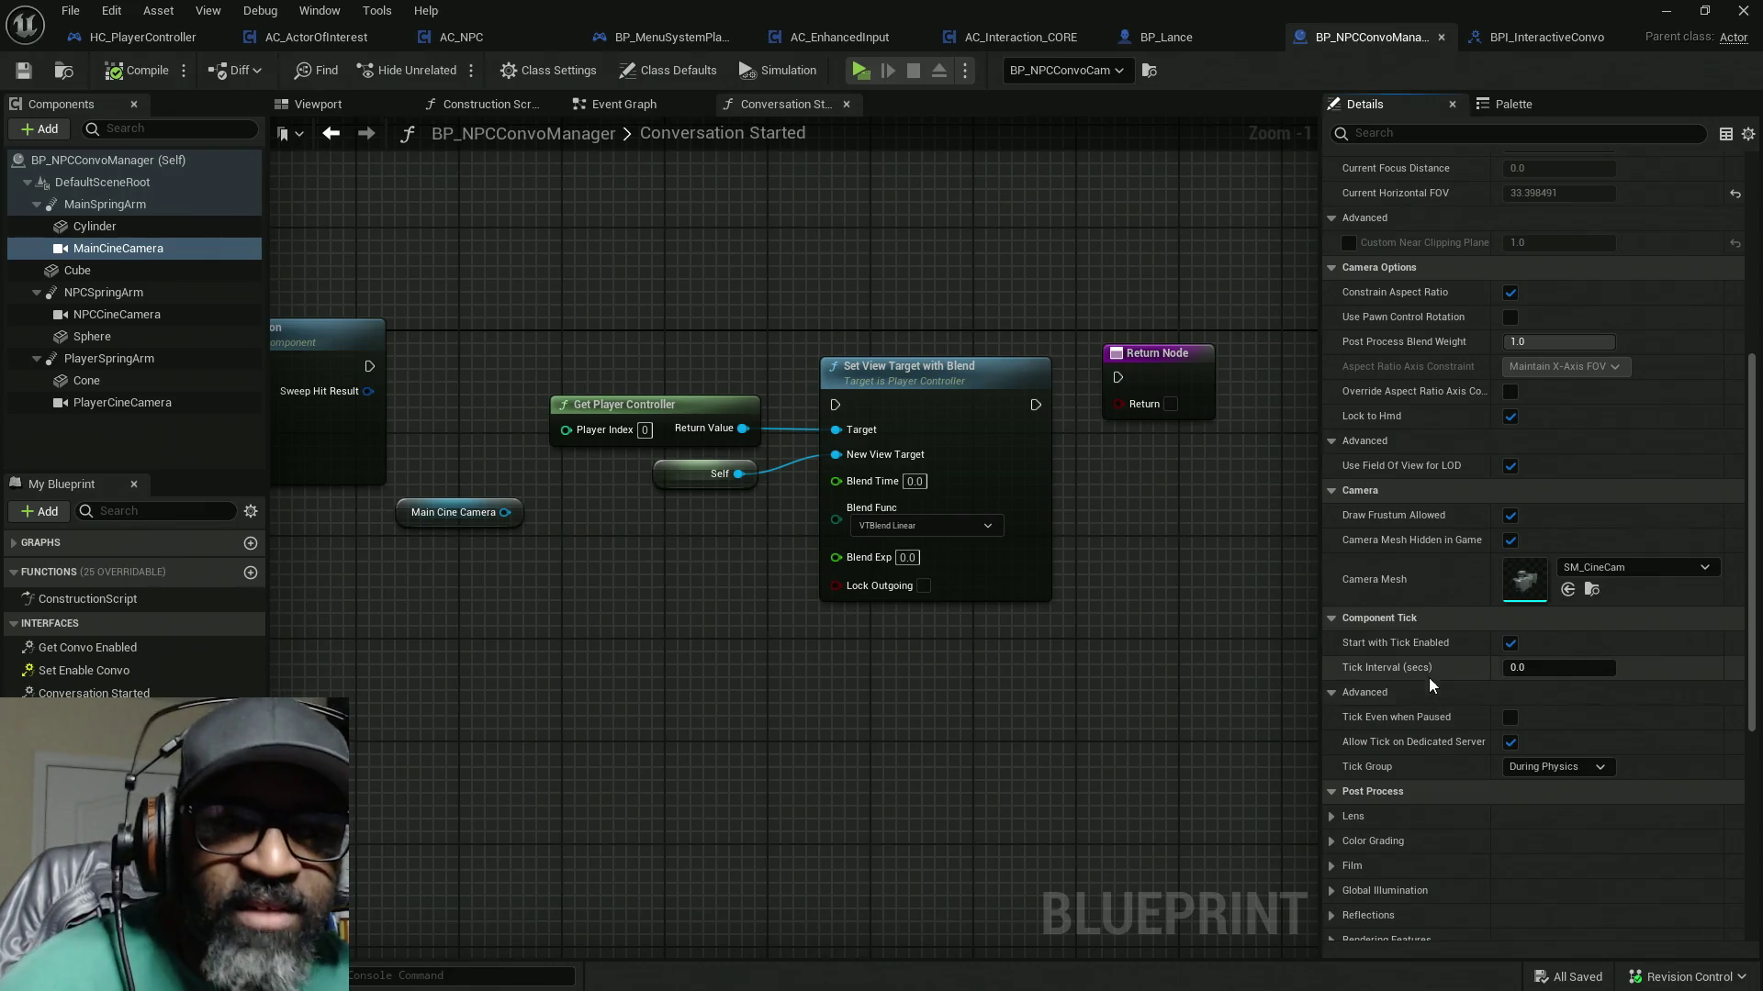
left_click(1506, 646)
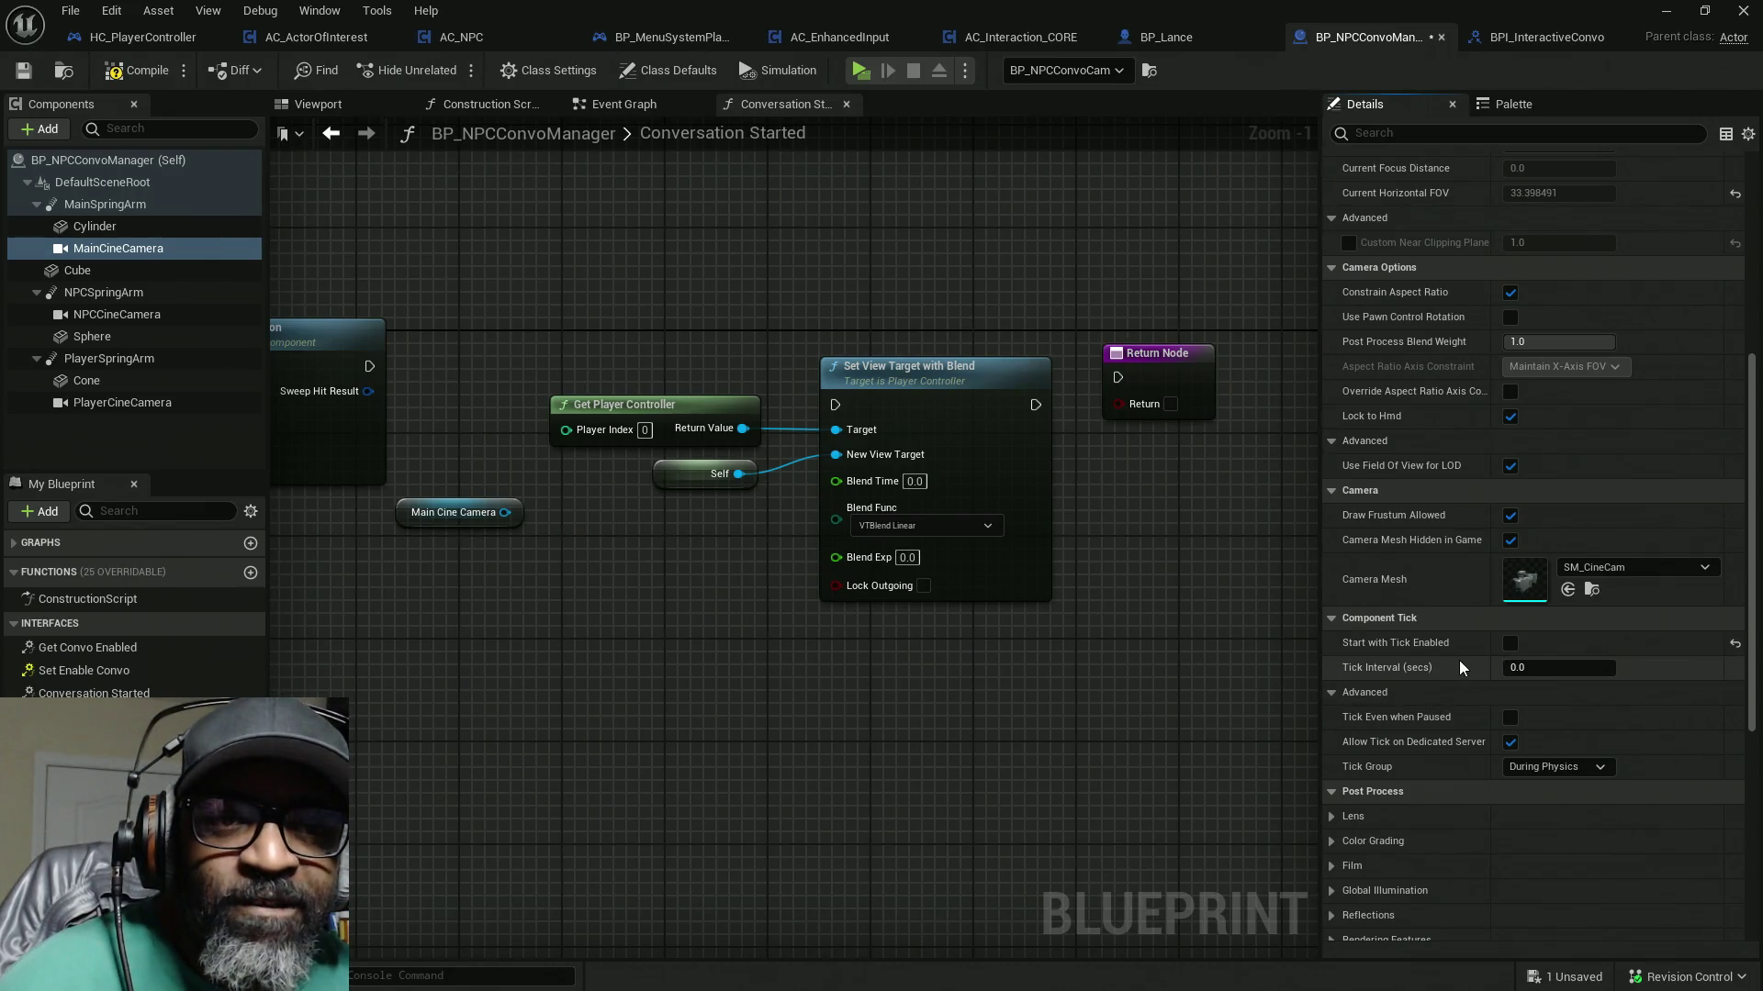
scroll(1451, 661, "down", 4)
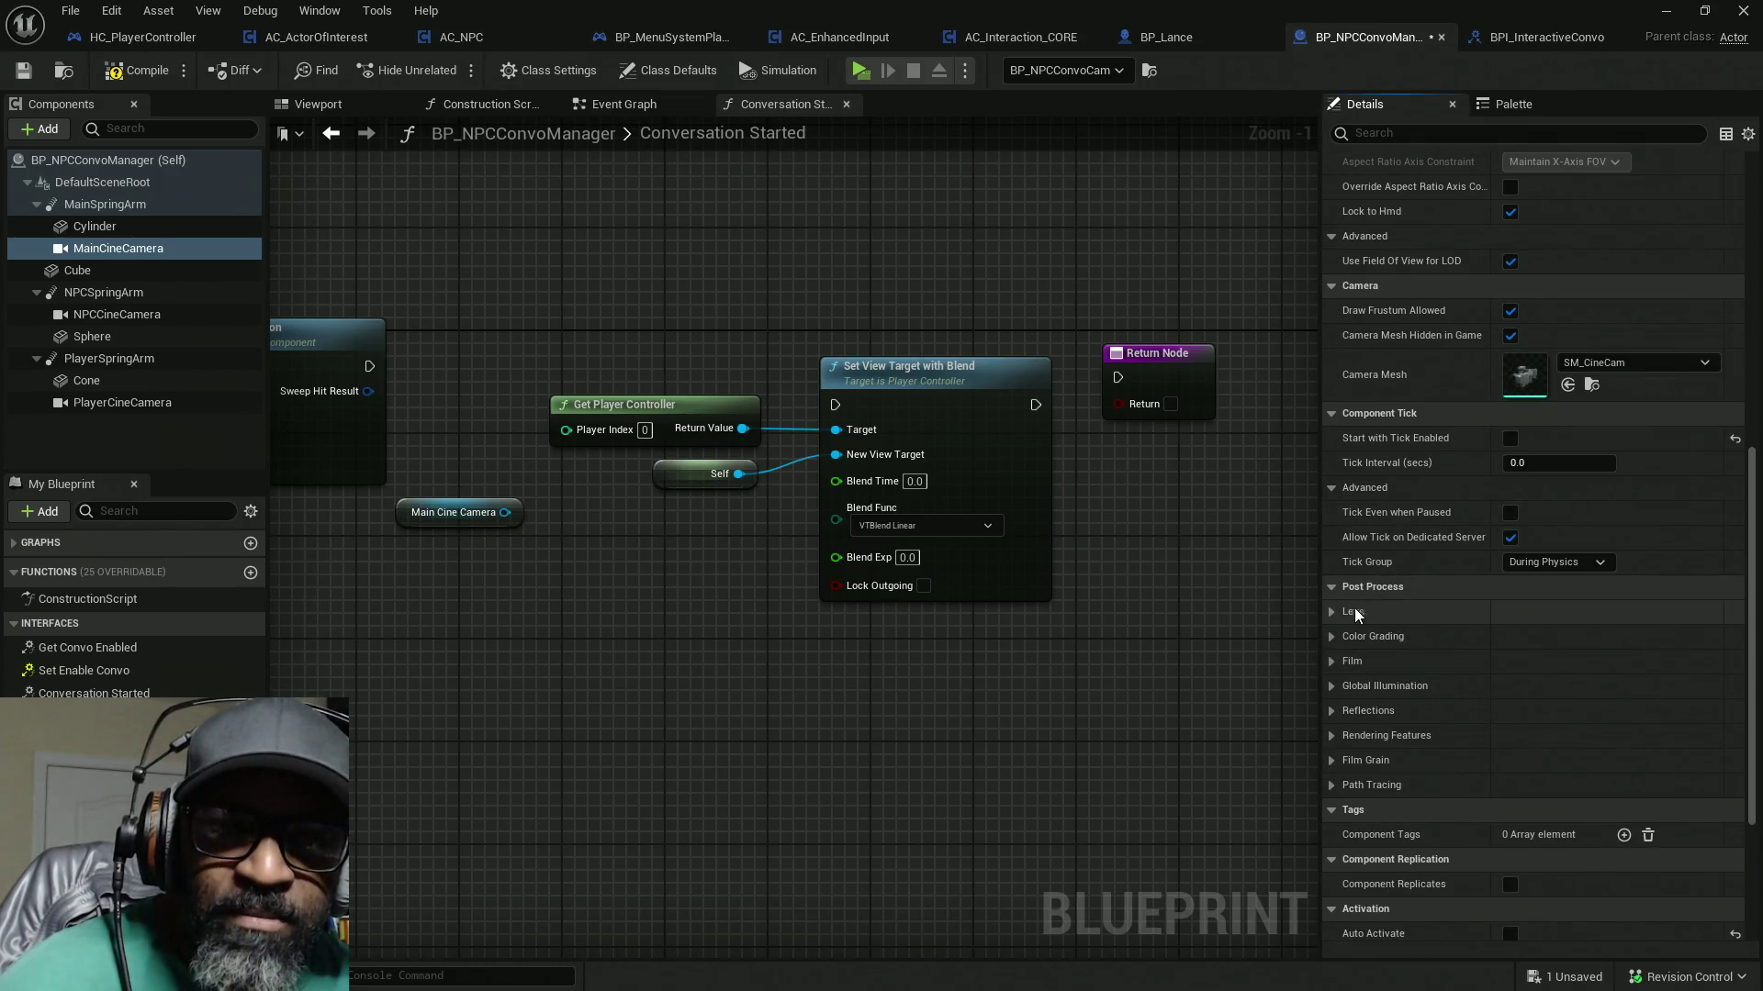
scroll(1401, 637, "down", 3)
scroll(1401, 637, "down", 2)
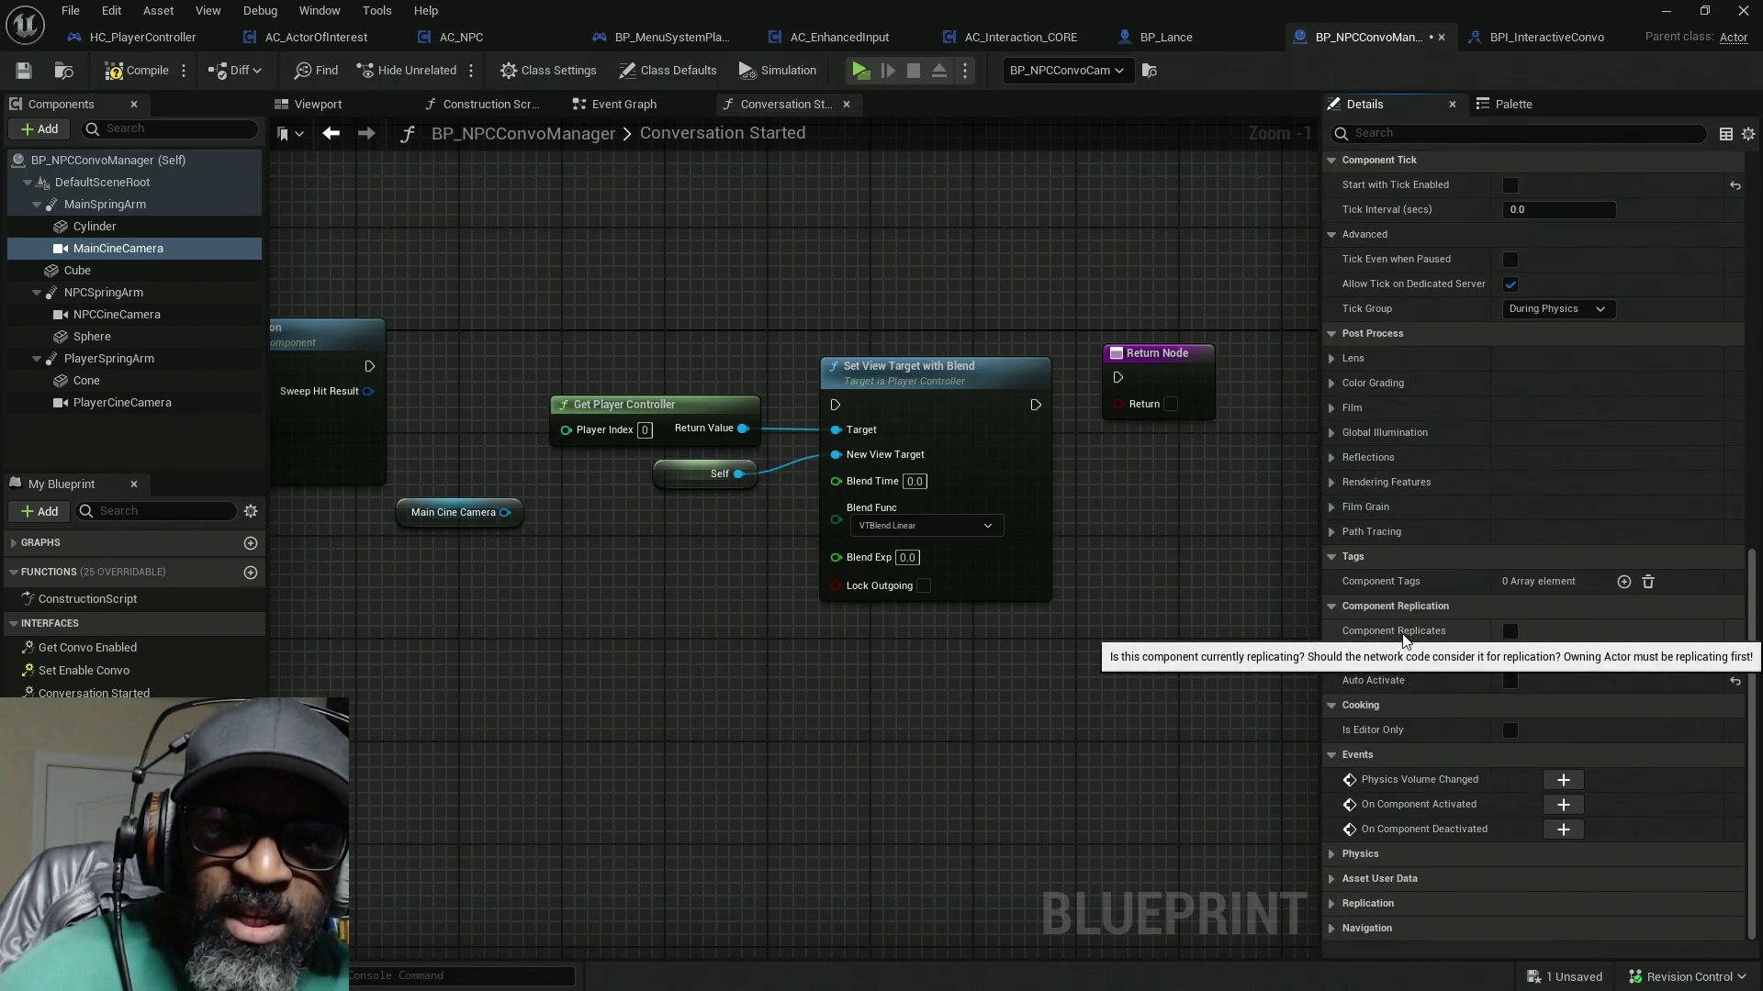
left_click(1451, 134)
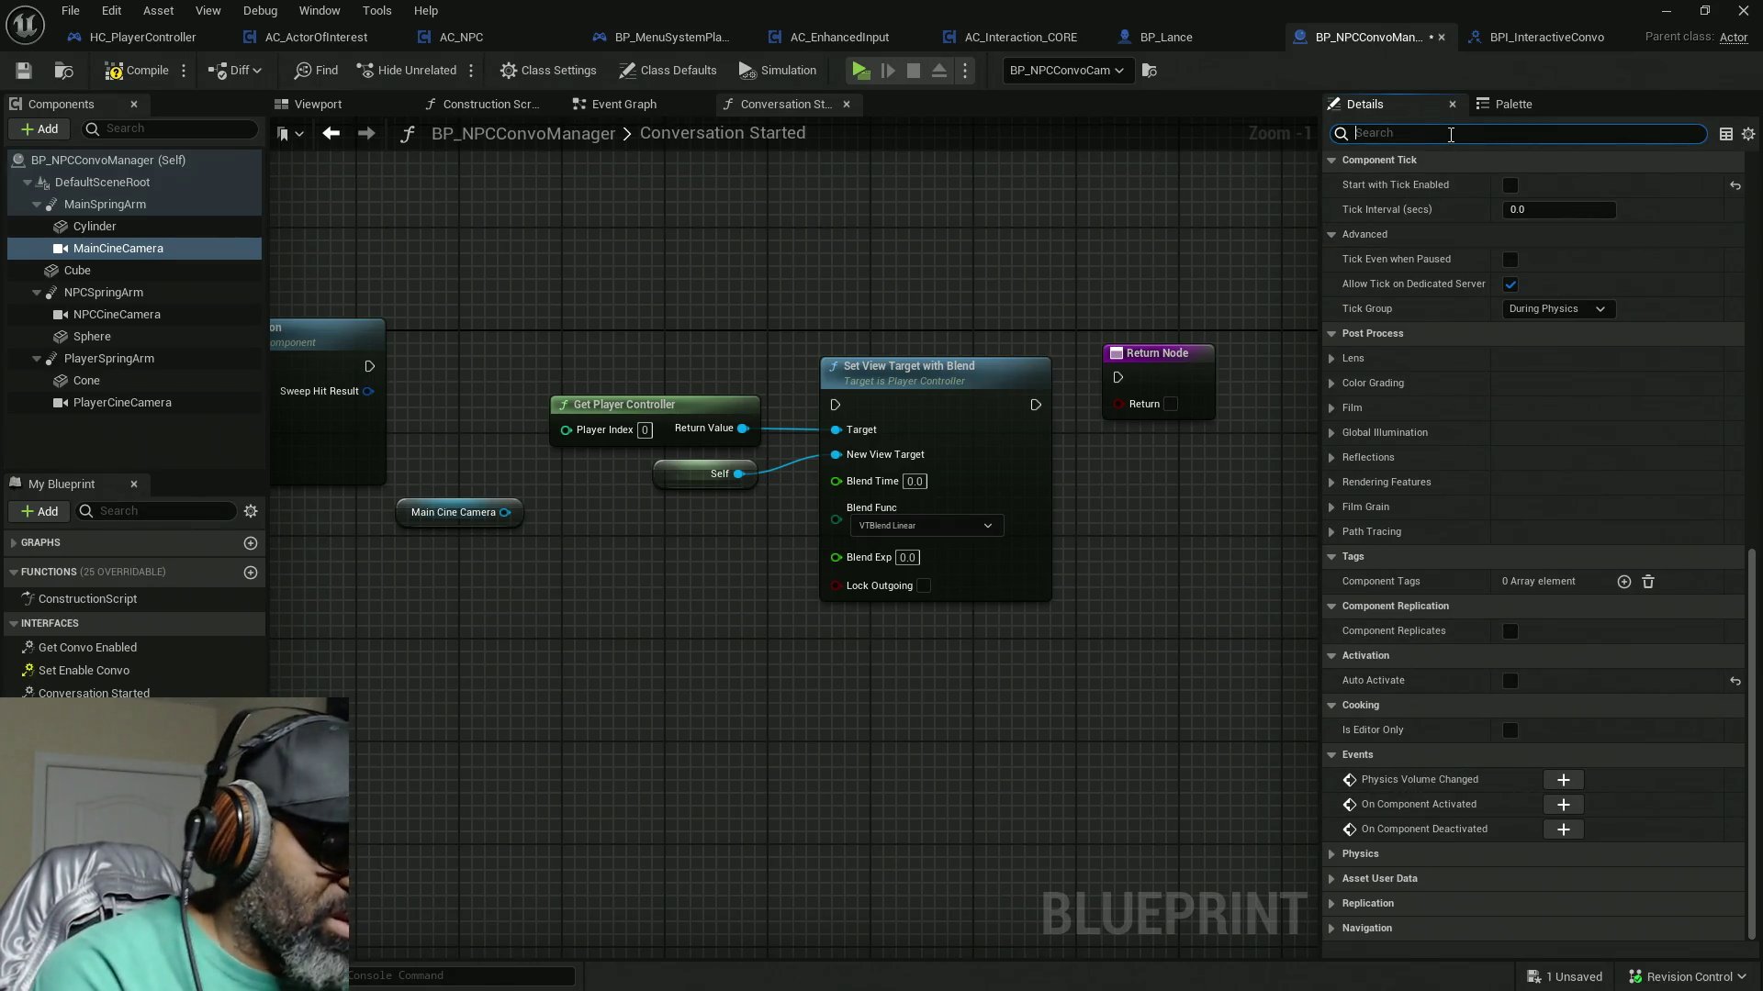
Step: Search the cine camera's Details for 'camera', 'poss' and 'view' properties
type("camera")
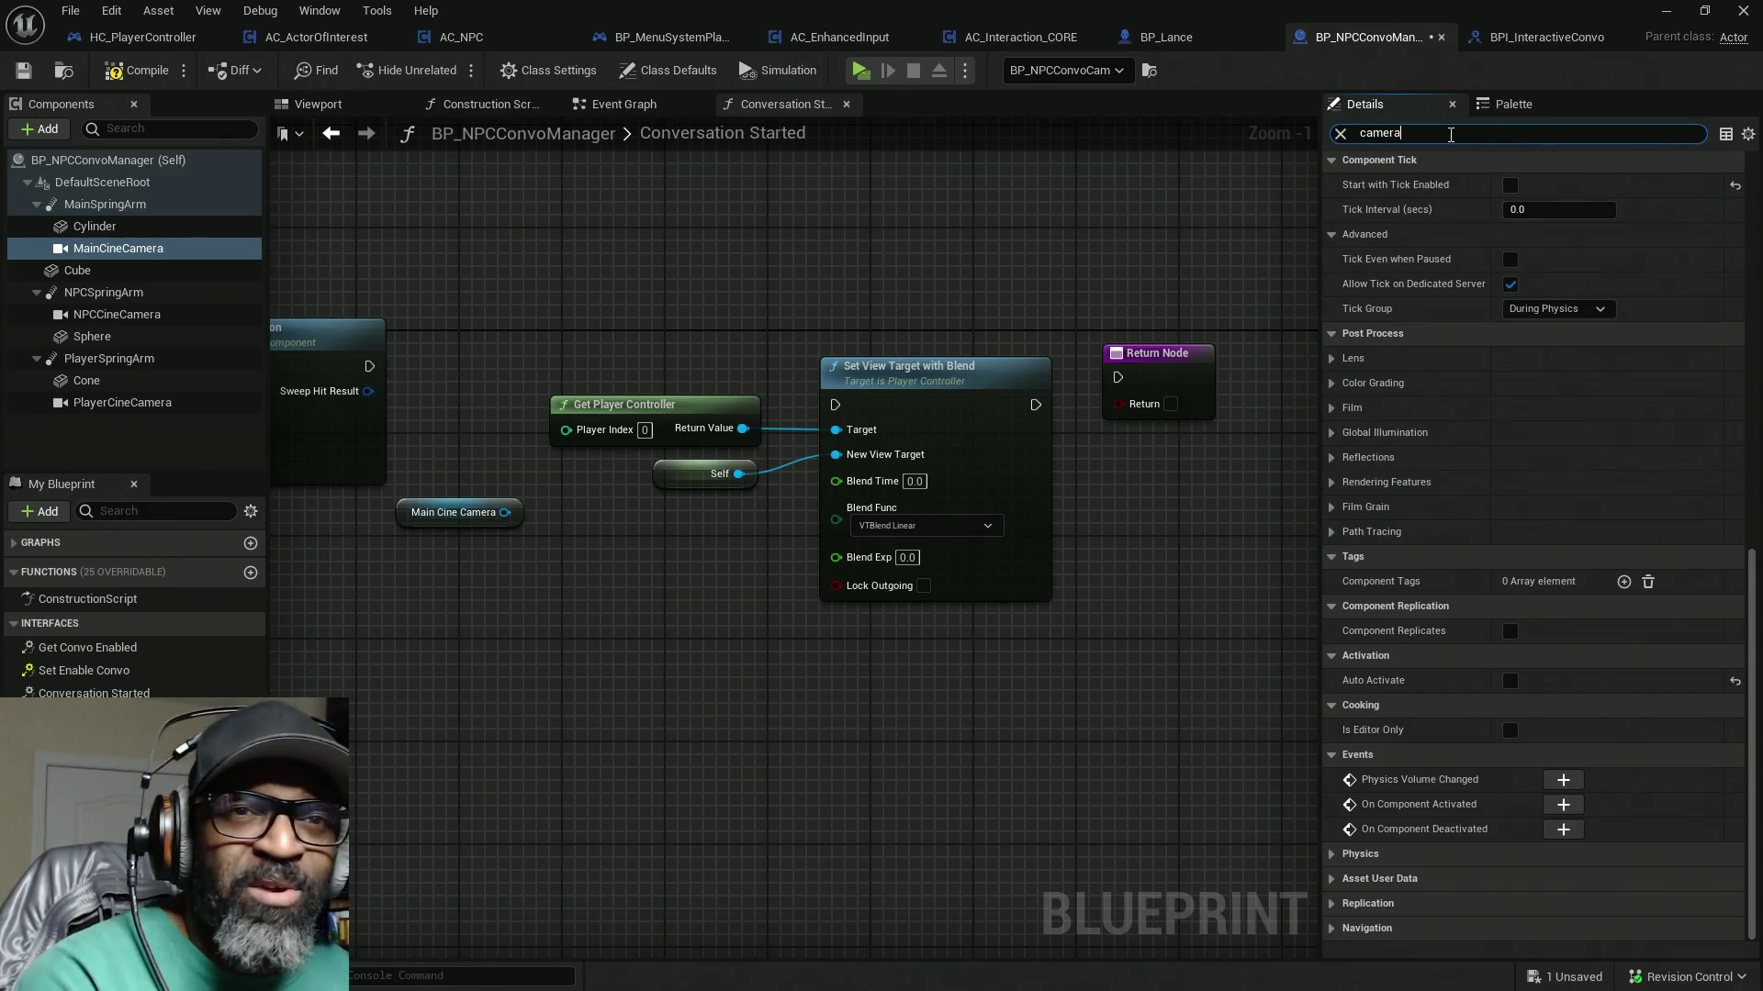
key("BackSpace")
key("BackSpace")
key("BackSpace")
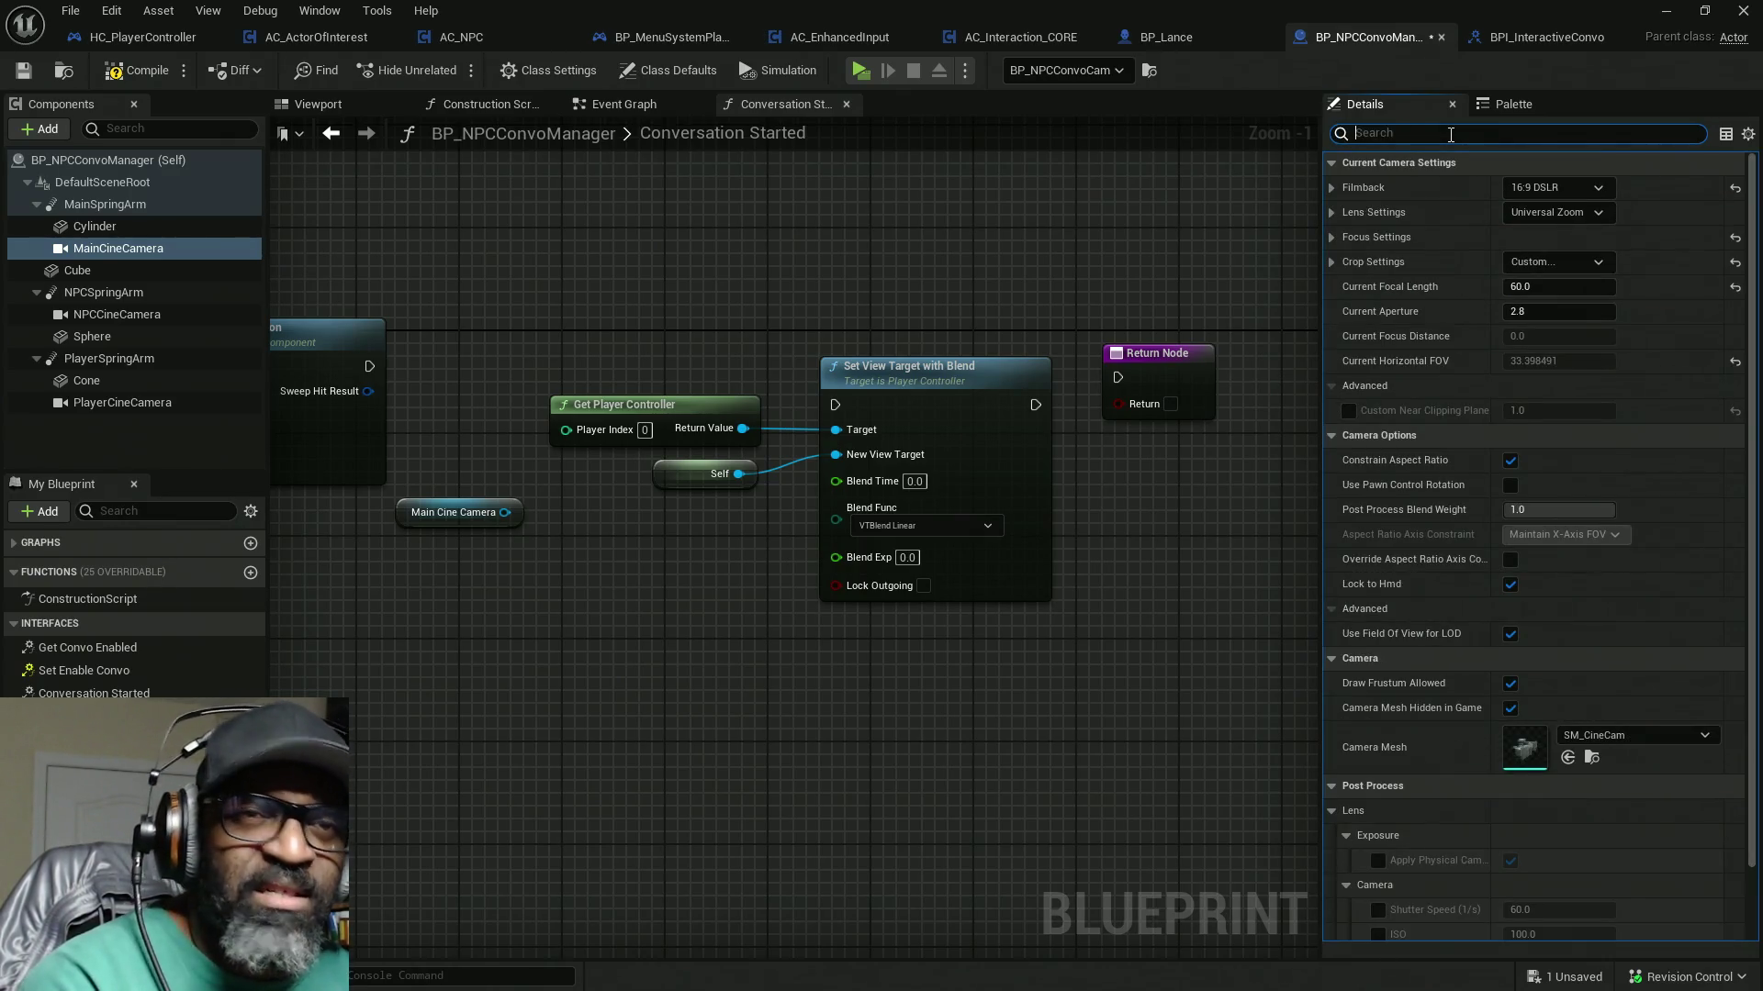
type("poss")
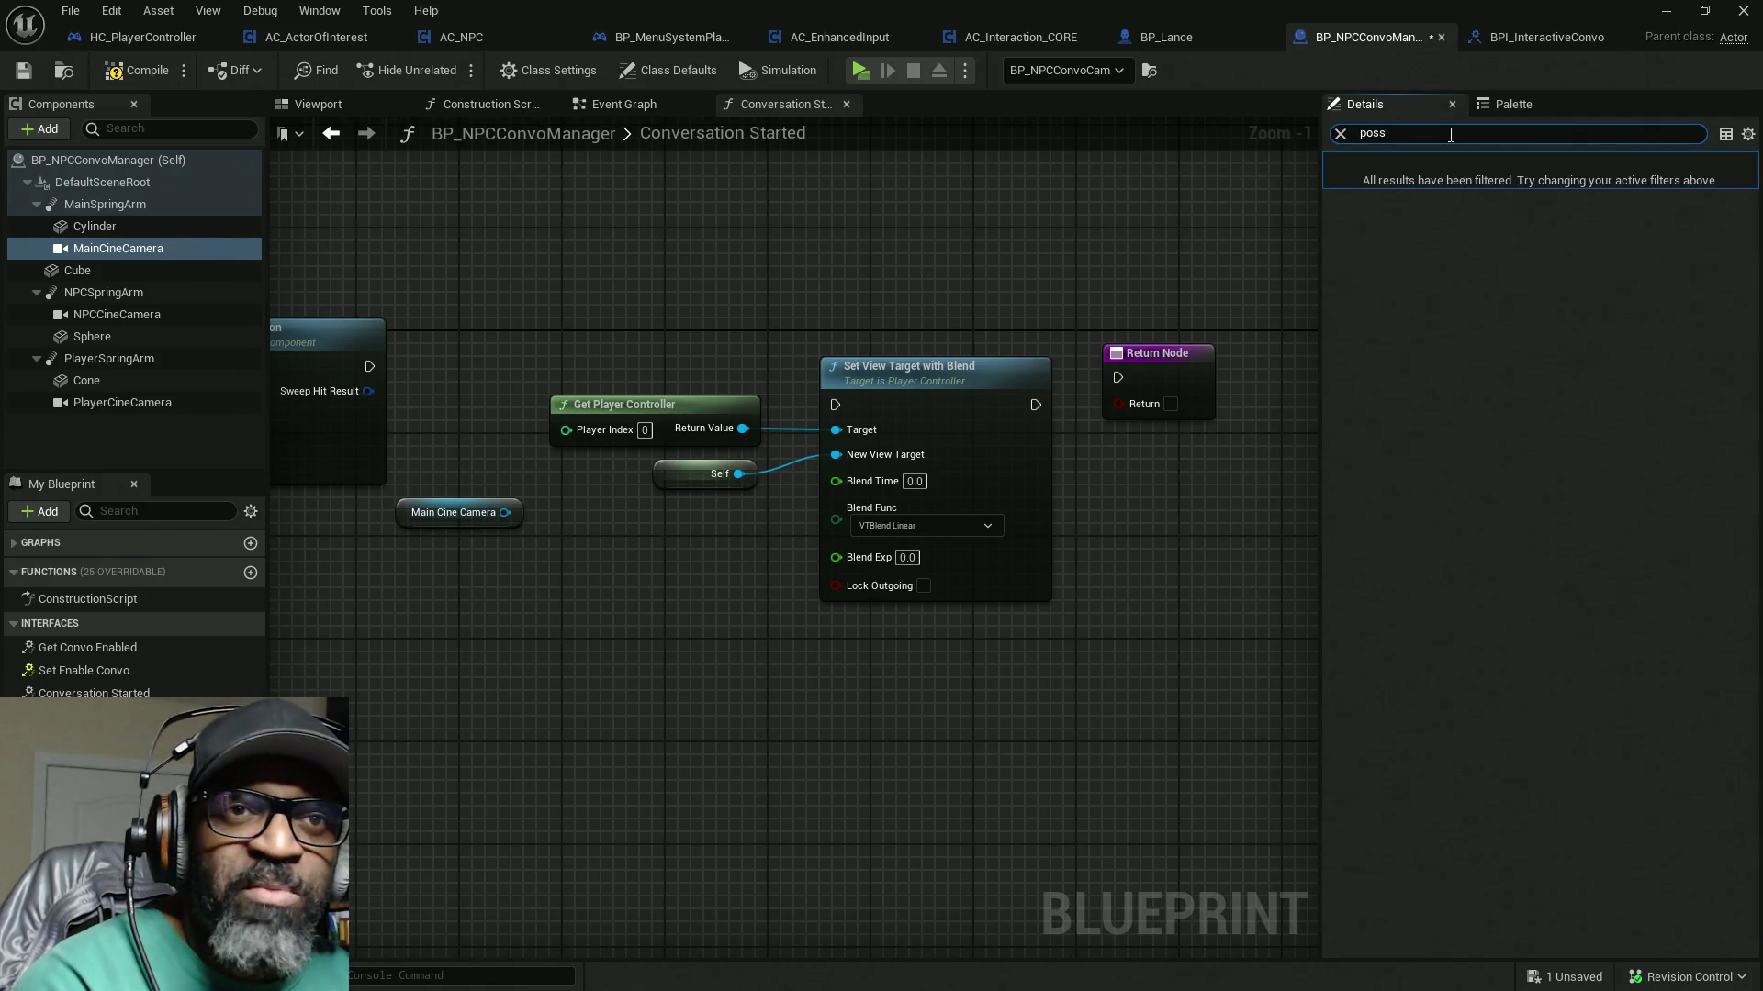
key("BackSpace")
key("BackSpace")
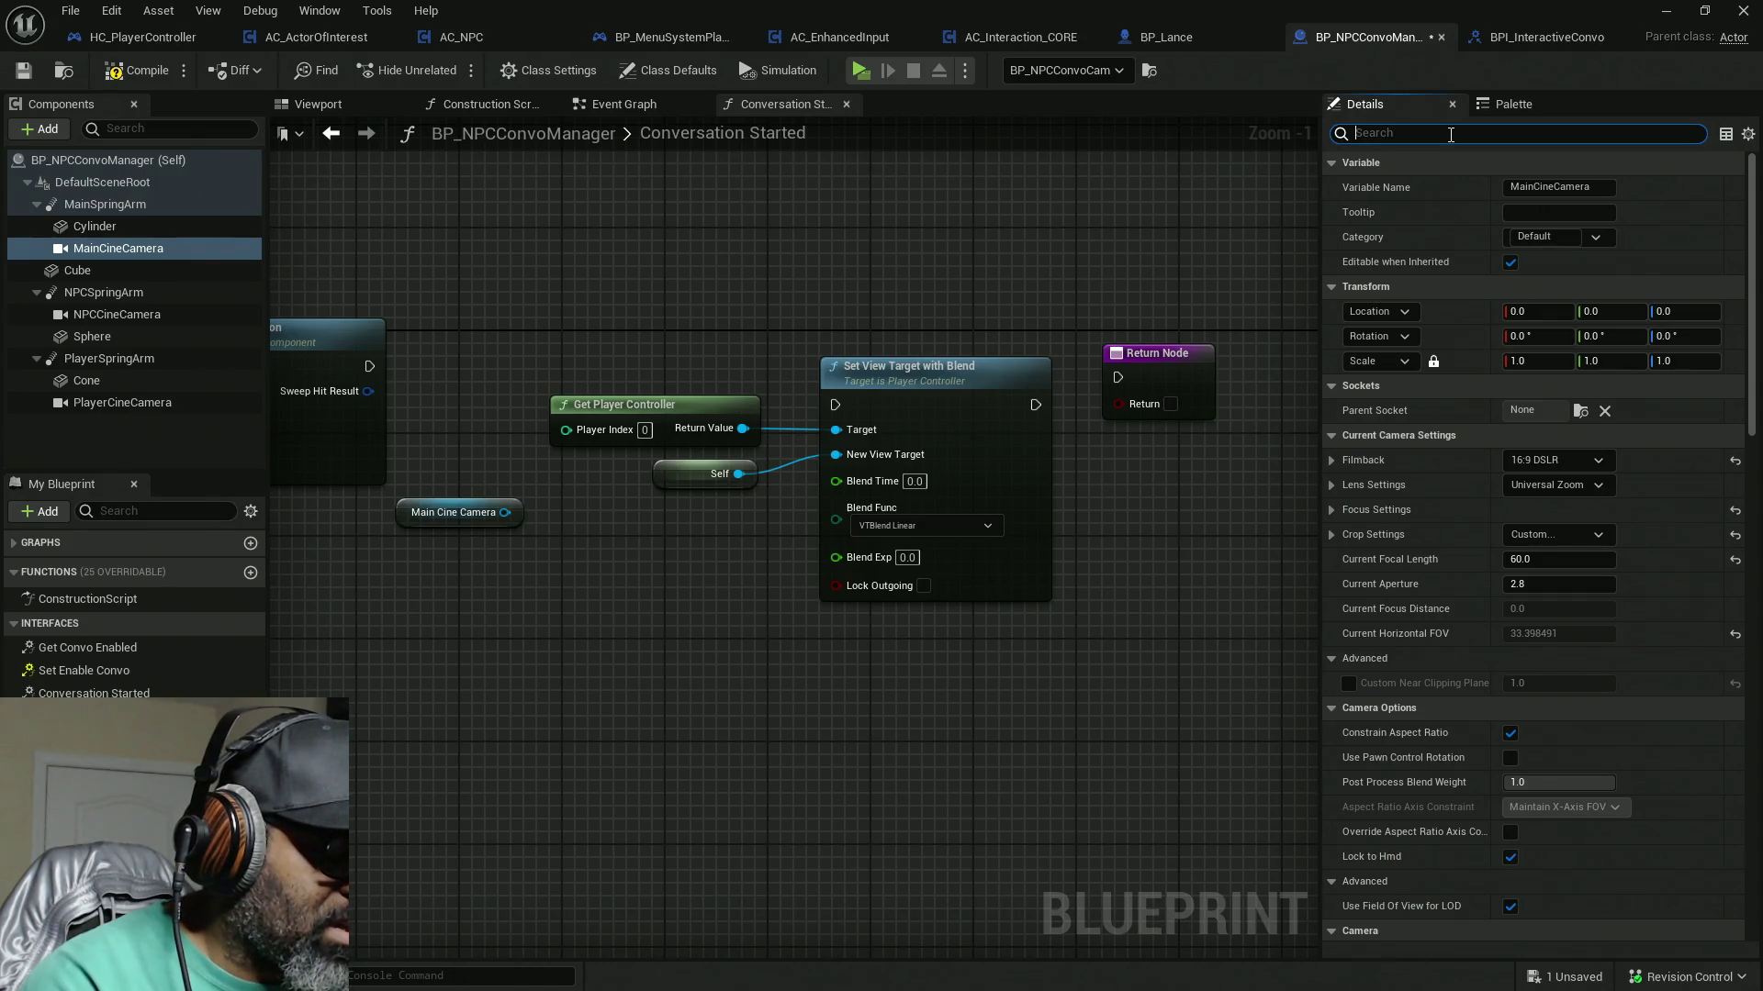
type("view")
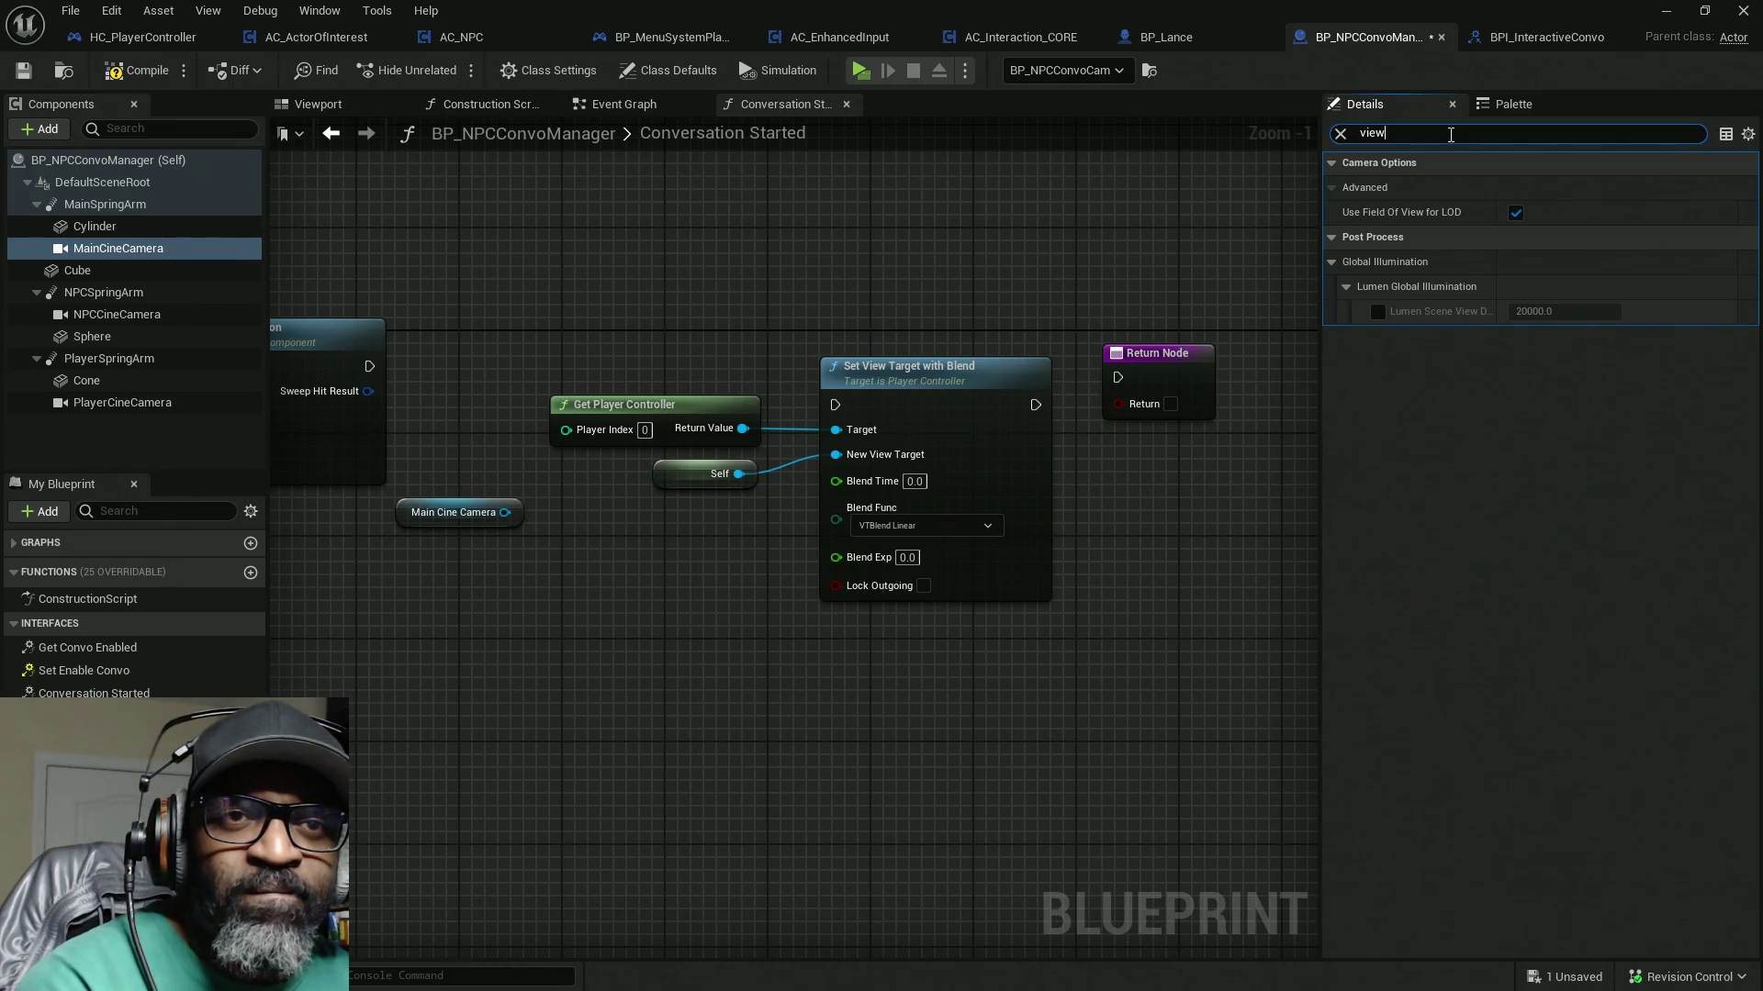
key("BackSpace")
key("BackSpace")
key("BackSpace")
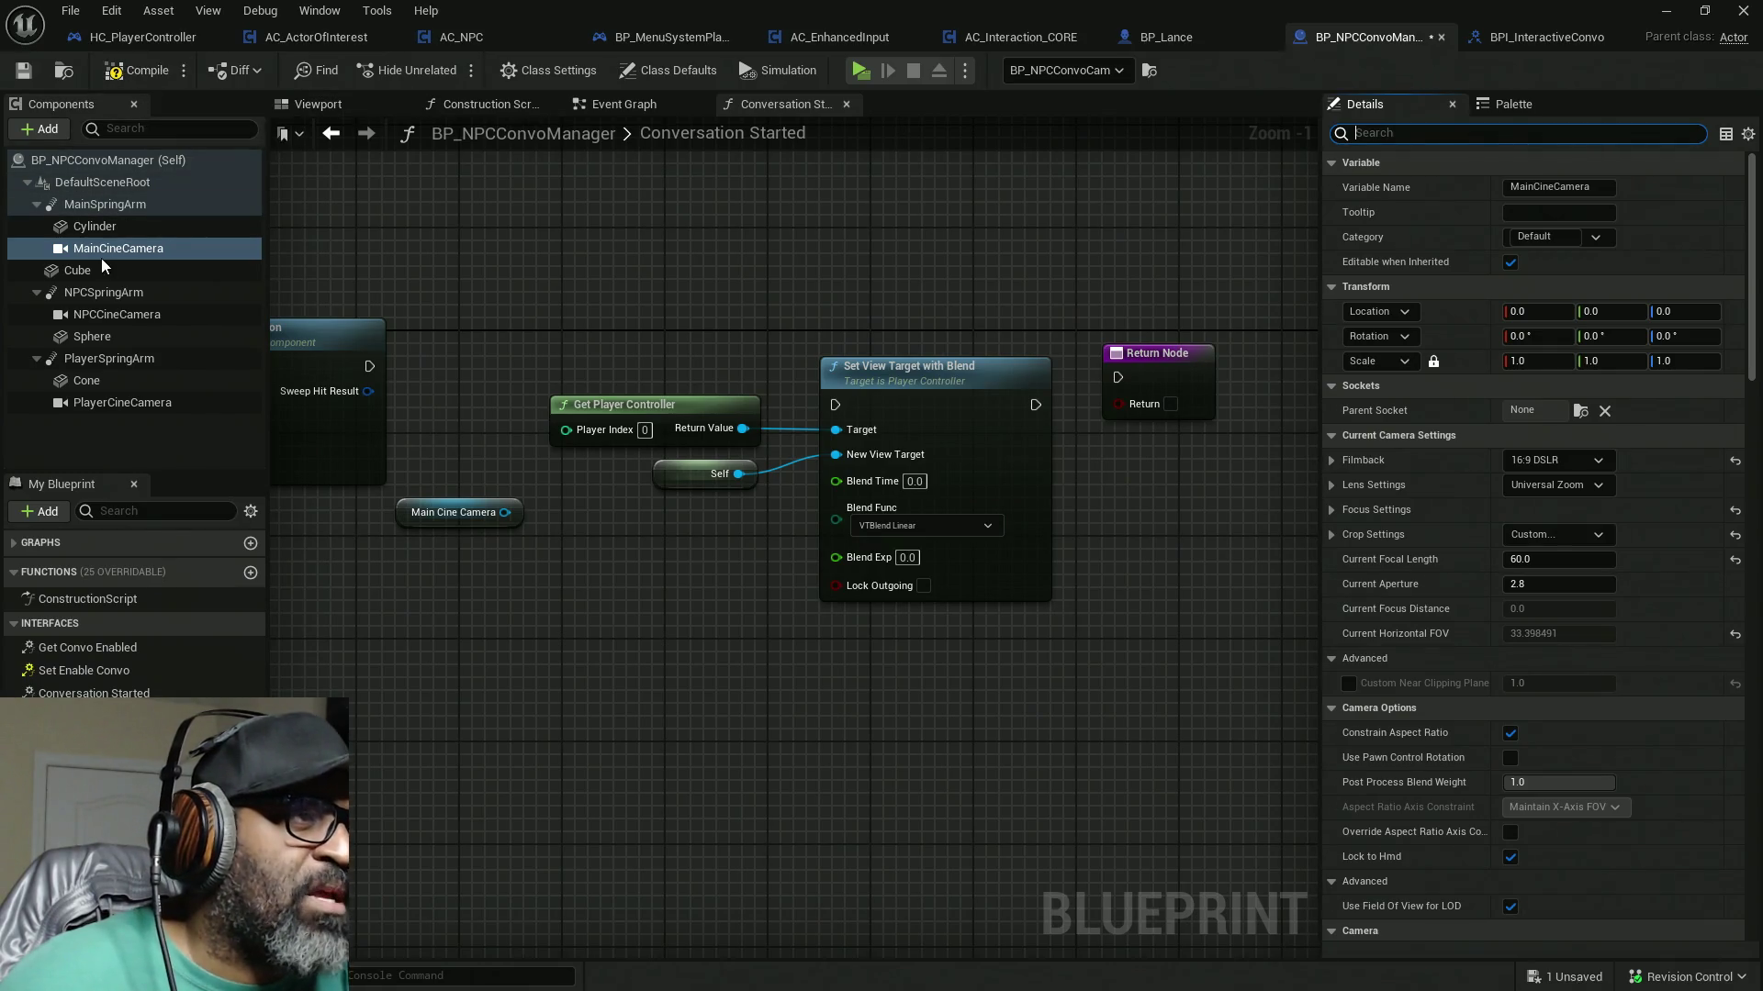
Step: Select MainSpringArm and search its Details for 'view' and 'ca' settings
left_click(101, 203)
left_click(1410, 140)
type("view")
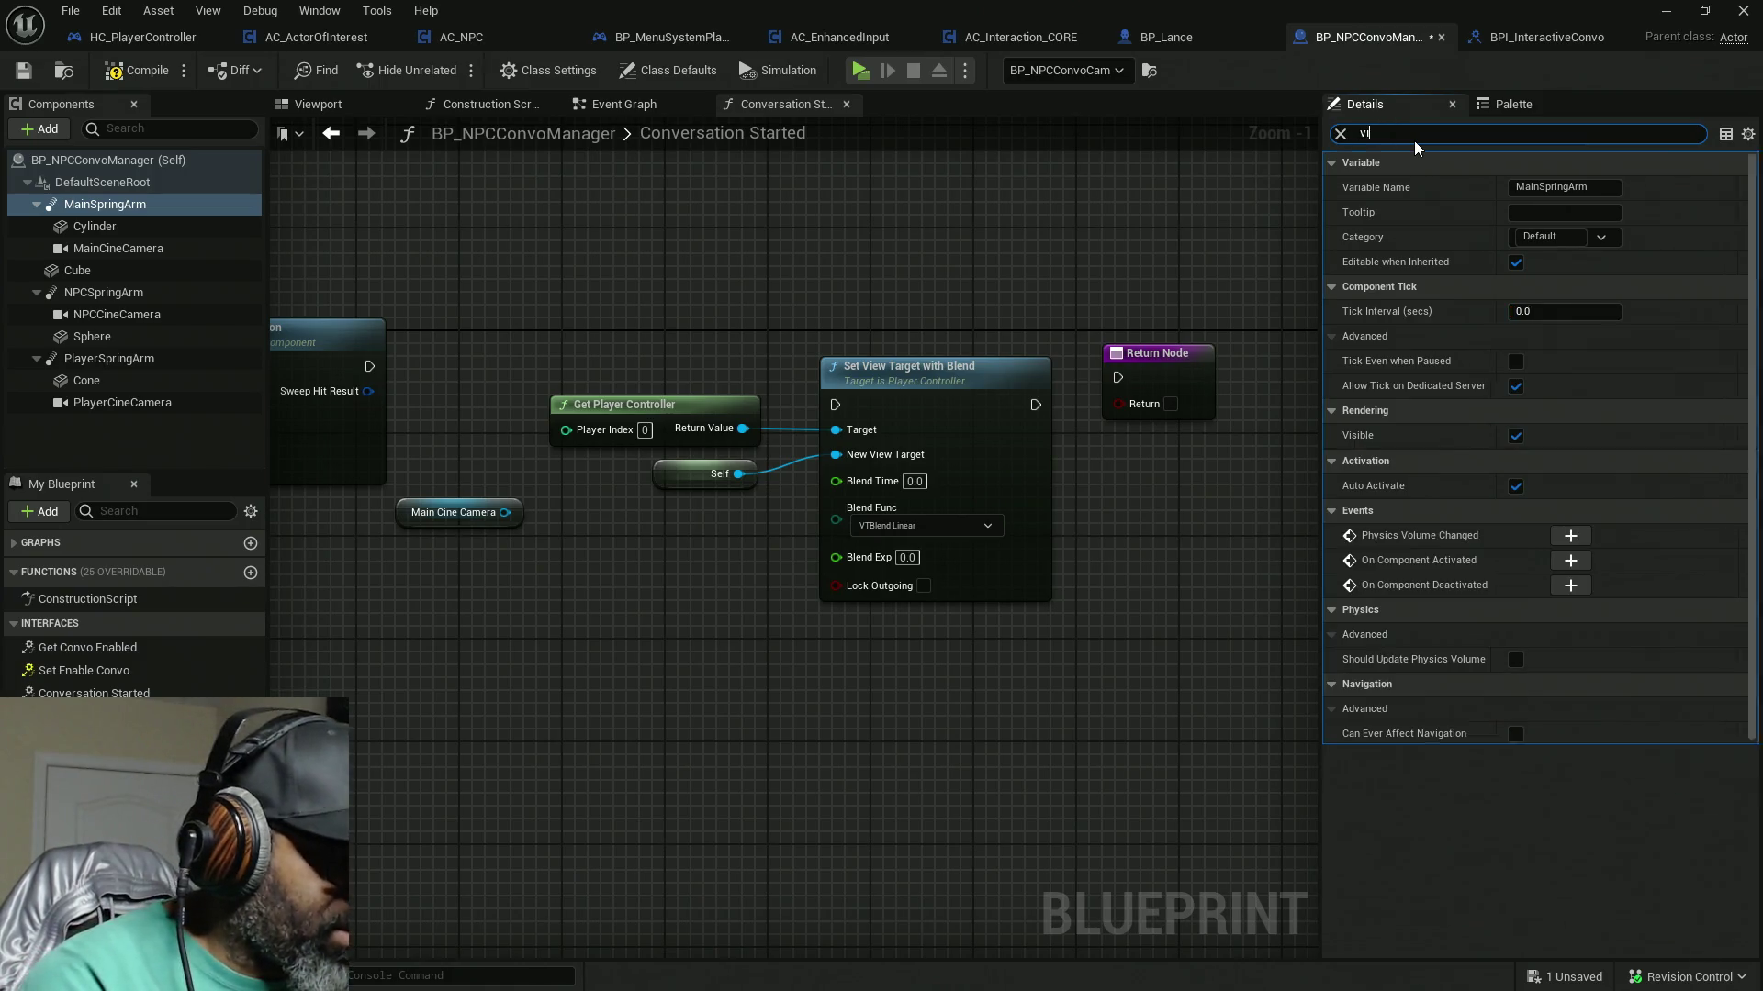
key("BackSpace")
key("BackSpace")
key("BackSpace")
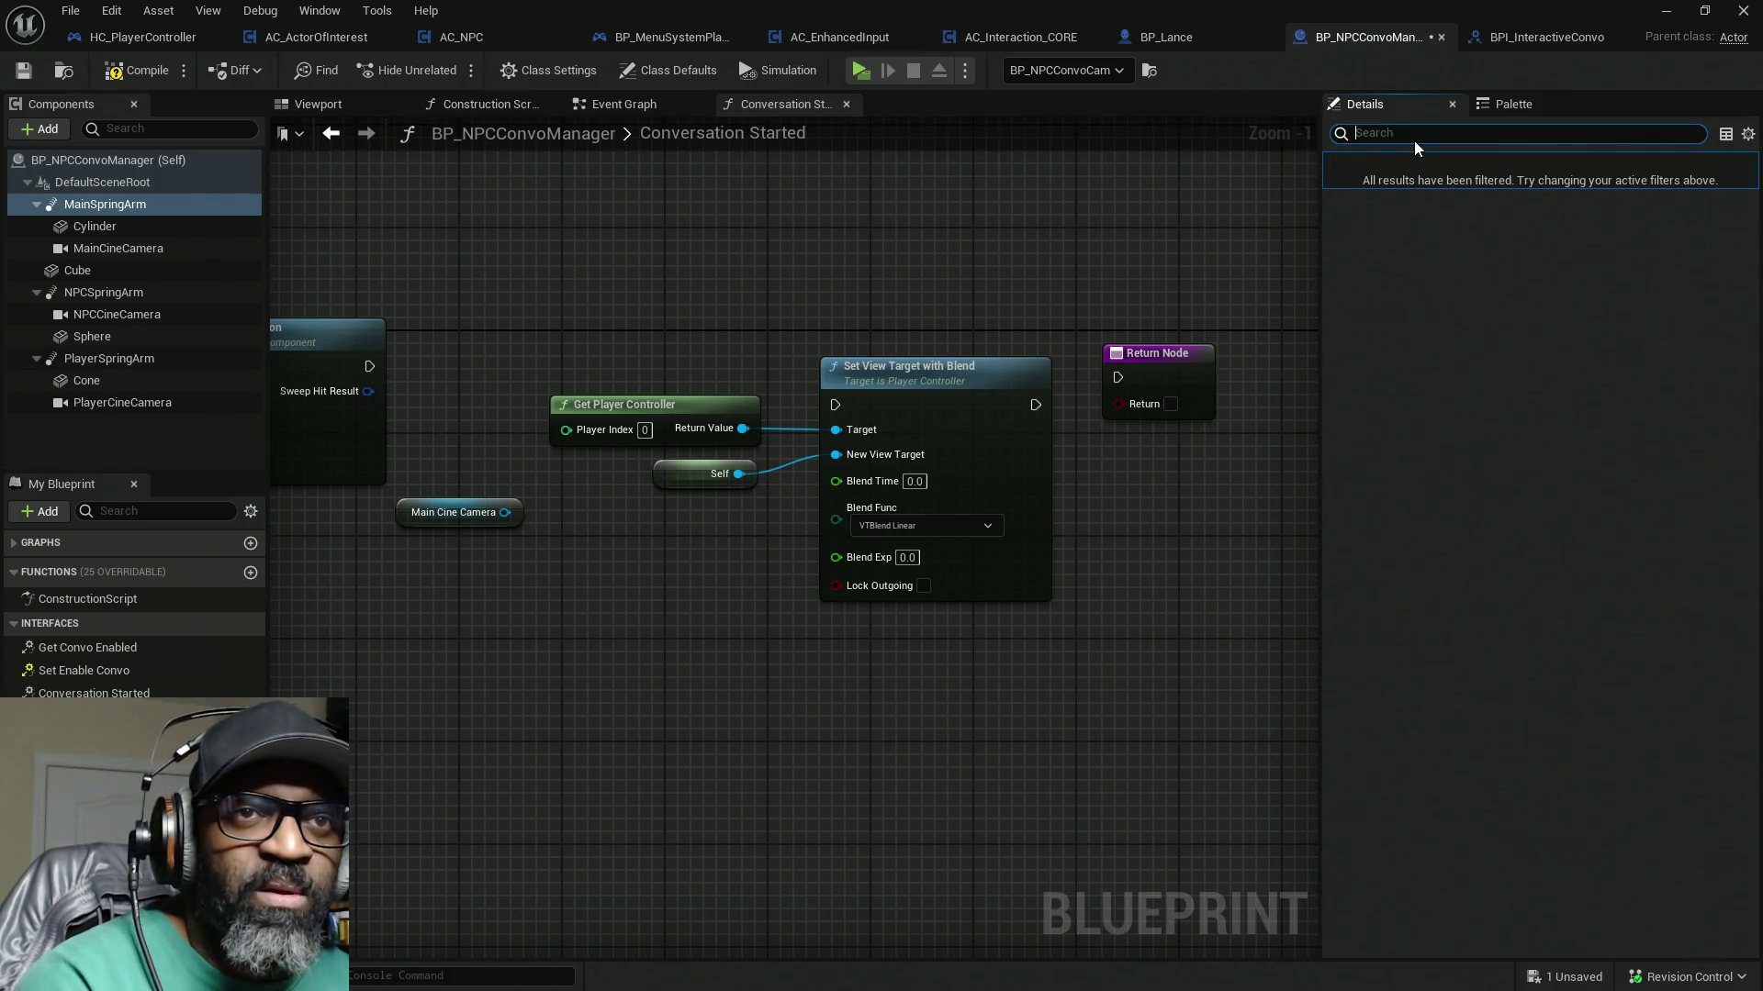
type("camer")
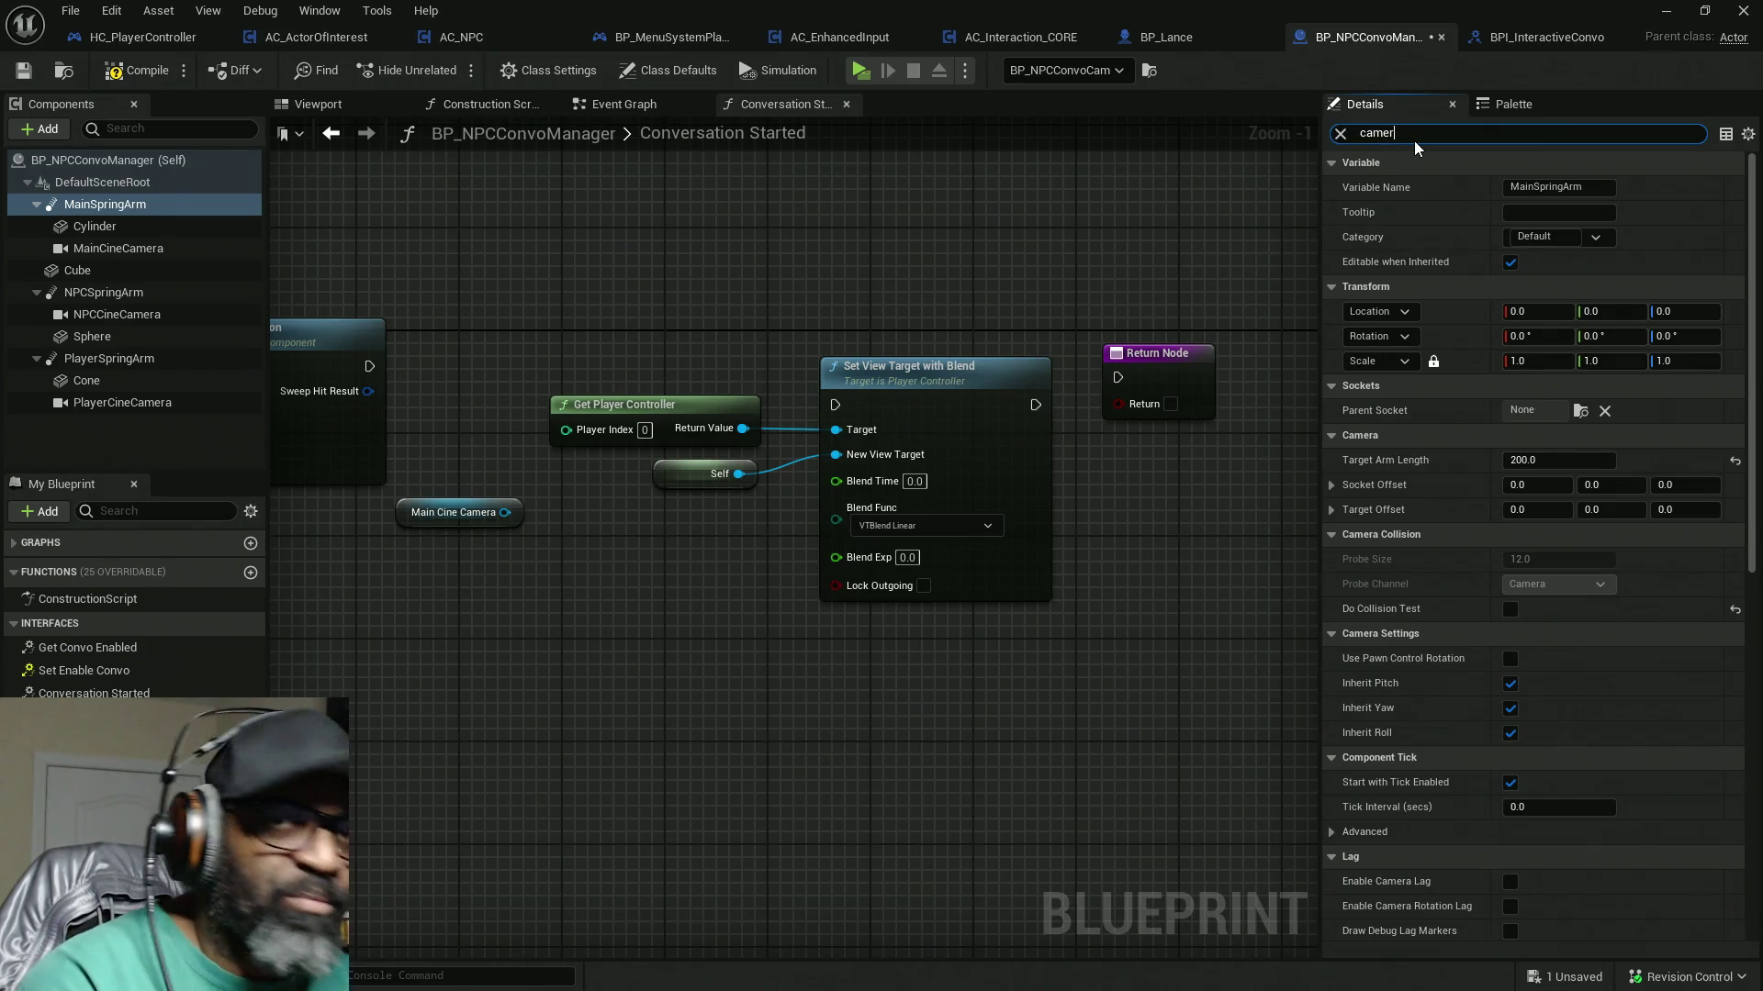
type("a")
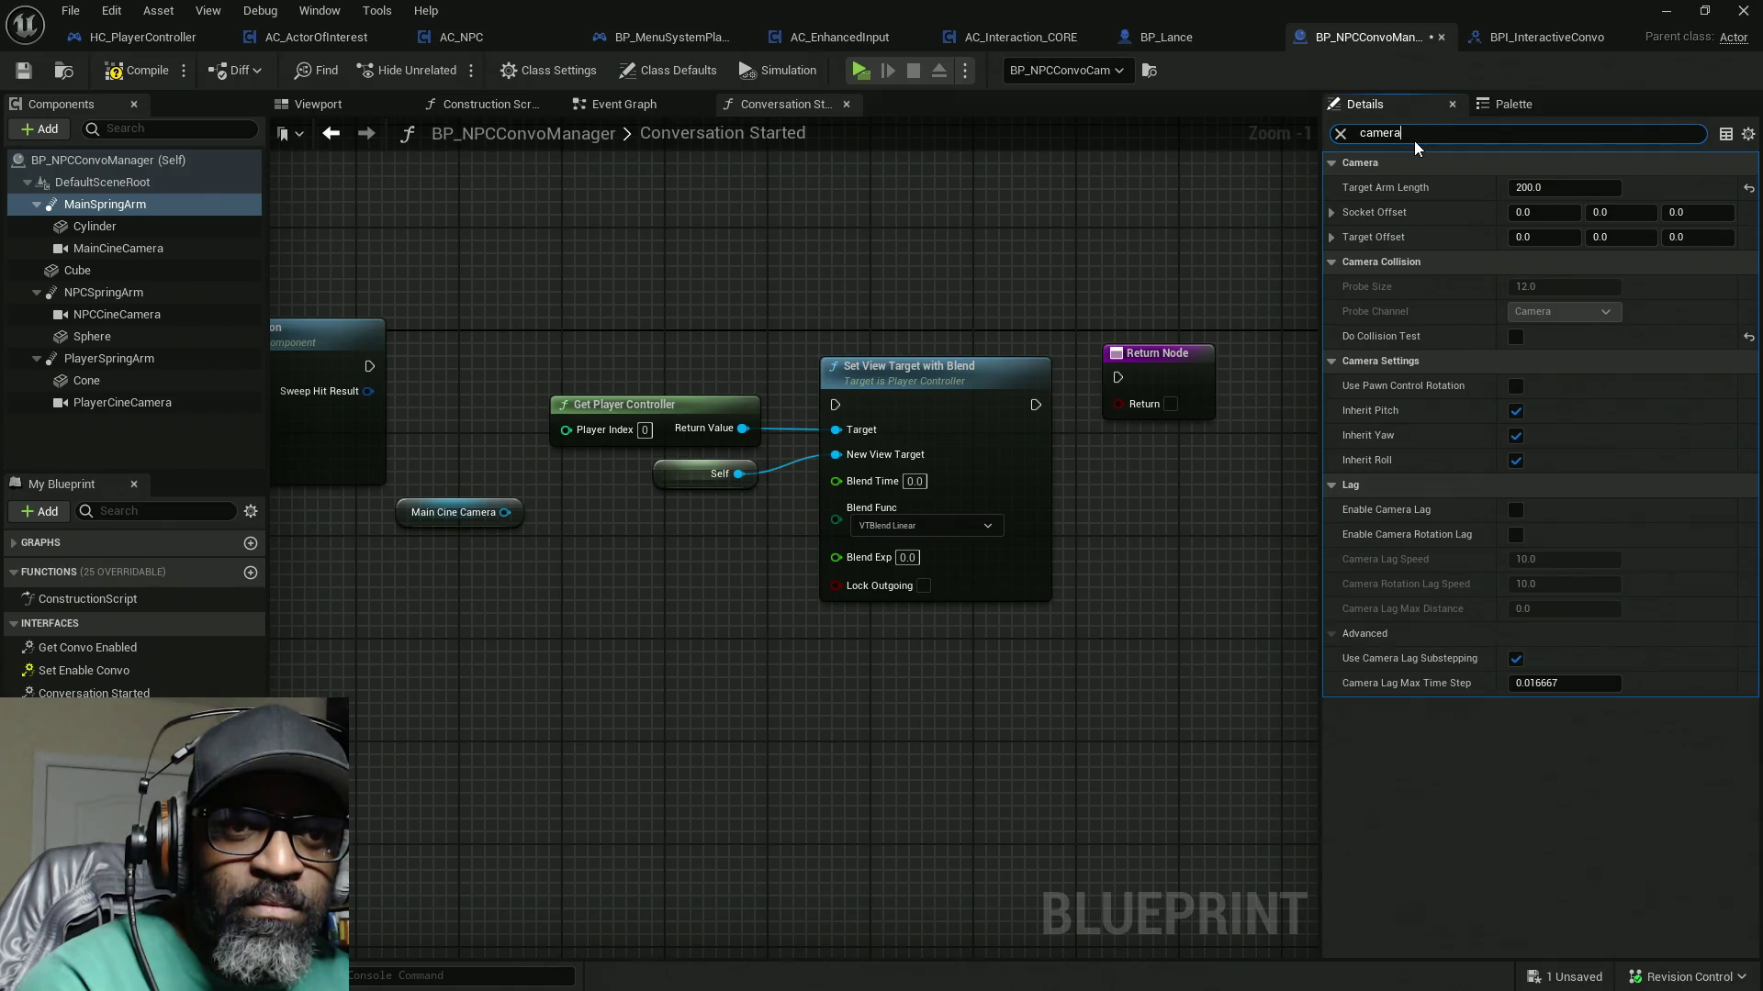
key("BackSpace")
key("BackSpace")
key("BackSpace")
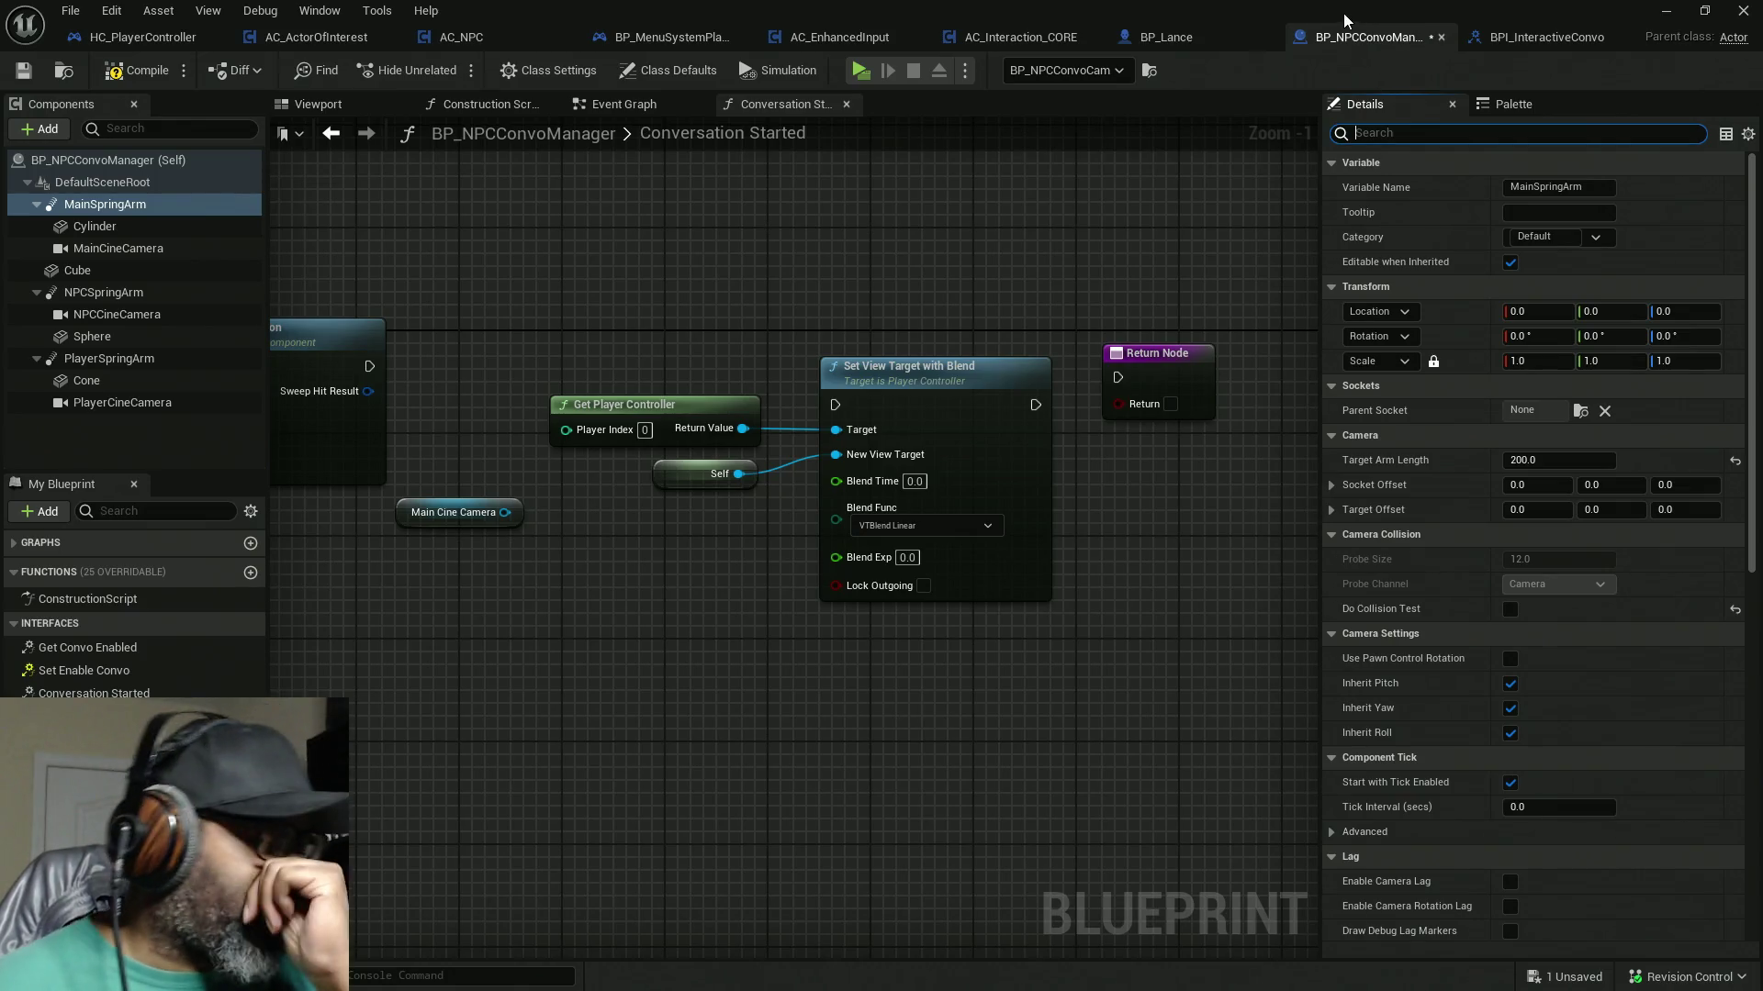
key("super+Tab")
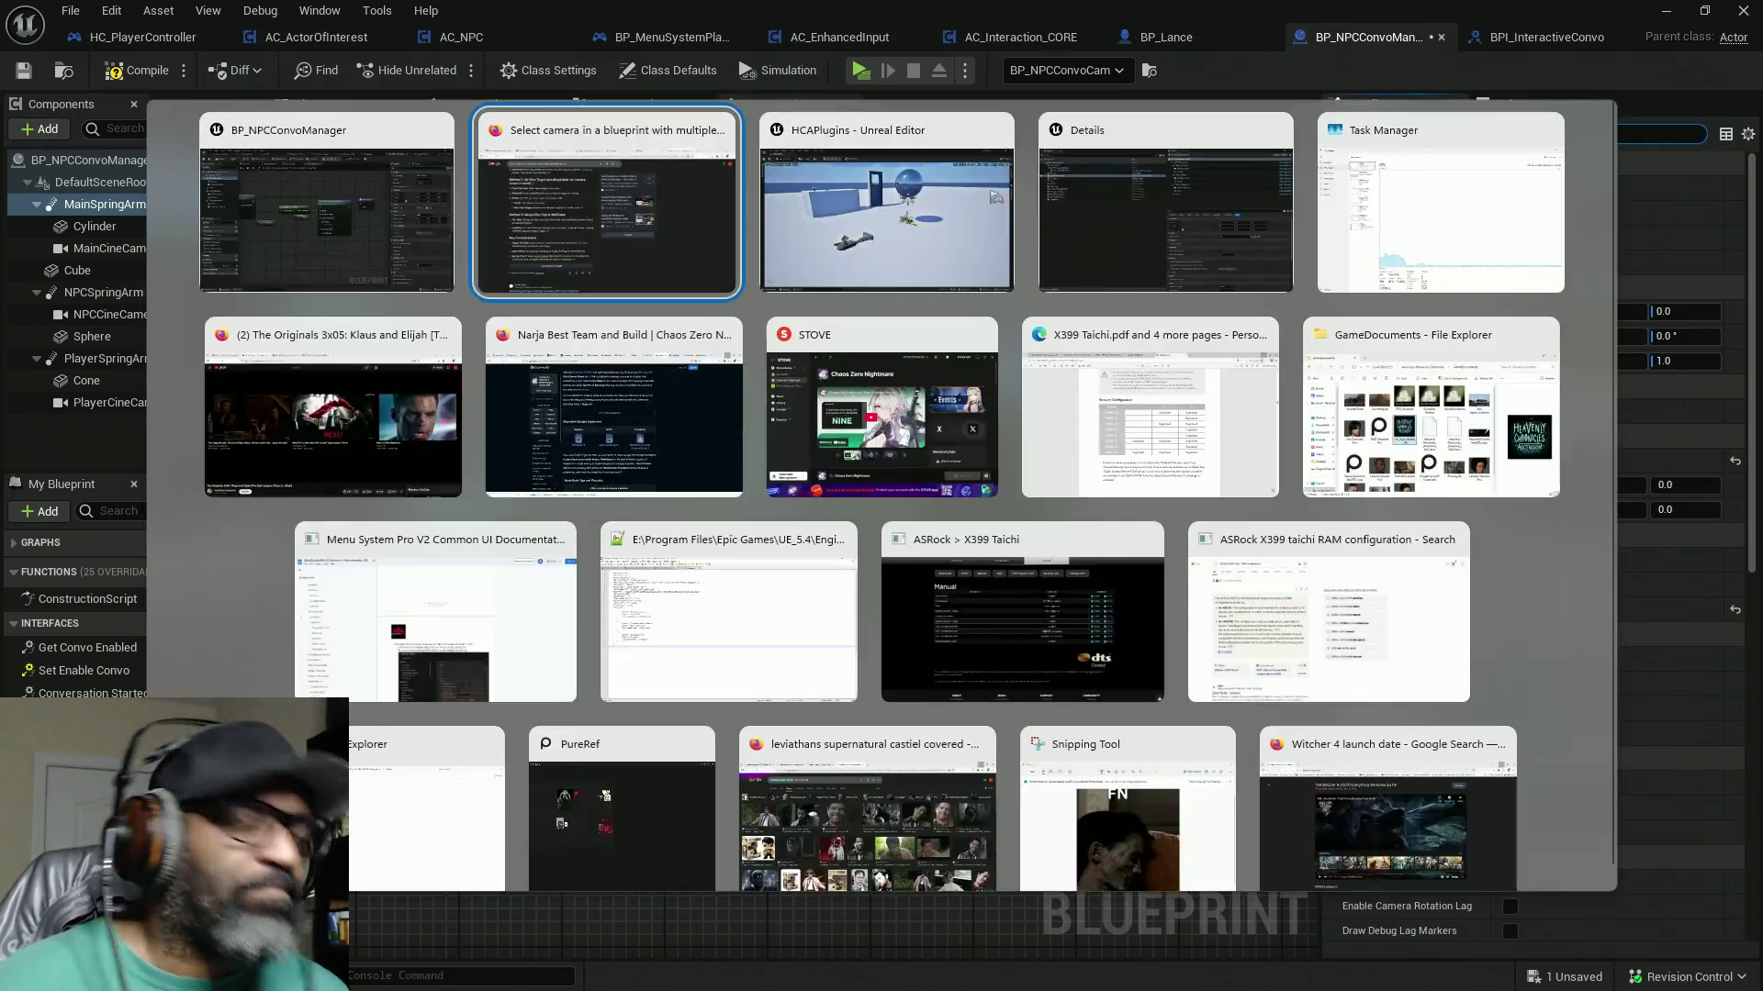
key("Escape")
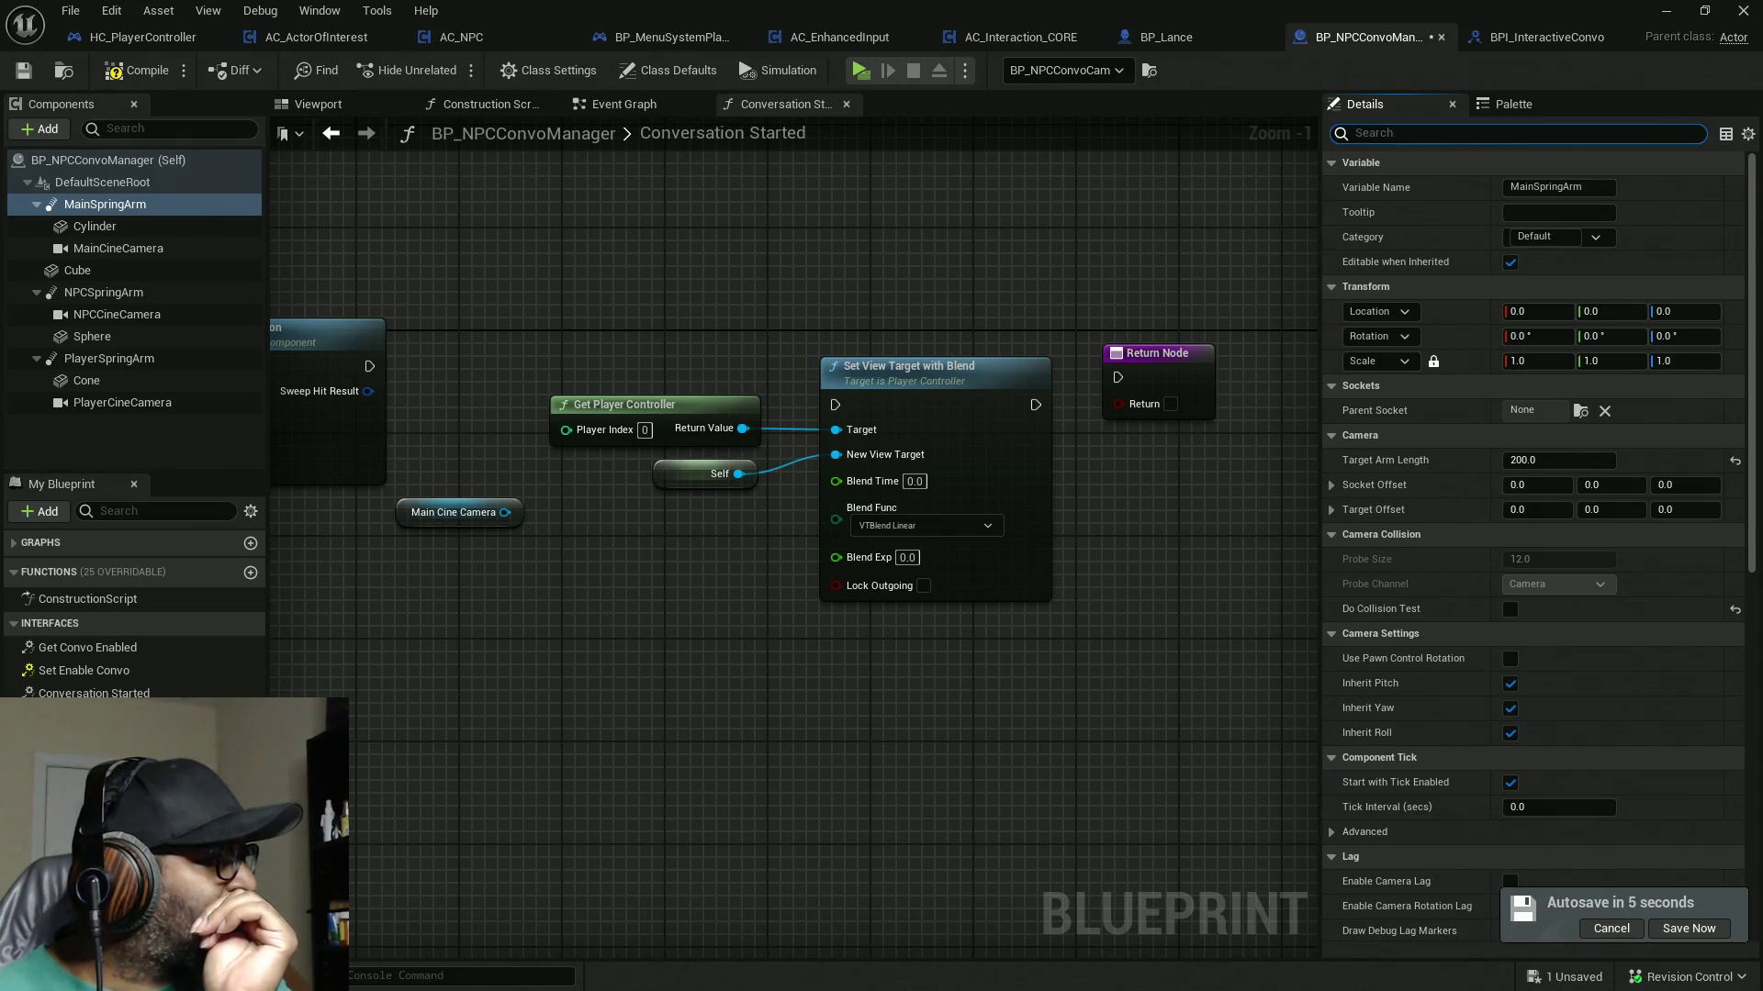
left_click_drag(592, 280, 777, 290)
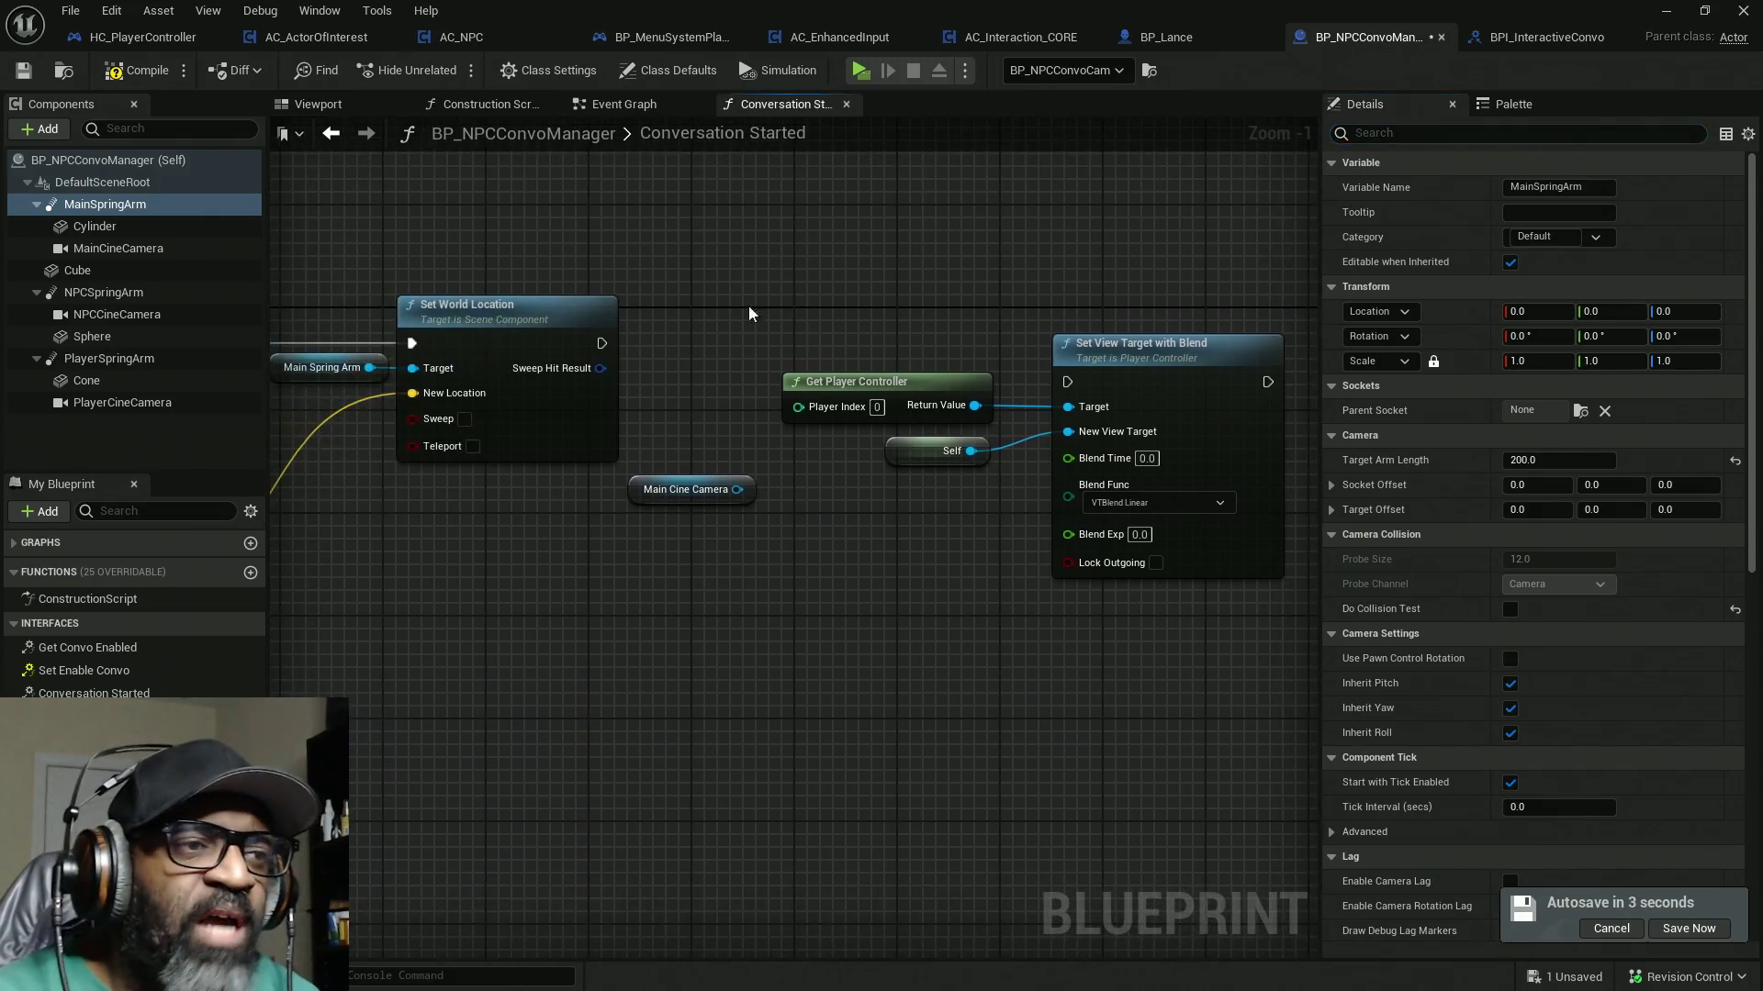
Step: Wire Set World Location to Set View Target with Blend and compile the Blueprint
mouse_move(601, 343)
left_mouse_down()
mouse_move(762, 376)
mouse_move(1067, 382)
left_mouse_up()
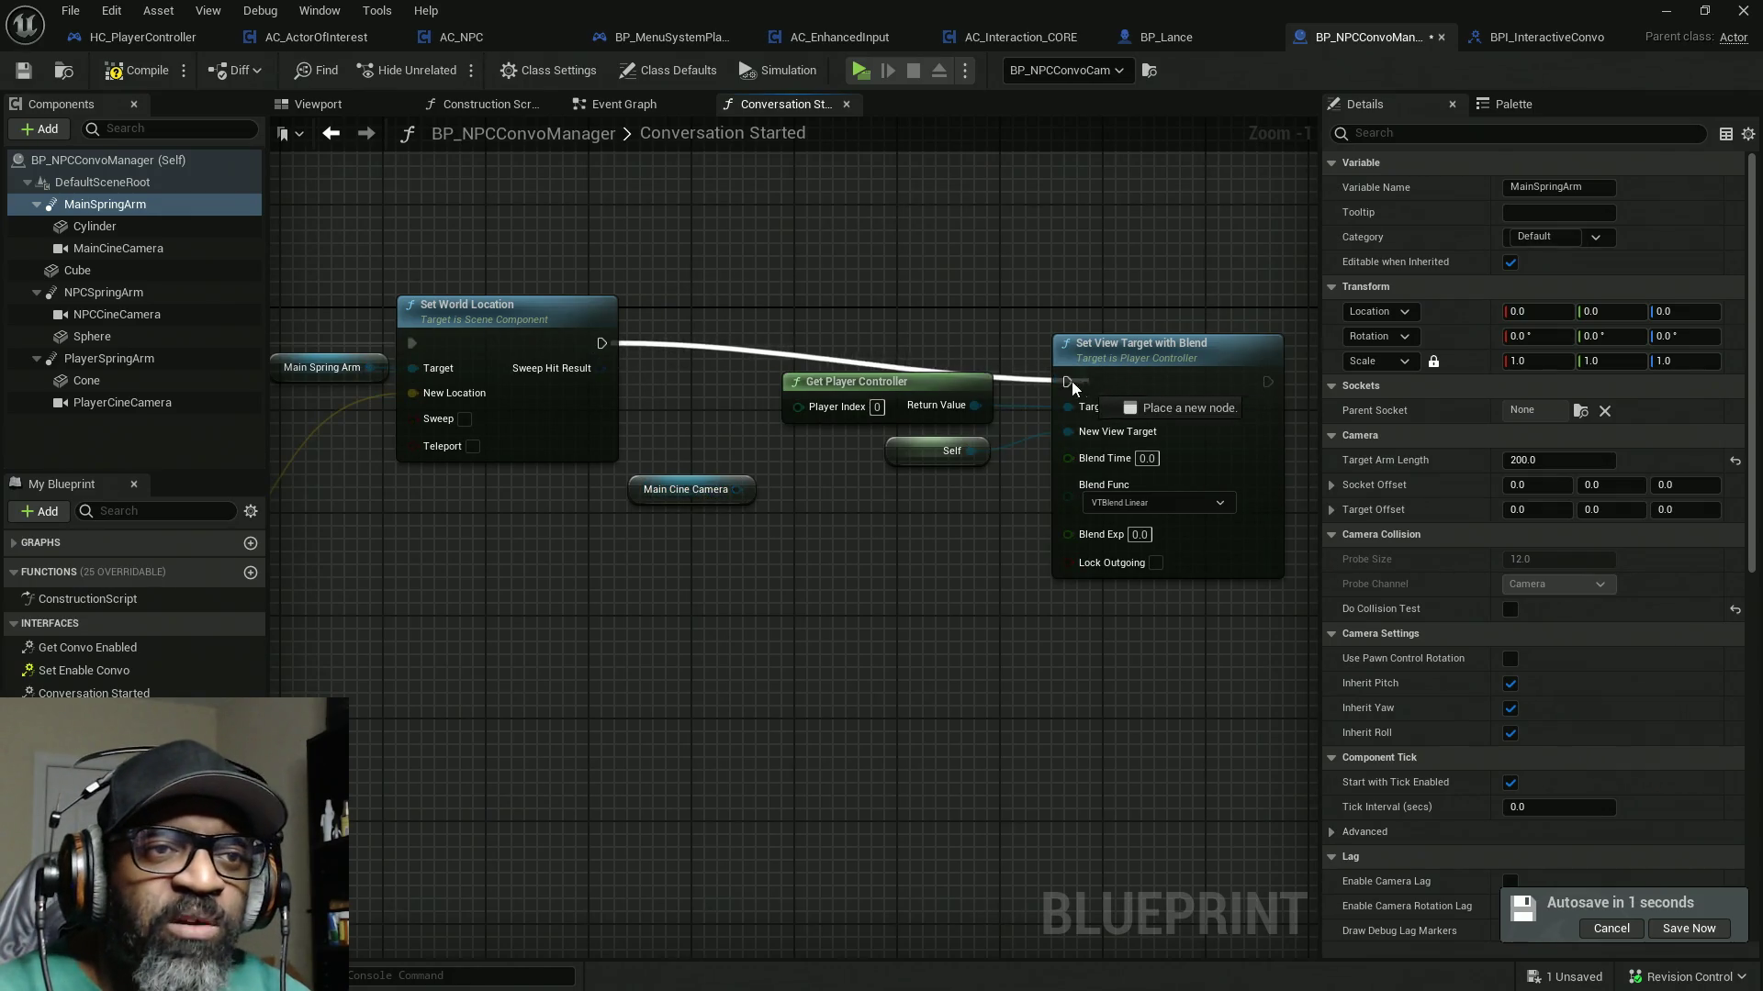
mouse_move(785, 212)
left_mouse_down()
mouse_move(697, 309)
mouse_move(519, 286)
left_mouse_up()
mouse_move(661, 395)
left_mouse_down()
mouse_move(992, 602)
mouse_move(891, 579)
left_mouse_up()
left_click(136, 70)
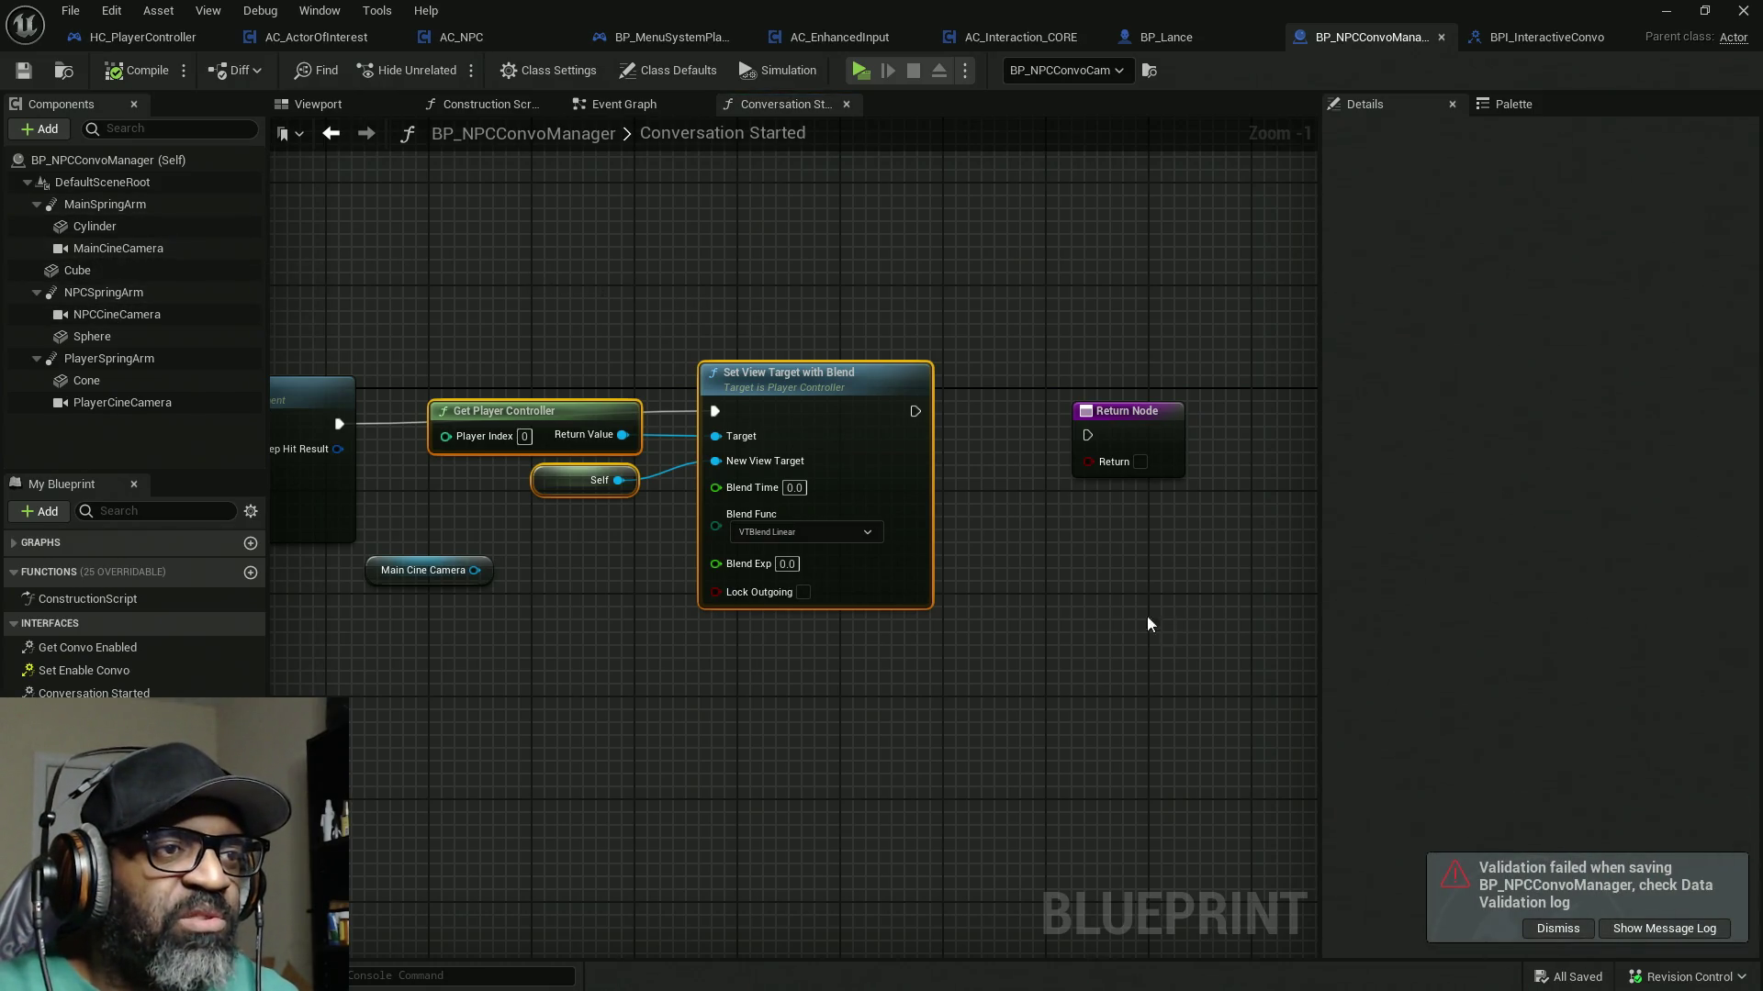
left_click(1556, 936)
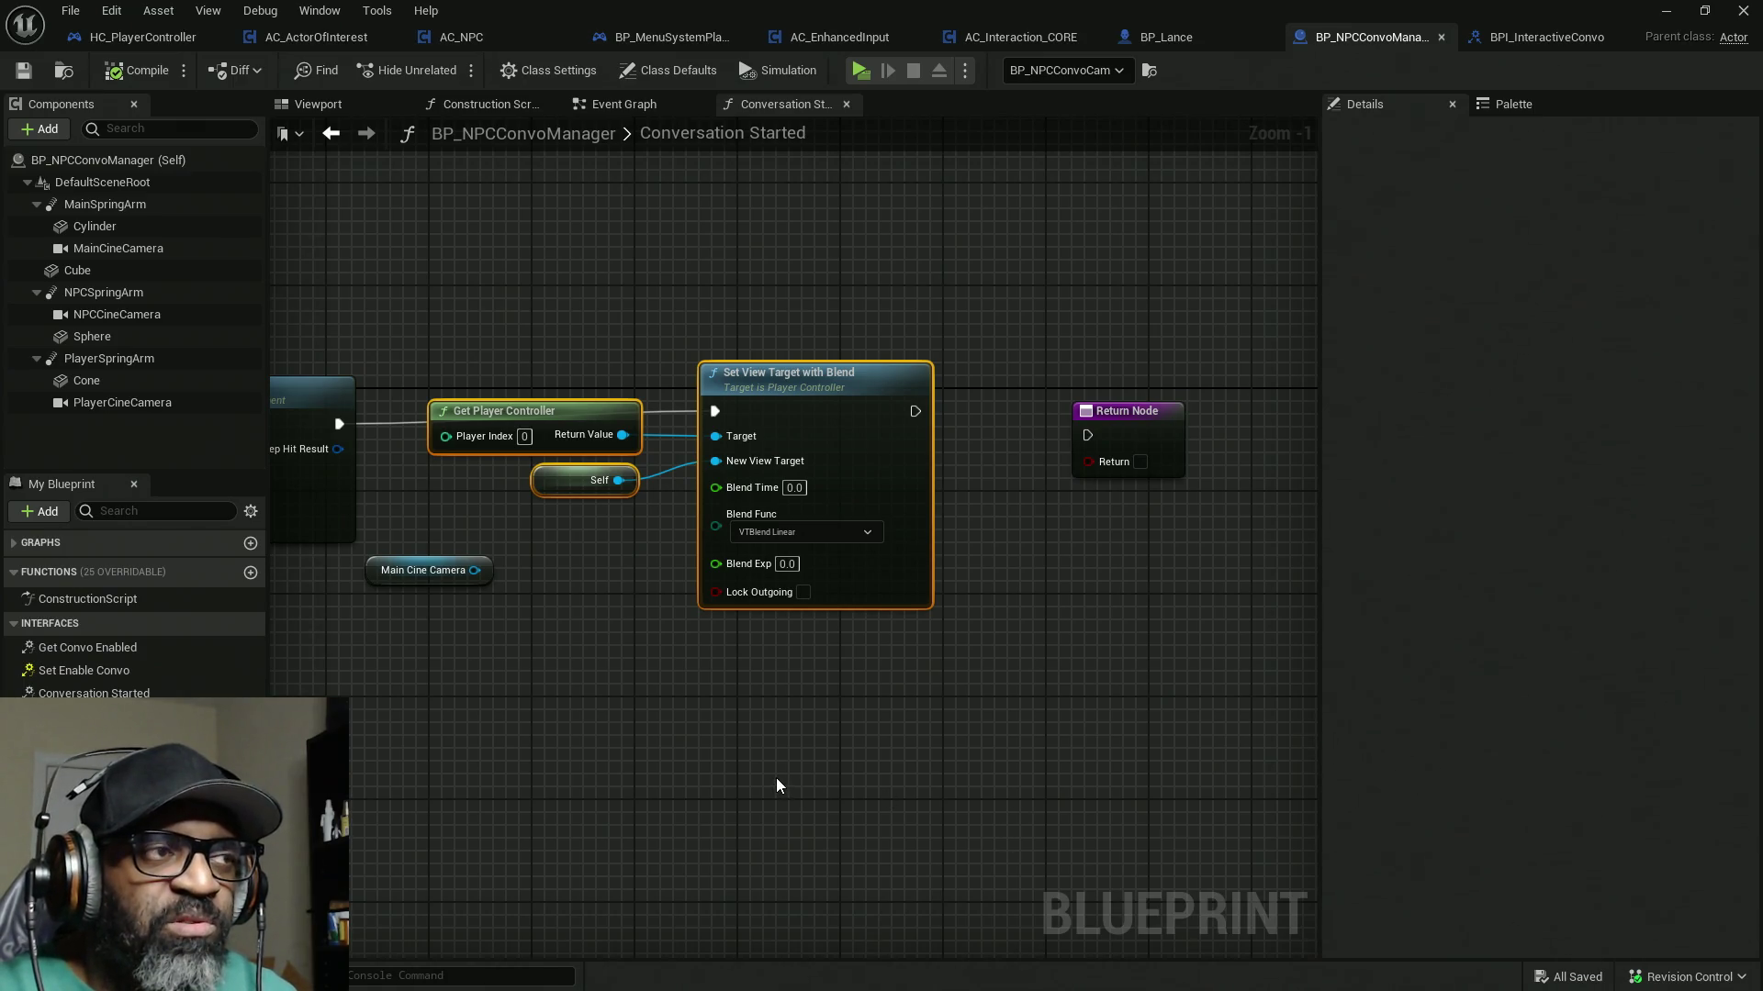
Step: Move the Main Cine Camera node down-left and pan across the NPC spring arm and map lookup nodes
mouse_move(857, 465)
left_mouse_down()
mouse_move(934, 687)
mouse_move(882, 681)
left_mouse_up()
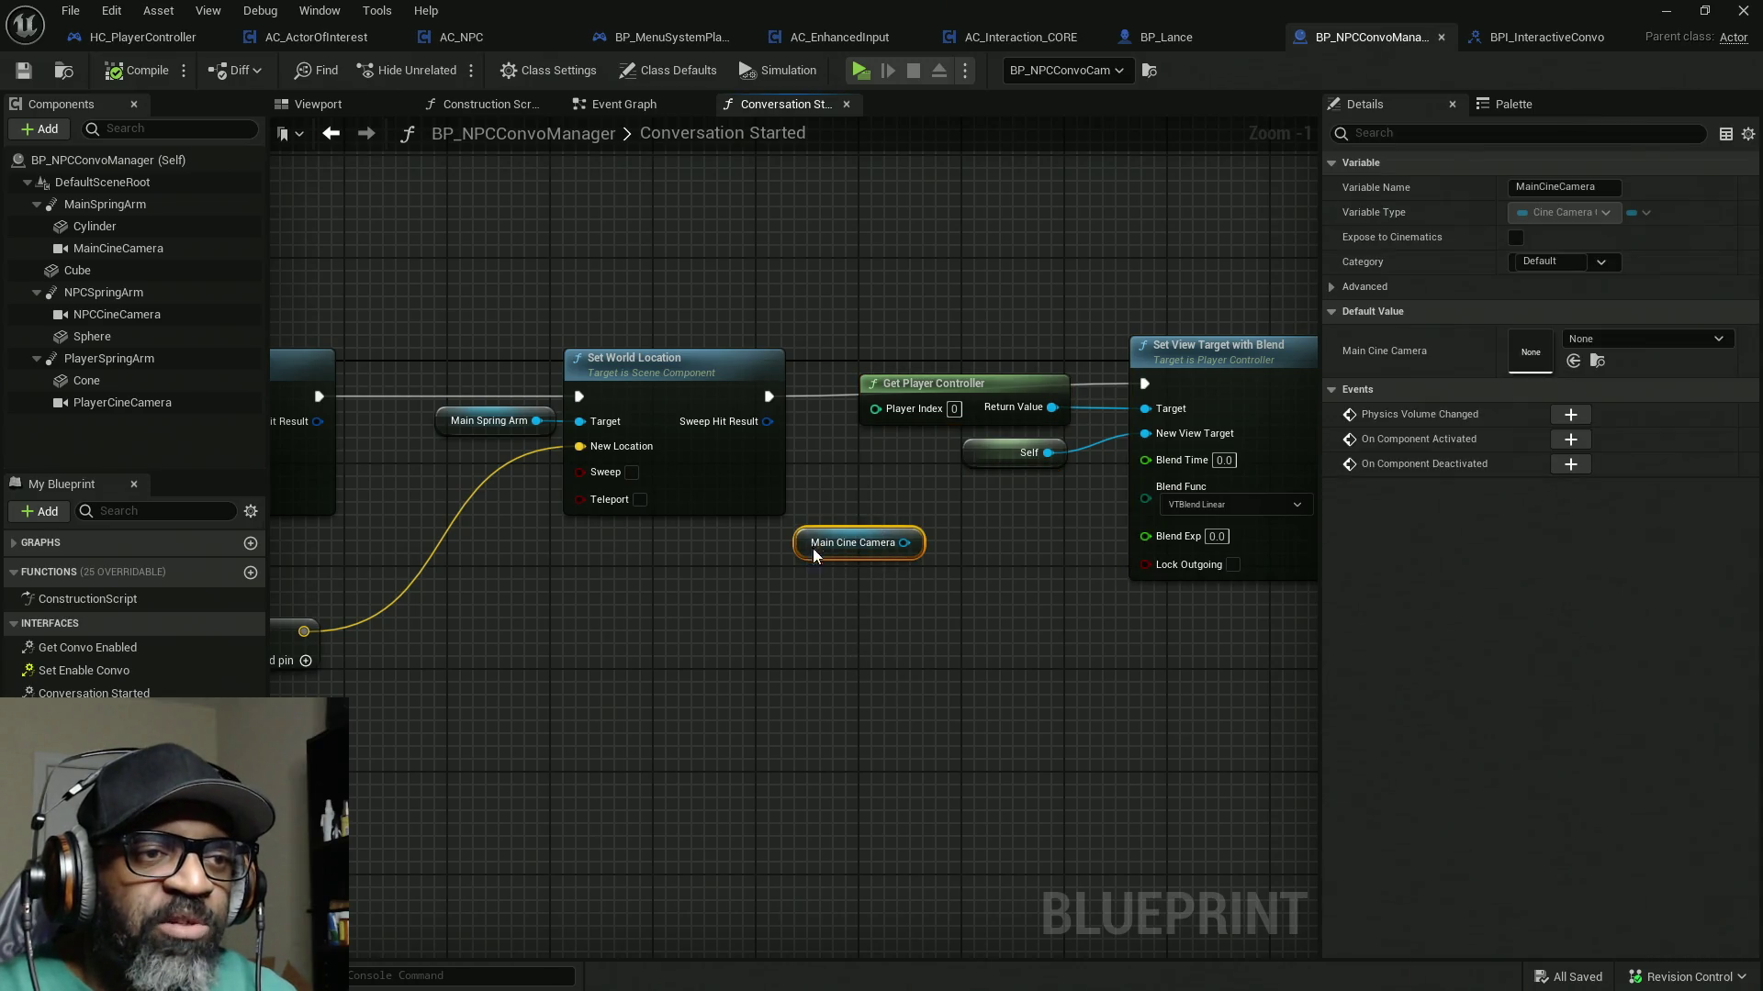
left_click_drag(799, 544, 610, 713)
mouse_move(630, 426)
left_mouse_down()
mouse_move(759, 728)
mouse_move(834, 731)
mouse_move(511, 769)
left_mouse_up()
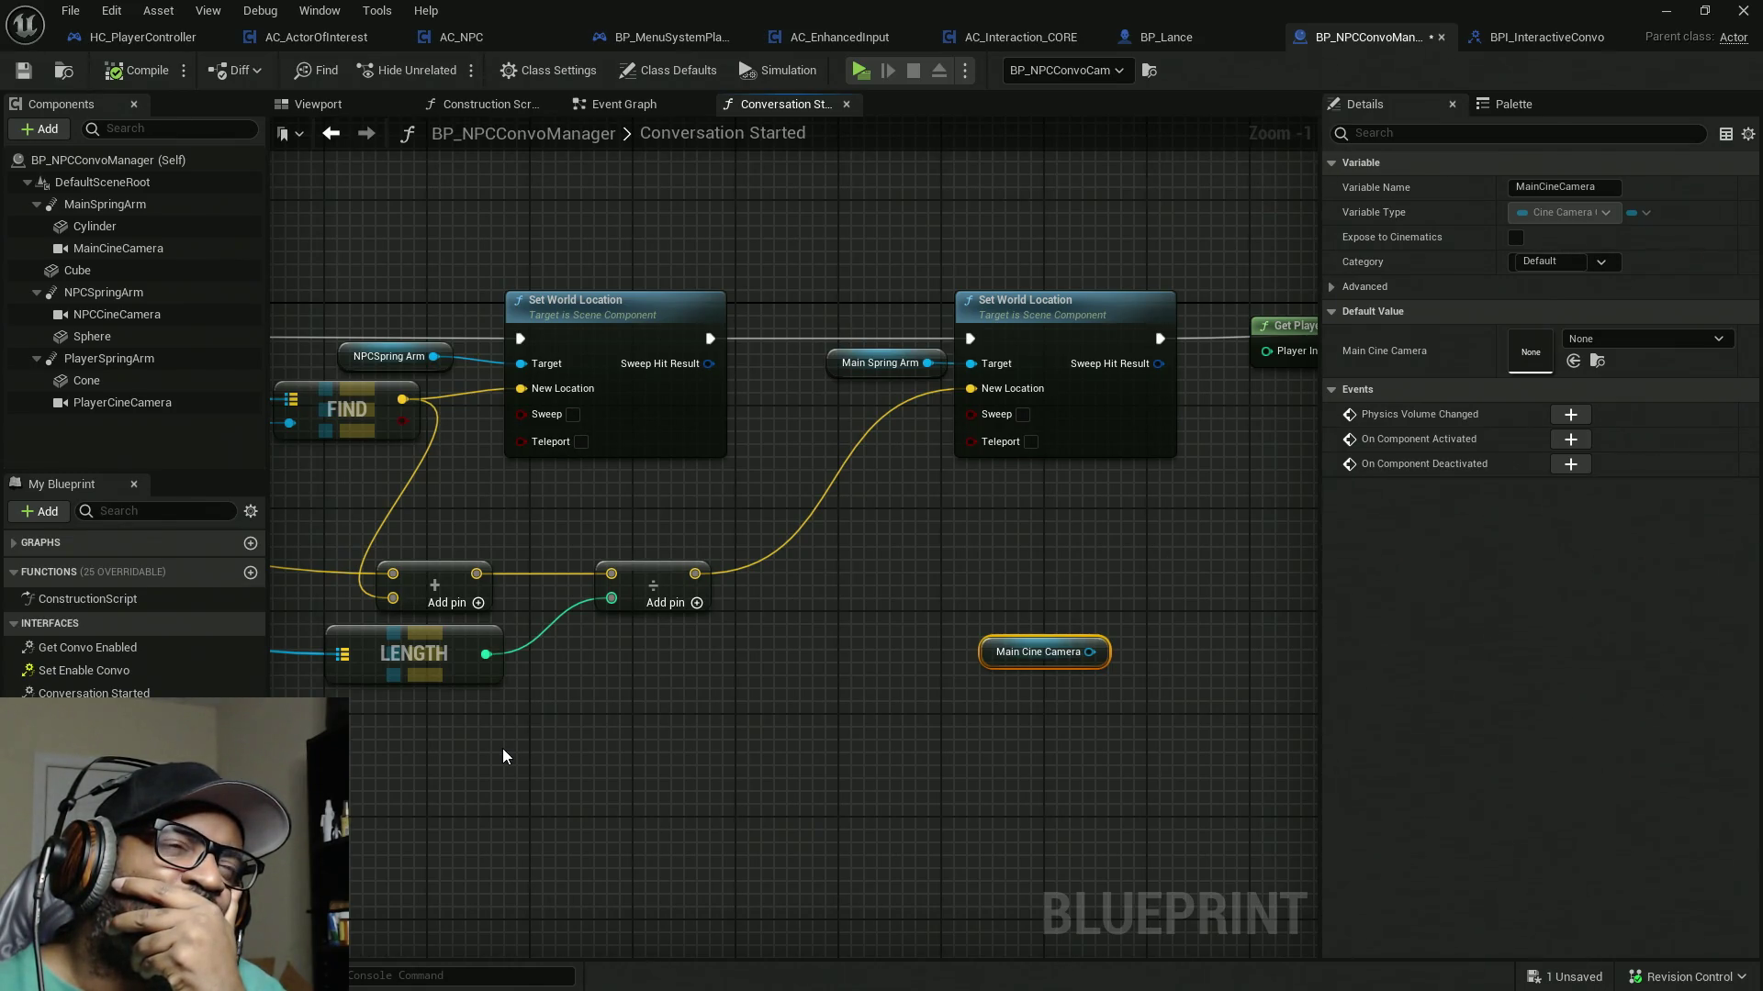
left_click_drag(1183, 542, 1456, 479)
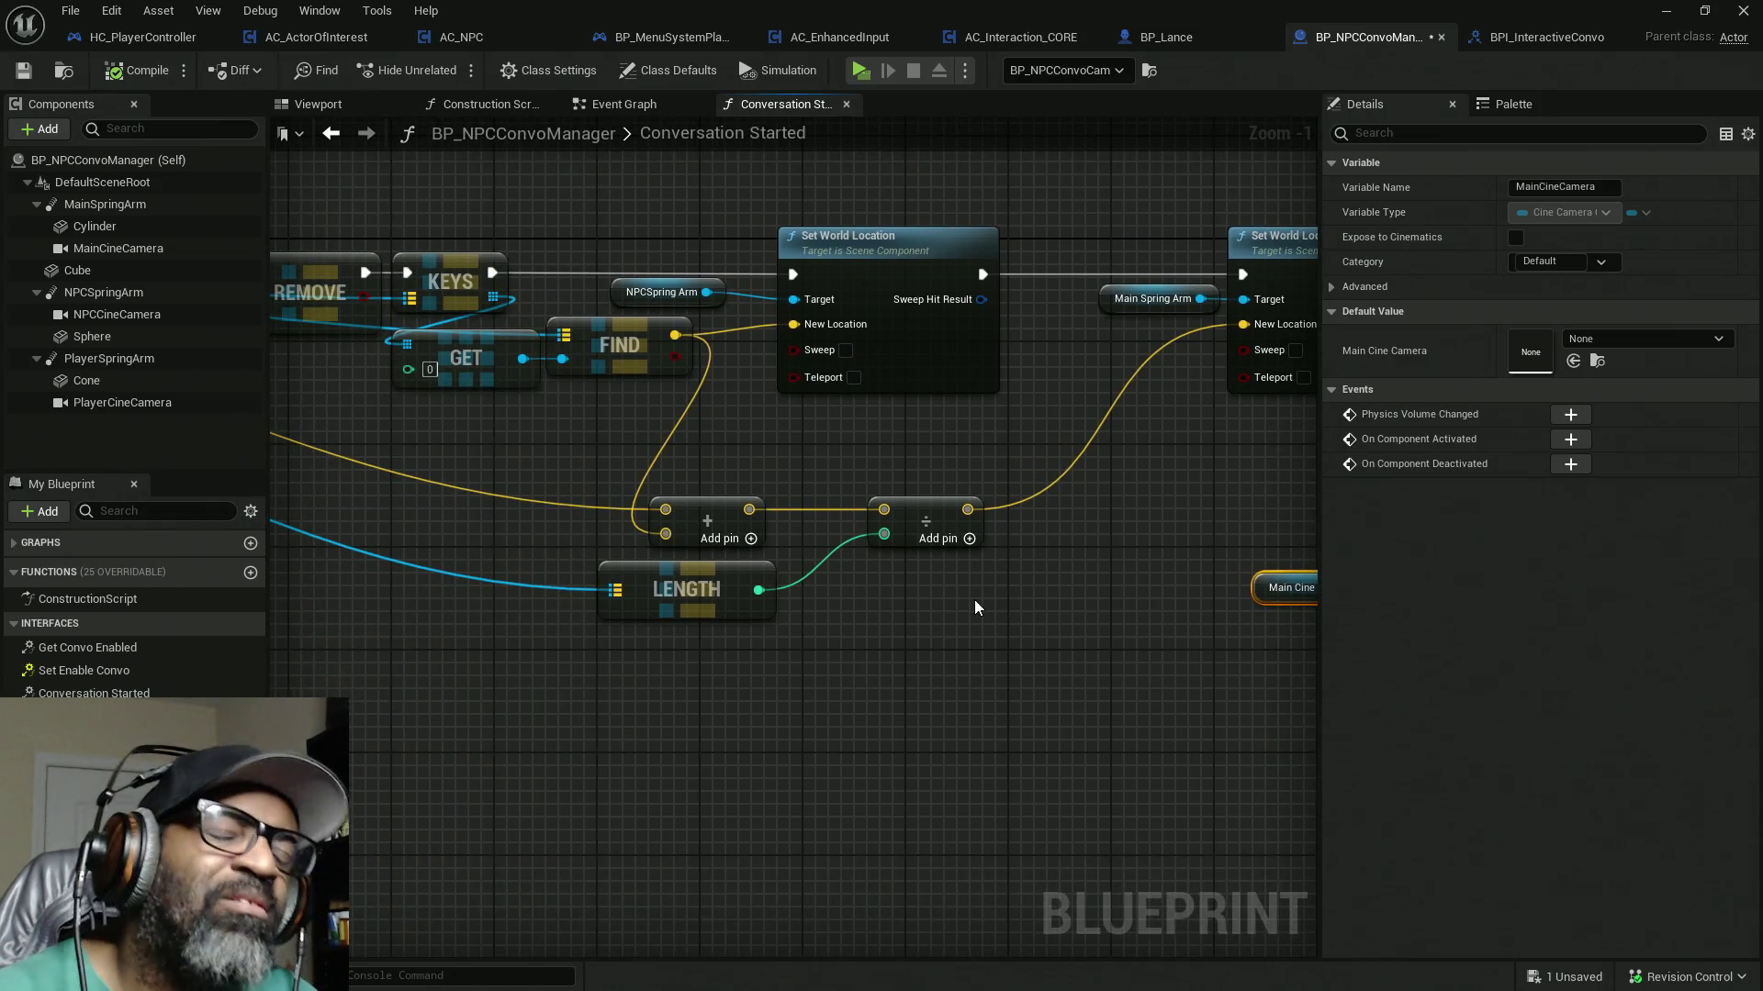
left_click_drag(483, 487, 769, 484)
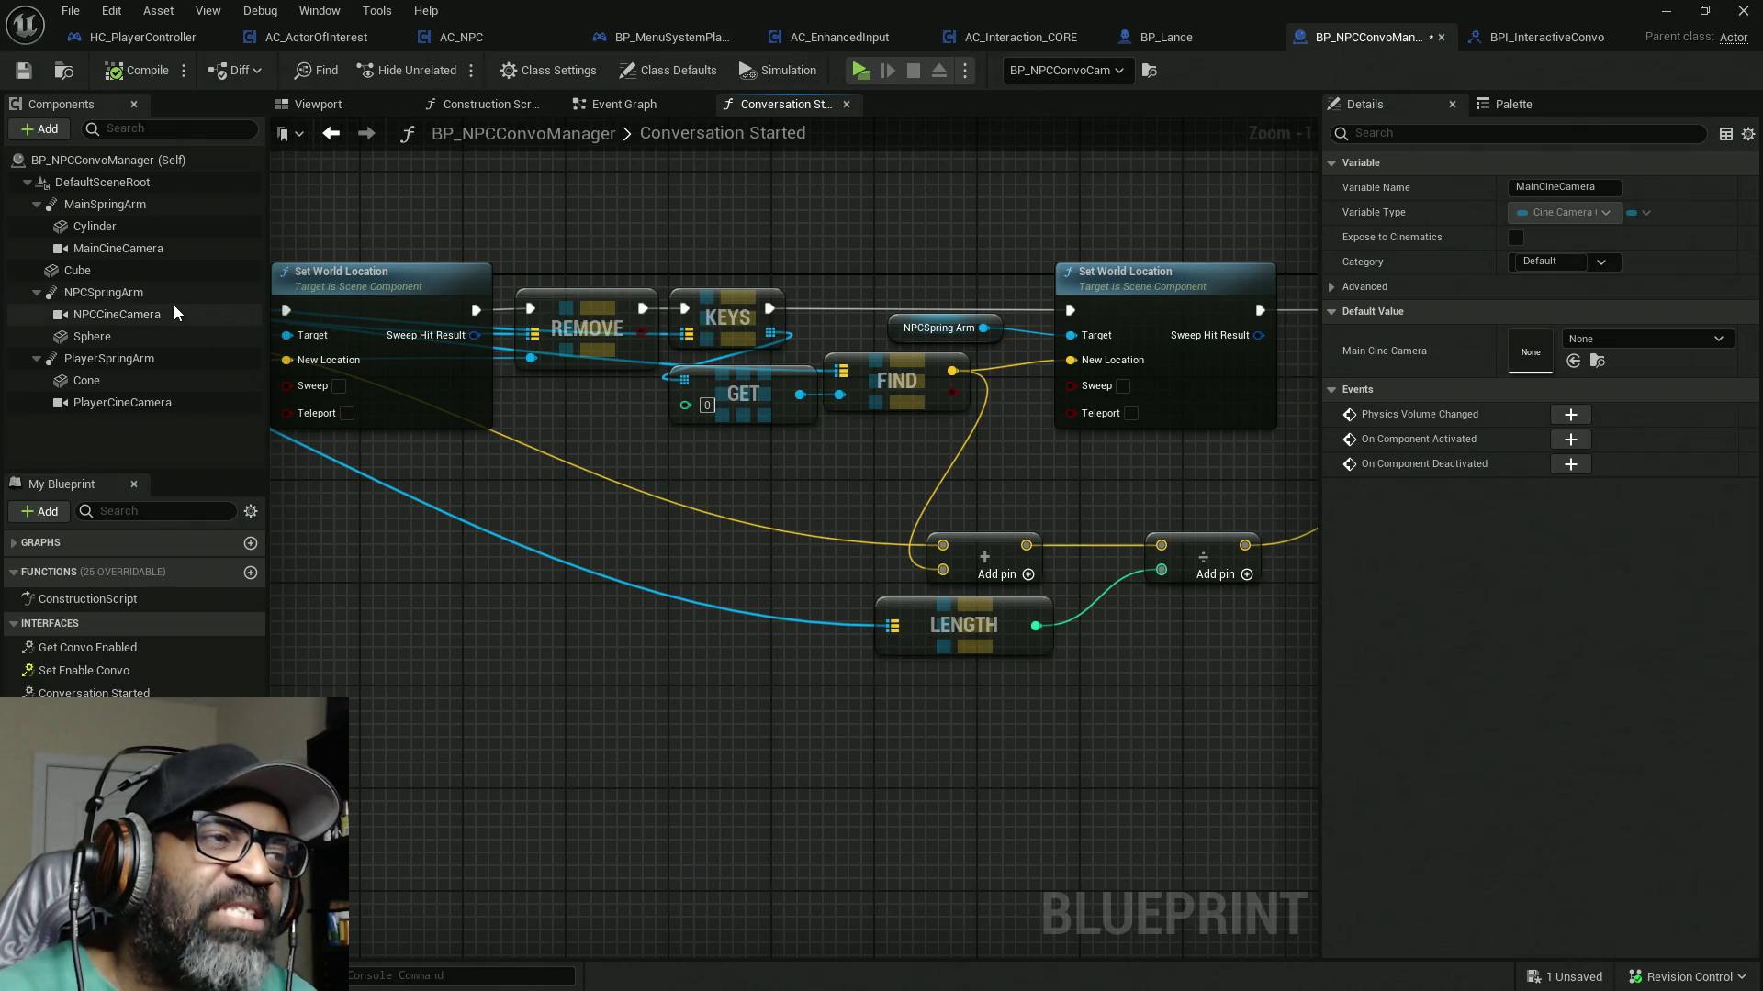
left_click_drag(561, 541, 716, 532)
scroll(716, 533, "down", 4)
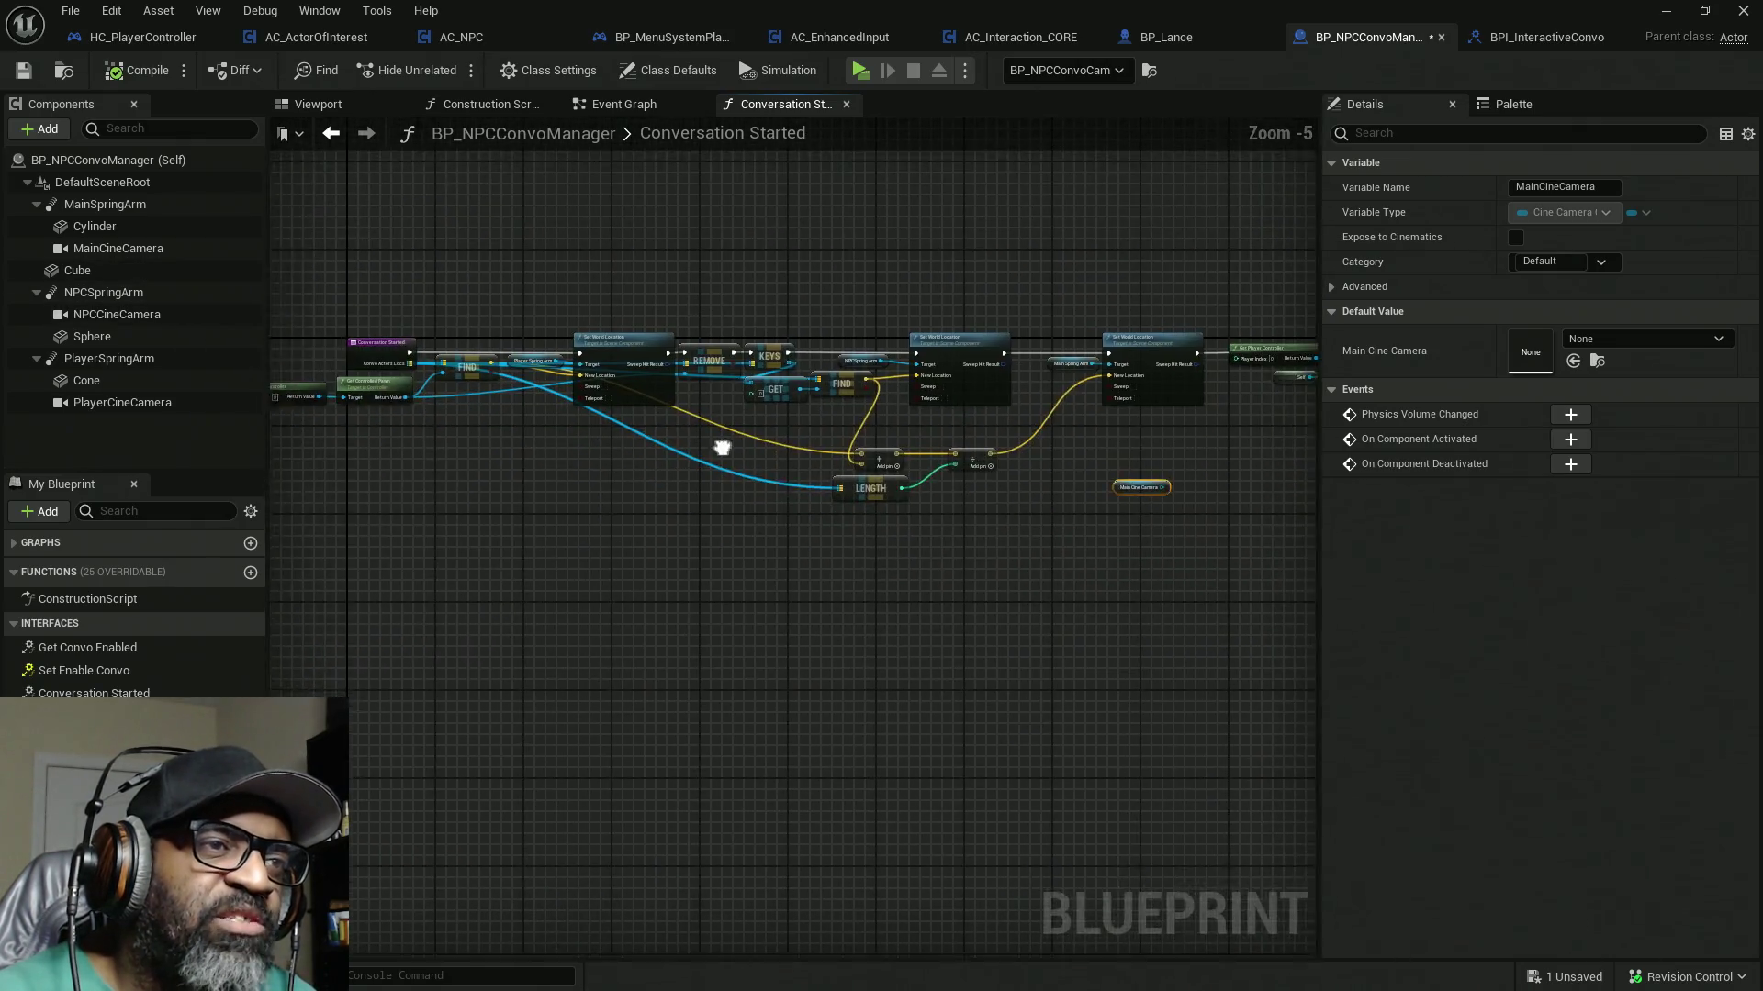
Step: Shift Set World Location further right, centering the Conversation Started event beside it
left_click_drag(922, 482, 713, 471)
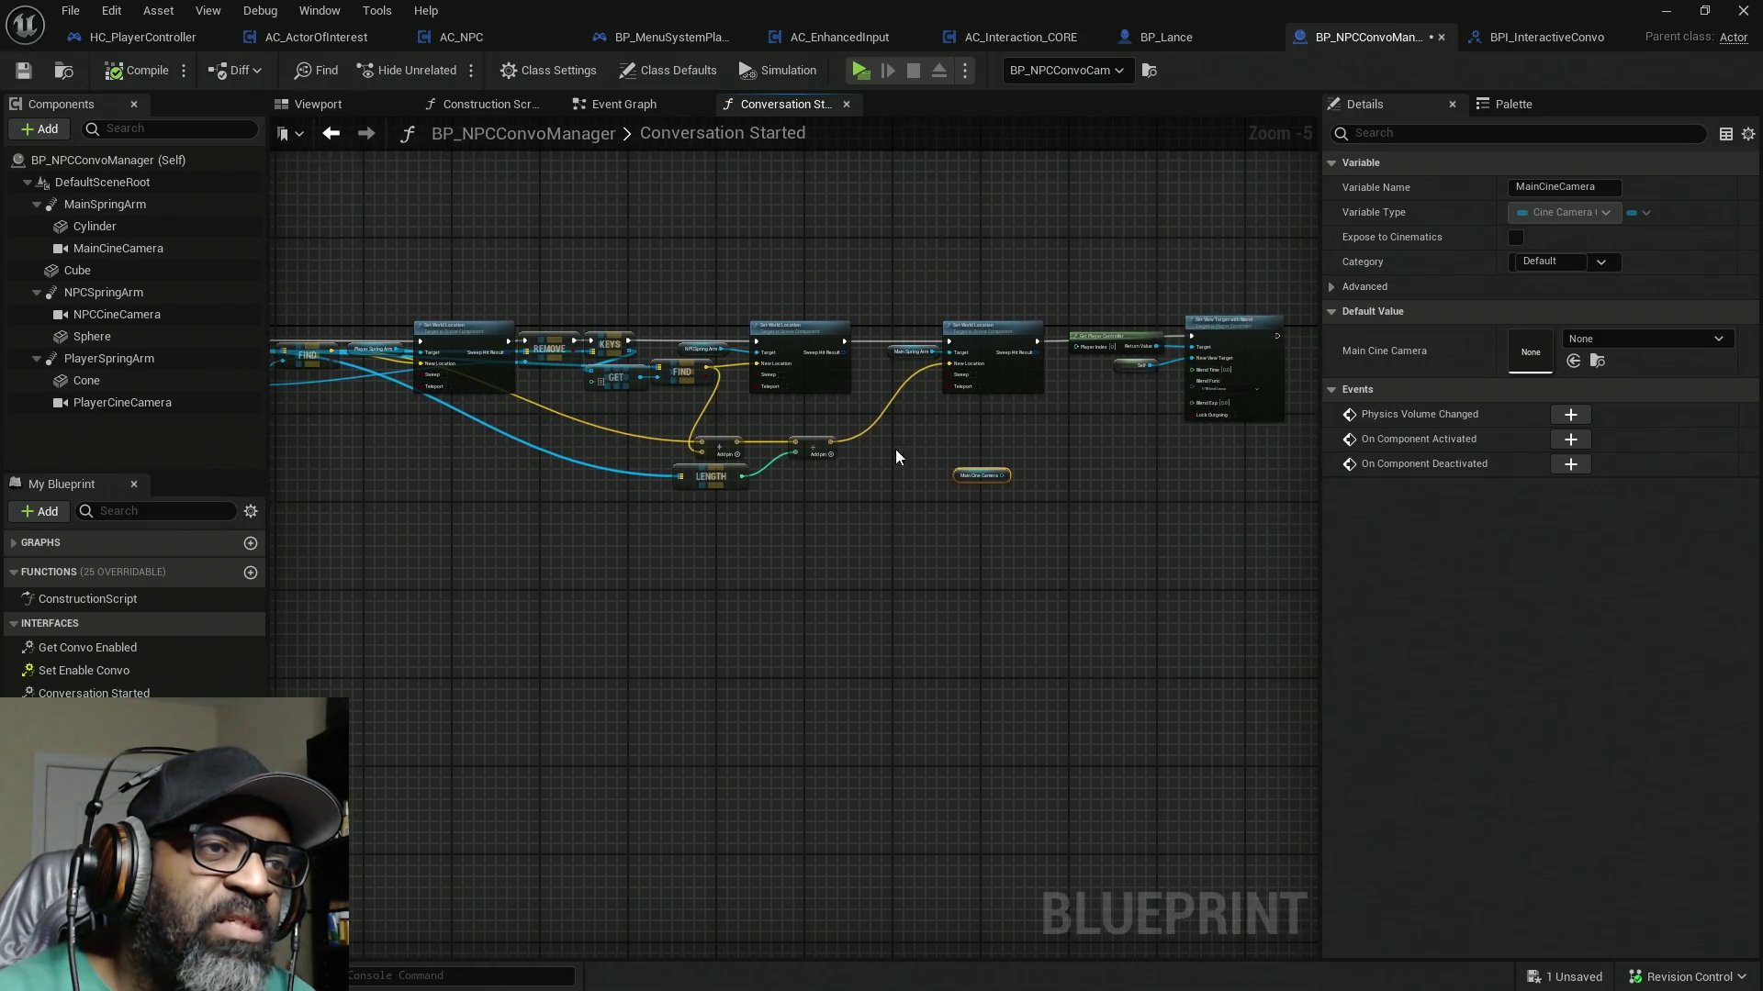
mouse_move(1238, 219)
left_mouse_down()
mouse_move(875, 576)
mouse_move(975, 453)
left_mouse_up()
scroll(1010, 386, "down", 5)
mouse_move(1129, 298)
left_mouse_down()
mouse_move(812, 562)
mouse_move(653, 620)
left_mouse_up()
scroll(671, 470, "up", 6)
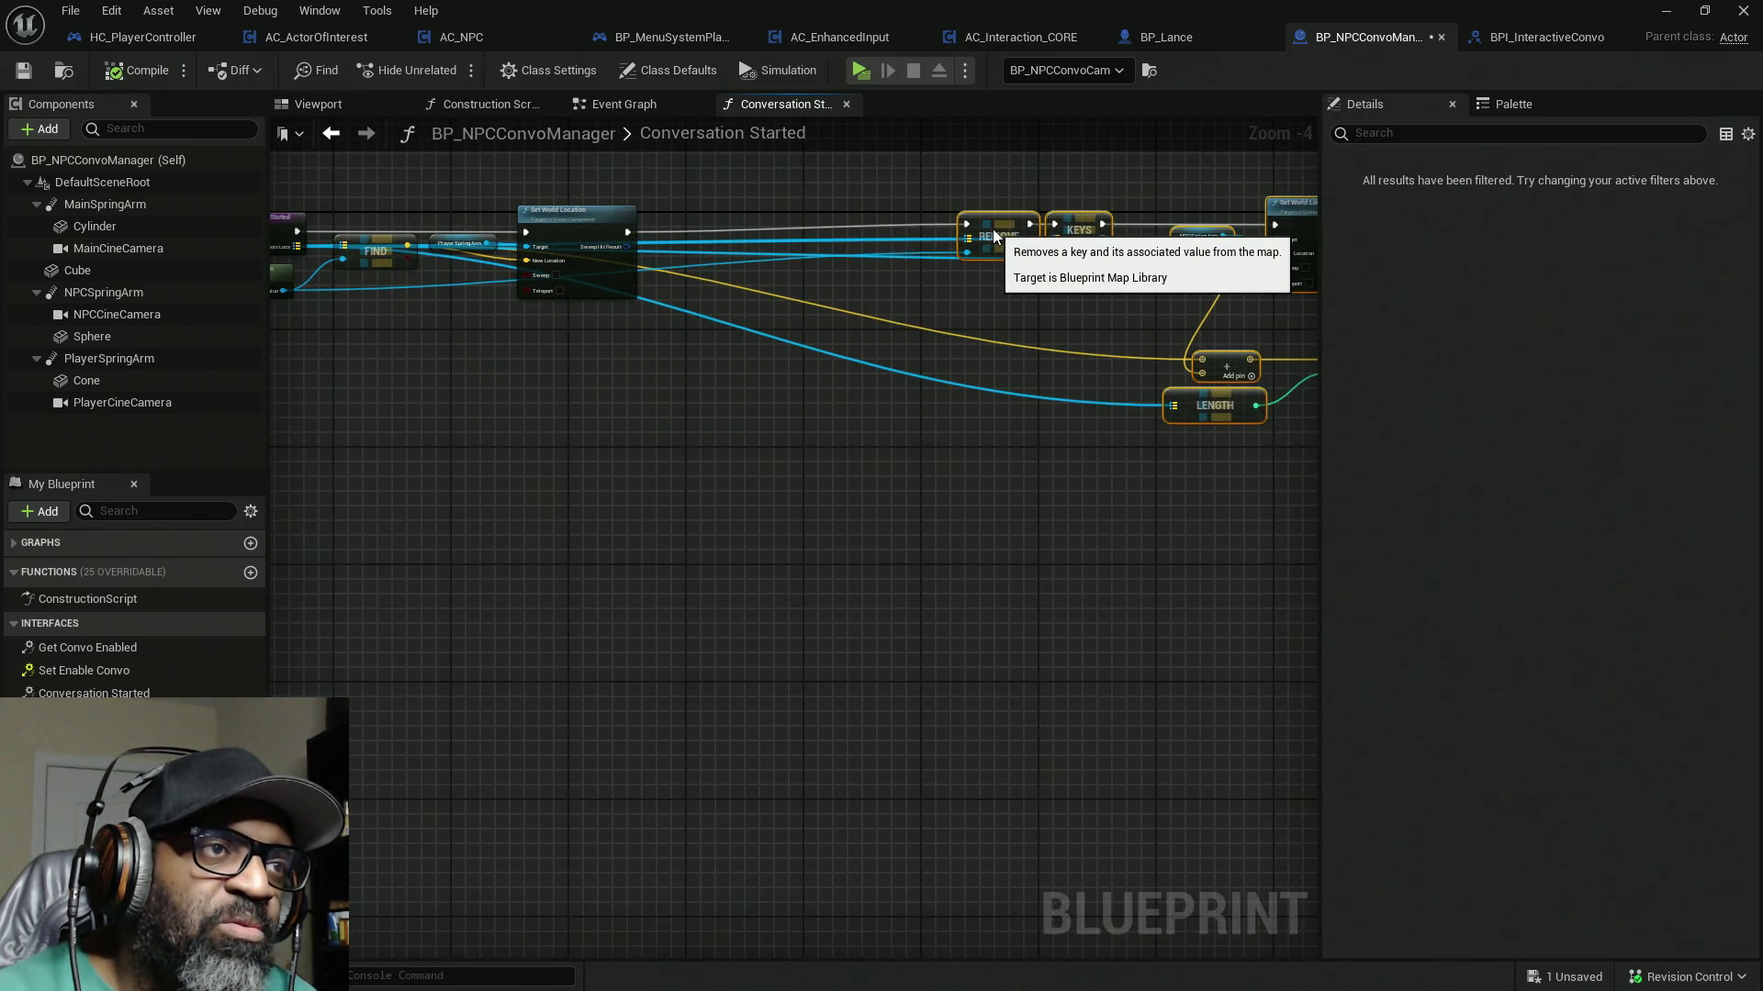
scroll(712, 397, "up", 4)
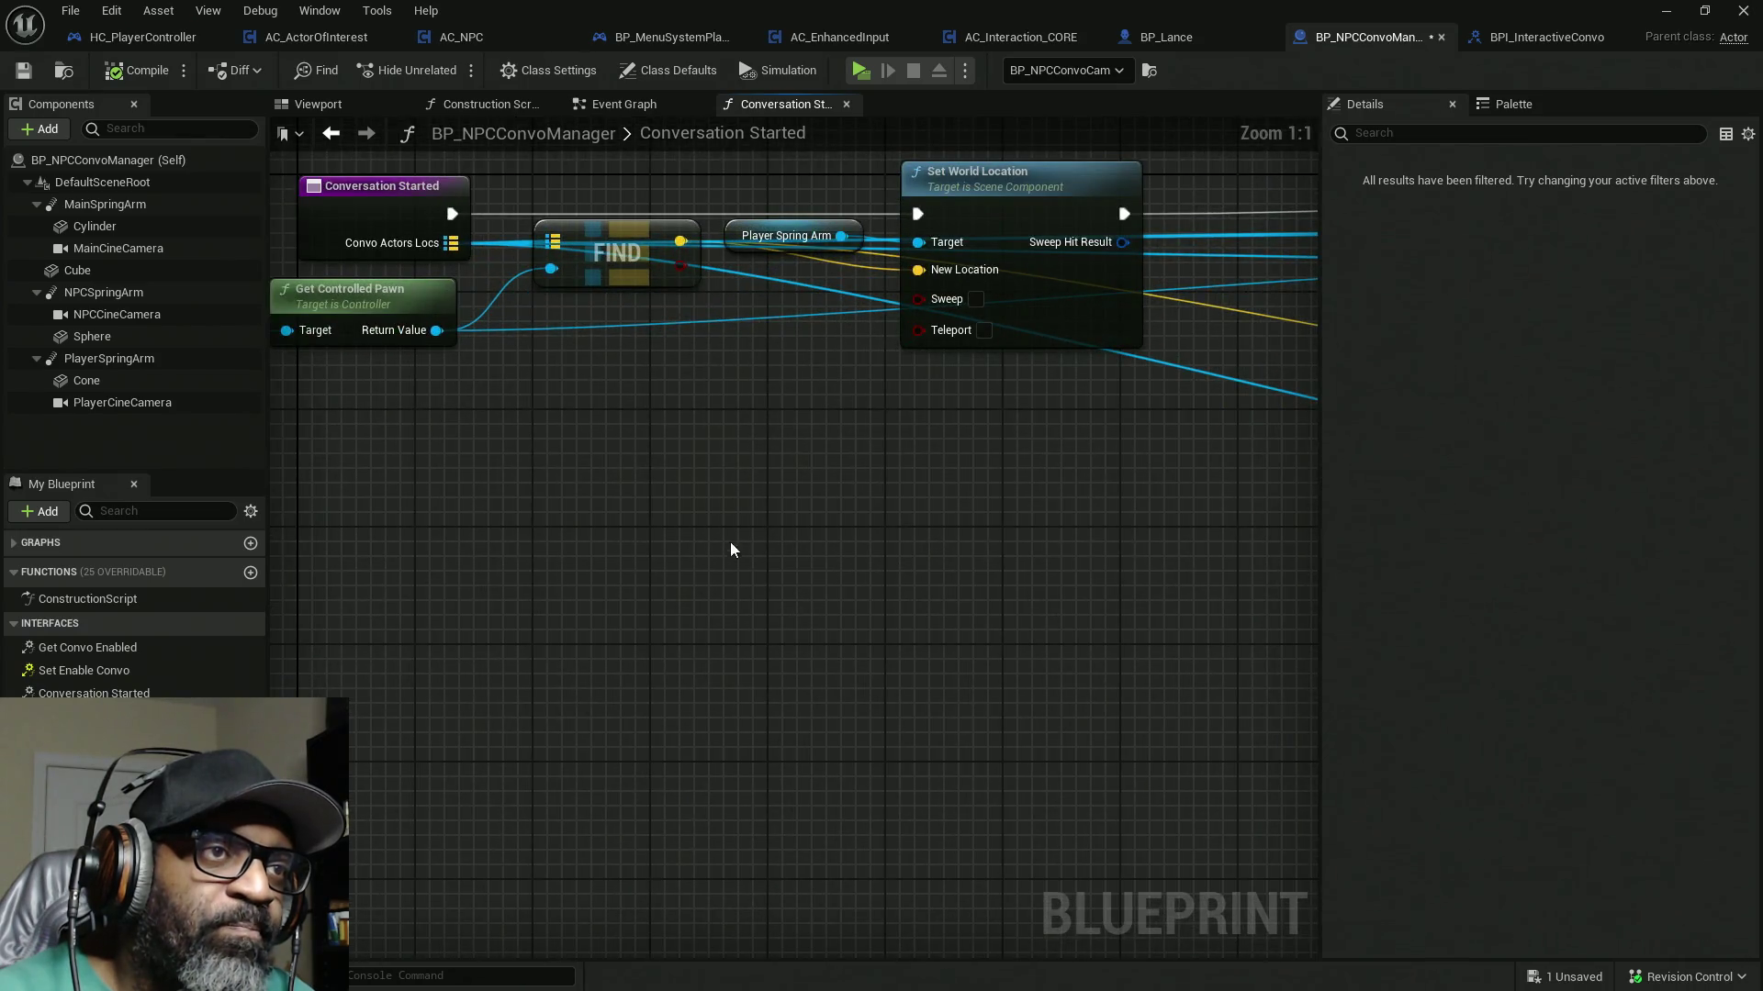
left_click_drag(771, 540, 606, 582)
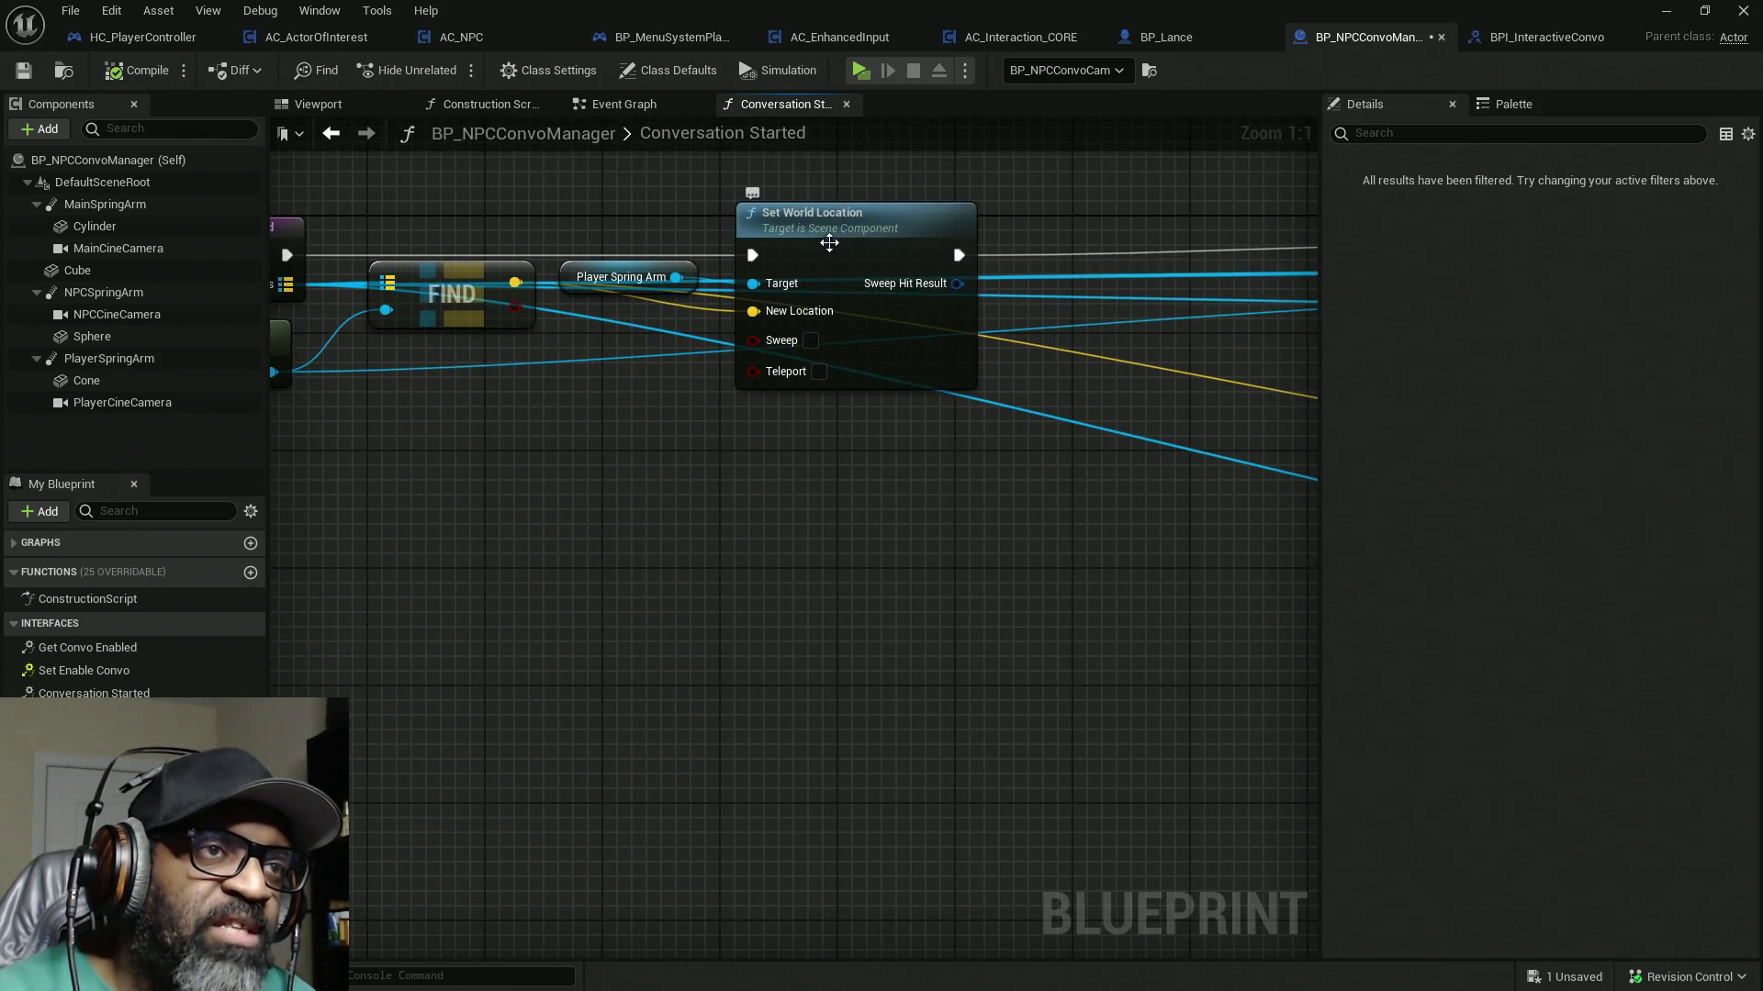
left_click_drag(828, 260, 1046, 274)
left_click_drag(621, 467, 826, 453)
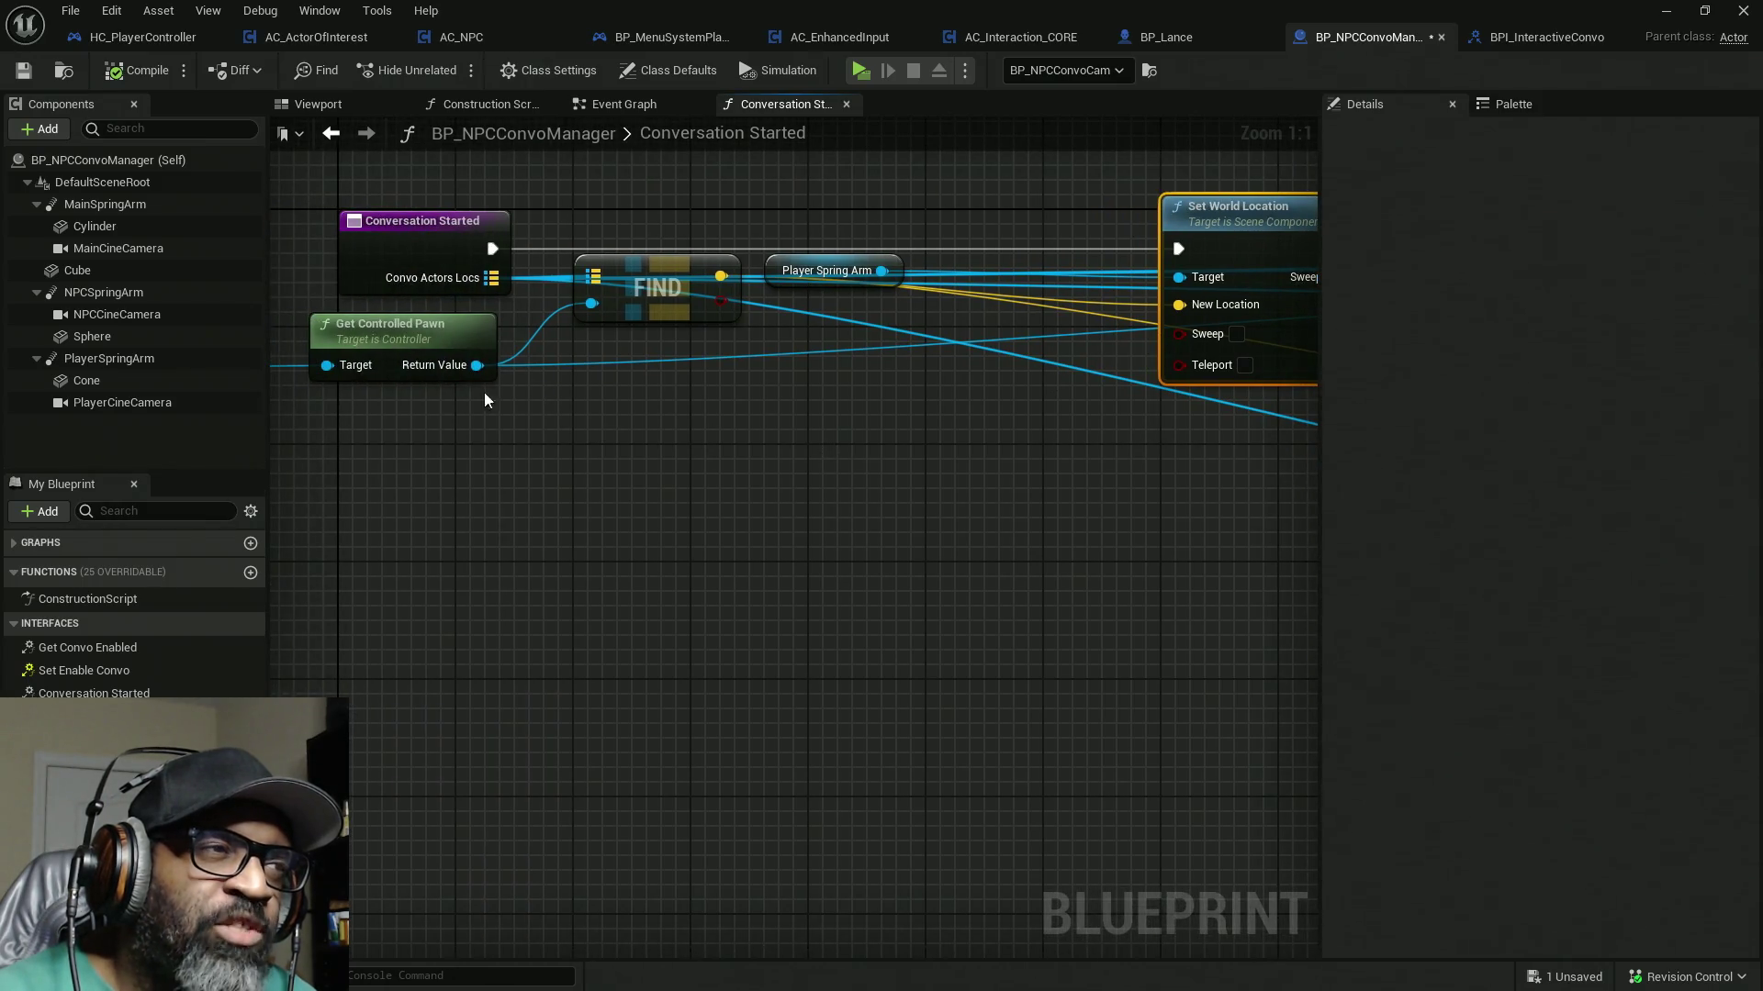
mouse_move(863, 422)
left_mouse_down()
mouse_move(392, 447)
mouse_move(774, 472)
mouse_move(1138, 456)
mouse_move(1026, 447)
mouse_move(1121, 437)
mouse_move(935, 459)
left_mouse_up()
Step: Select the Player Spring Arm getter and drag a PlayerCineCamera reference into the graph
left_click_drag(745, 198, 678, 705)
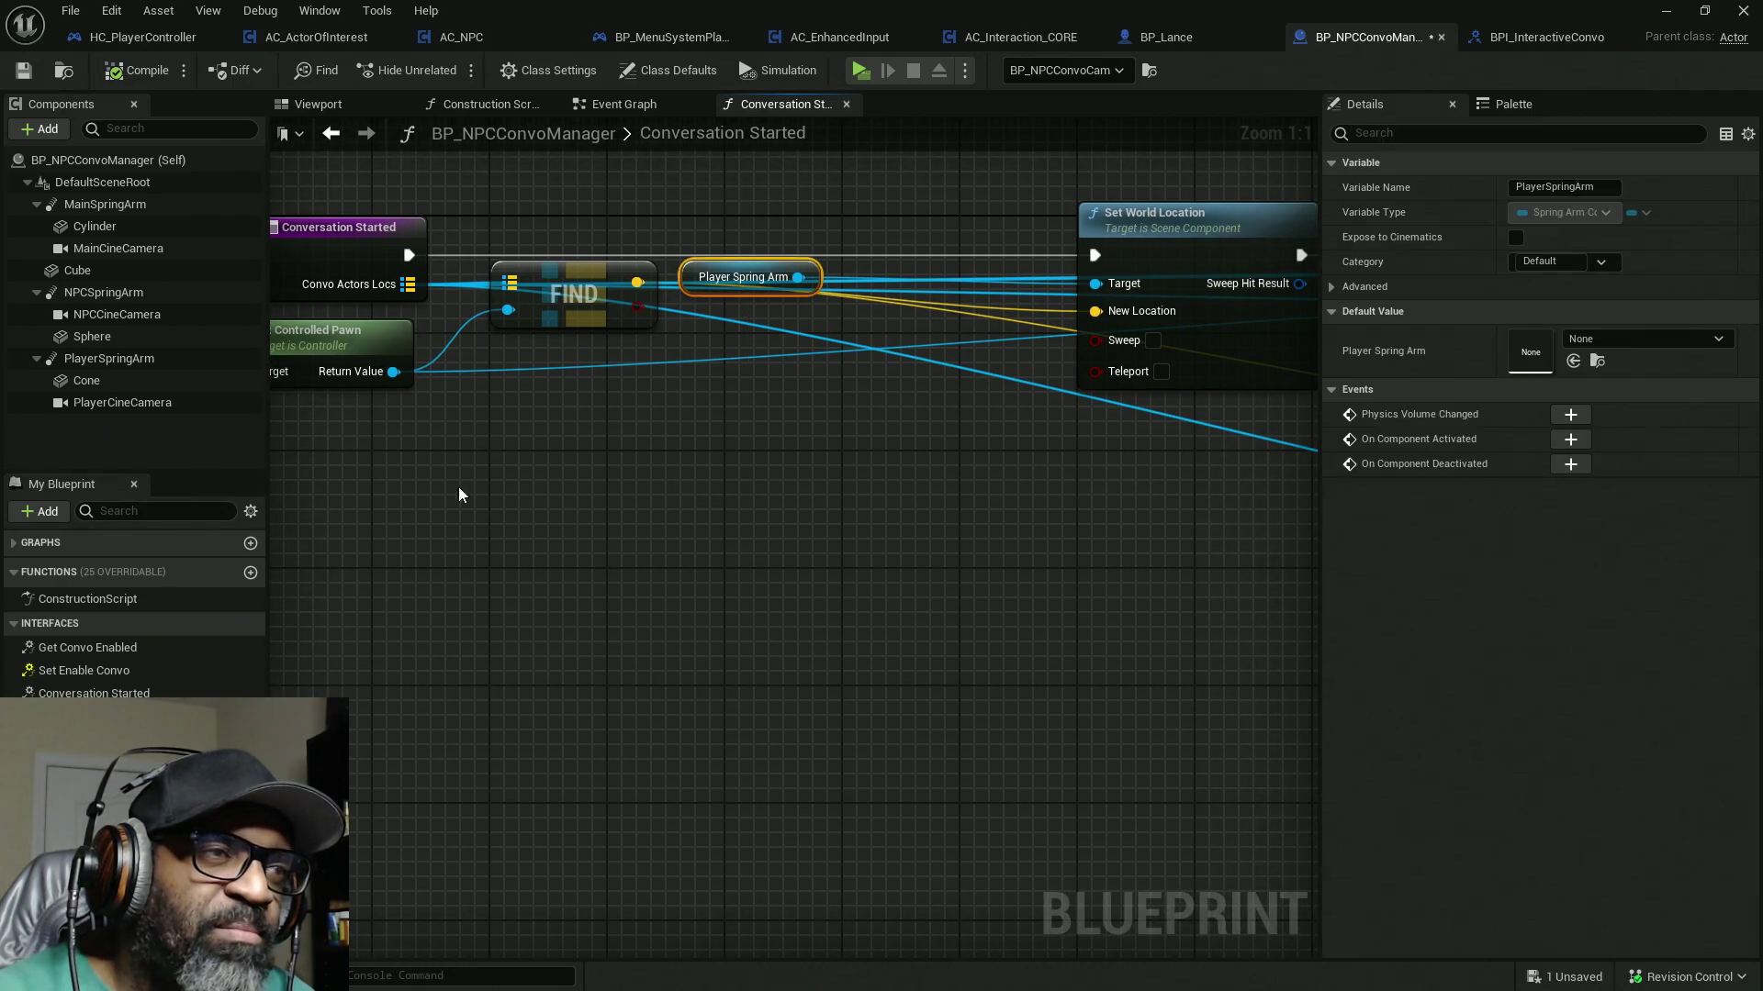
left_click(104, 410)
mouse_move(104, 413)
left_mouse_down()
mouse_move(807, 459)
mouse_move(549, 545)
mouse_move(740, 513)
left_mouse_up()
Step: Search the Palette for 'look at' and drag Find Look at Rotation into the graph
type("loo")
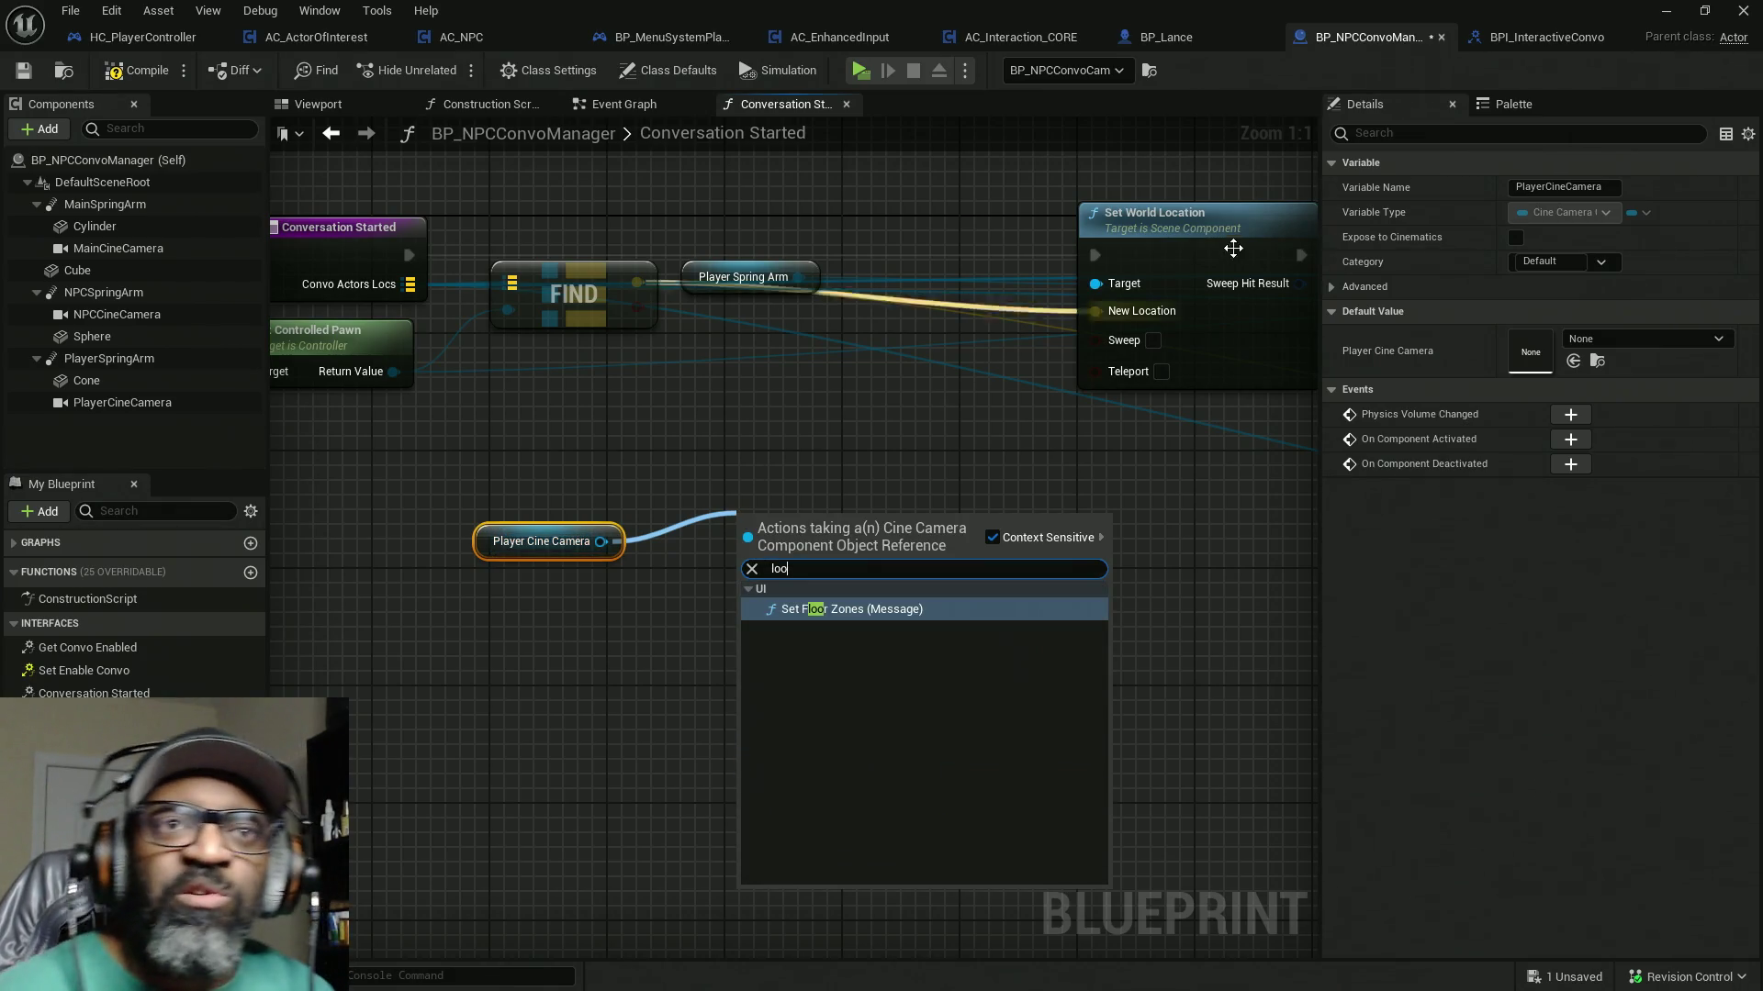
left_click(1523, 110)
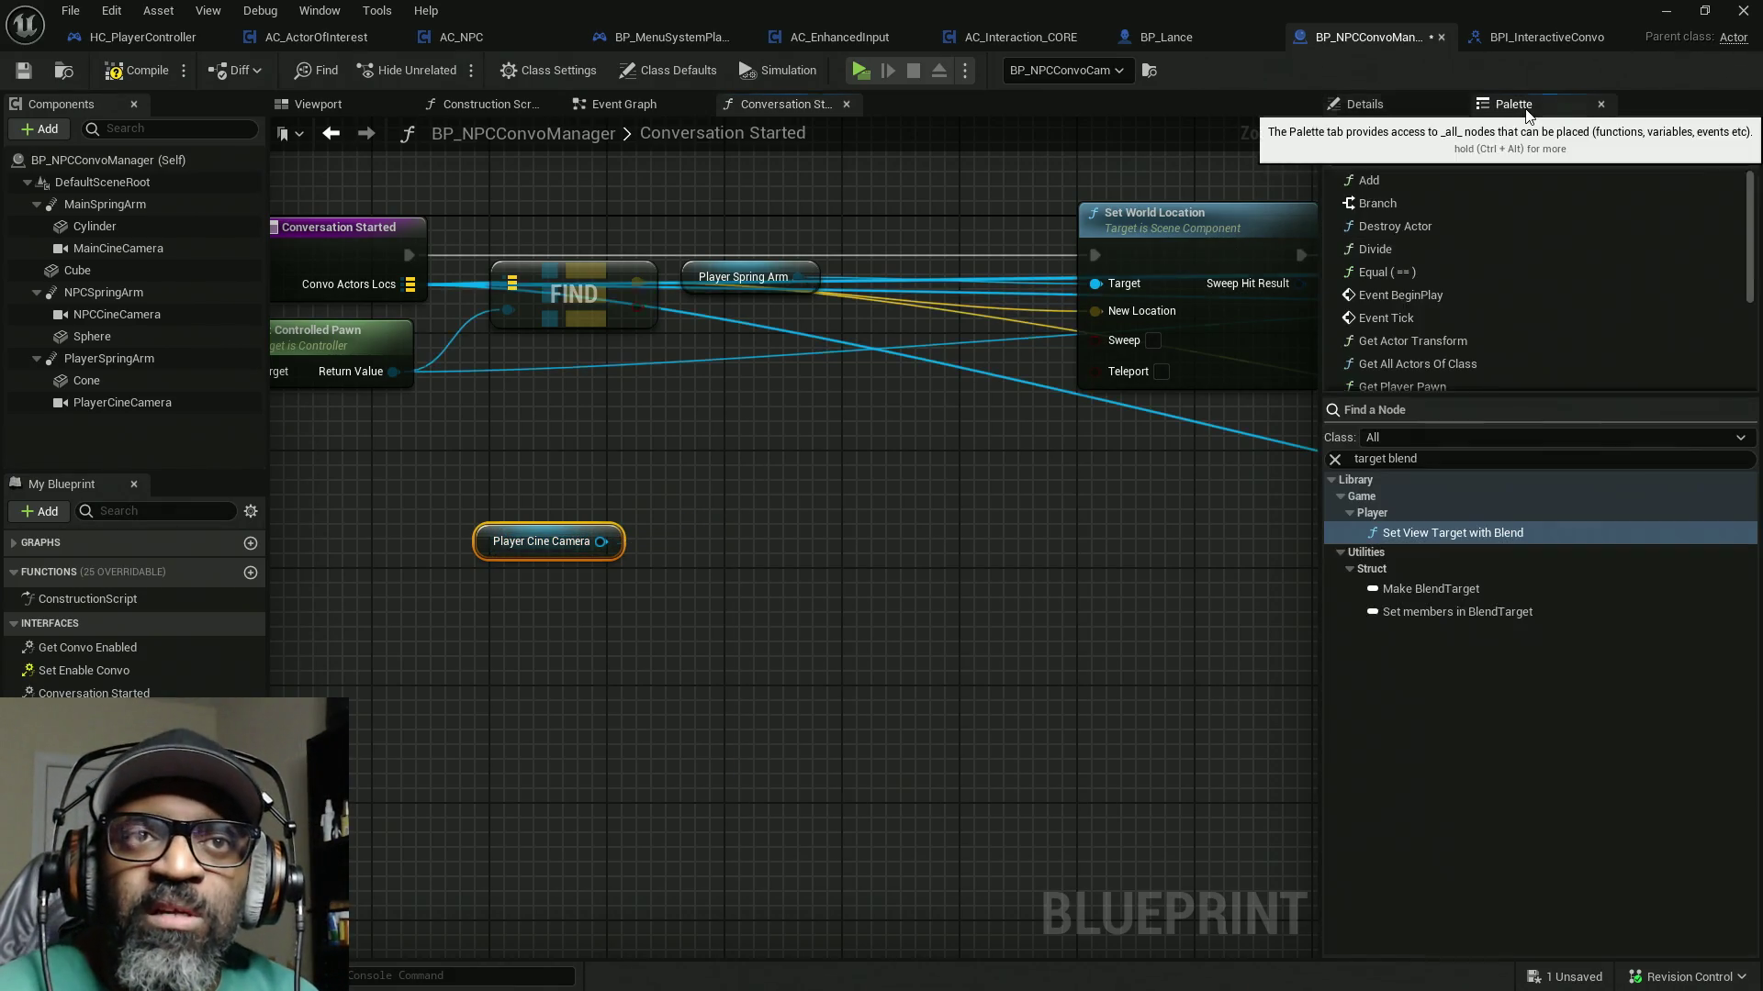
left_click(1454, 457)
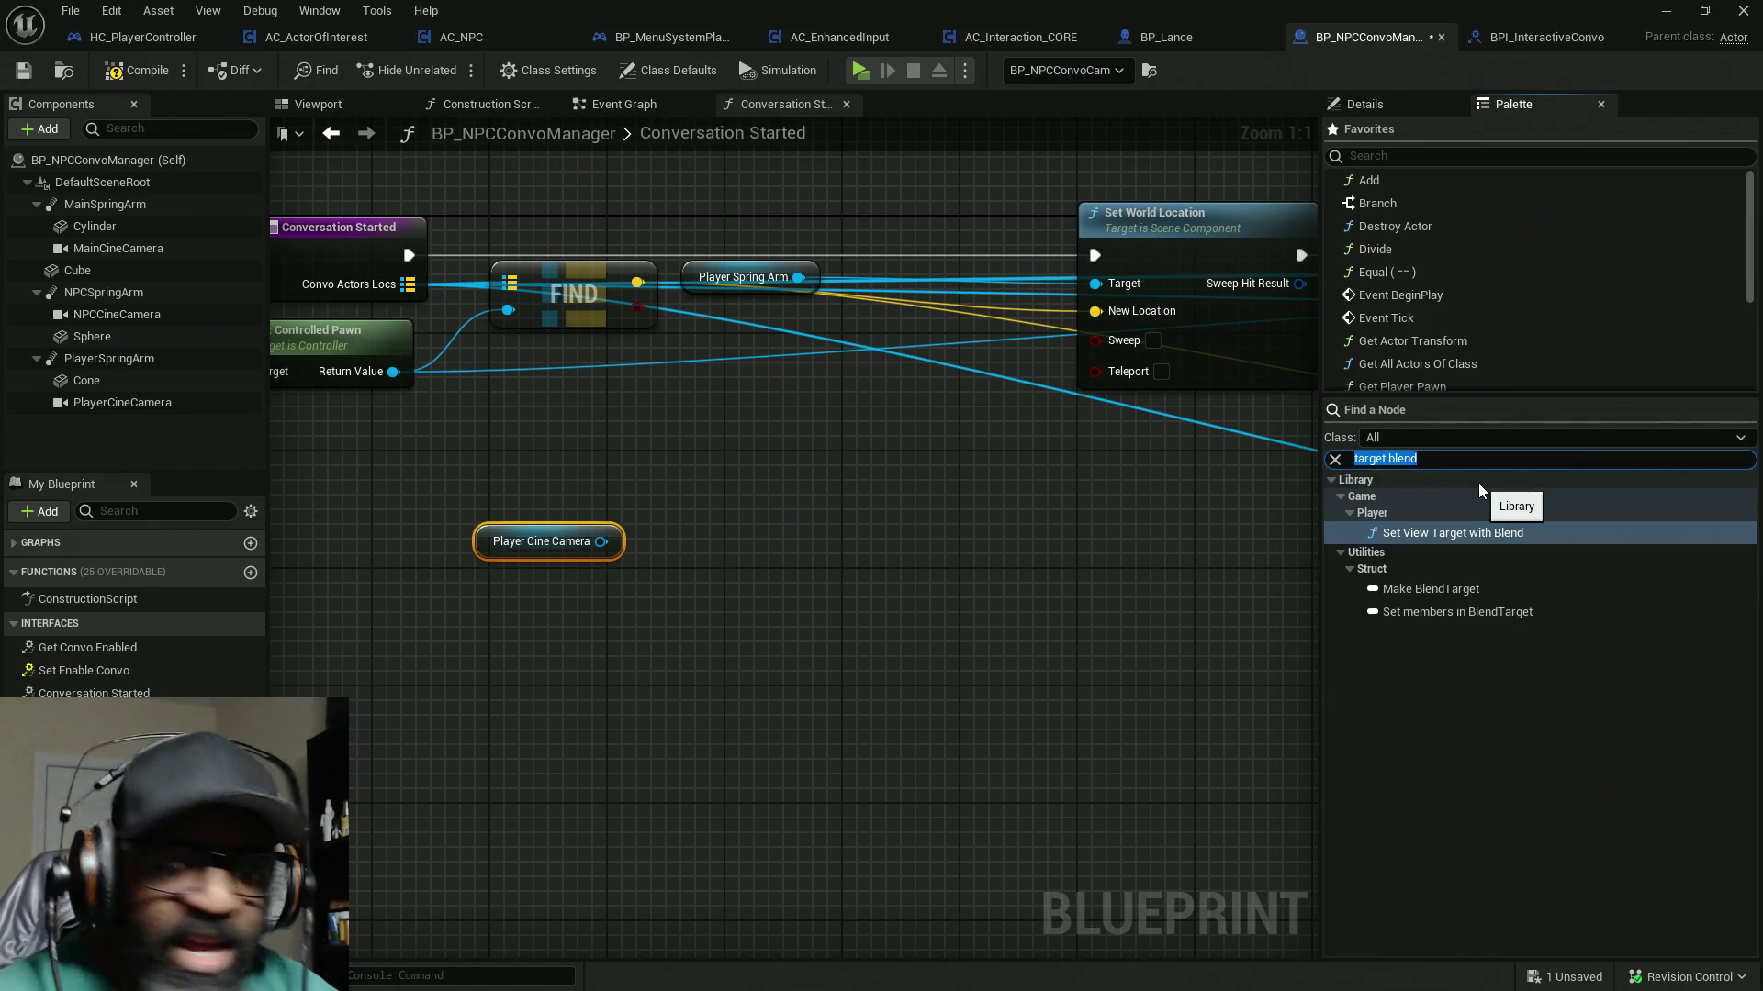
key("BackSpace")
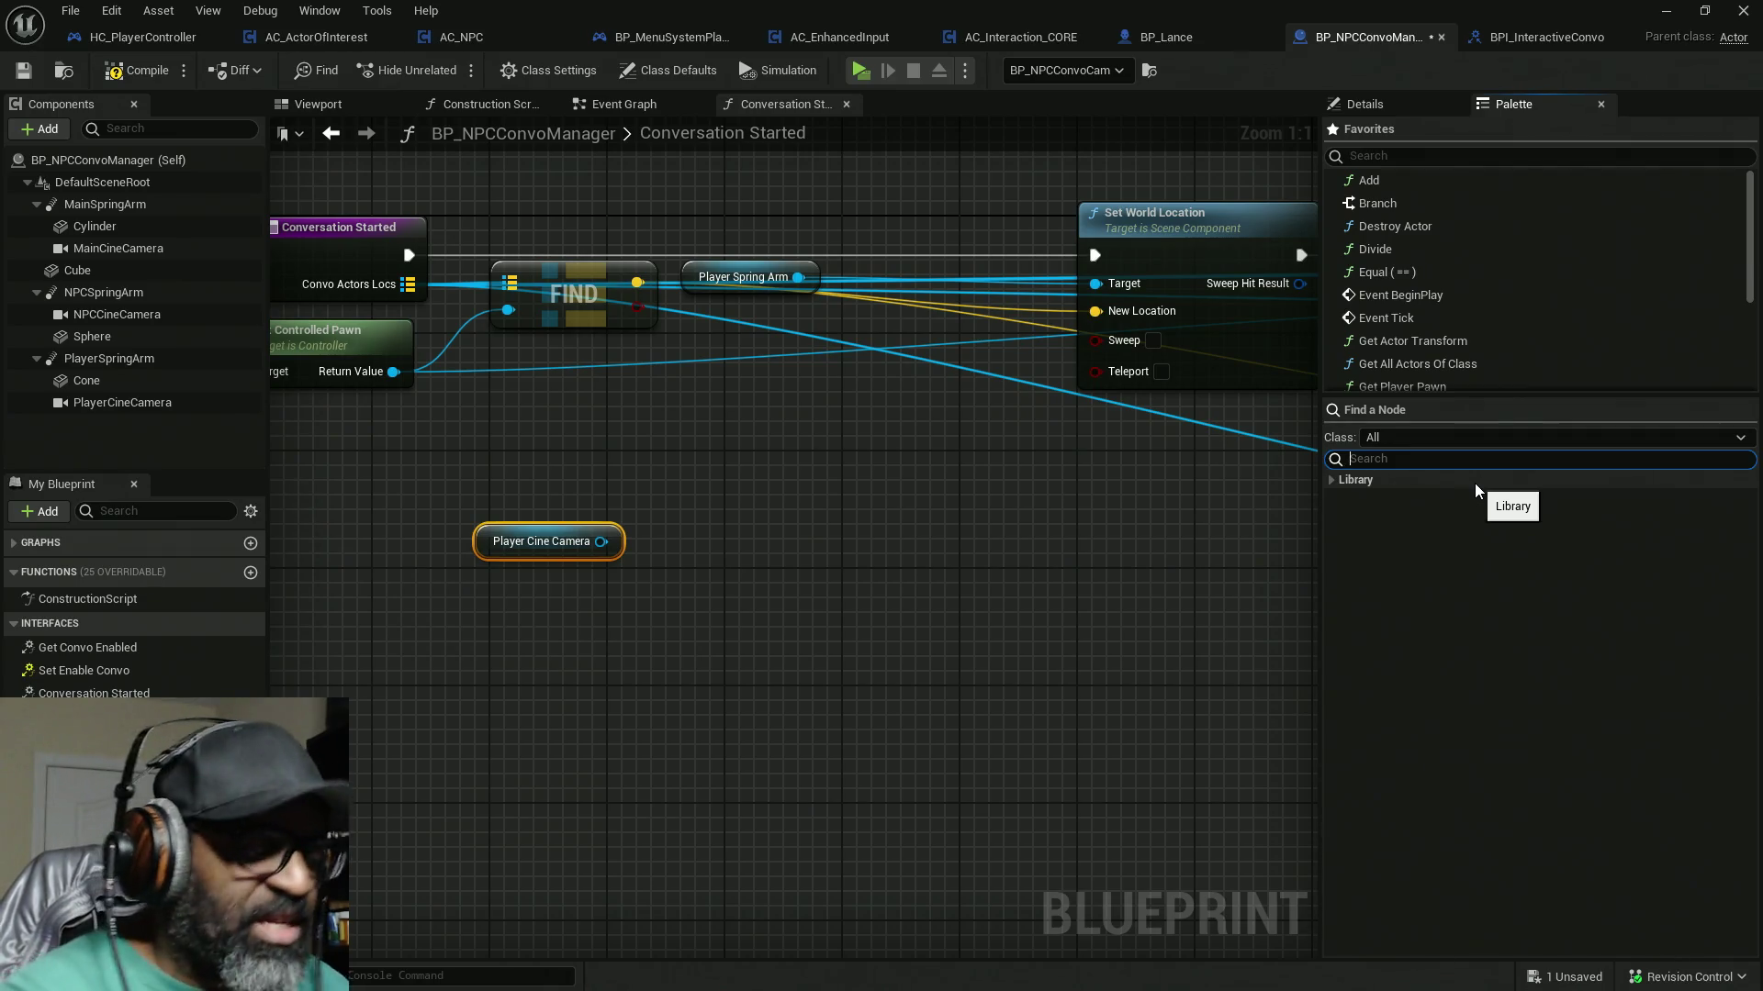
type("look at")
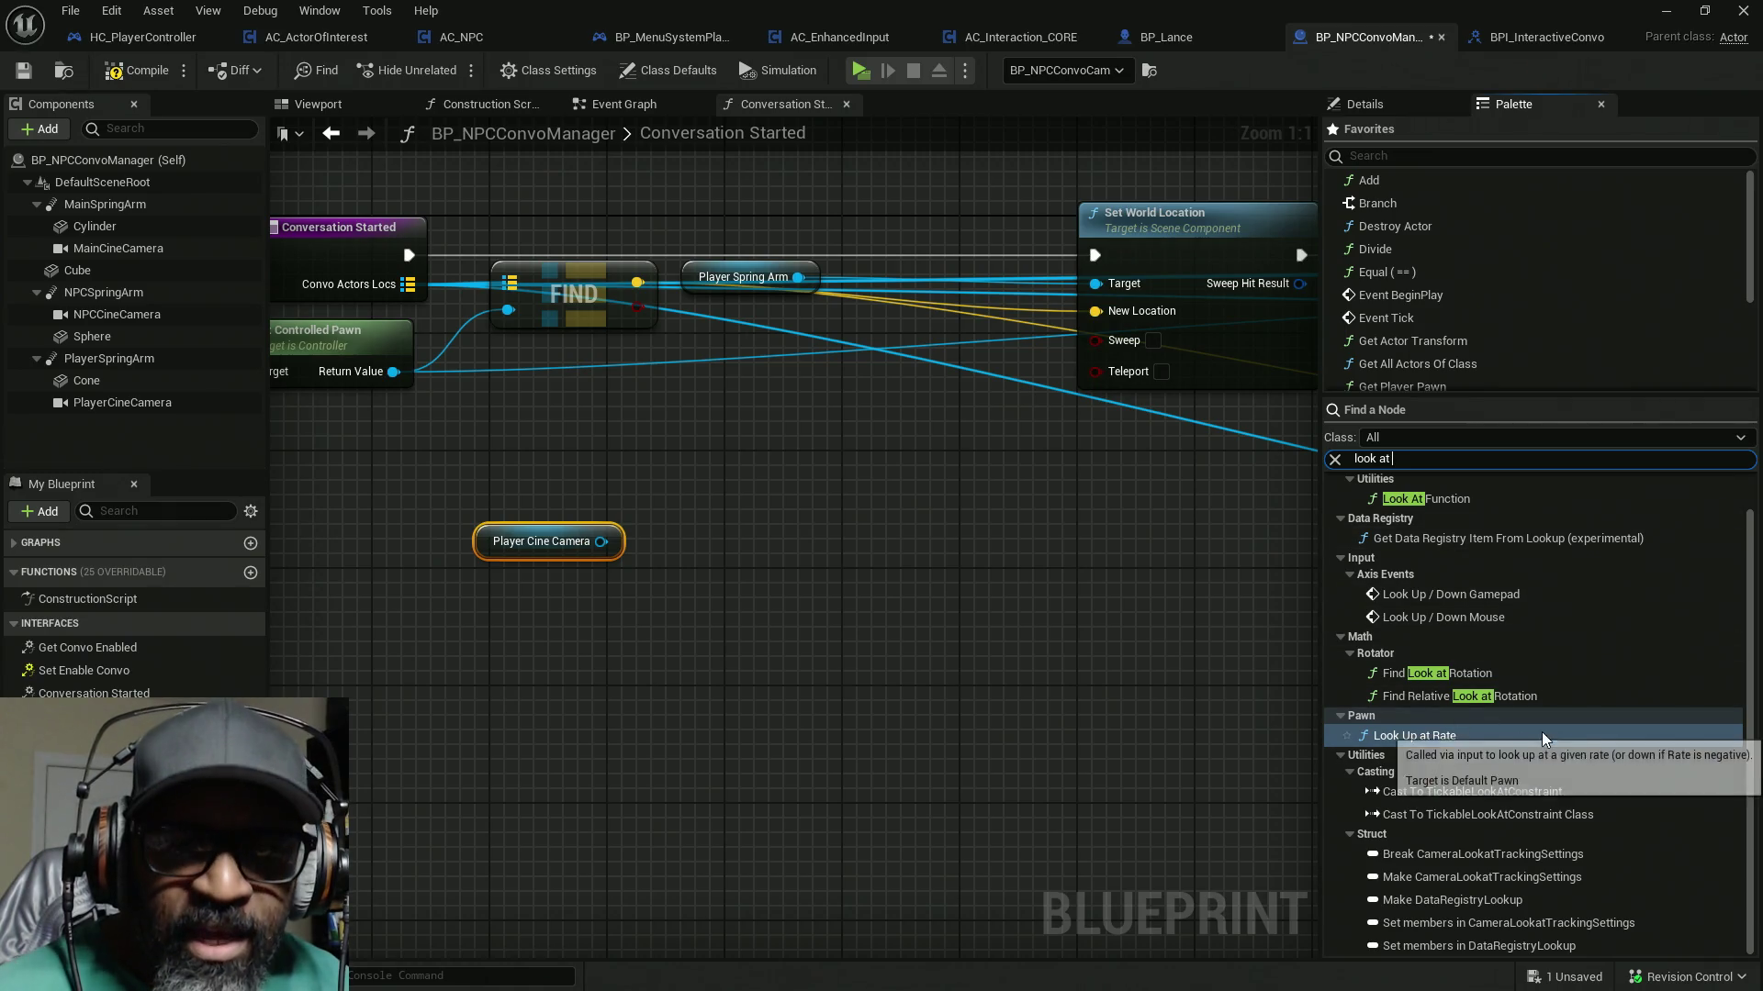
scroll(1542, 733, "up", 1)
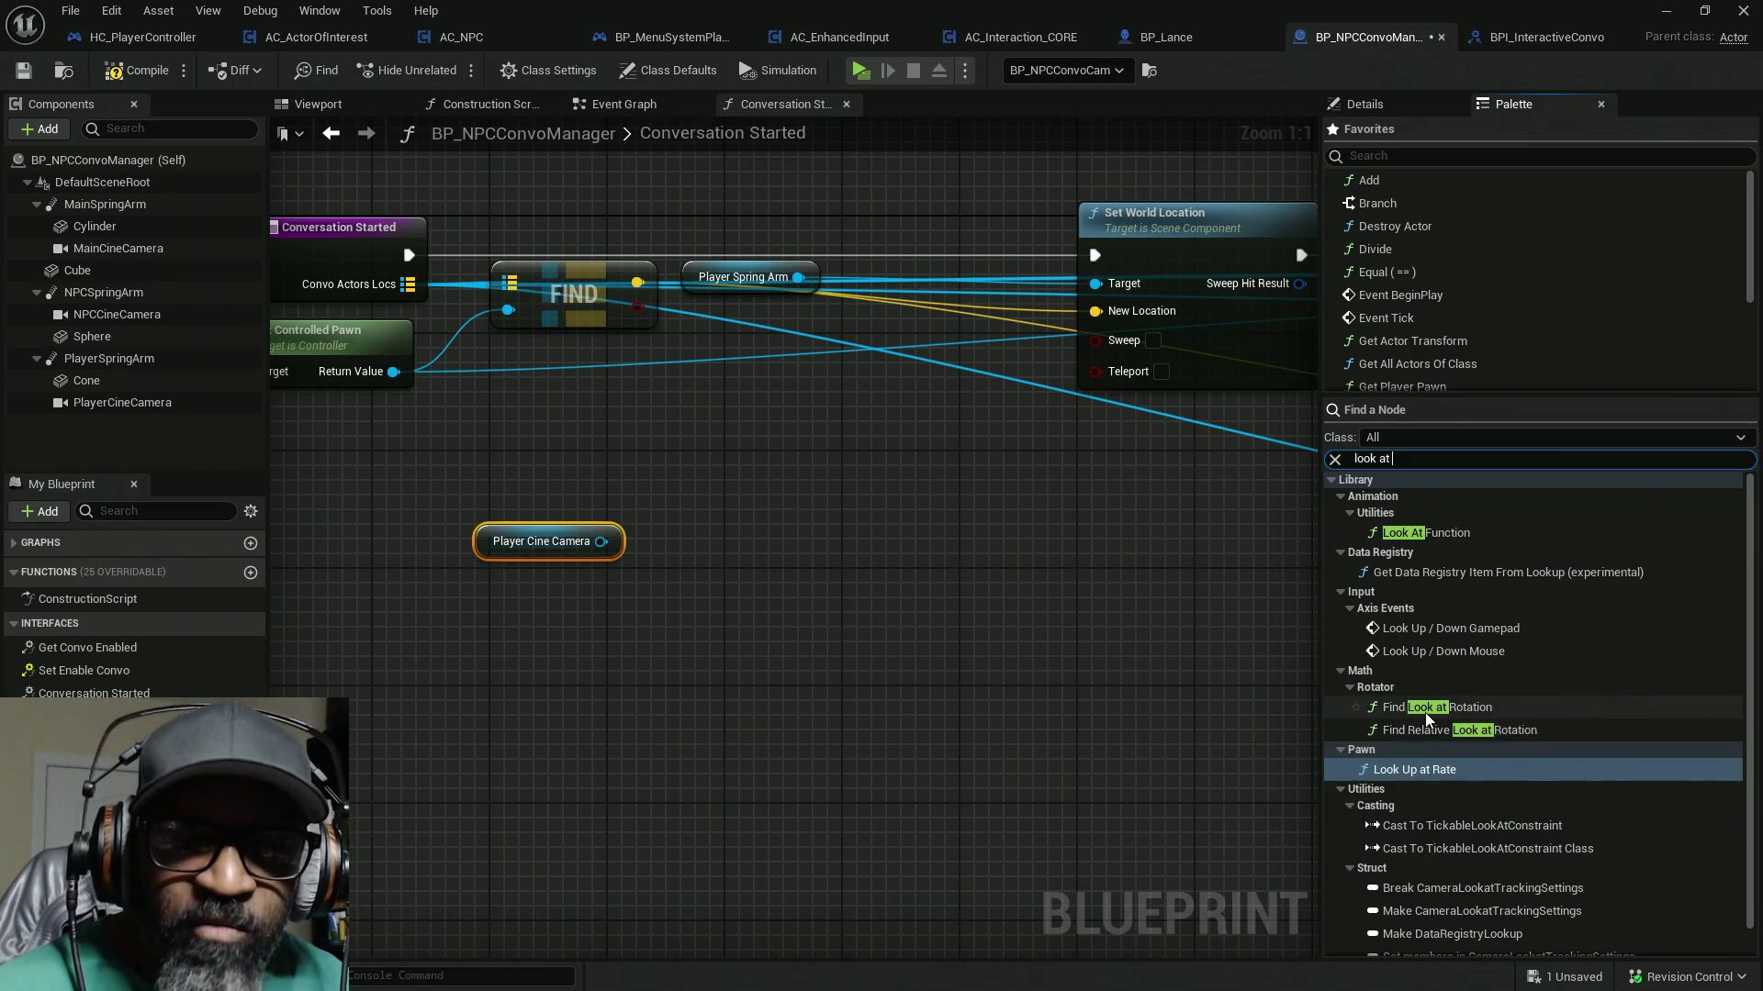
left_click_drag(1431, 715, 661, 670)
Step: Add a Get World Location off Player Cine Camera and wire it into Find Look at Rotation's Start
left_click_drag(731, 740, 805, 668)
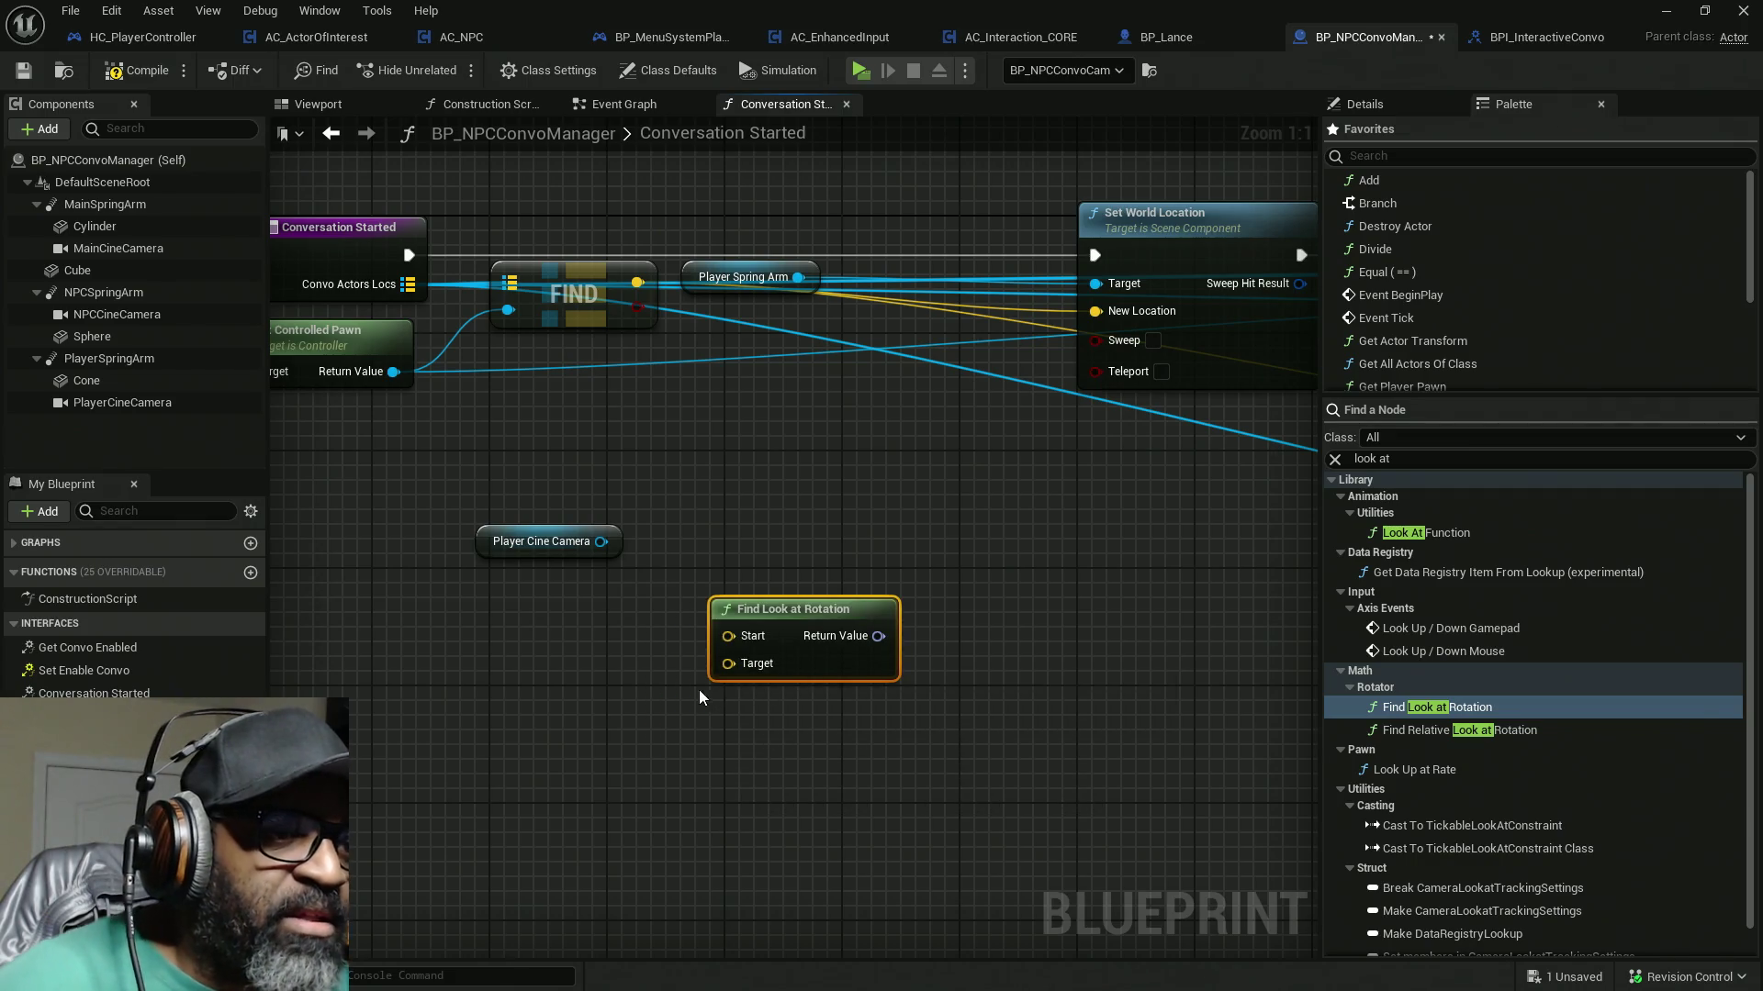
left_click_drag(491, 556, 373, 738)
left_click_drag(484, 717, 551, 751)
type("get lo")
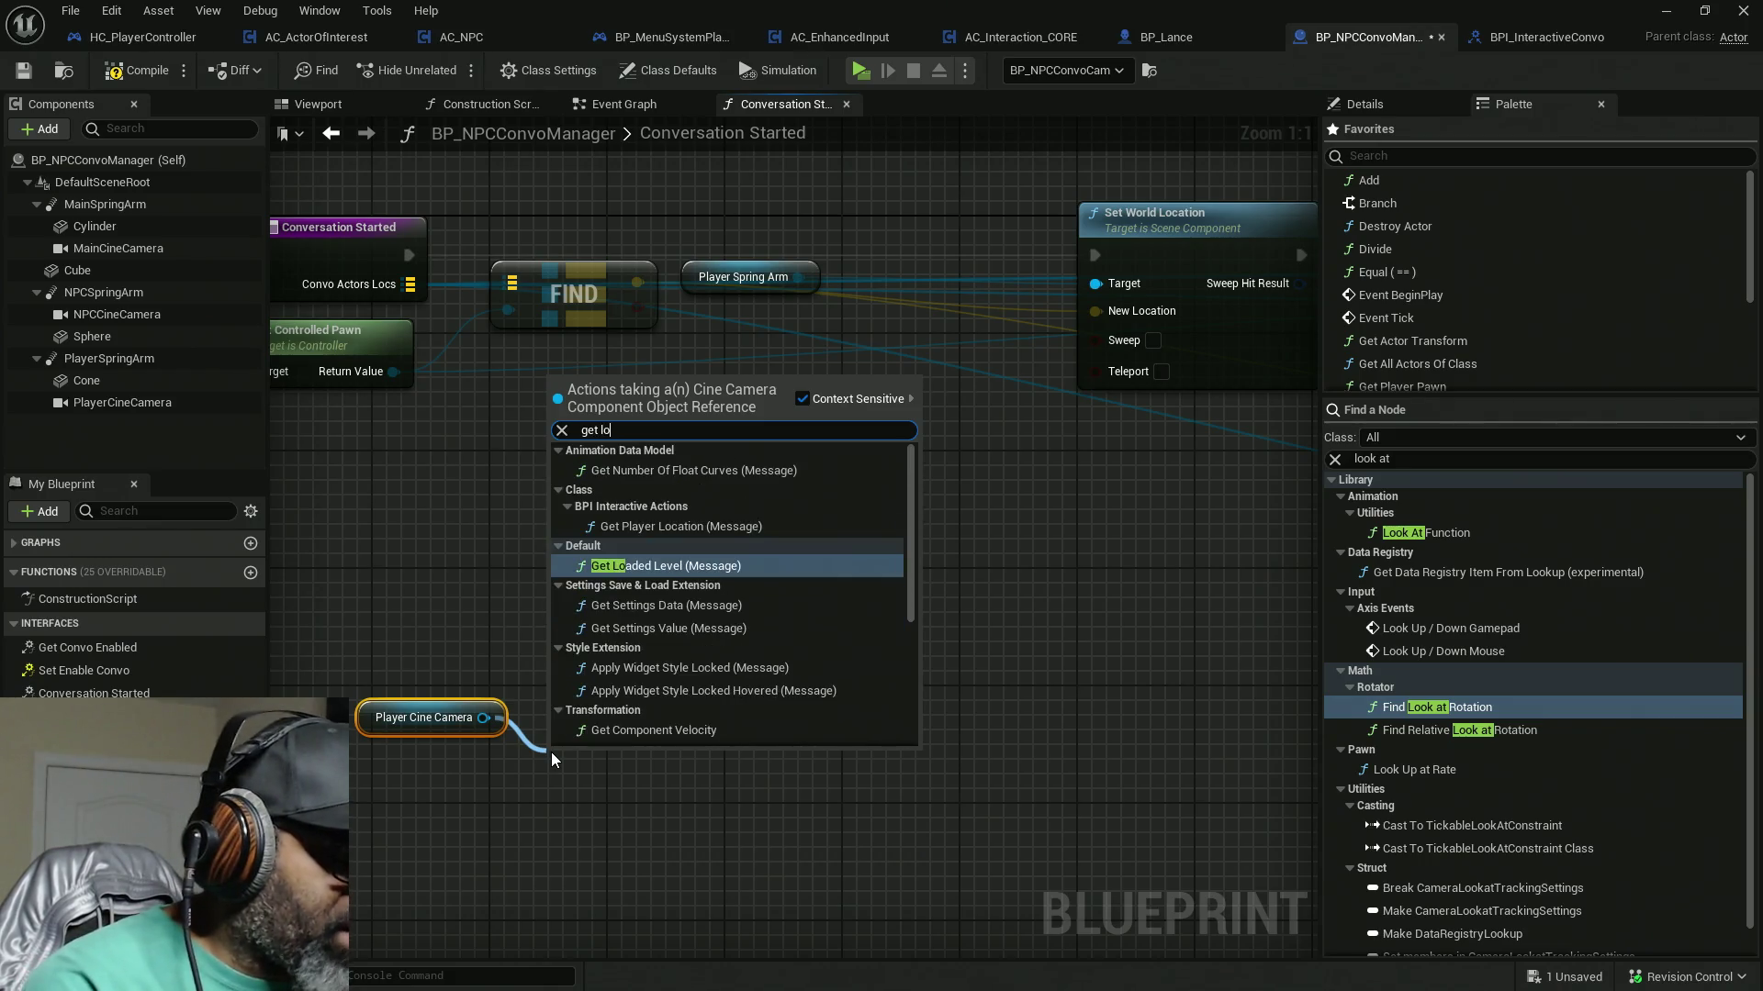
type("ca")
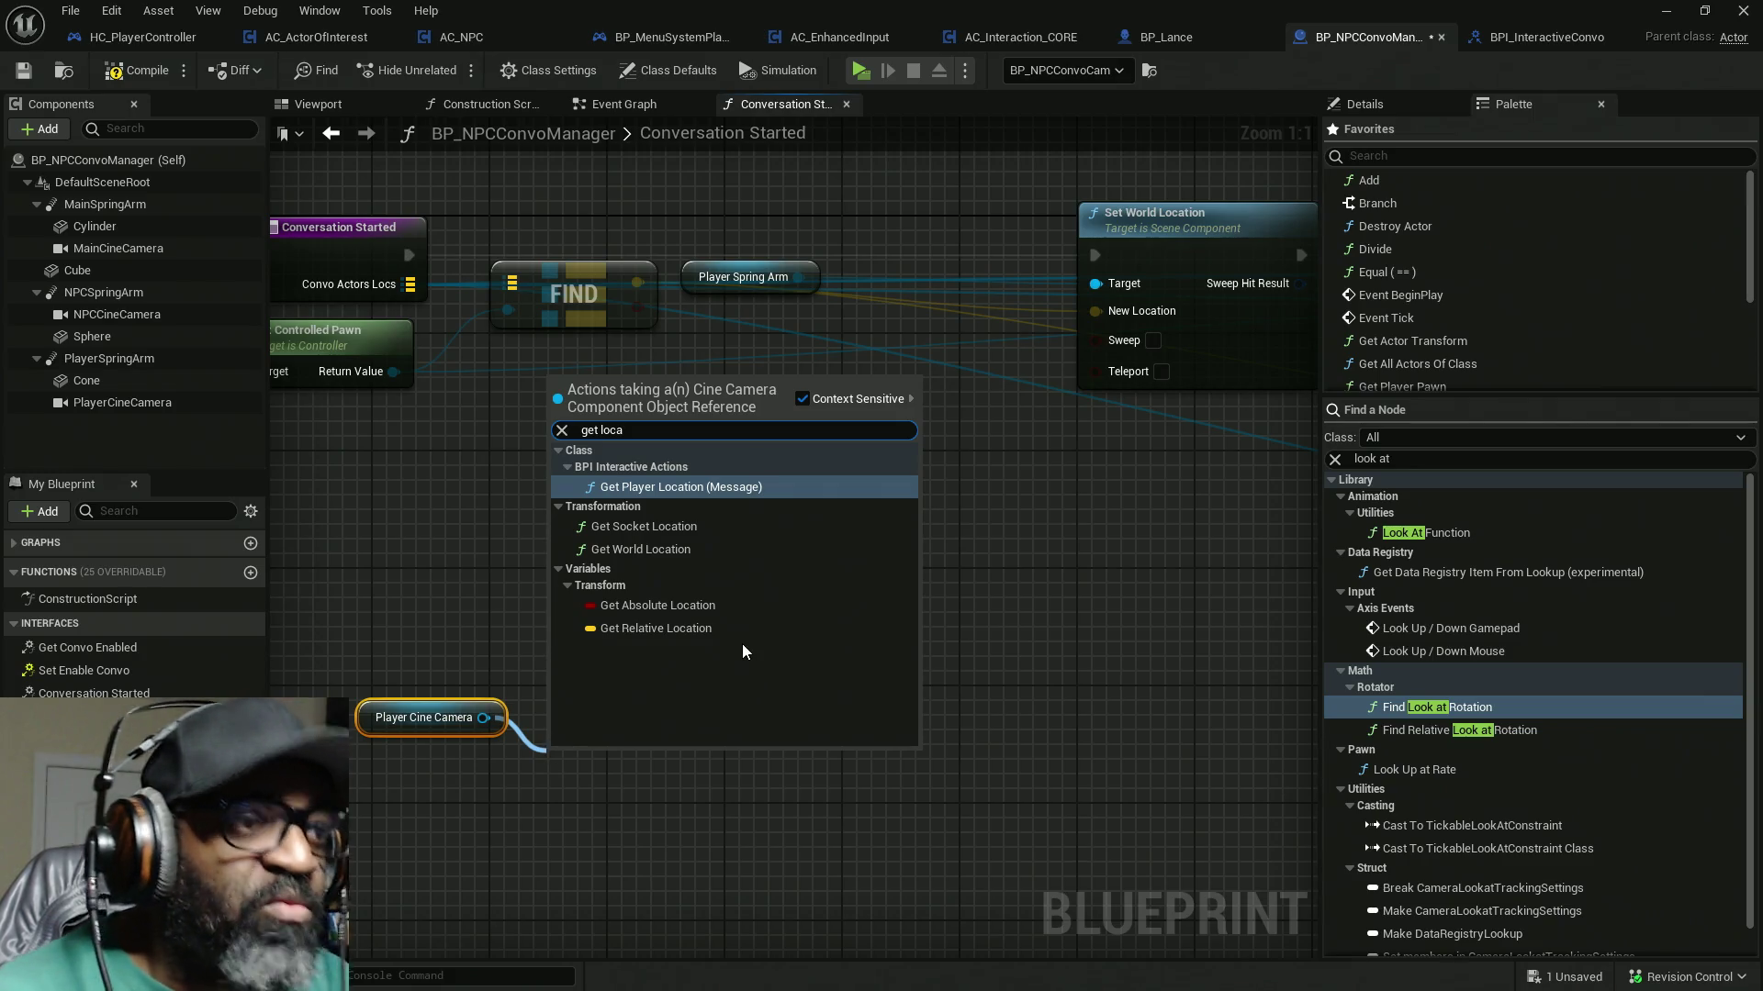
key("Escape")
mouse_move(600, 787)
left_mouse_down()
mouse_move(510, 631)
mouse_move(427, 653)
left_mouse_up()
left_click_drag(300, 521, 437, 698)
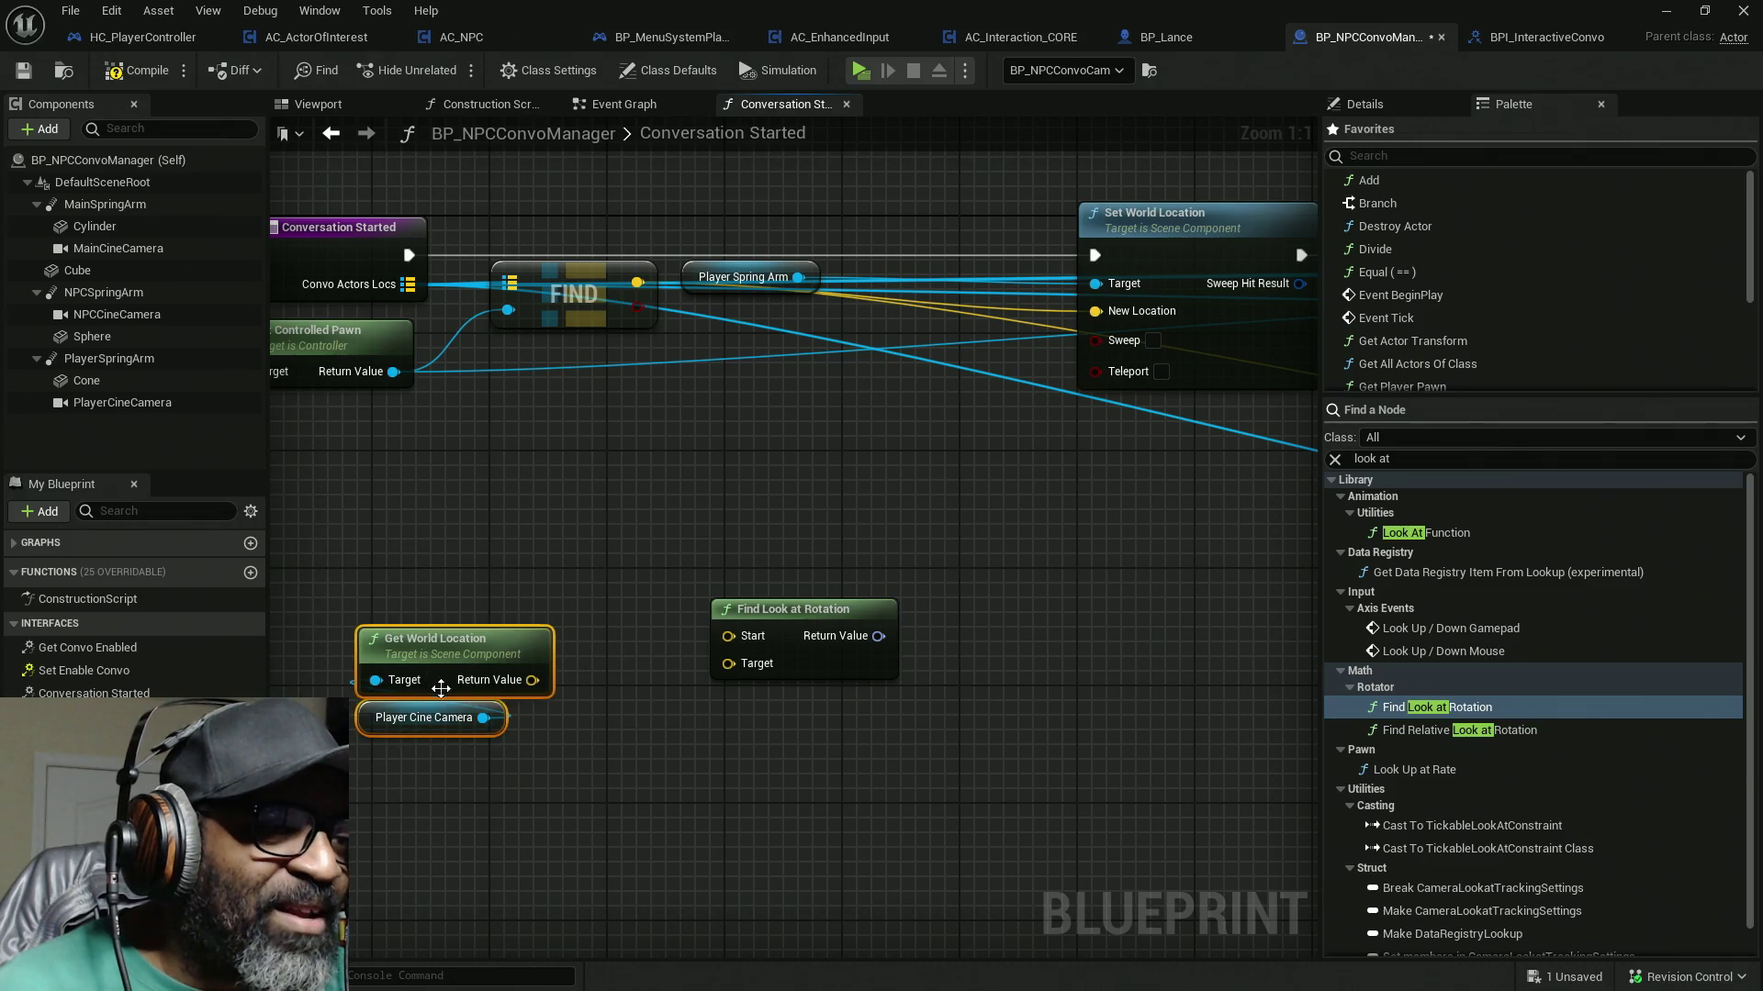
left_click_drag(456, 636, 455, 723)
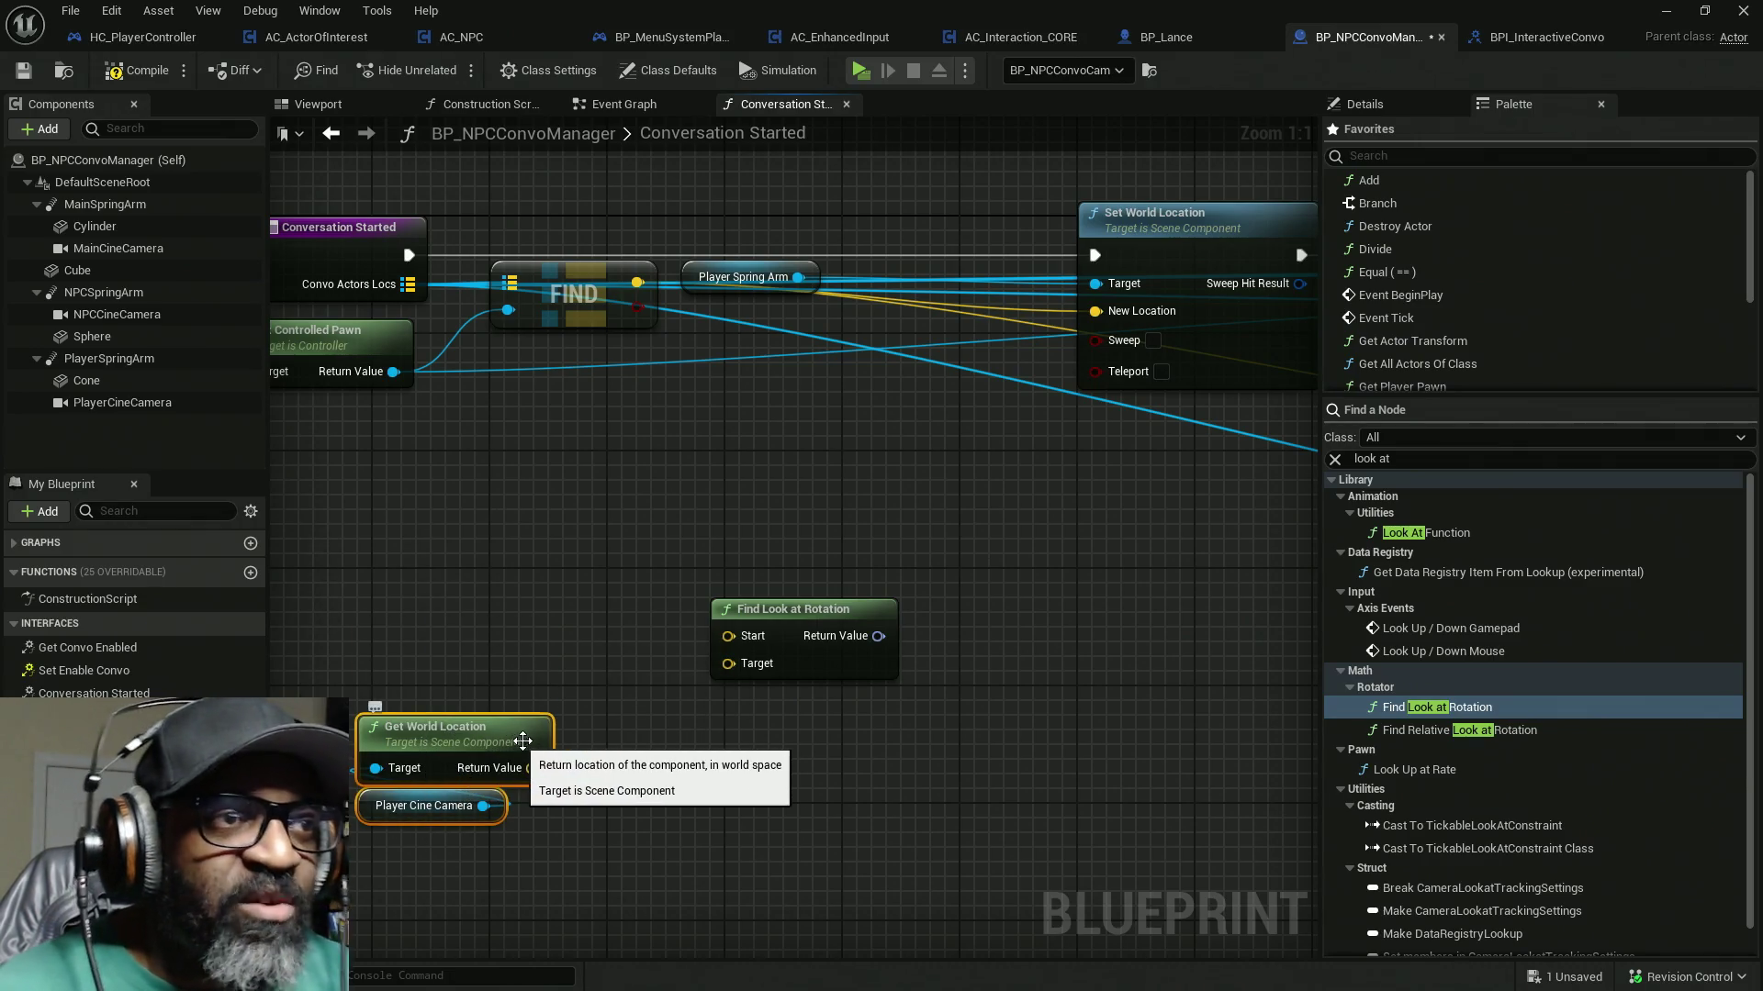
mouse_move(532, 769)
left_mouse_down()
mouse_move(725, 643)
mouse_move(730, 663)
mouse_move(721, 330)
mouse_move(637, 282)
left_mouse_up()
Step: Tidy the camera, location and look-at nodes next to Set World Location
left_click_drag(859, 678, 859, 751)
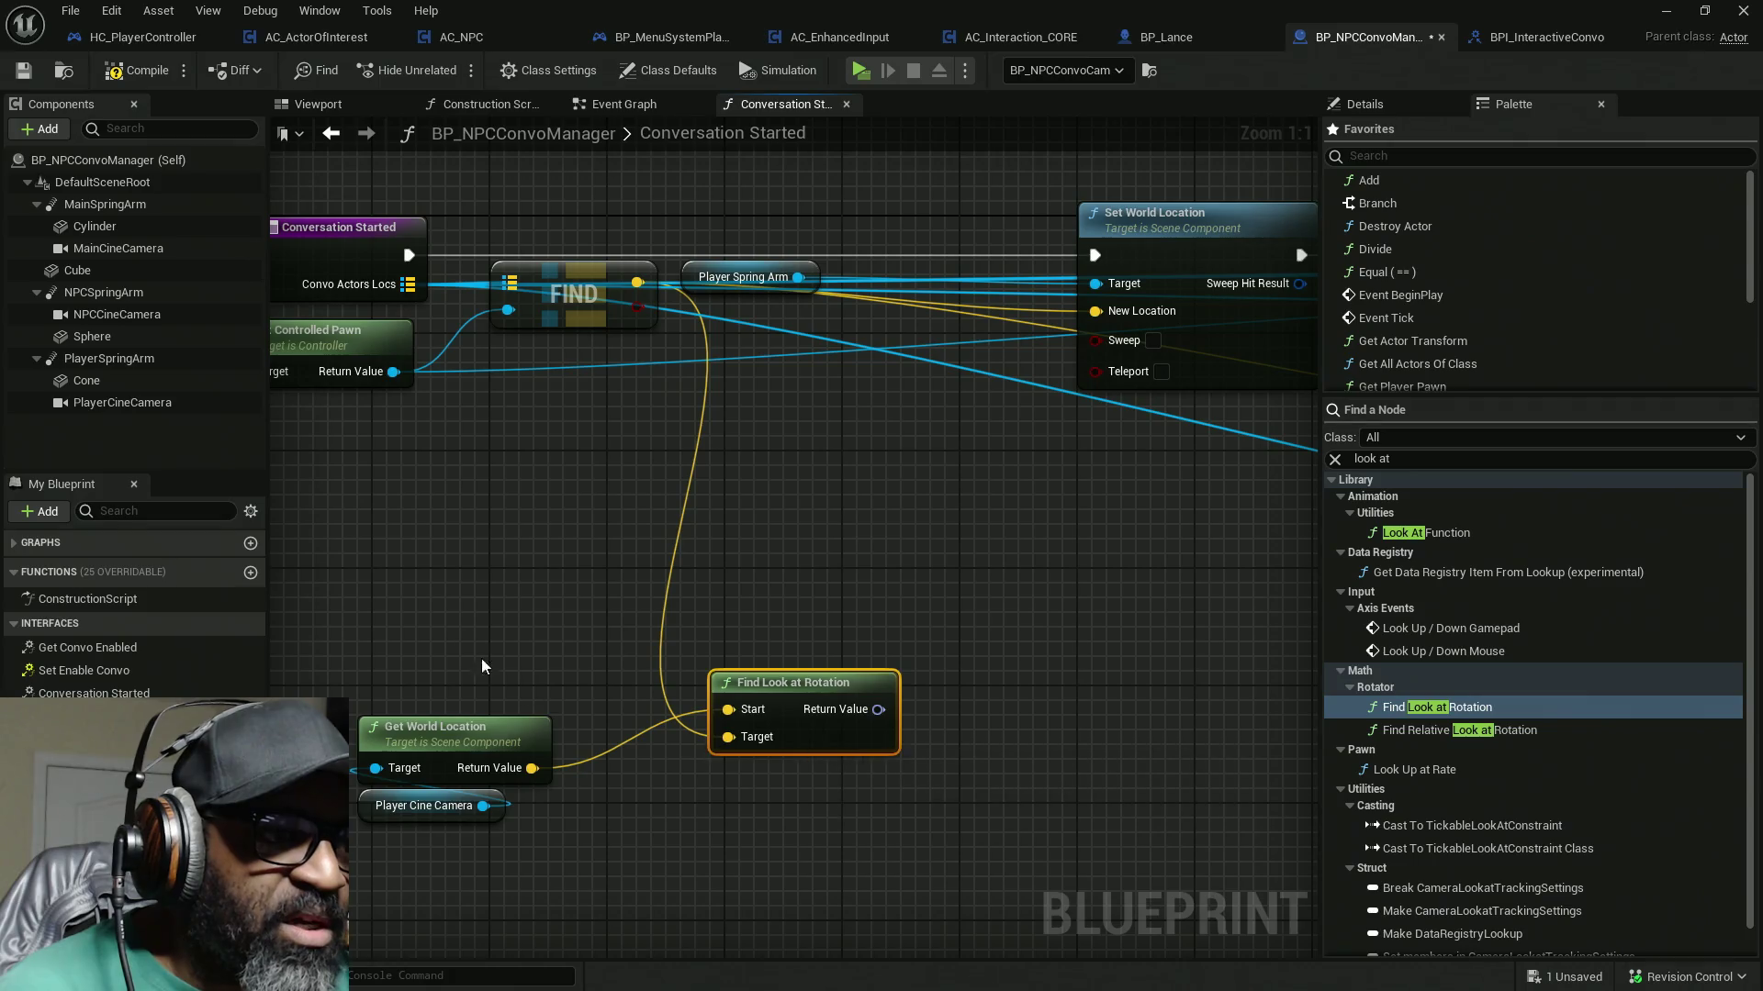
left_click_drag(498, 674, 509, 829)
left_click_drag(525, 746, 529, 688)
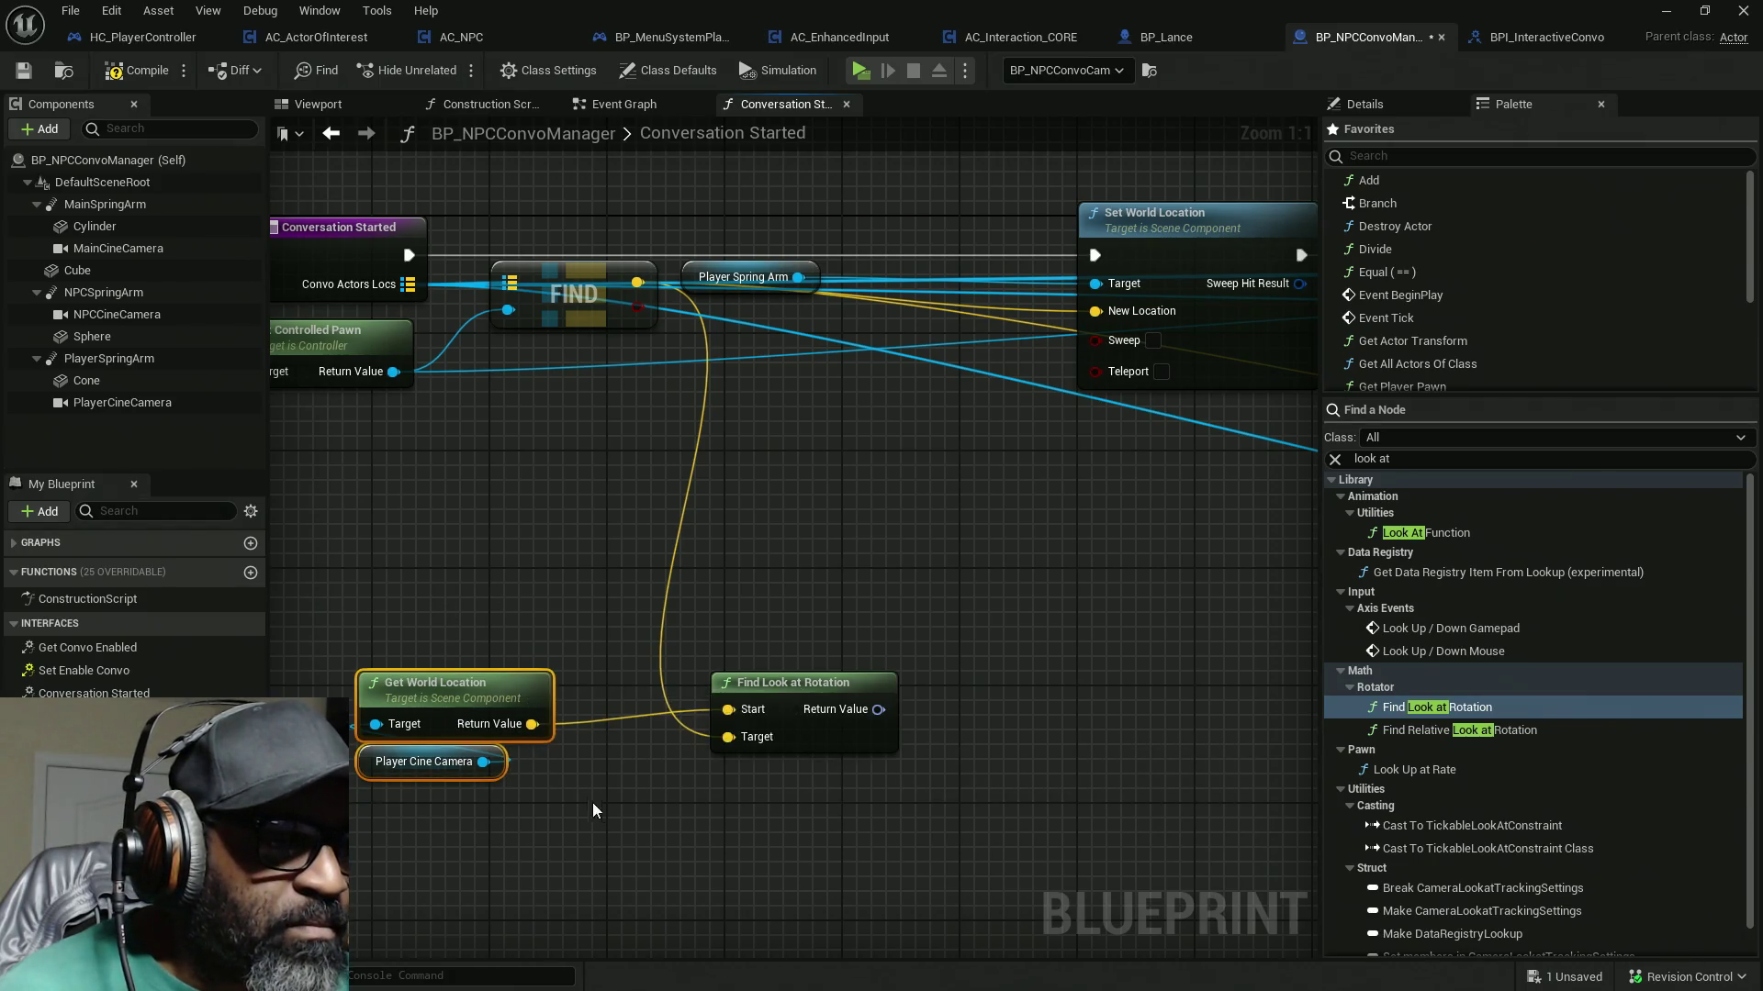
left_click_drag(374, 590, 916, 923)
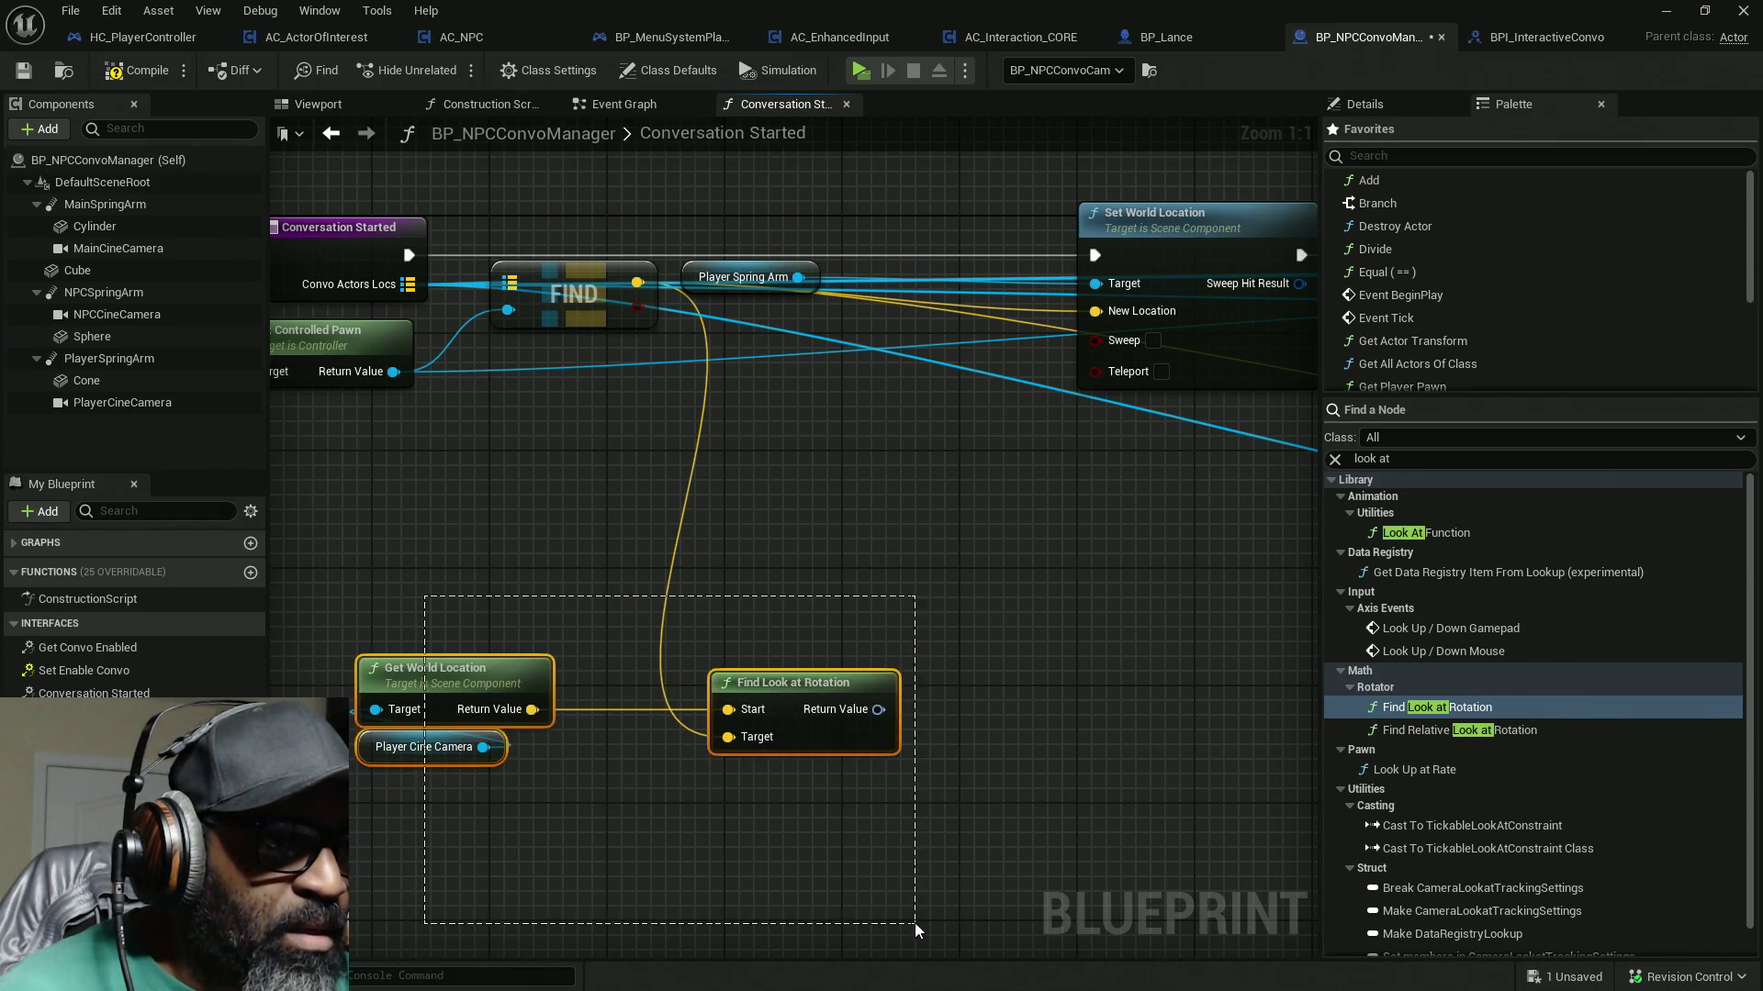
left_click_drag(555, 724, 949, 640)
left_click_drag(940, 348, 720, 349)
mouse_move(918, 427)
left_mouse_down()
mouse_move(849, 491)
mouse_move(551, 657)
left_mouse_up()
left_click_drag(904, 638, 727, 609)
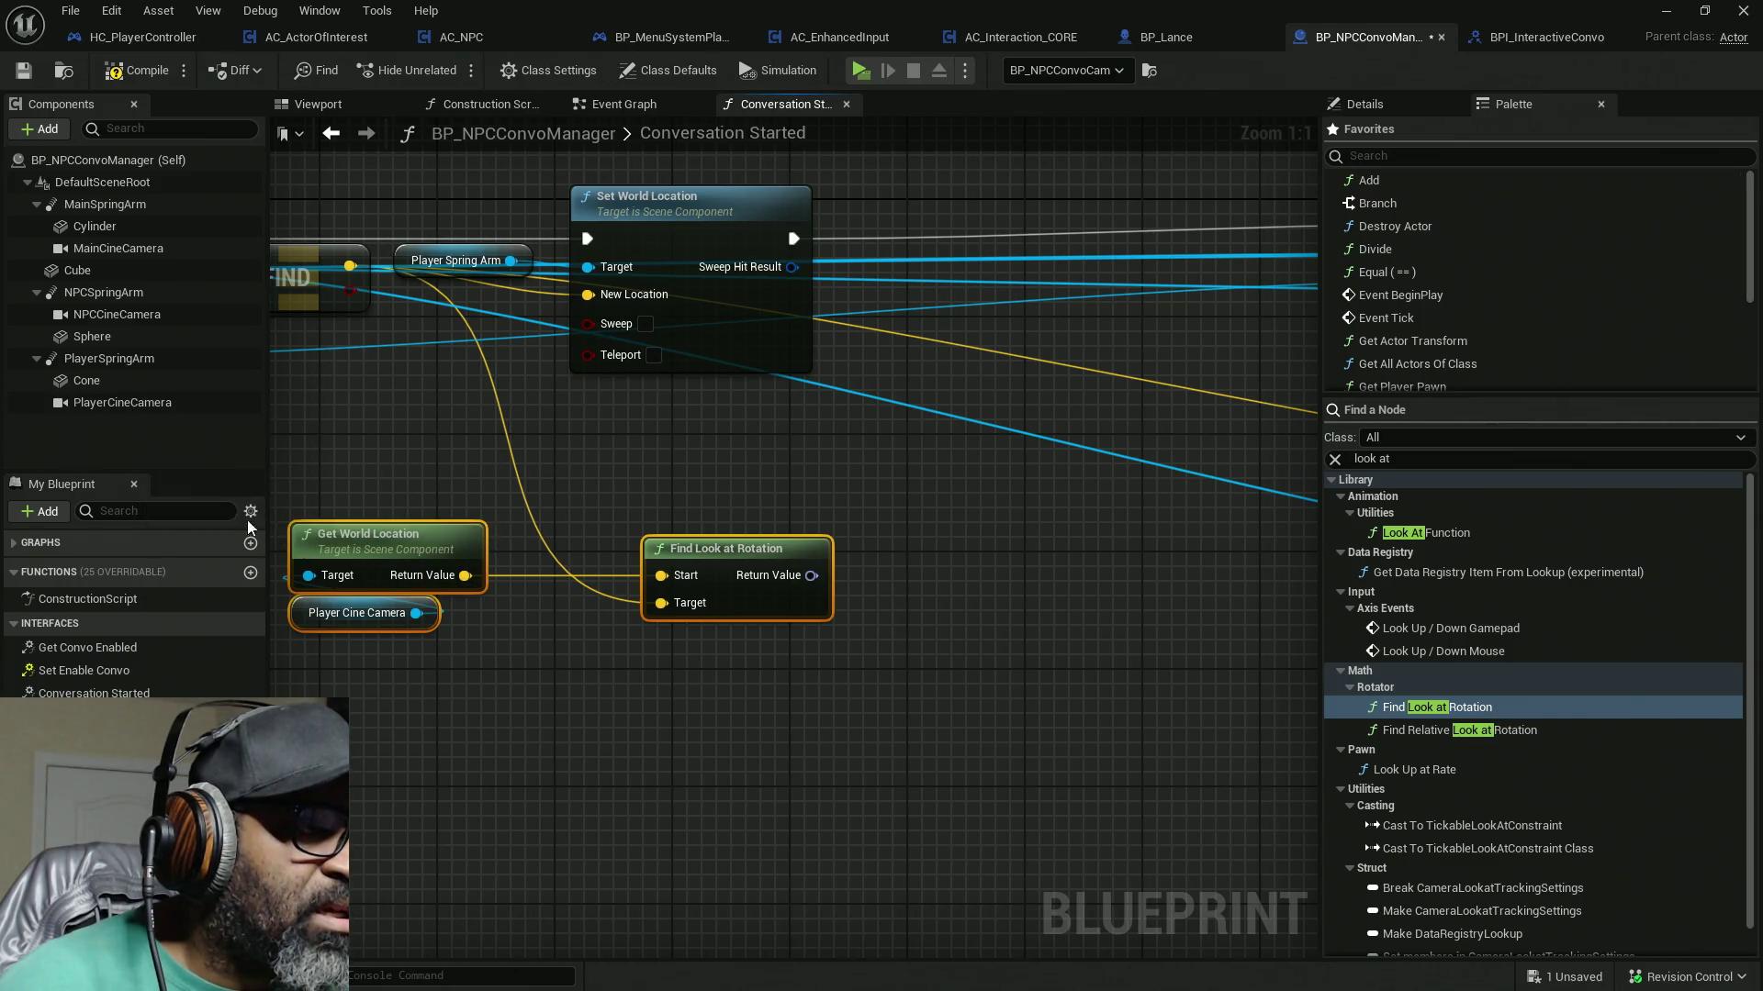
left_click(317, 621)
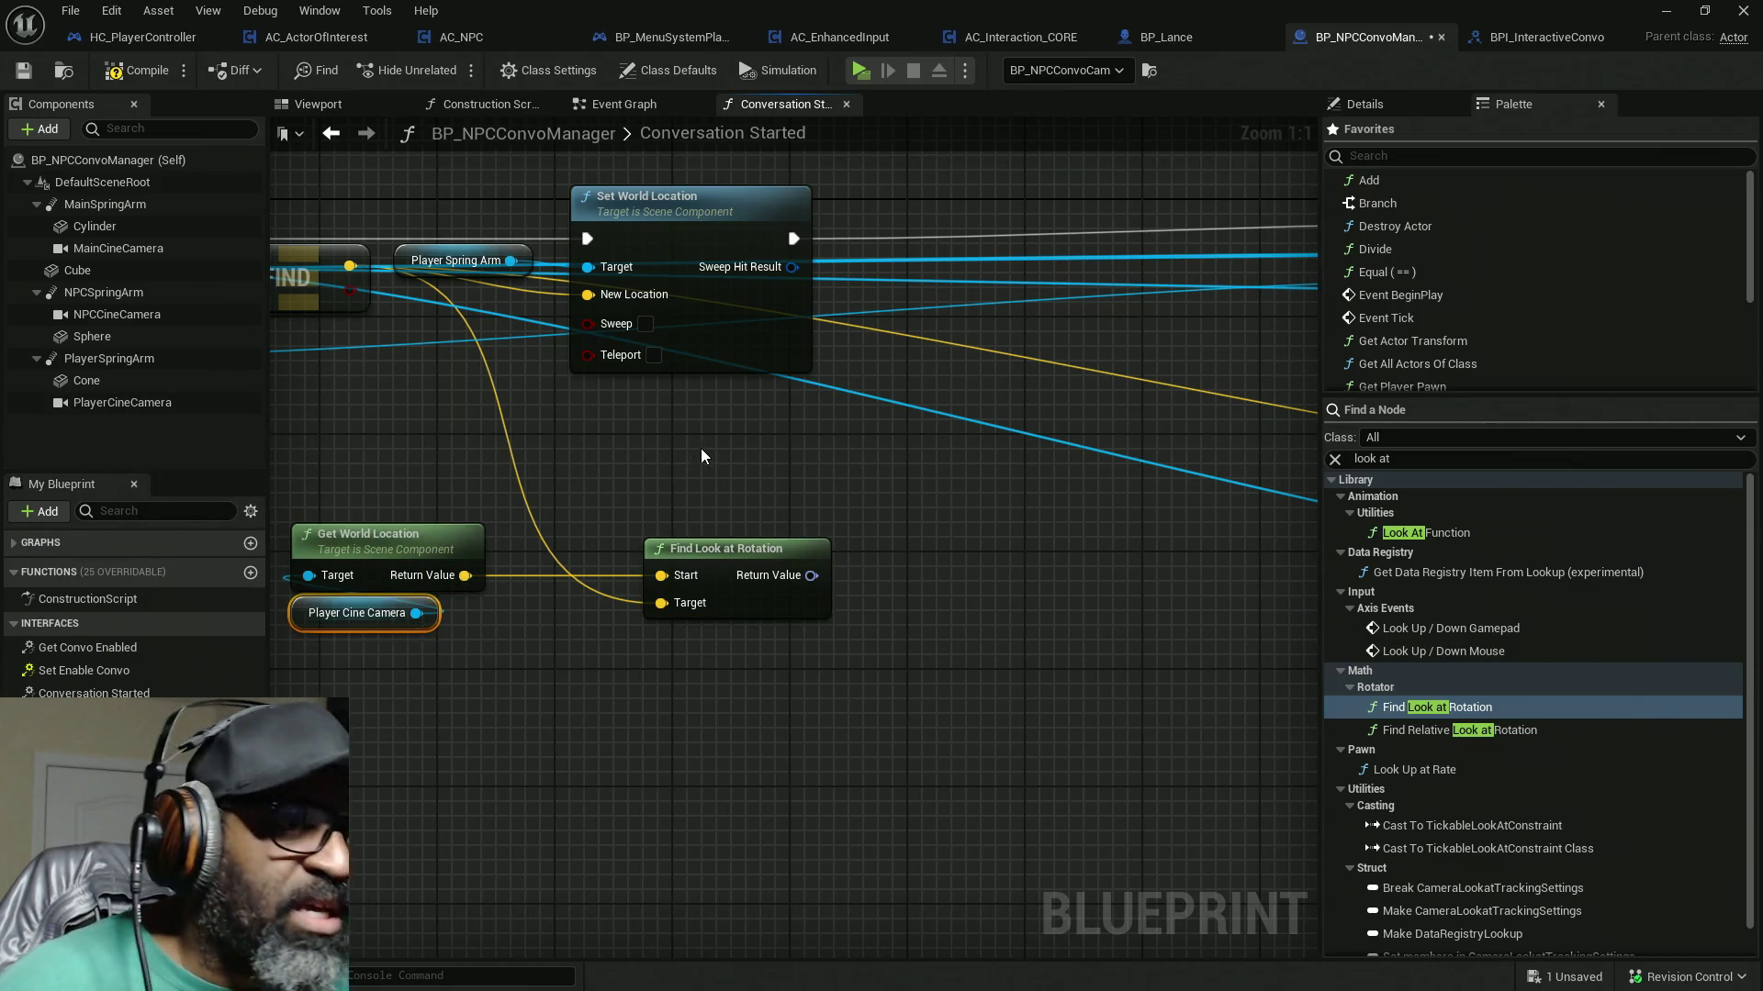
Step: Paste a Player Cine Camera copy and add Set World Rotation using Find Look at Rotation, after Set World Location
key("ctrl+v")
left_click_drag(812, 451, 880, 432)
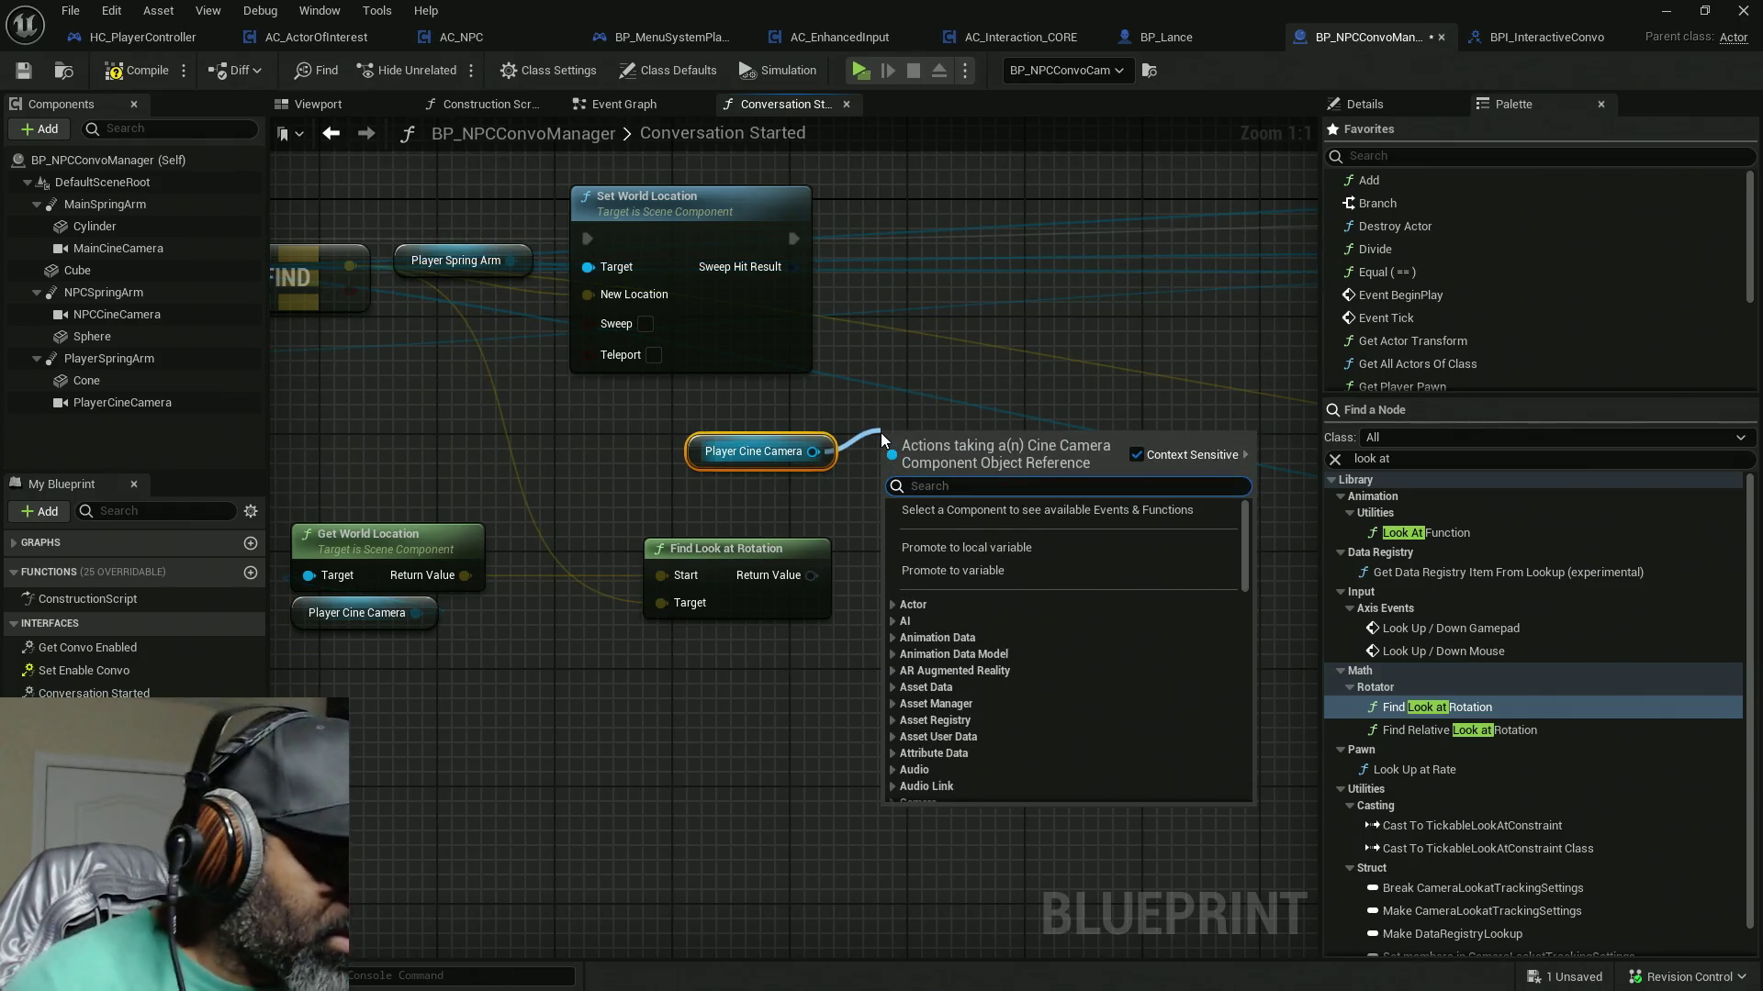
type("set rotation")
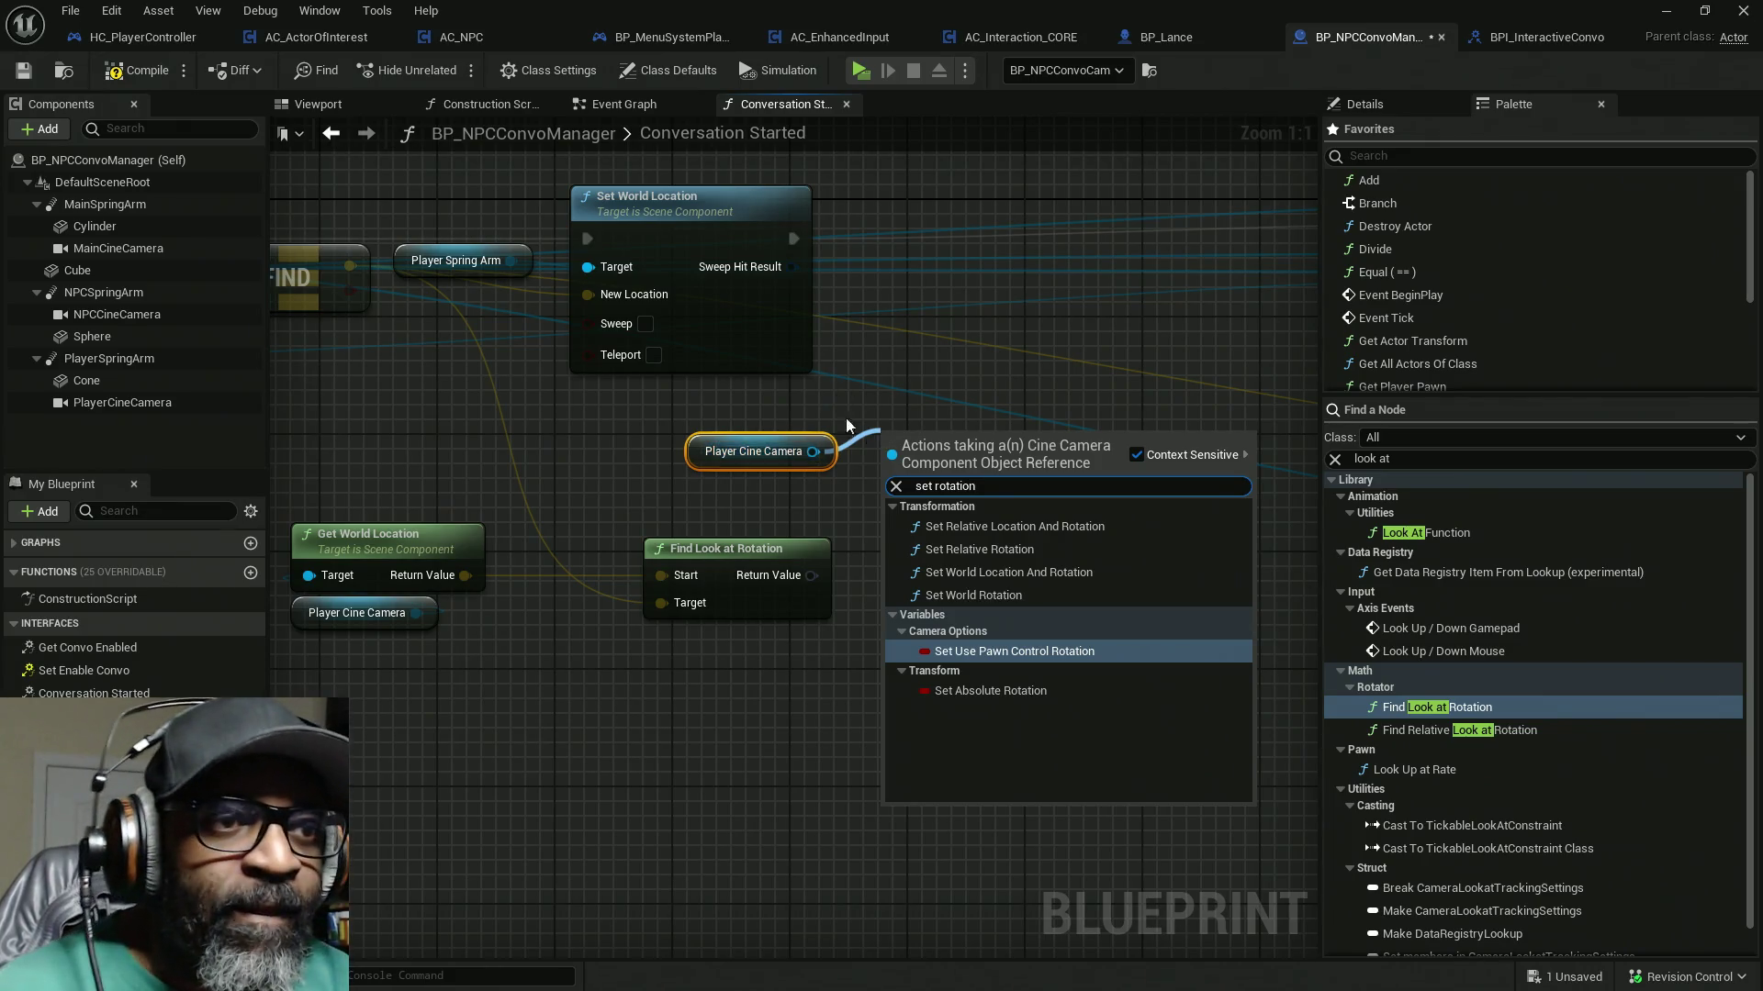
left_click(1003, 595)
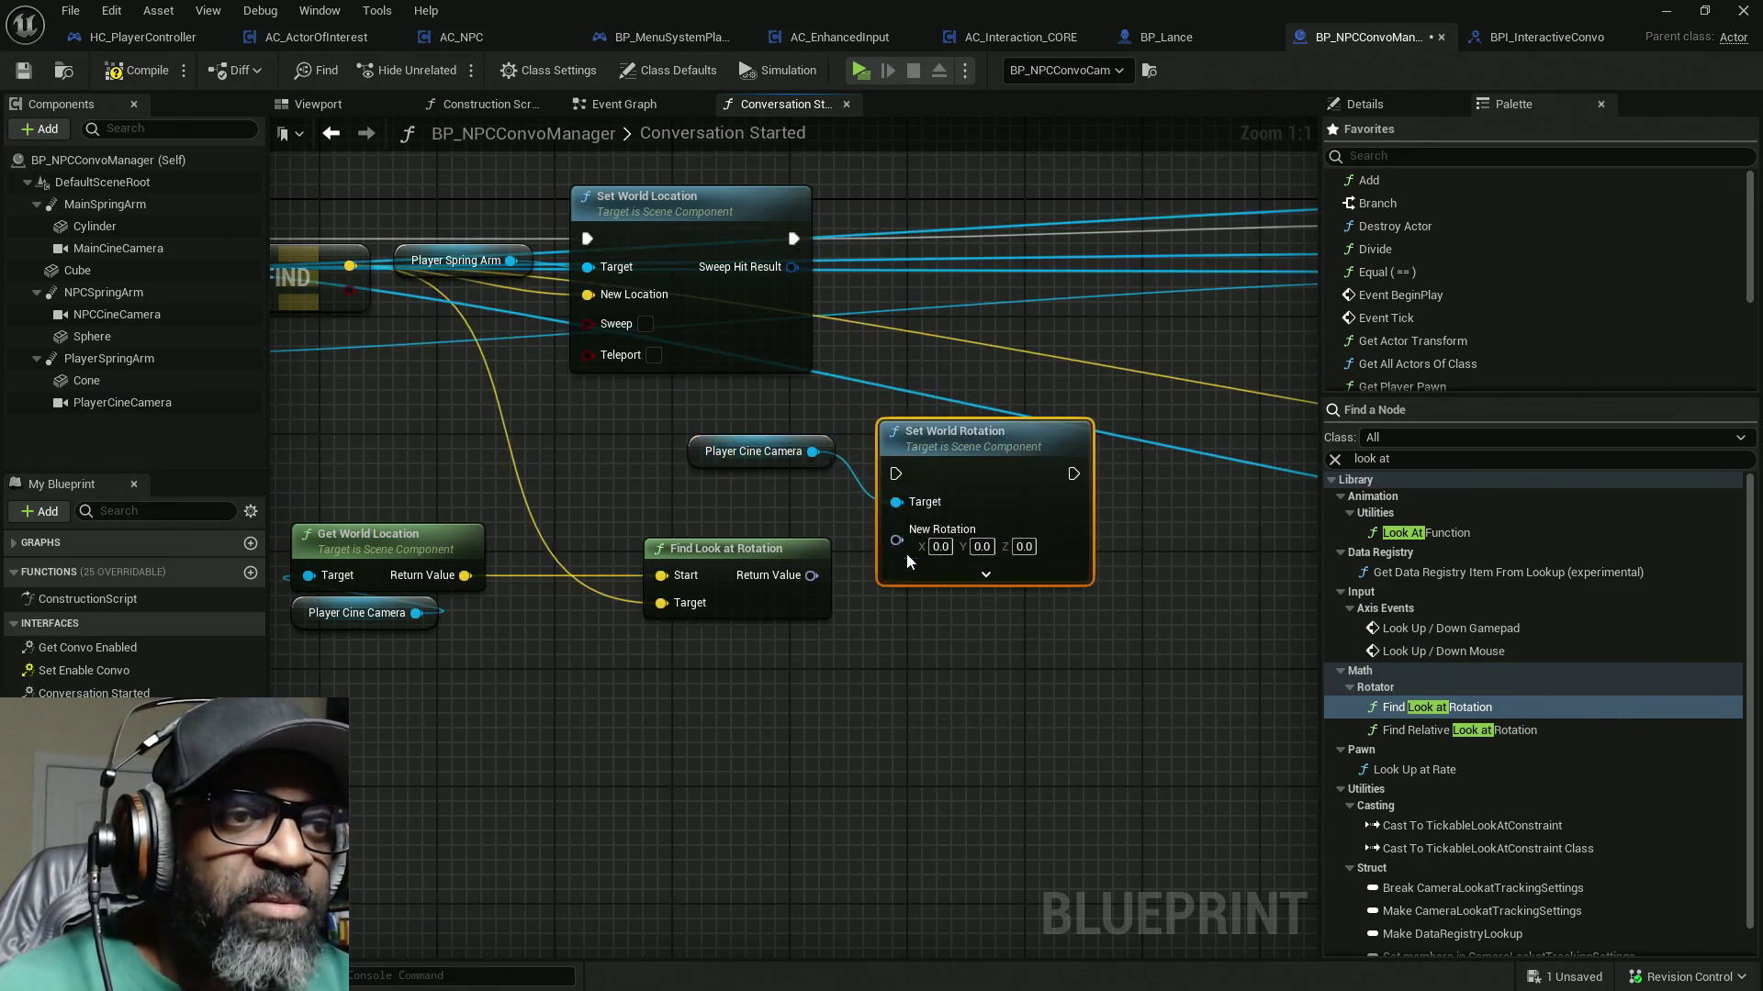
left_click_drag(812, 576, 896, 530)
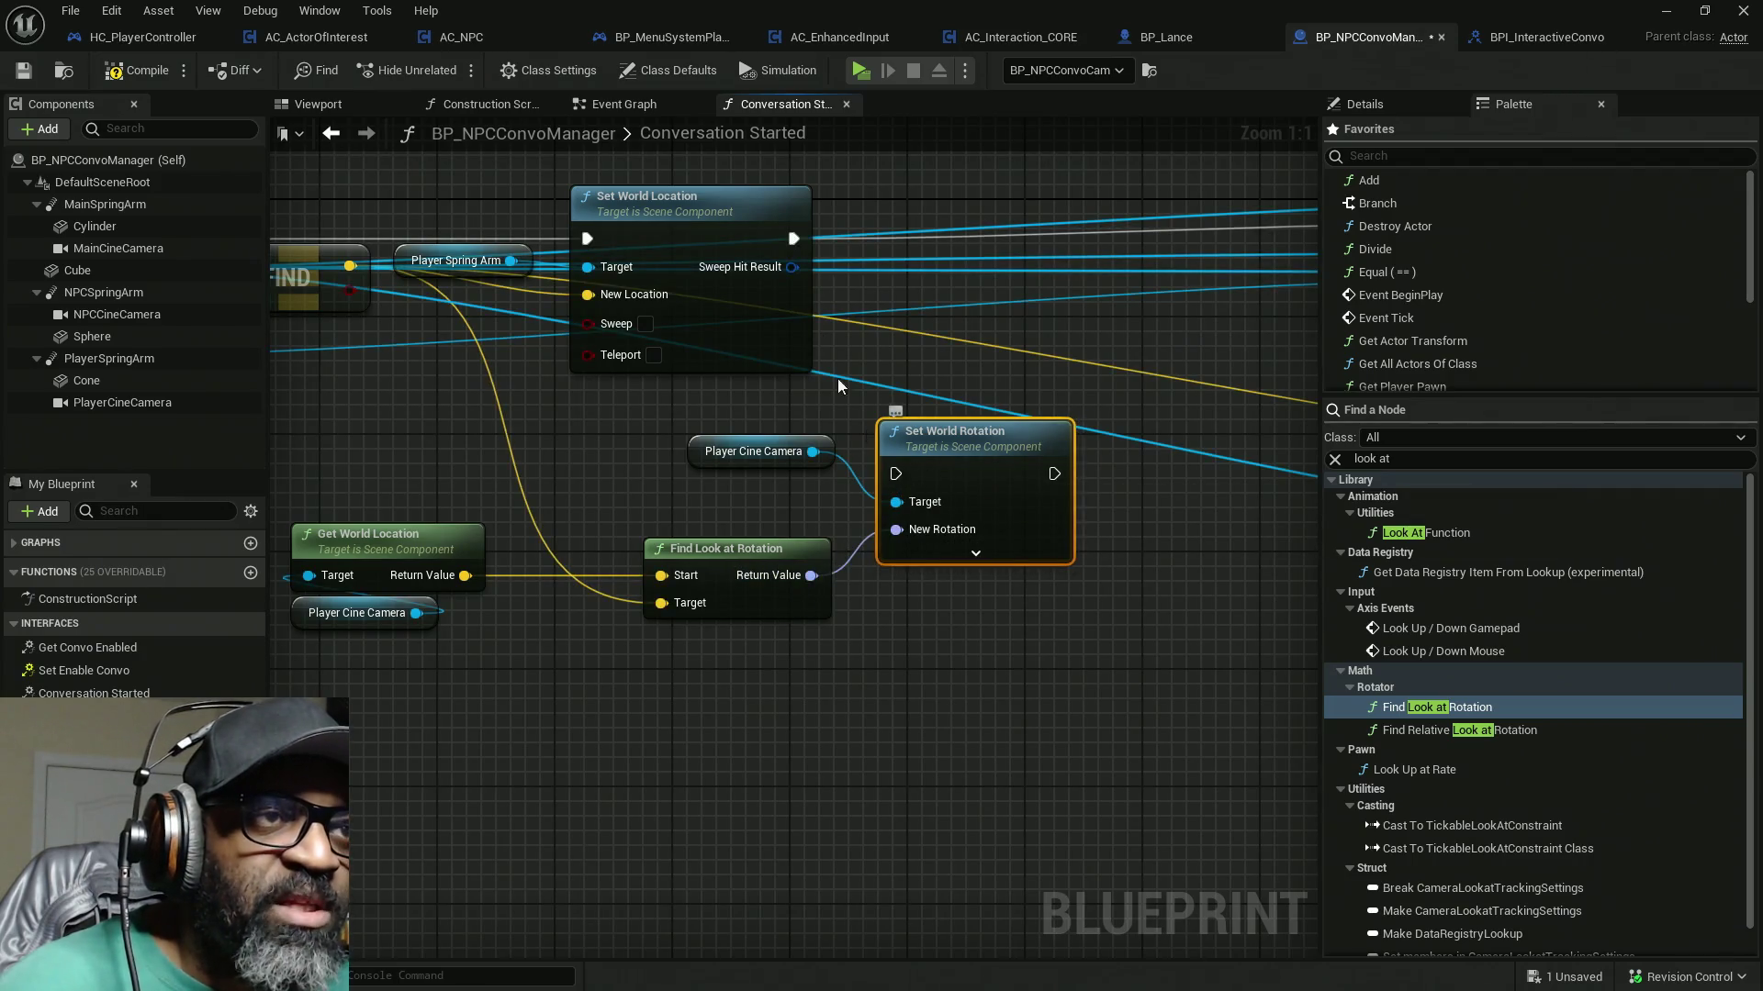
mouse_move(791, 240)
left_mouse_down()
mouse_move(1100, 488)
mouse_move(1054, 474)
left_mouse_up()
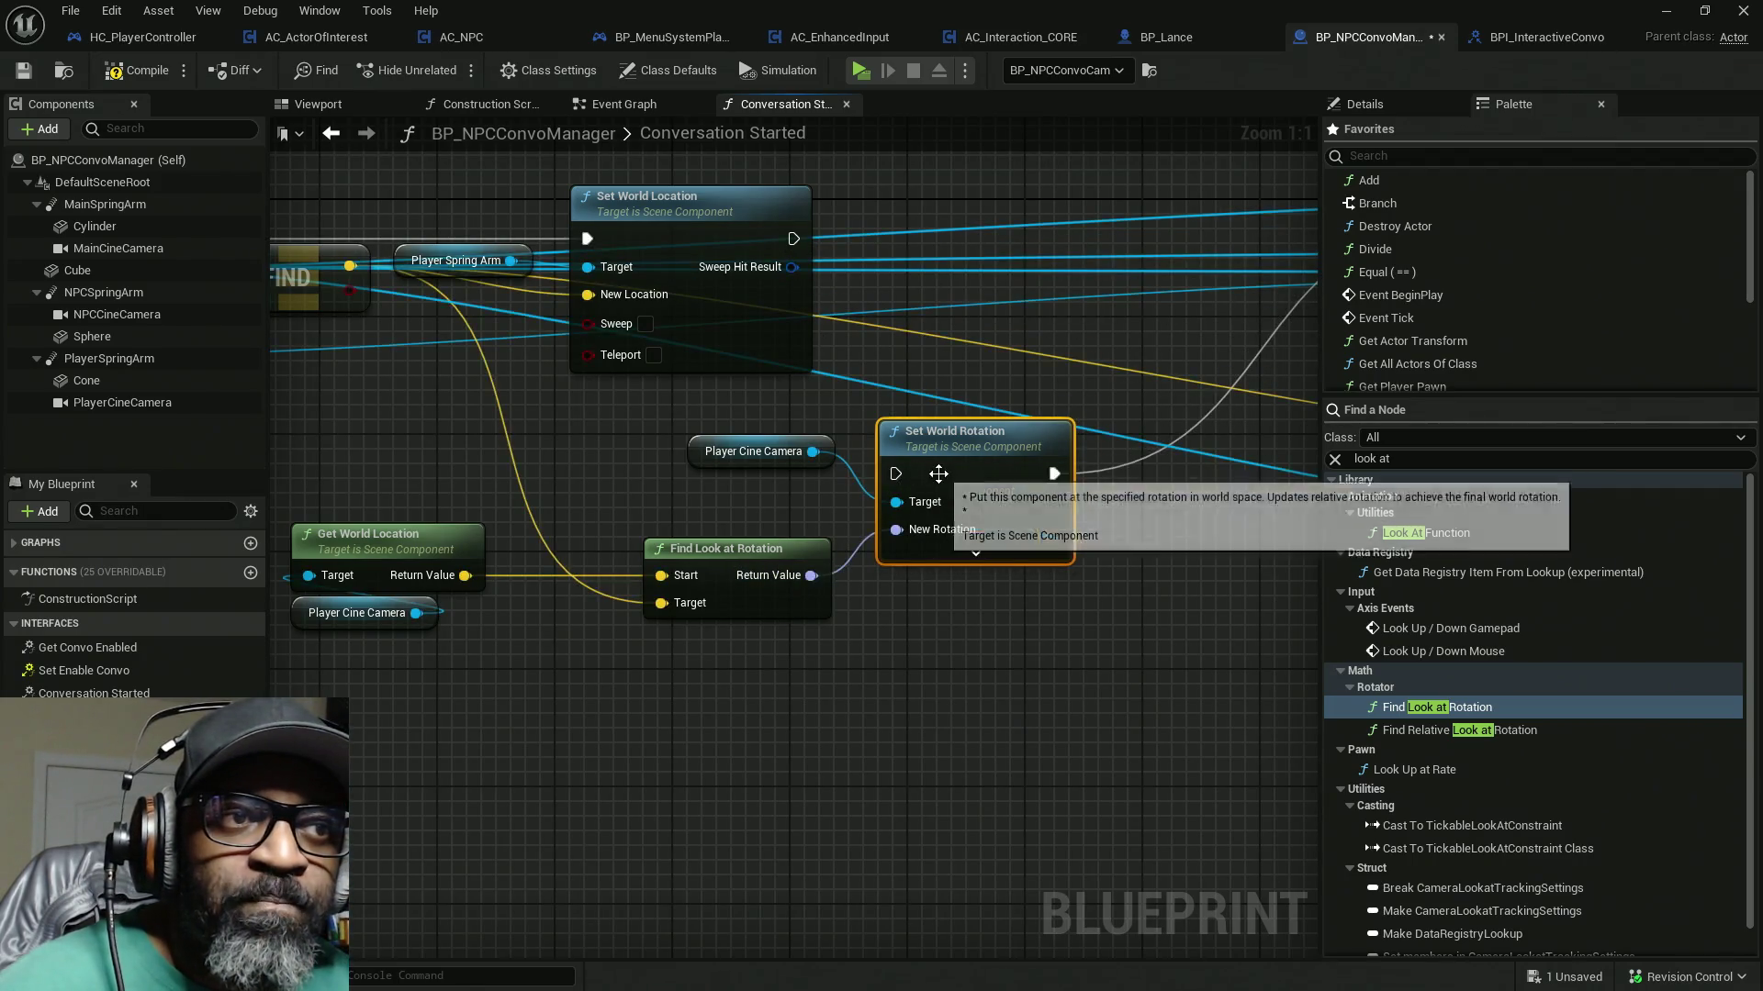
left_click_drag(906, 475, 793, 239)
mouse_move(980, 511)
left_mouse_down()
mouse_move(951, 274)
mouse_move(1038, 284)
mouse_move(942, 310)
mouse_move(986, 312)
left_mouse_up()
mouse_move(519, 488)
left_mouse_down()
mouse_move(580, 454)
mouse_move(649, 295)
left_mouse_up()
mouse_move(600, 600)
left_mouse_down()
mouse_move(556, 453)
mouse_move(586, 453)
left_mouse_up()
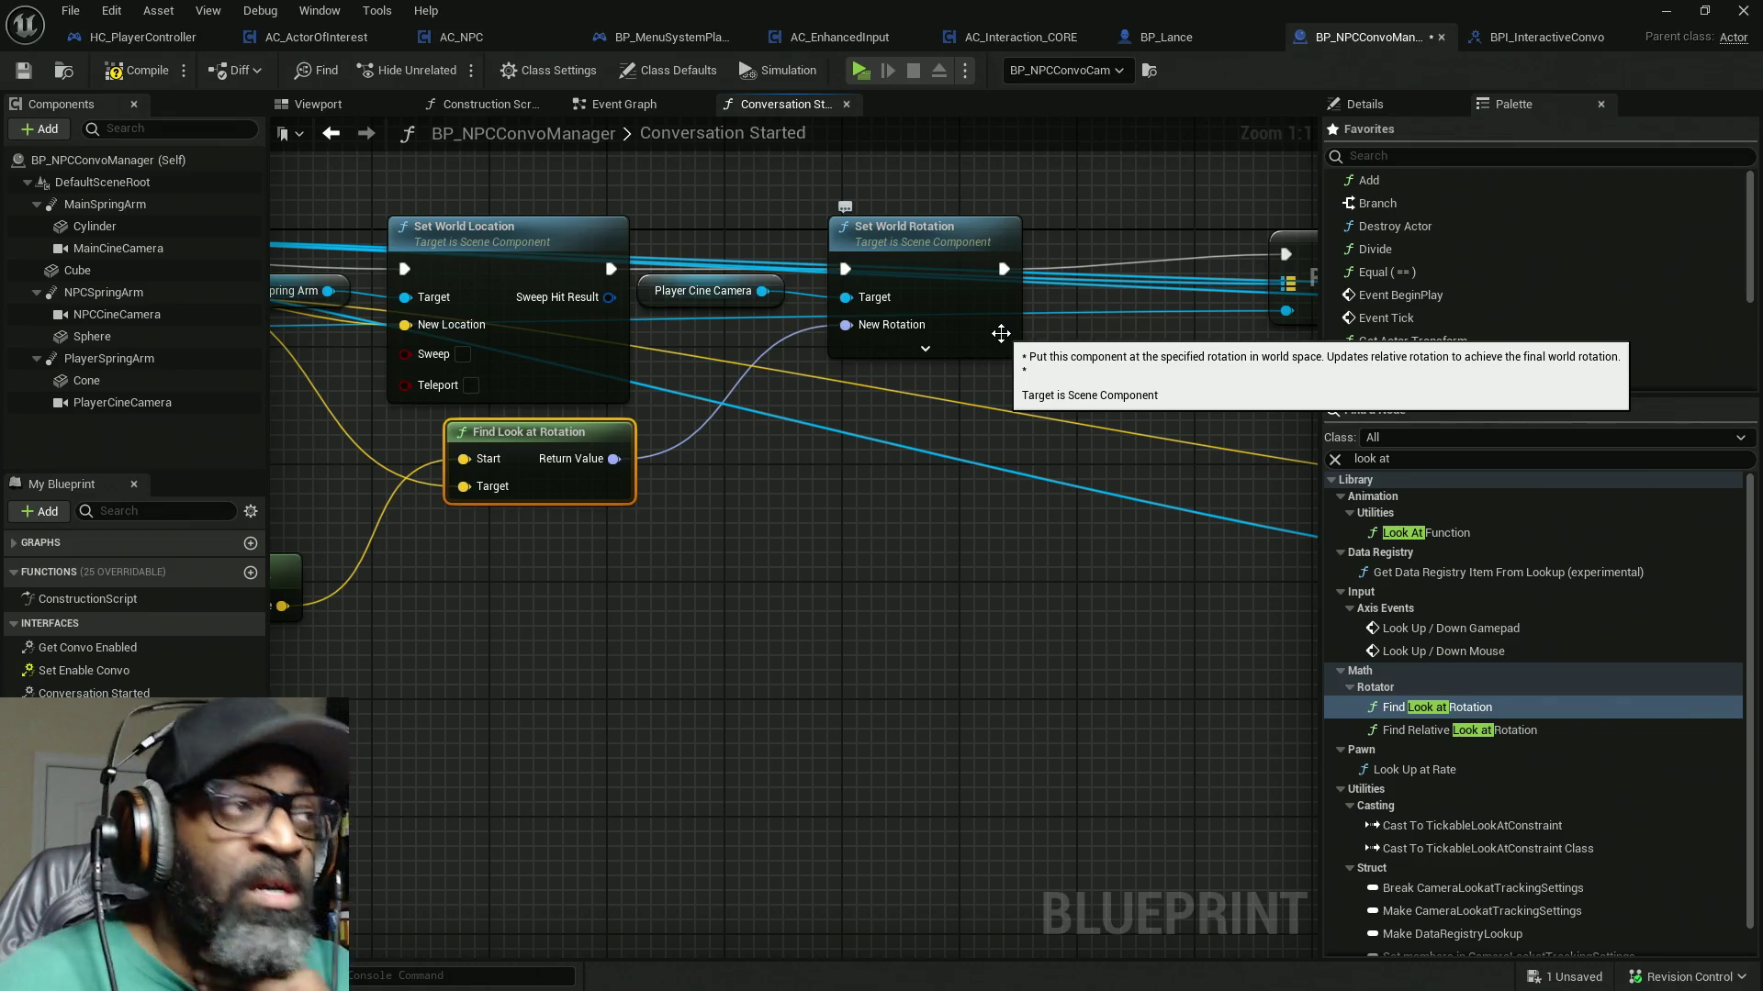
Step: Move the REMOVE, KEYS, GET and FIND nodes left beside the camera rotation node
left_click_drag(984, 329, 967, 329)
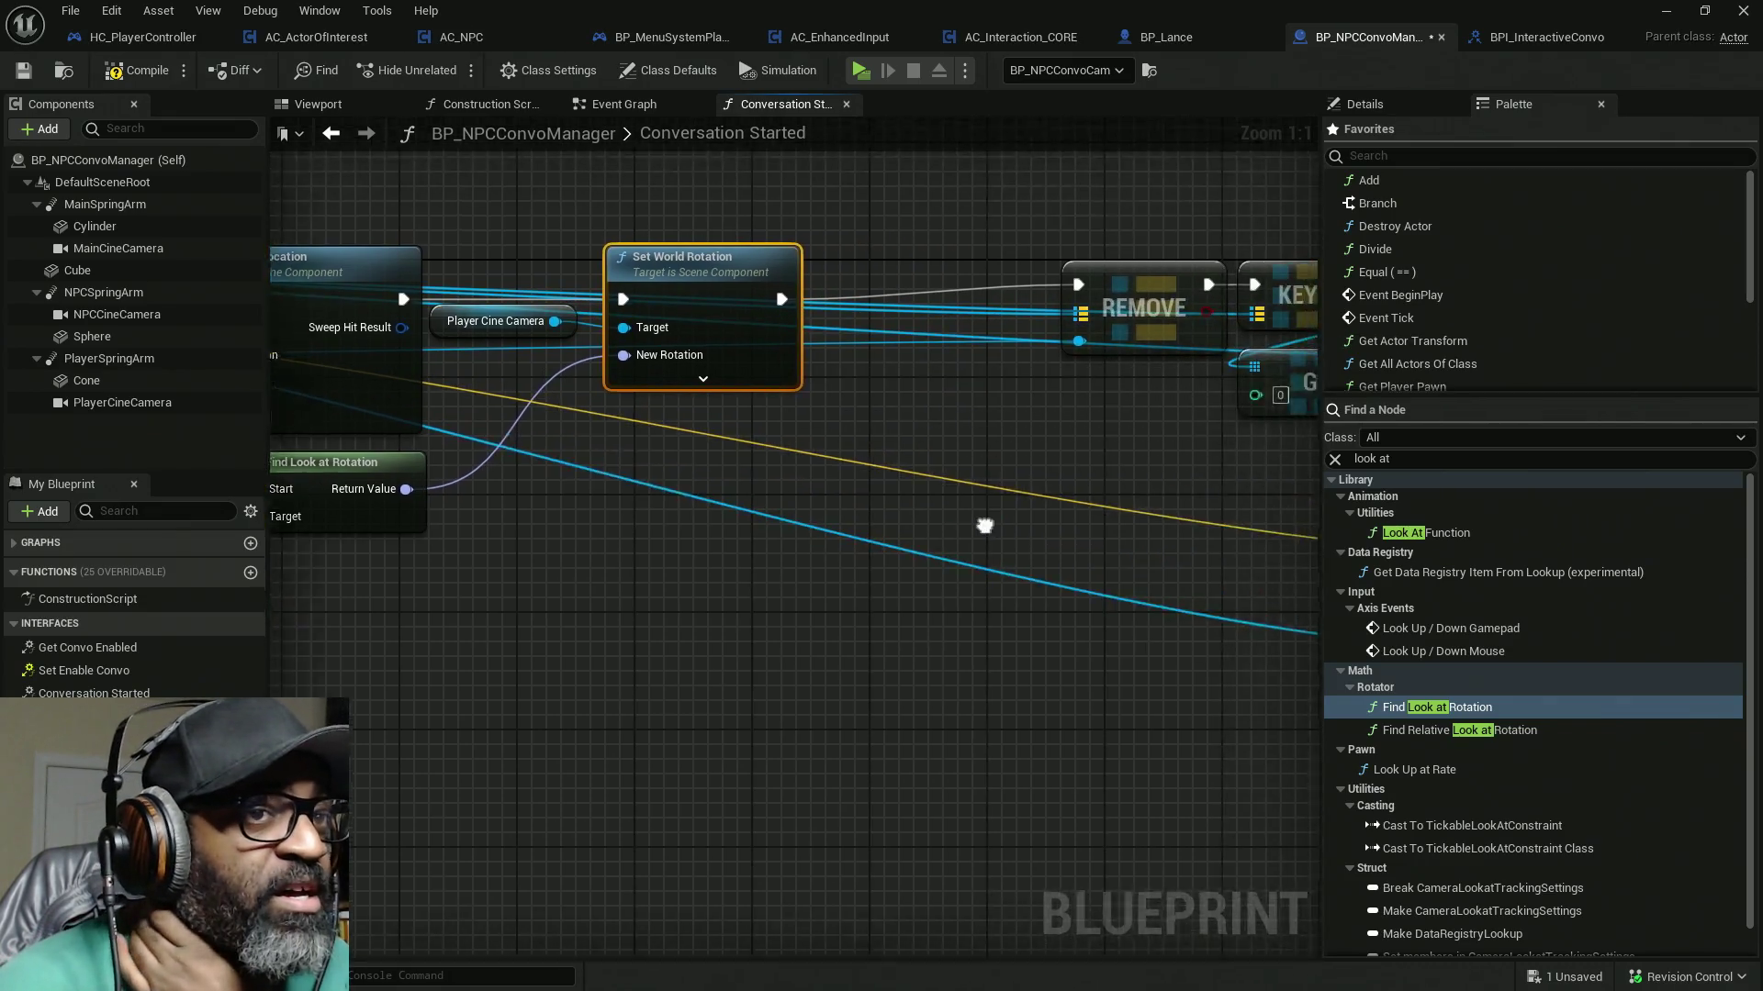
left_click_drag(1040, 421, 539, 476)
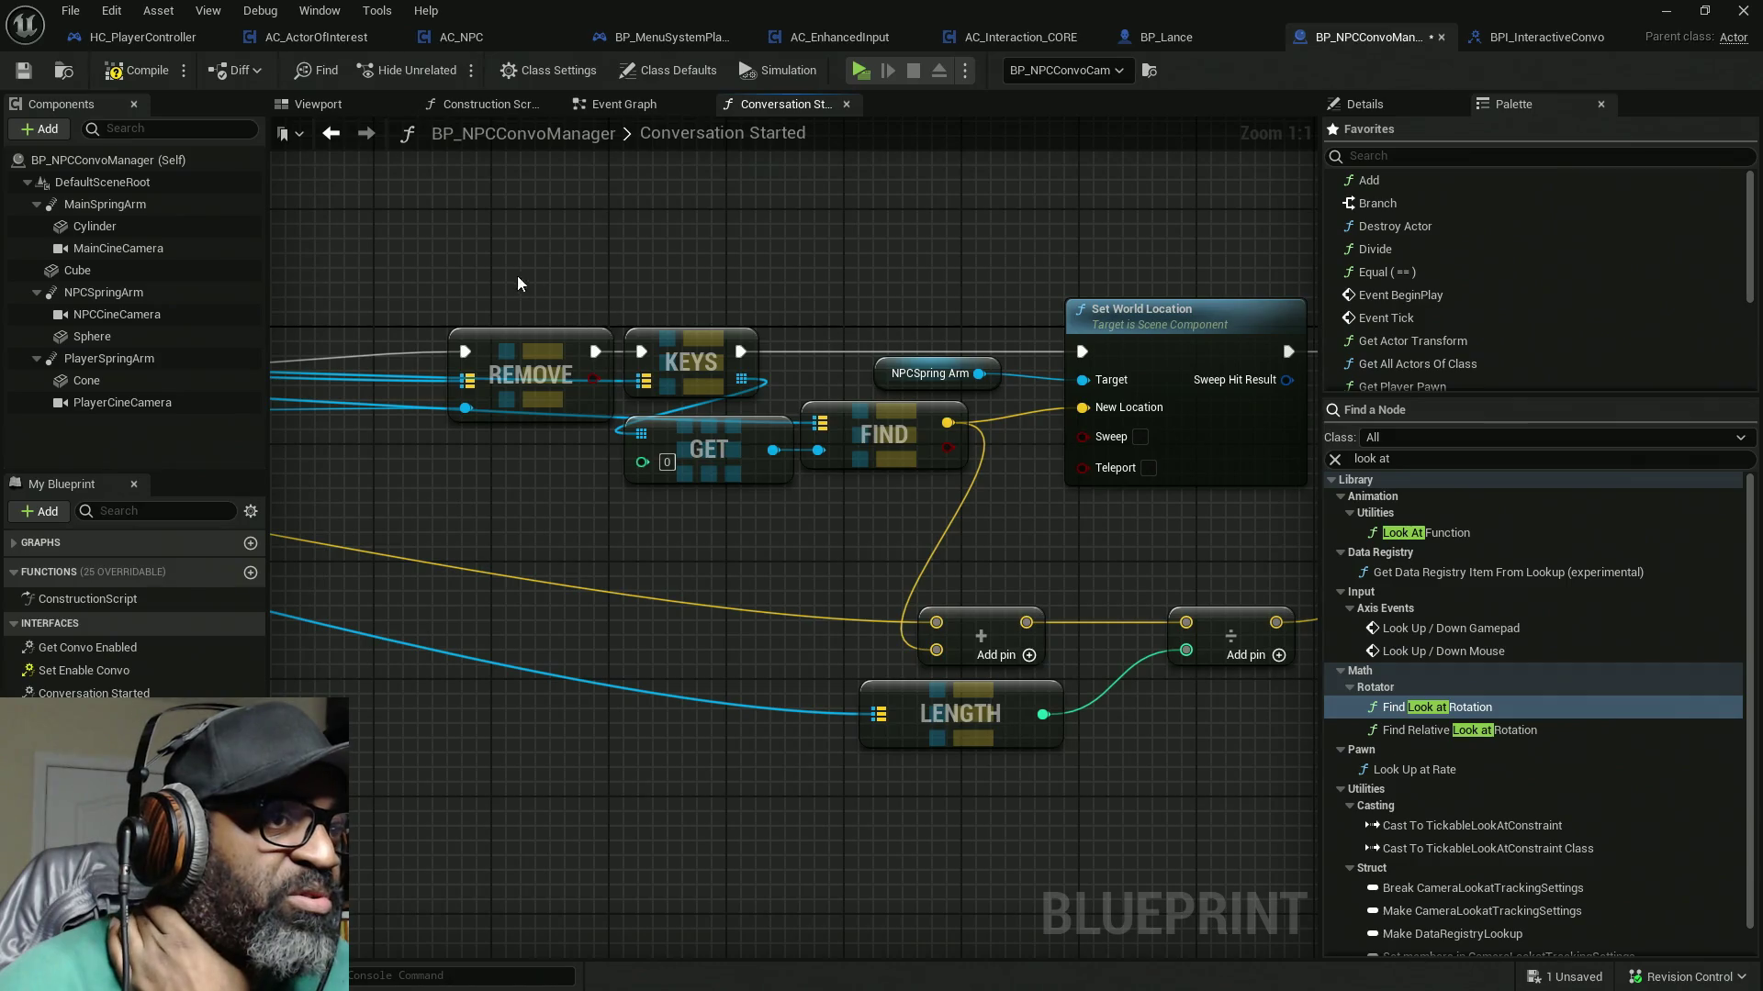
mouse_move(489, 244)
left_mouse_down()
mouse_move(801, 525)
mouse_move(787, 512)
left_mouse_up()
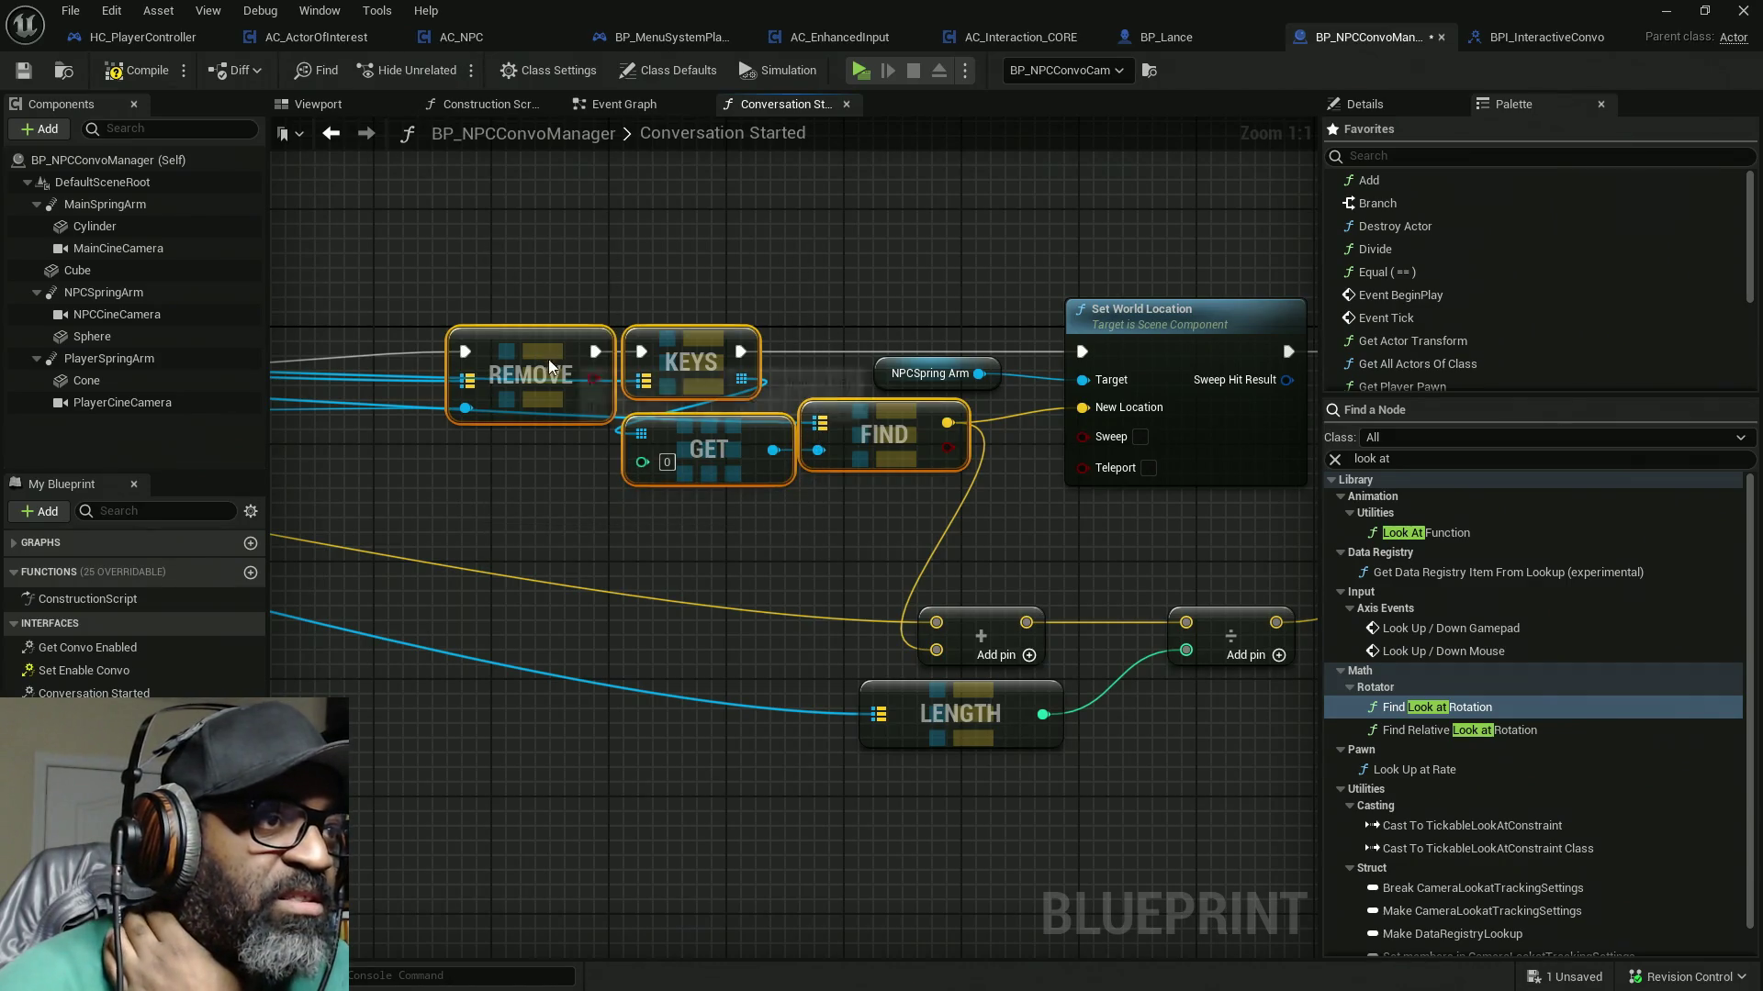
left_click_drag(466, 438, 860, 450)
left_click(921, 373)
left_click_drag(921, 373, 686, 373)
mouse_move(1024, 277)
left_mouse_down()
mouse_move(1210, 477)
mouse_move(1055, 460)
left_mouse_up()
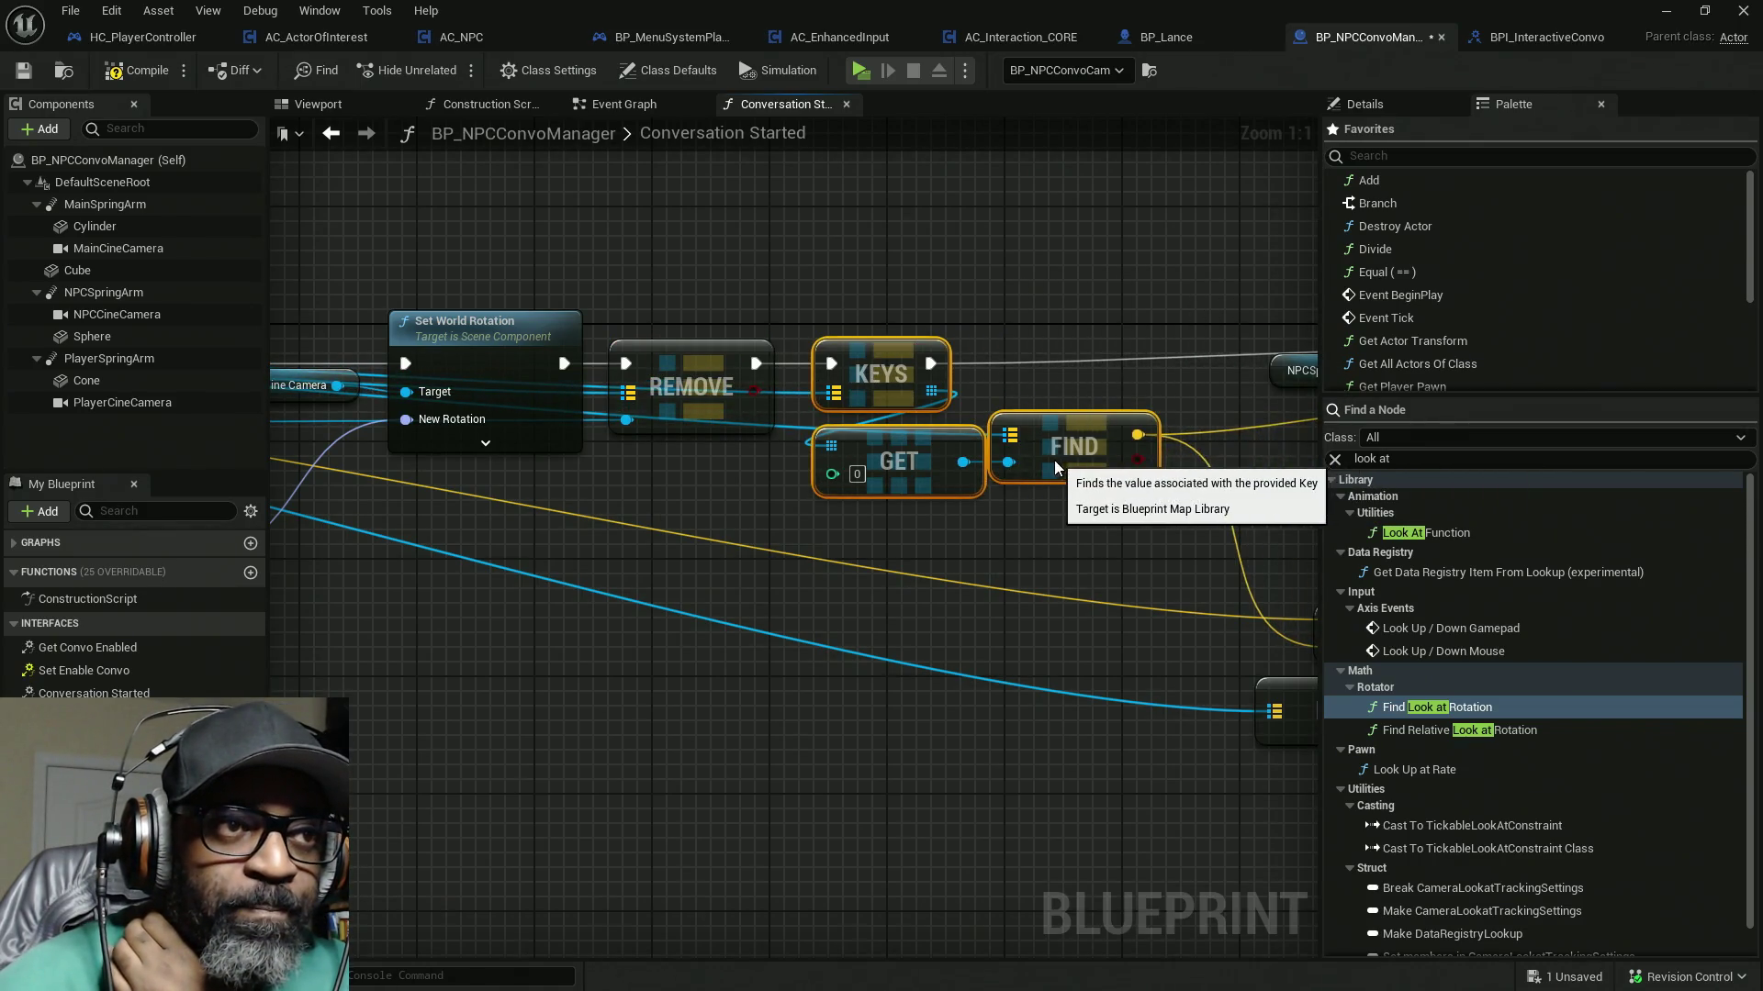
left_click_drag(1154, 522, 723, 532)
Step: Shift the add, divide and LENGTH nodes and NPCSpring Arm with its location setter left
mouse_move(853, 544)
left_mouse_down()
mouse_move(815, 461)
mouse_move(1286, 684)
left_mouse_up()
mouse_move(923, 520)
left_mouse_down()
mouse_move(613, 519)
mouse_move(683, 523)
left_mouse_up()
mouse_move(402, 577)
left_mouse_down()
mouse_move(791, 598)
mouse_move(578, 602)
mouse_move(943, 456)
left_mouse_up()
left_click_drag(983, 196, 983, 197)
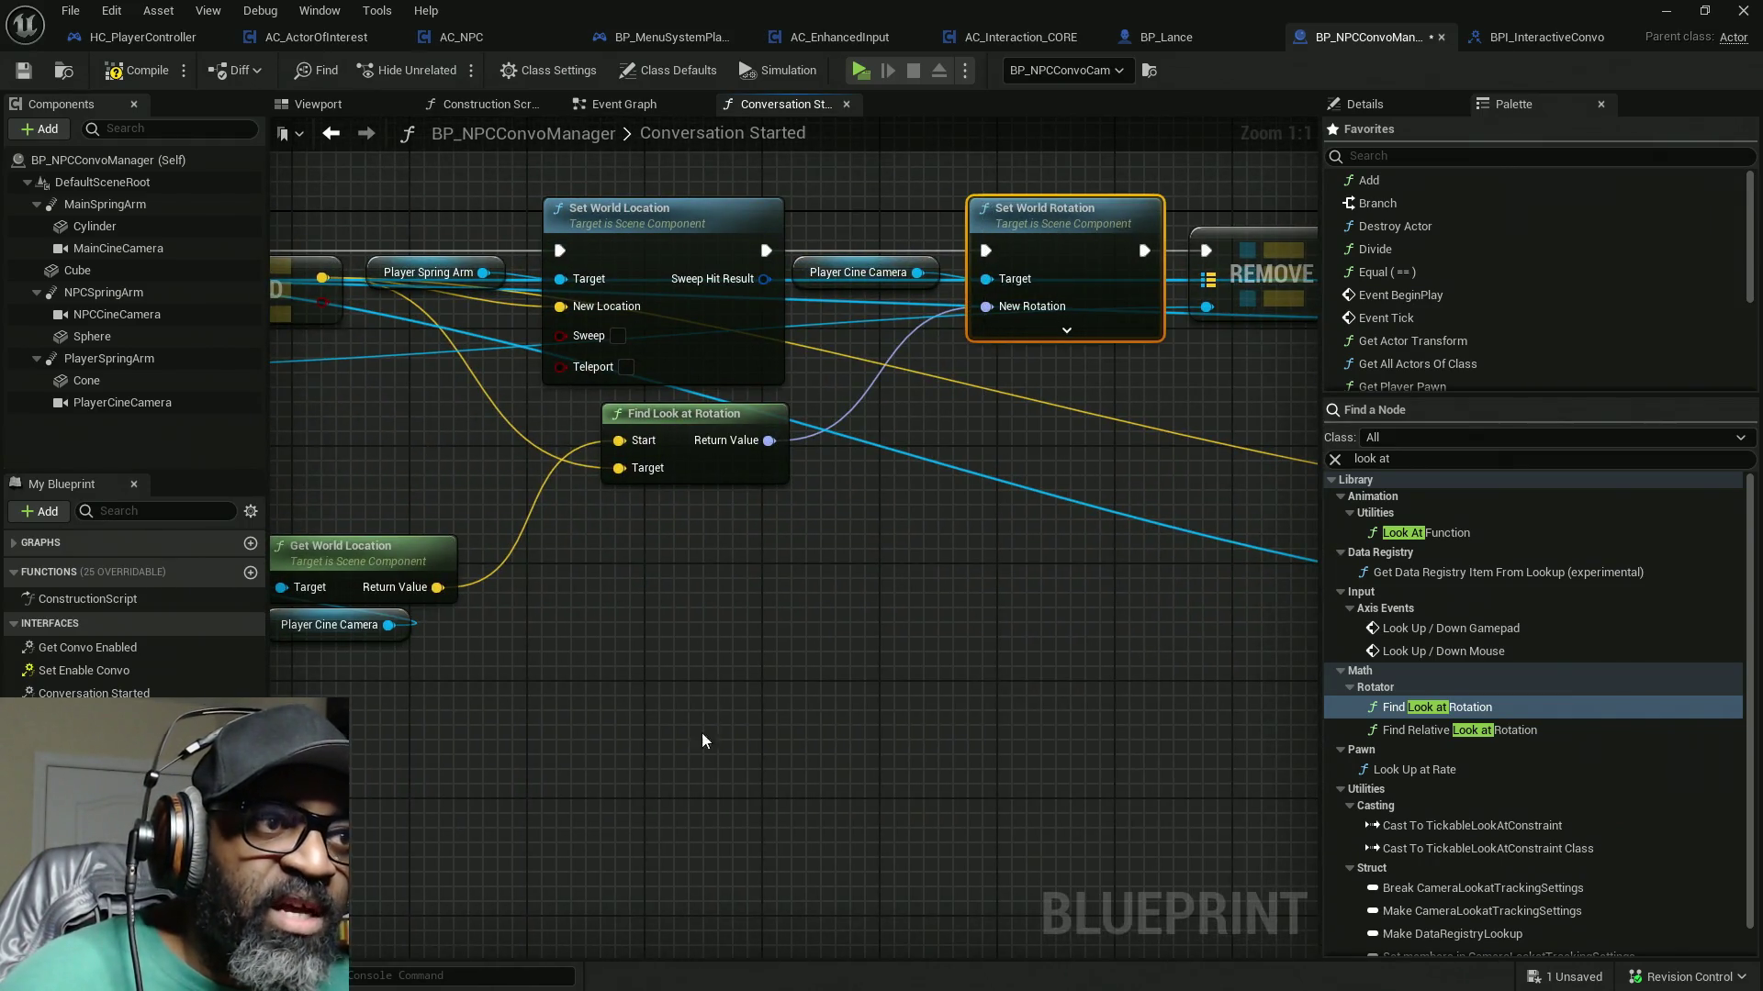
left_click_drag(705, 730, 921, 666)
mouse_move(483, 388)
left_mouse_down()
mouse_move(861, 442)
mouse_move(955, 505)
left_mouse_up()
mouse_move(1167, 643)
left_mouse_down()
mouse_move(984, 694)
mouse_move(437, 699)
mouse_move(818, 813)
mouse_move(755, 658)
mouse_move(890, 510)
left_mouse_up()
mouse_move(784, 217)
left_mouse_down()
mouse_move(1159, 425)
mouse_move(1071, 404)
mouse_move(956, 417)
left_mouse_up()
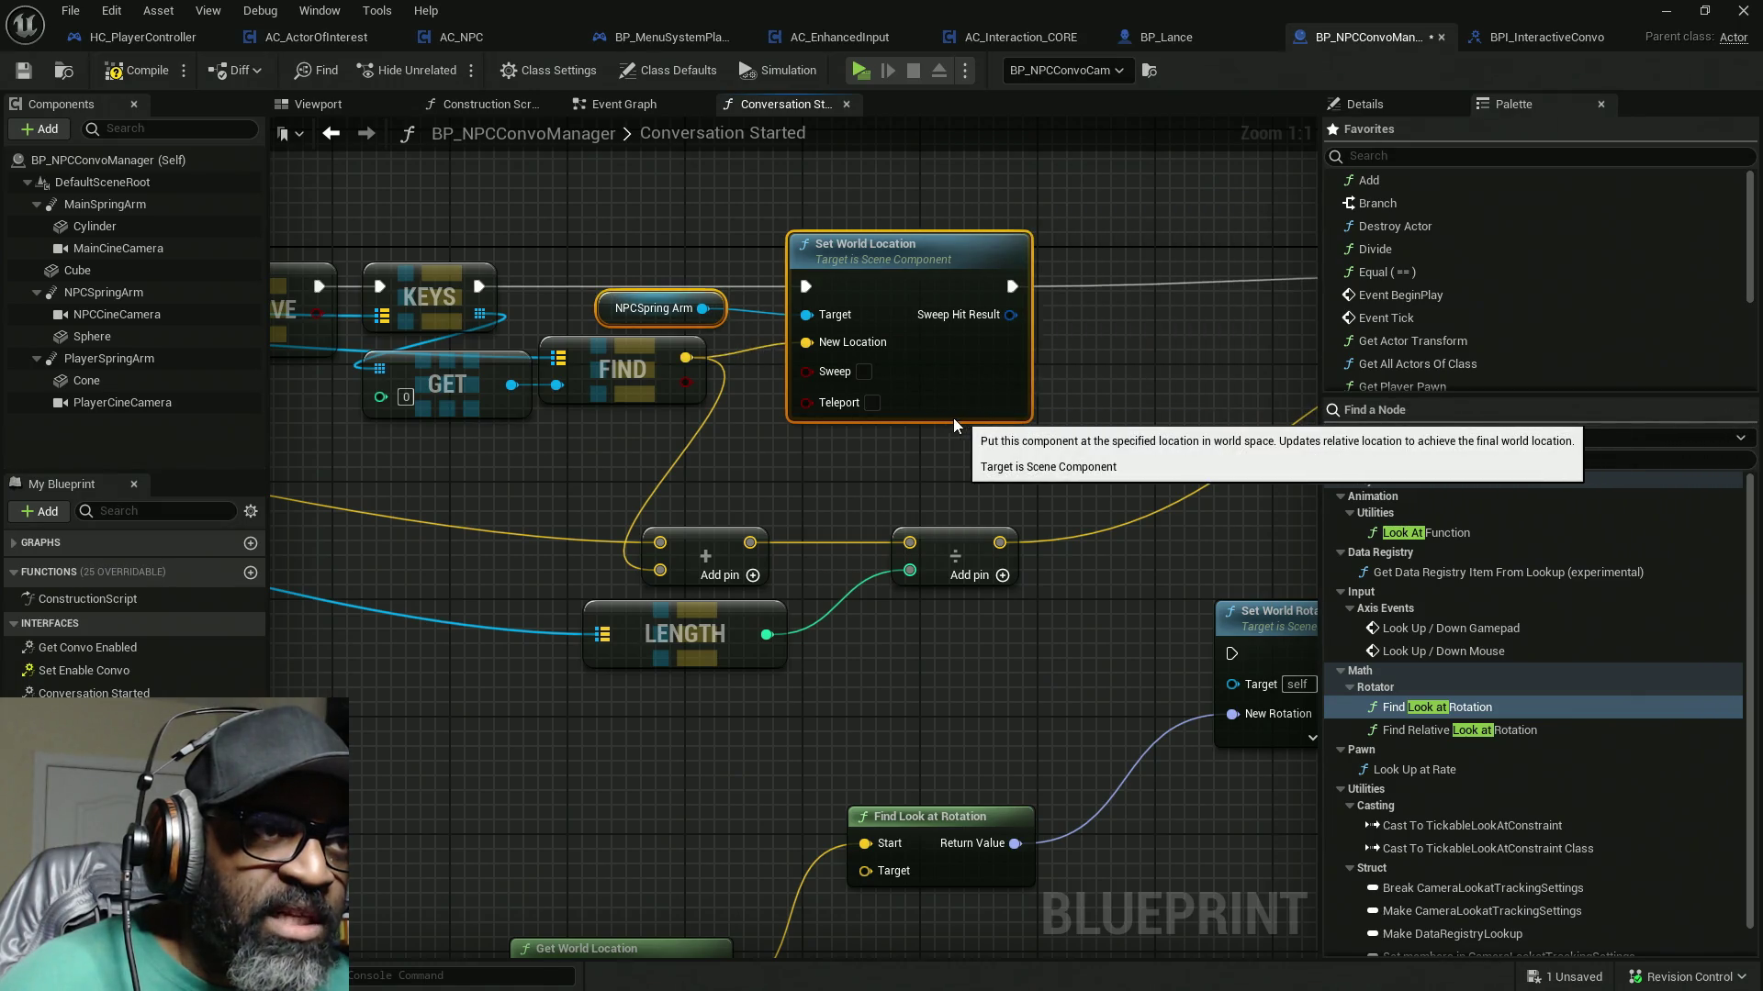
left_click(642, 308)
left_click_drag(889, 560, 907, 285)
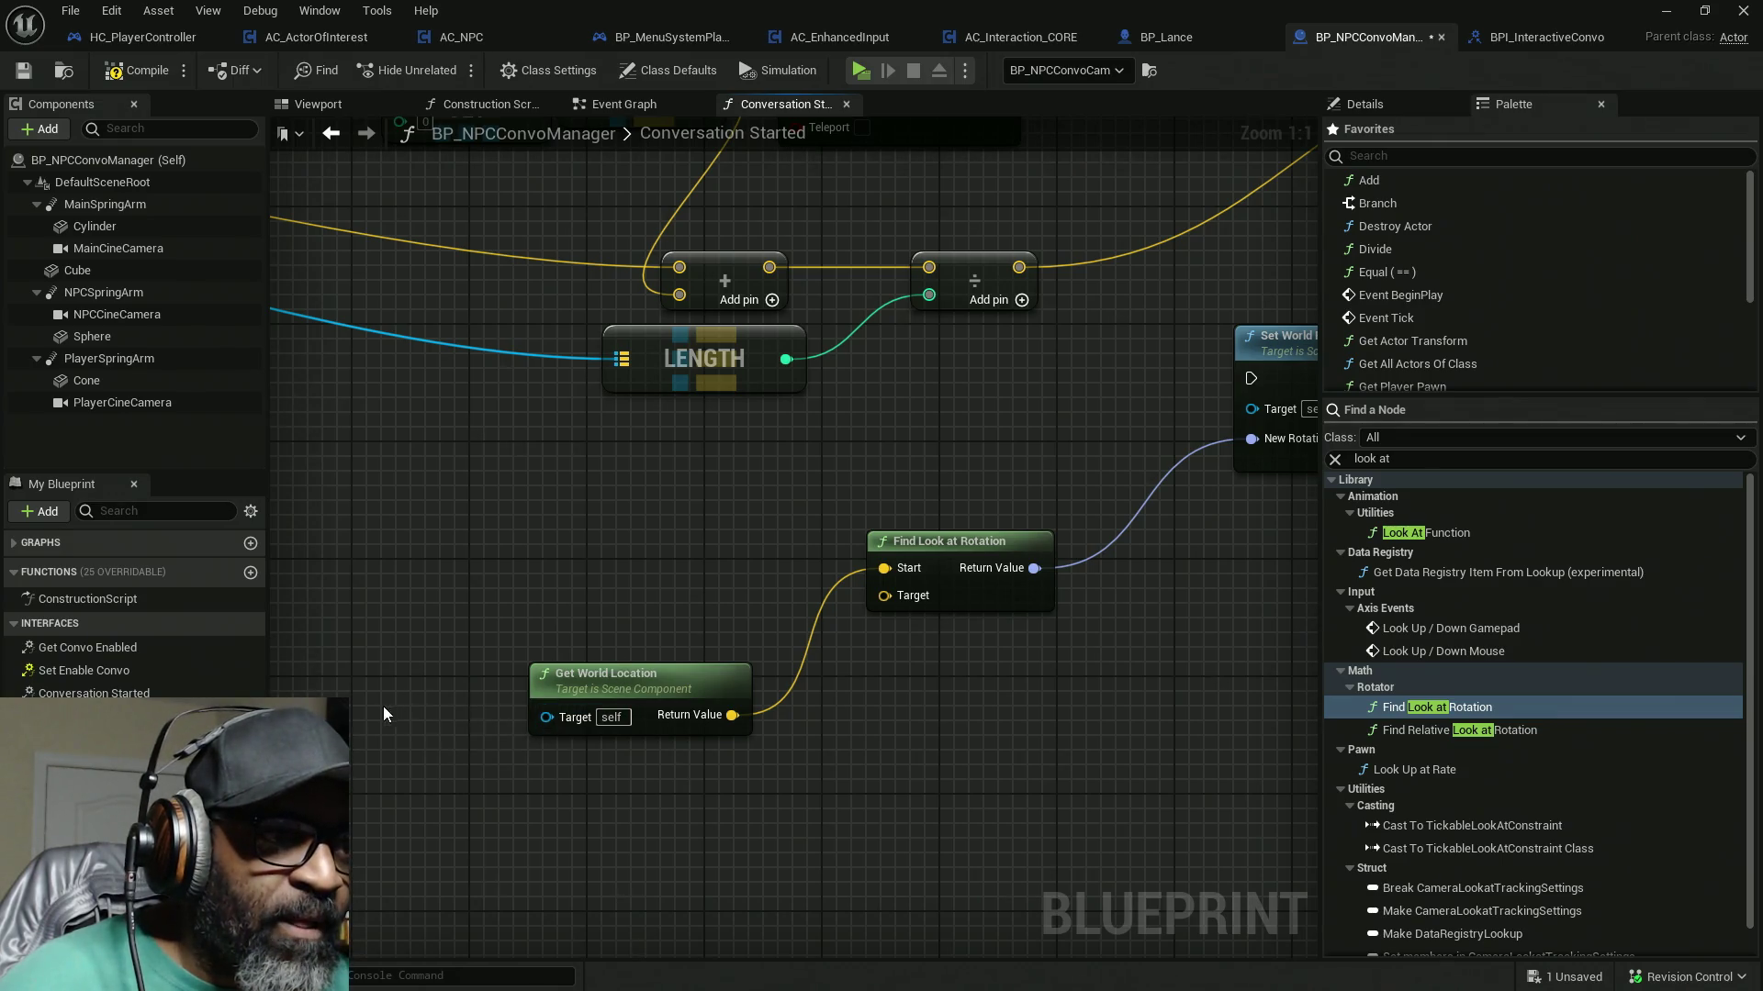
Step: Wire NPCSpring Arm into Get World Location and FIND's result into Find Look at Rotation's Target
left_click_drag(462, 710, 580, 715)
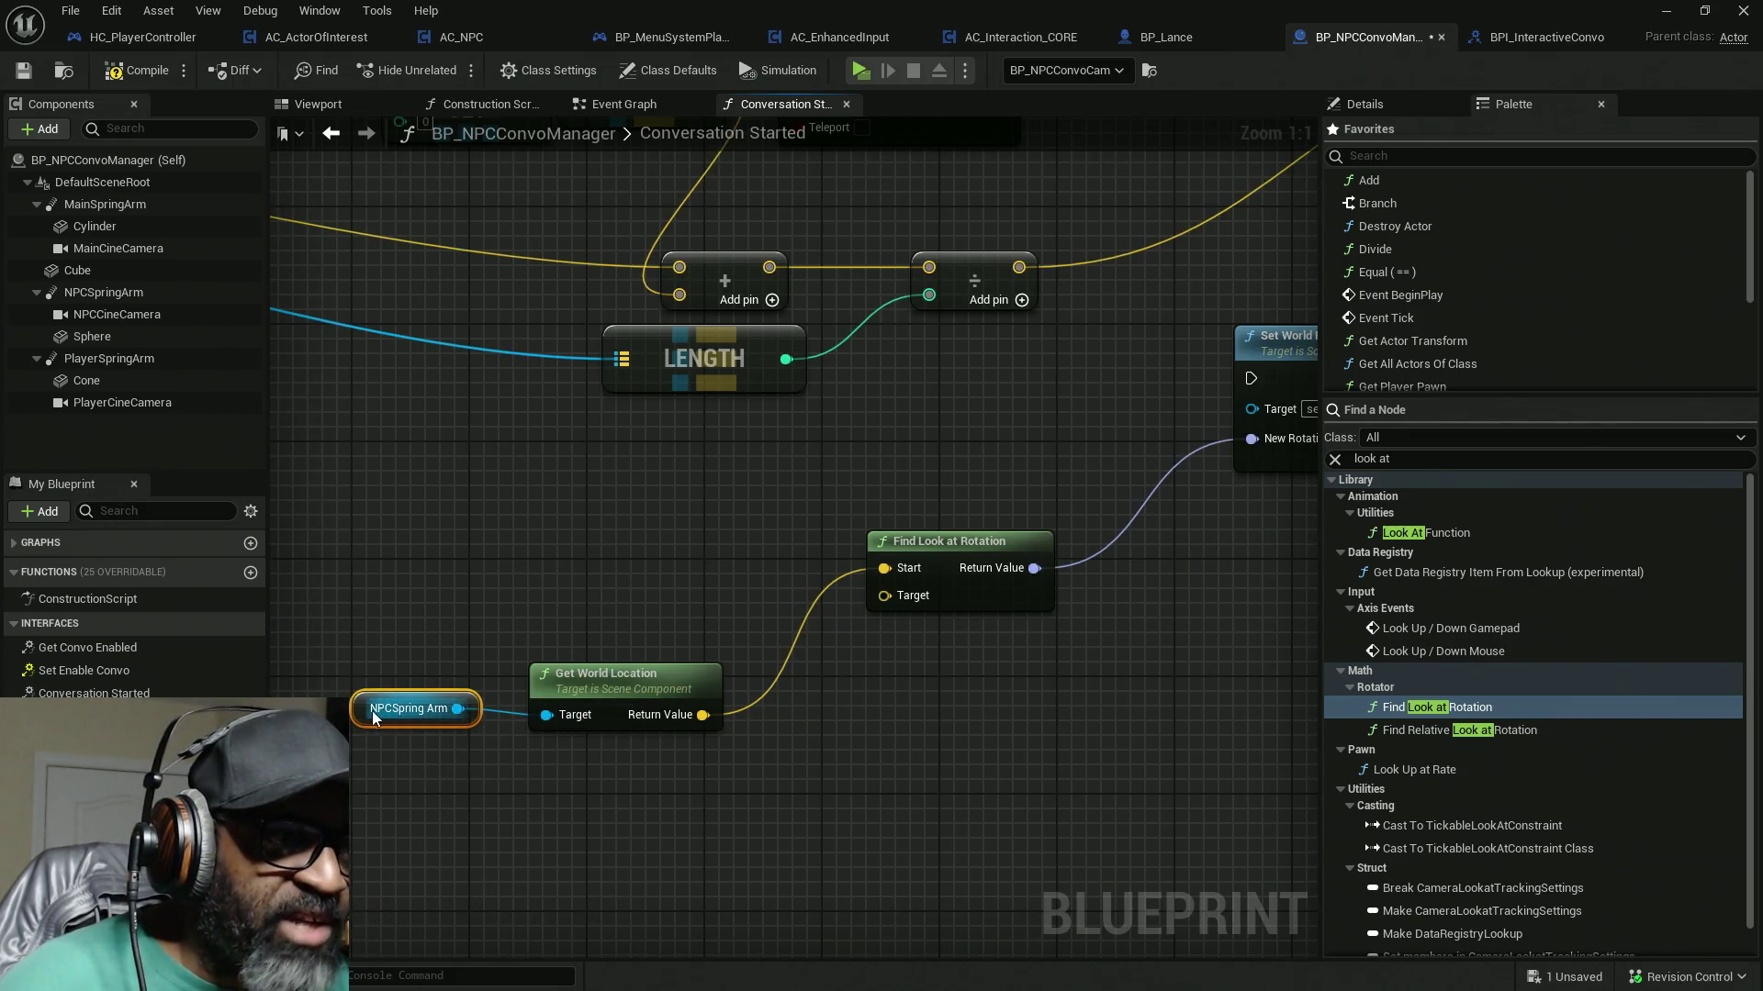
left_click_drag(1092, 481, 895, 523)
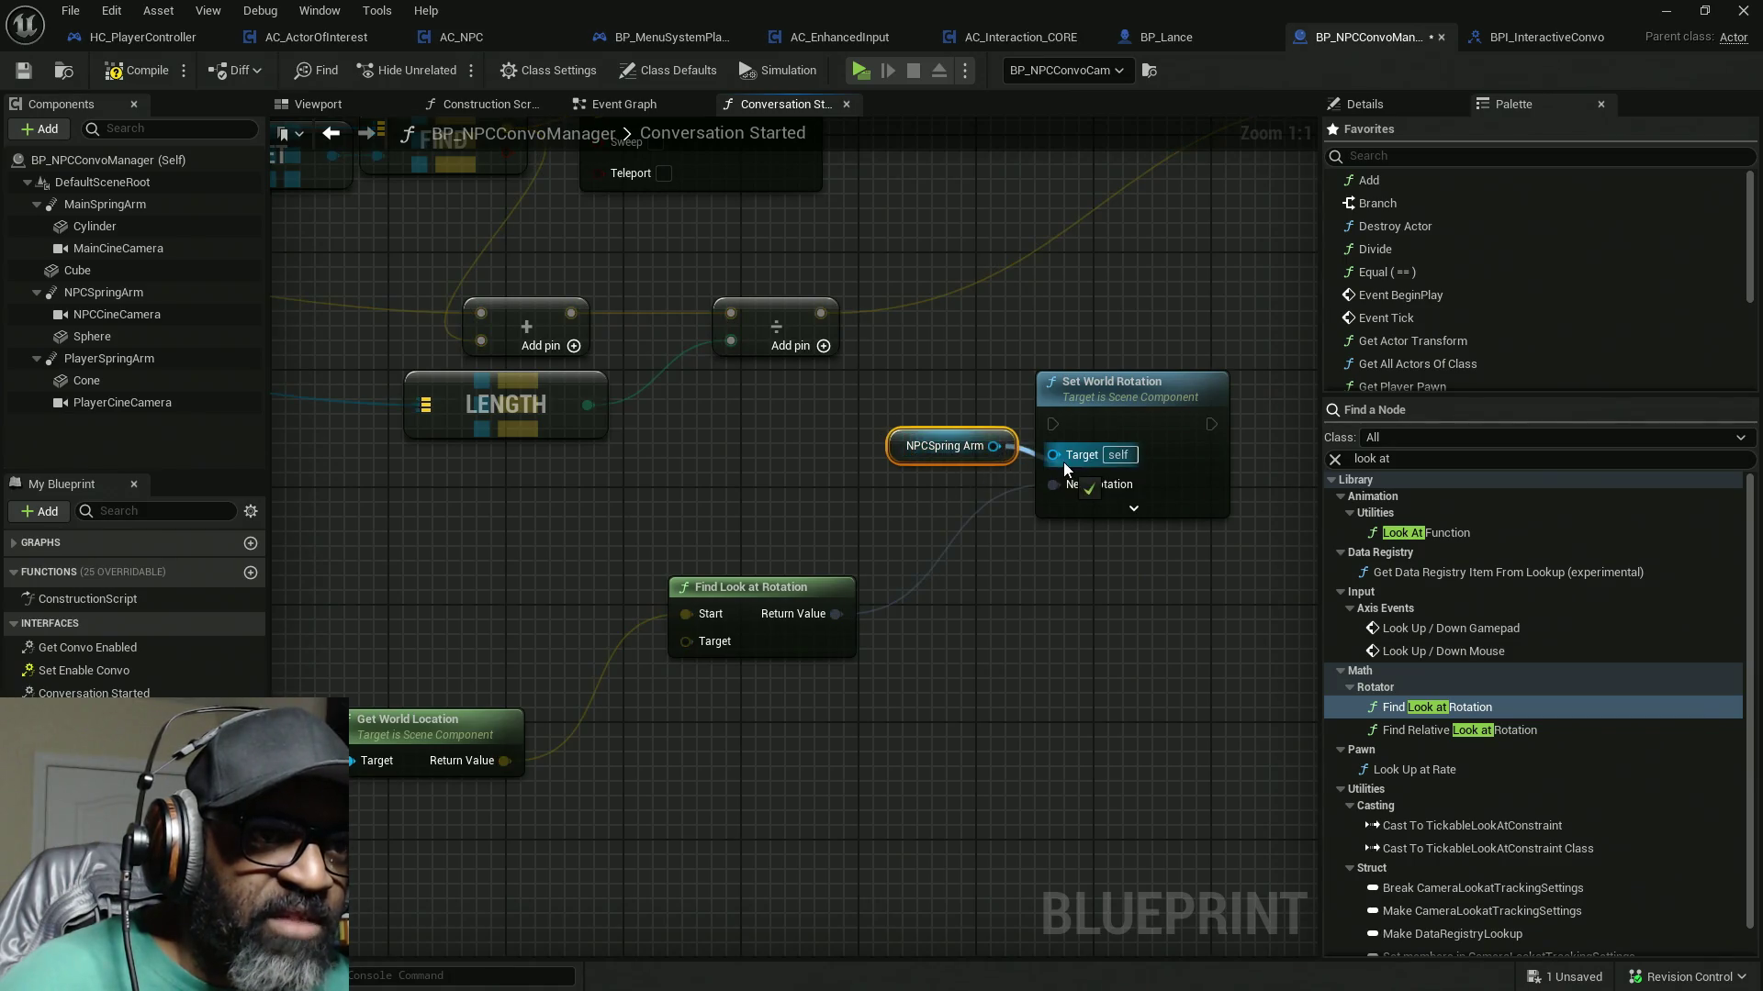
mouse_move(763, 812)
left_mouse_down()
mouse_move(1035, 753)
mouse_move(418, 647)
left_mouse_up()
mouse_move(668, 675)
left_mouse_down()
mouse_move(767, 531)
mouse_move(593, 695)
mouse_move(829, 711)
mouse_move(814, 702)
left_mouse_up()
mouse_move(760, 321)
left_mouse_down()
mouse_move(801, 341)
mouse_move(988, 834)
mouse_move(770, 835)
left_mouse_up()
mouse_move(386, 716)
left_mouse_down()
mouse_move(854, 870)
mouse_move(893, 832)
mouse_move(762, 813)
mouse_move(840, 841)
mouse_move(1001, 841)
mouse_move(823, 202)
mouse_move(850, 159)
mouse_move(439, 211)
left_mouse_up()
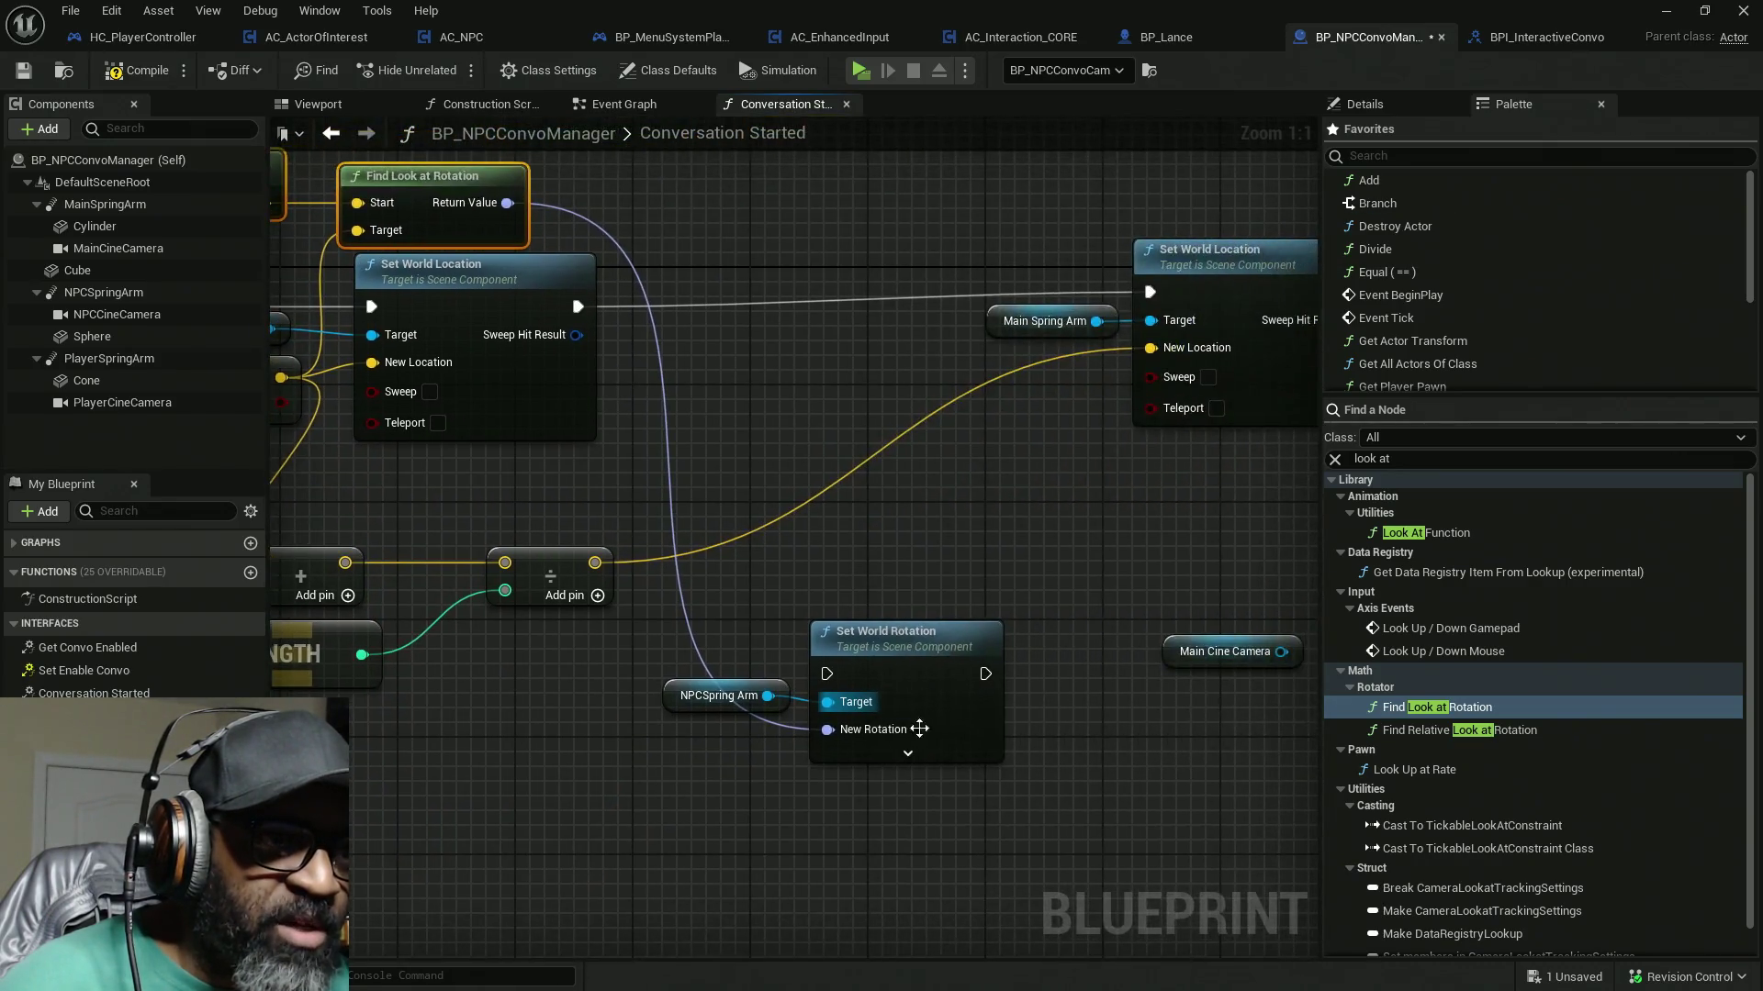
mouse_move(709, 613)
left_mouse_down()
mouse_move(971, 701)
mouse_move(912, 361)
mouse_move(871, 358)
mouse_move(846, 294)
left_mouse_up()
Step: Chain the NPC Set World Location exec into Set World Rotation and align the spring arm nodes
mouse_move(577, 307)
left_mouse_down()
mouse_move(771, 282)
mouse_move(926, 321)
left_mouse_up()
left_click_drag(768, 321, 581, 305)
left_click_drag(830, 310, 830, 303)
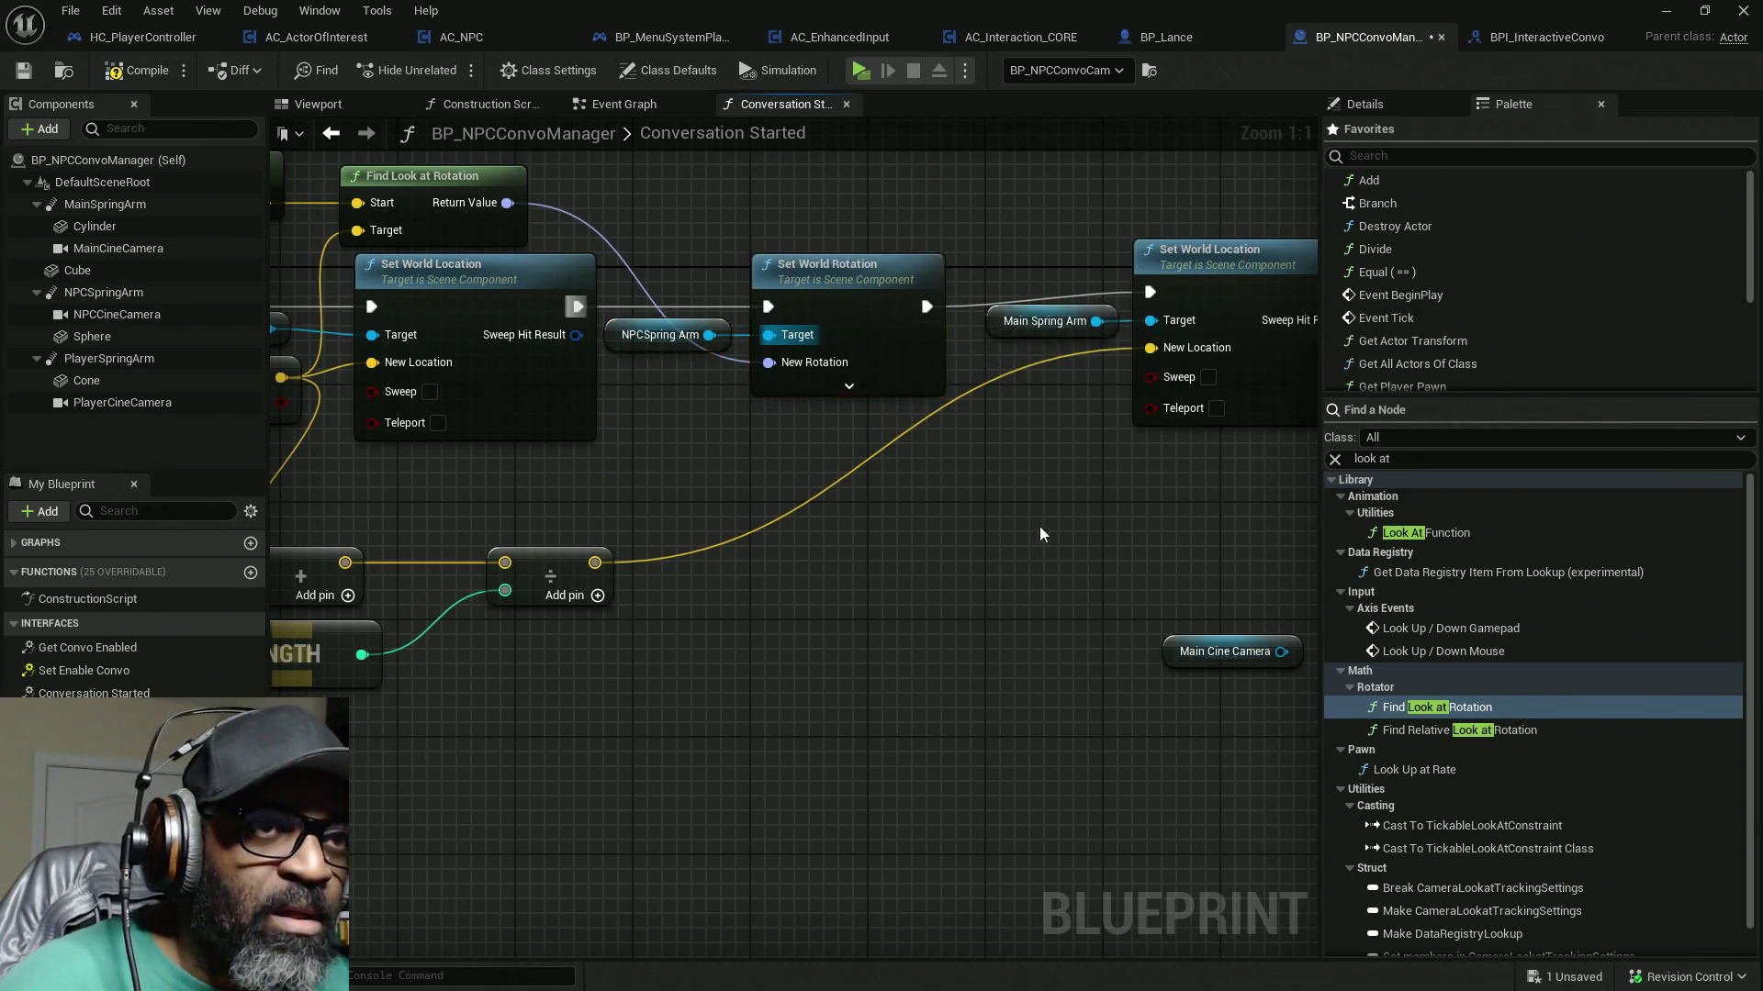
left_click_drag(1047, 459, 817, 317)
left_click_drag(992, 440, 993, 504)
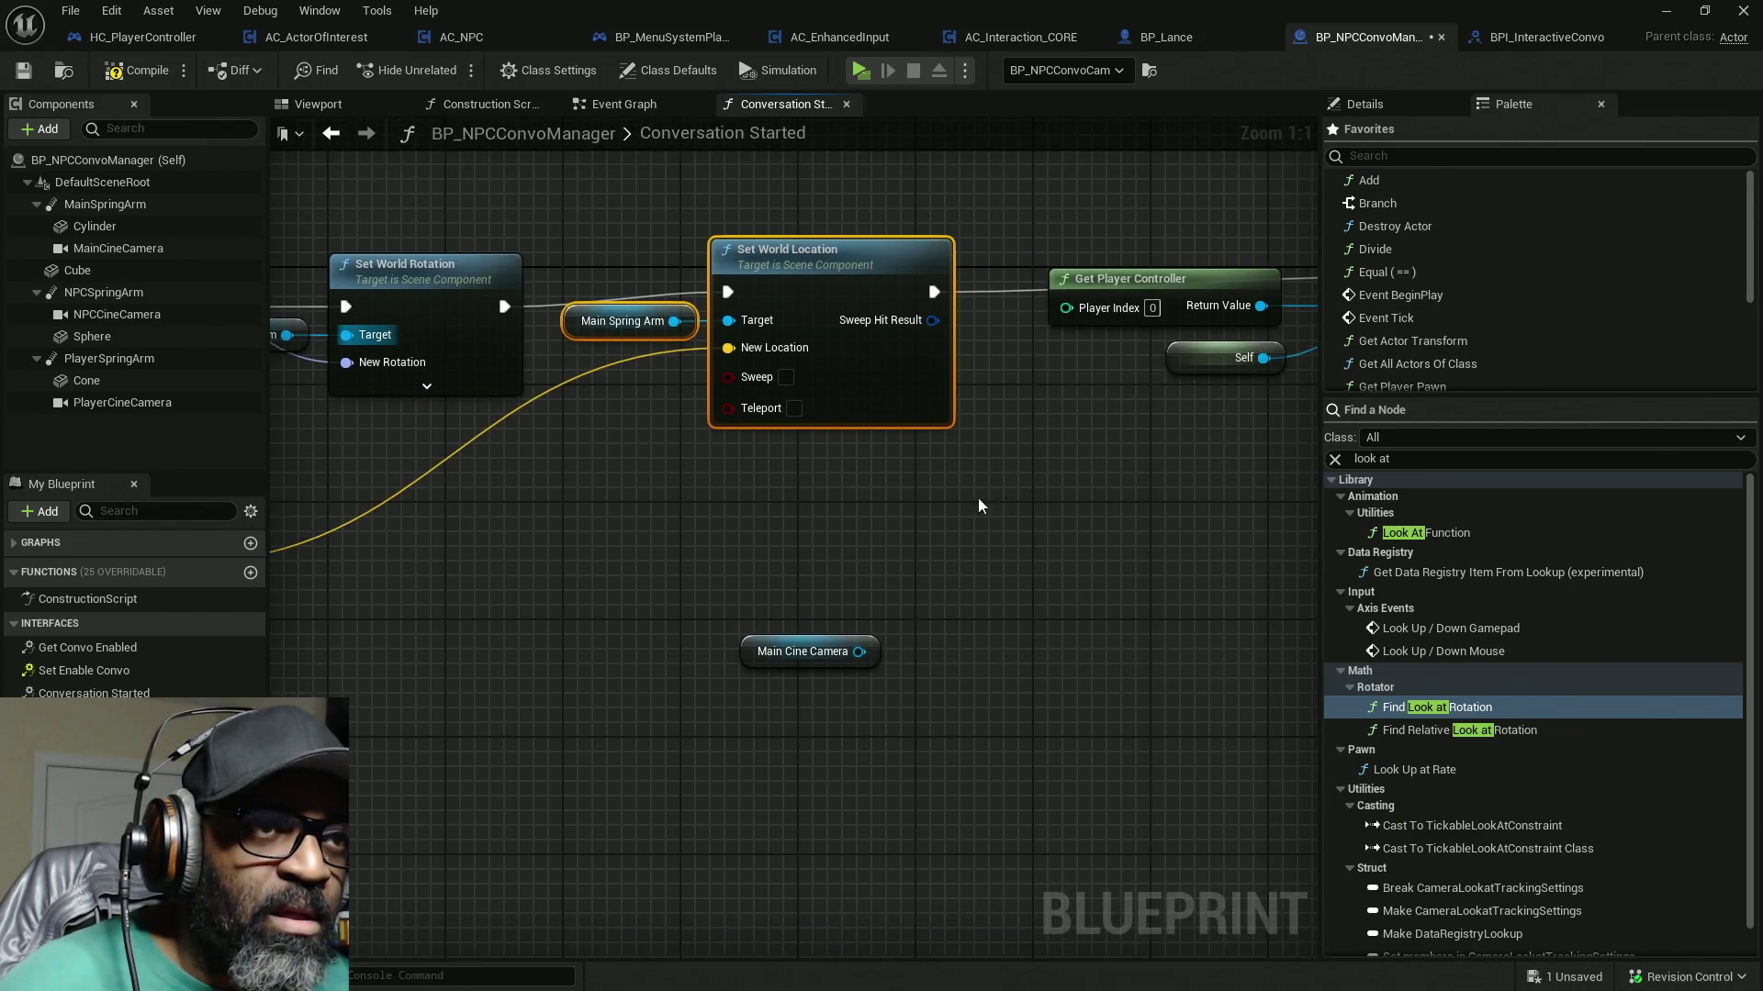
left_click_drag(886, 399, 857, 410)
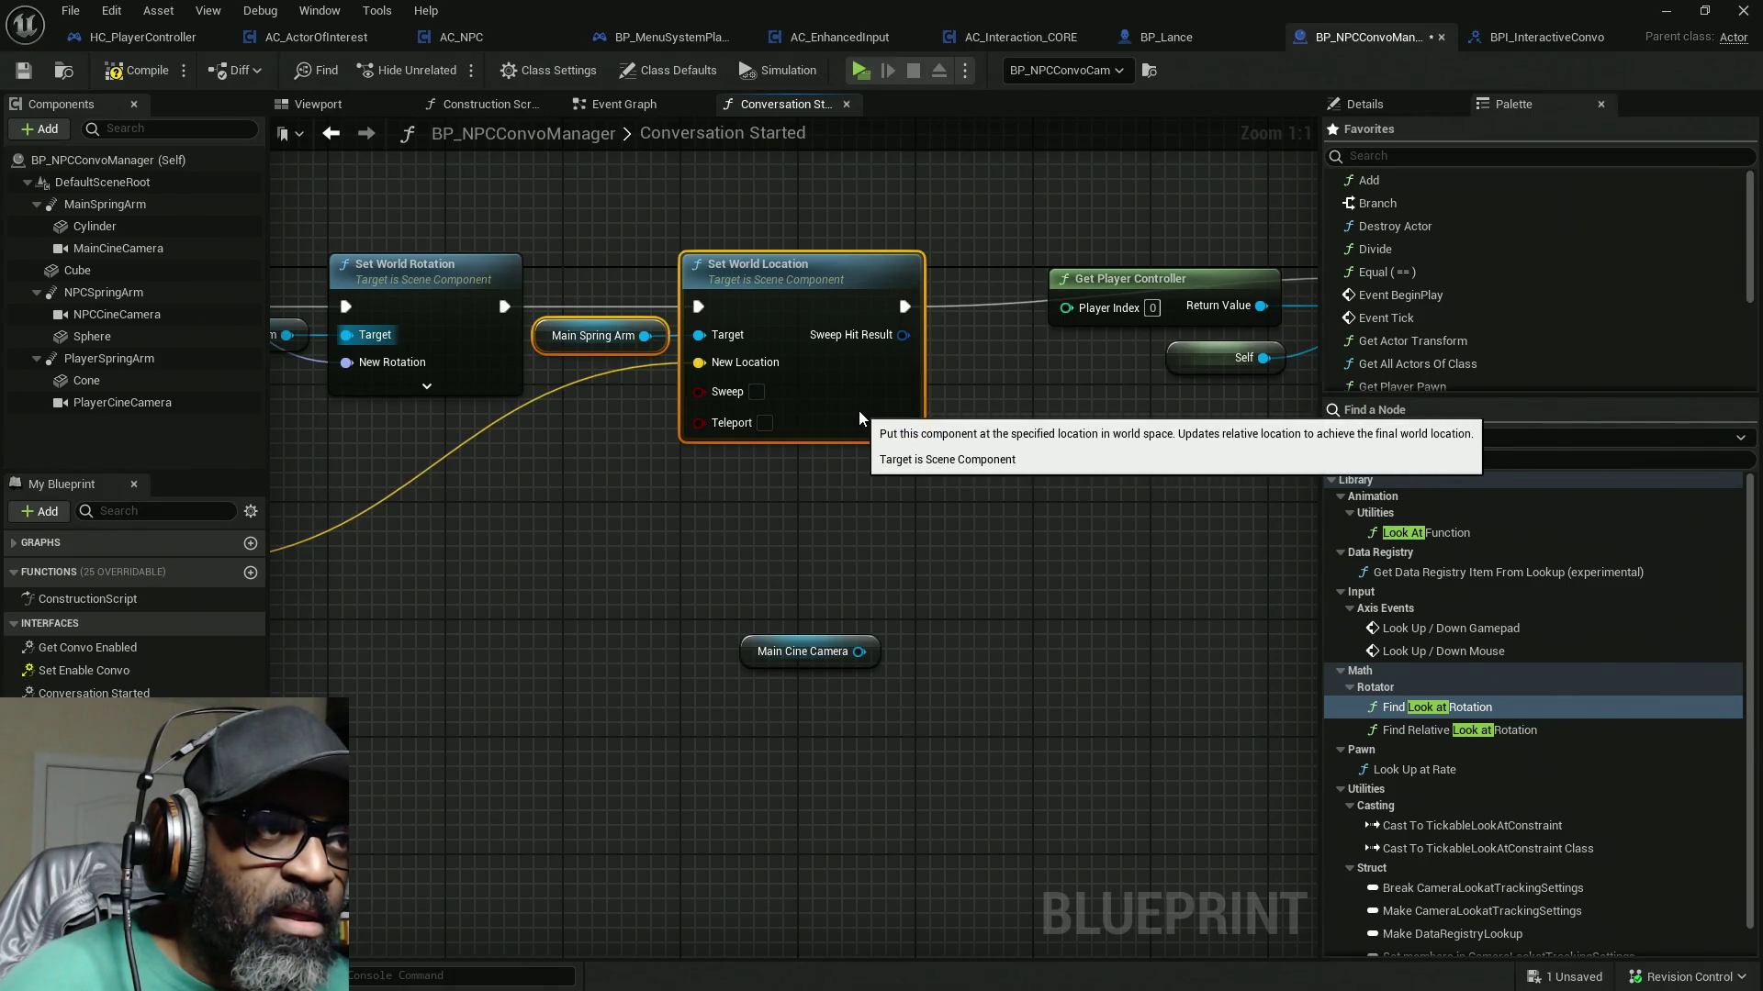
left_click(762, 508)
Step: Arrange Set View Target with Blend and Self so Self lines up with New View Target
mouse_move(819, 550)
left_mouse_down()
mouse_move(1056, 585)
mouse_move(642, 220)
left_mouse_up()
left_click_drag(964, 311, 868, 335)
left_click(707, 494)
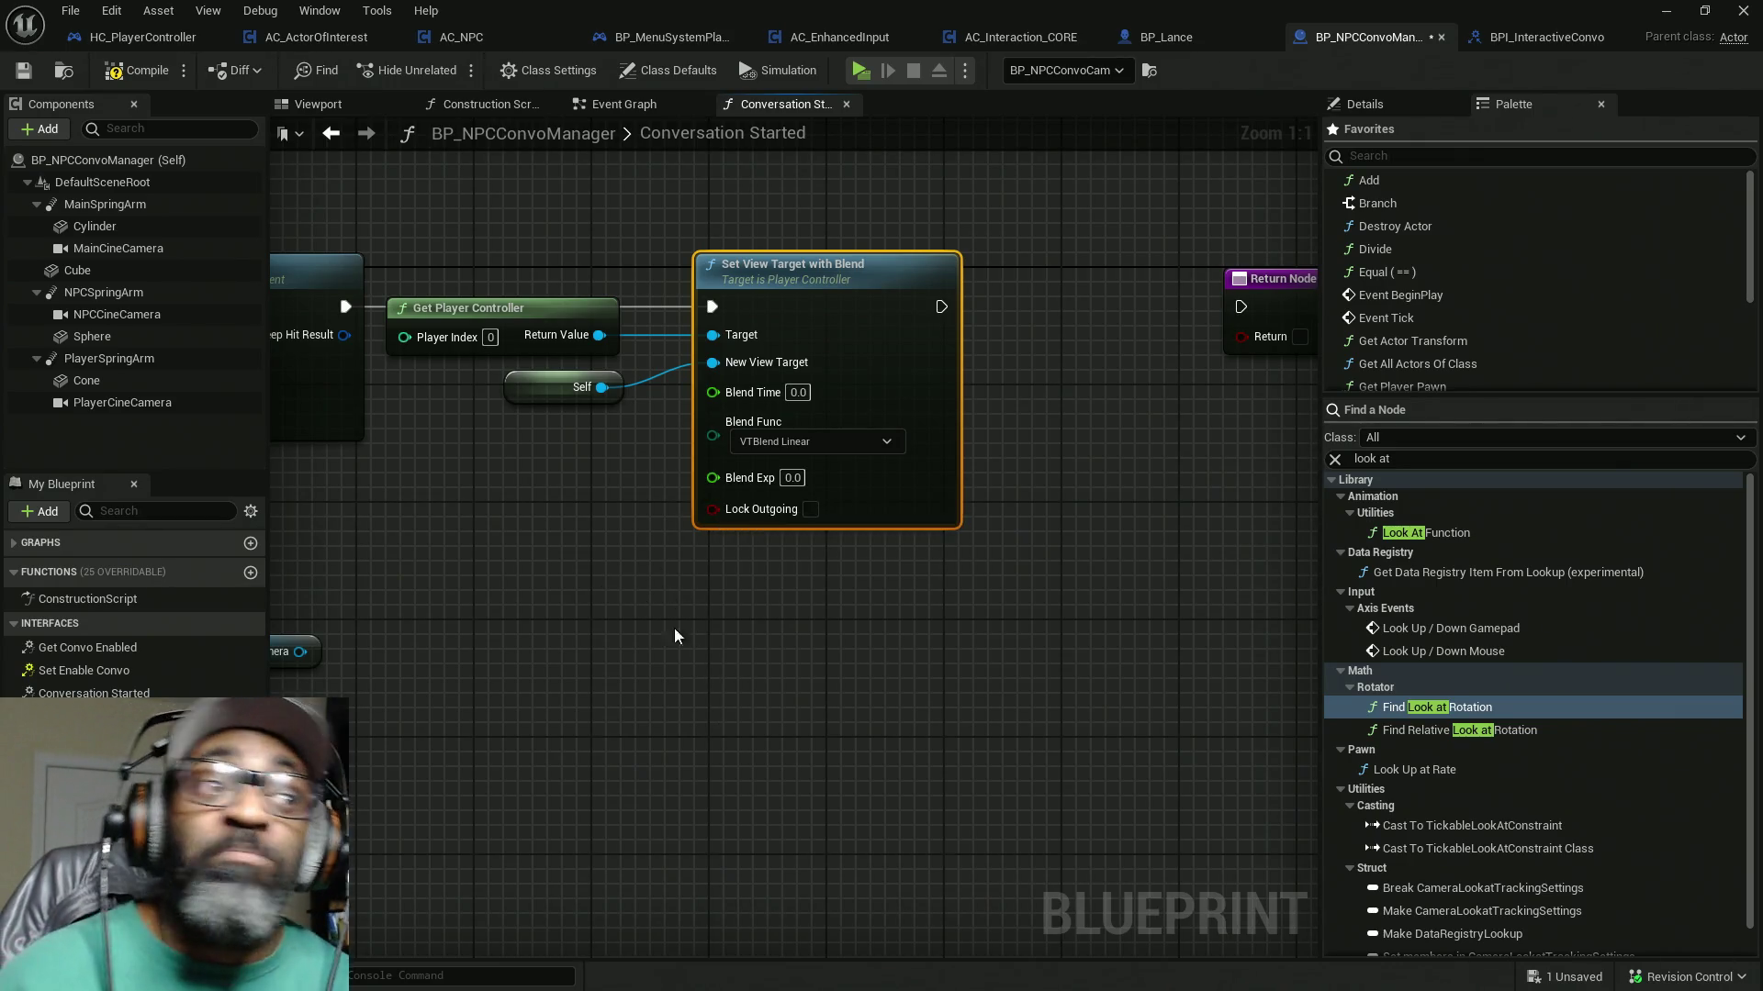
left_click_drag(563, 493, 413, 563)
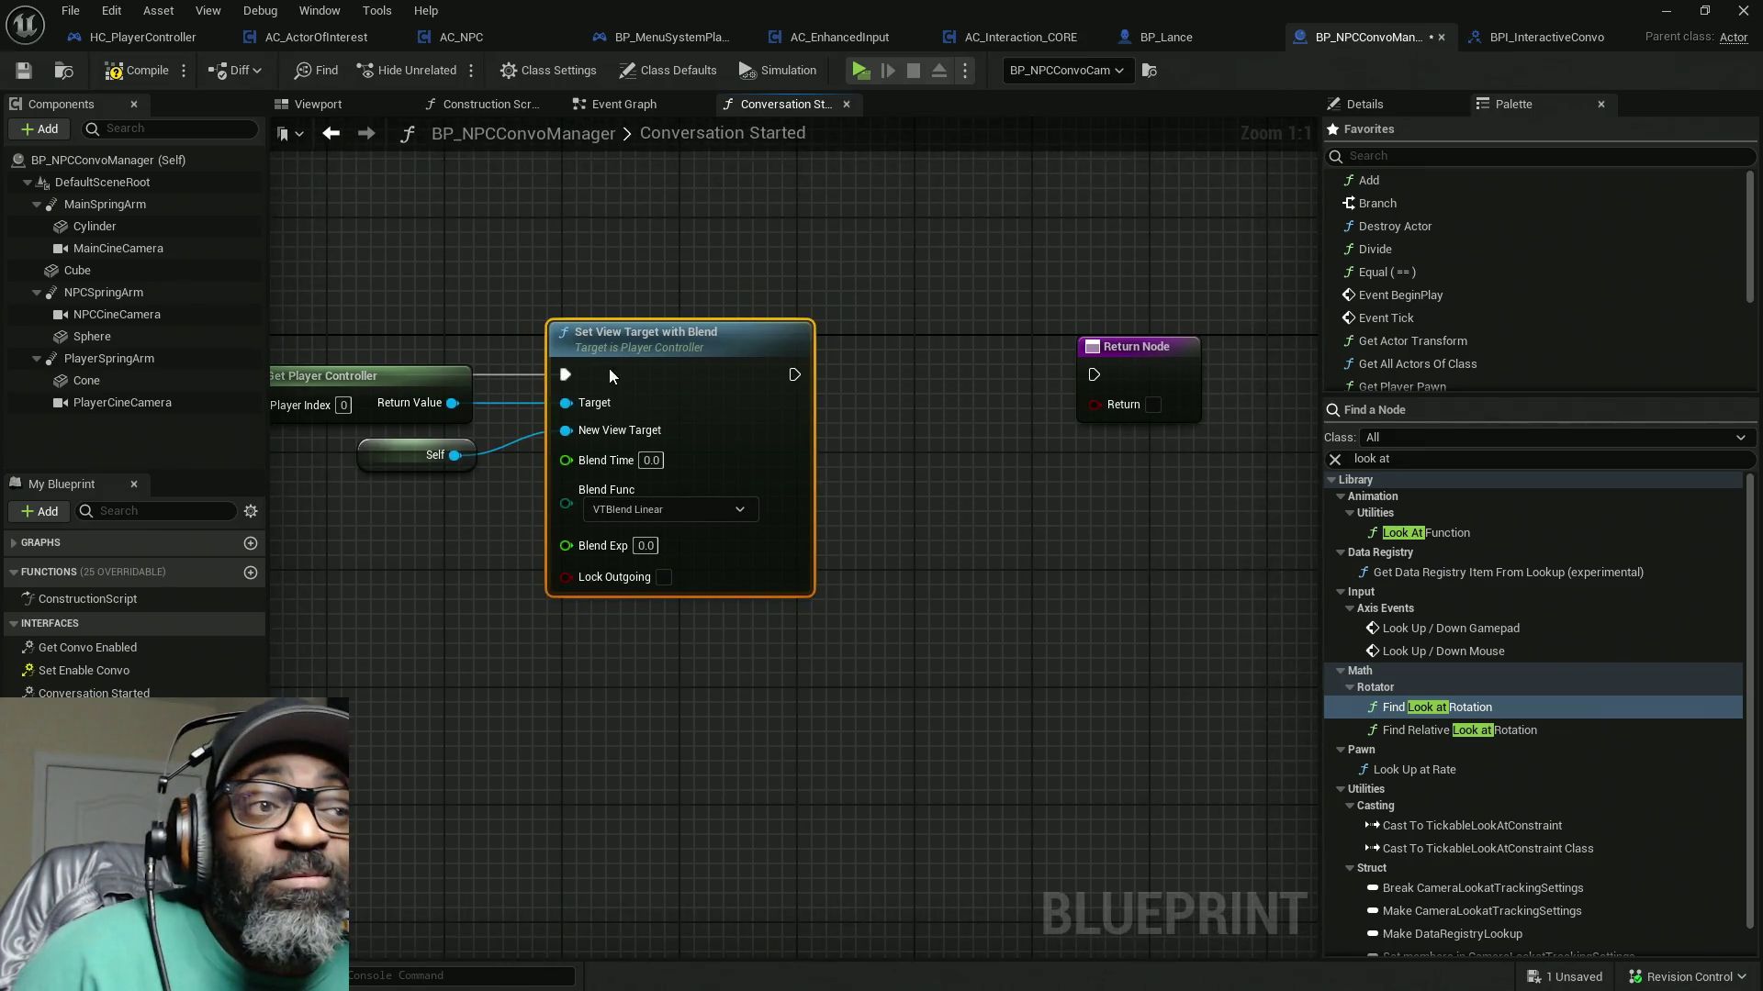
left_click_drag(606, 374, 724, 367)
mouse_move(392, 464)
left_mouse_down()
mouse_move(555, 435)
mouse_move(692, 447)
mouse_move(705, 414)
left_mouse_up()
left_click_drag(1003, 365, 935, 365)
left_click_drag(719, 427, 685, 440)
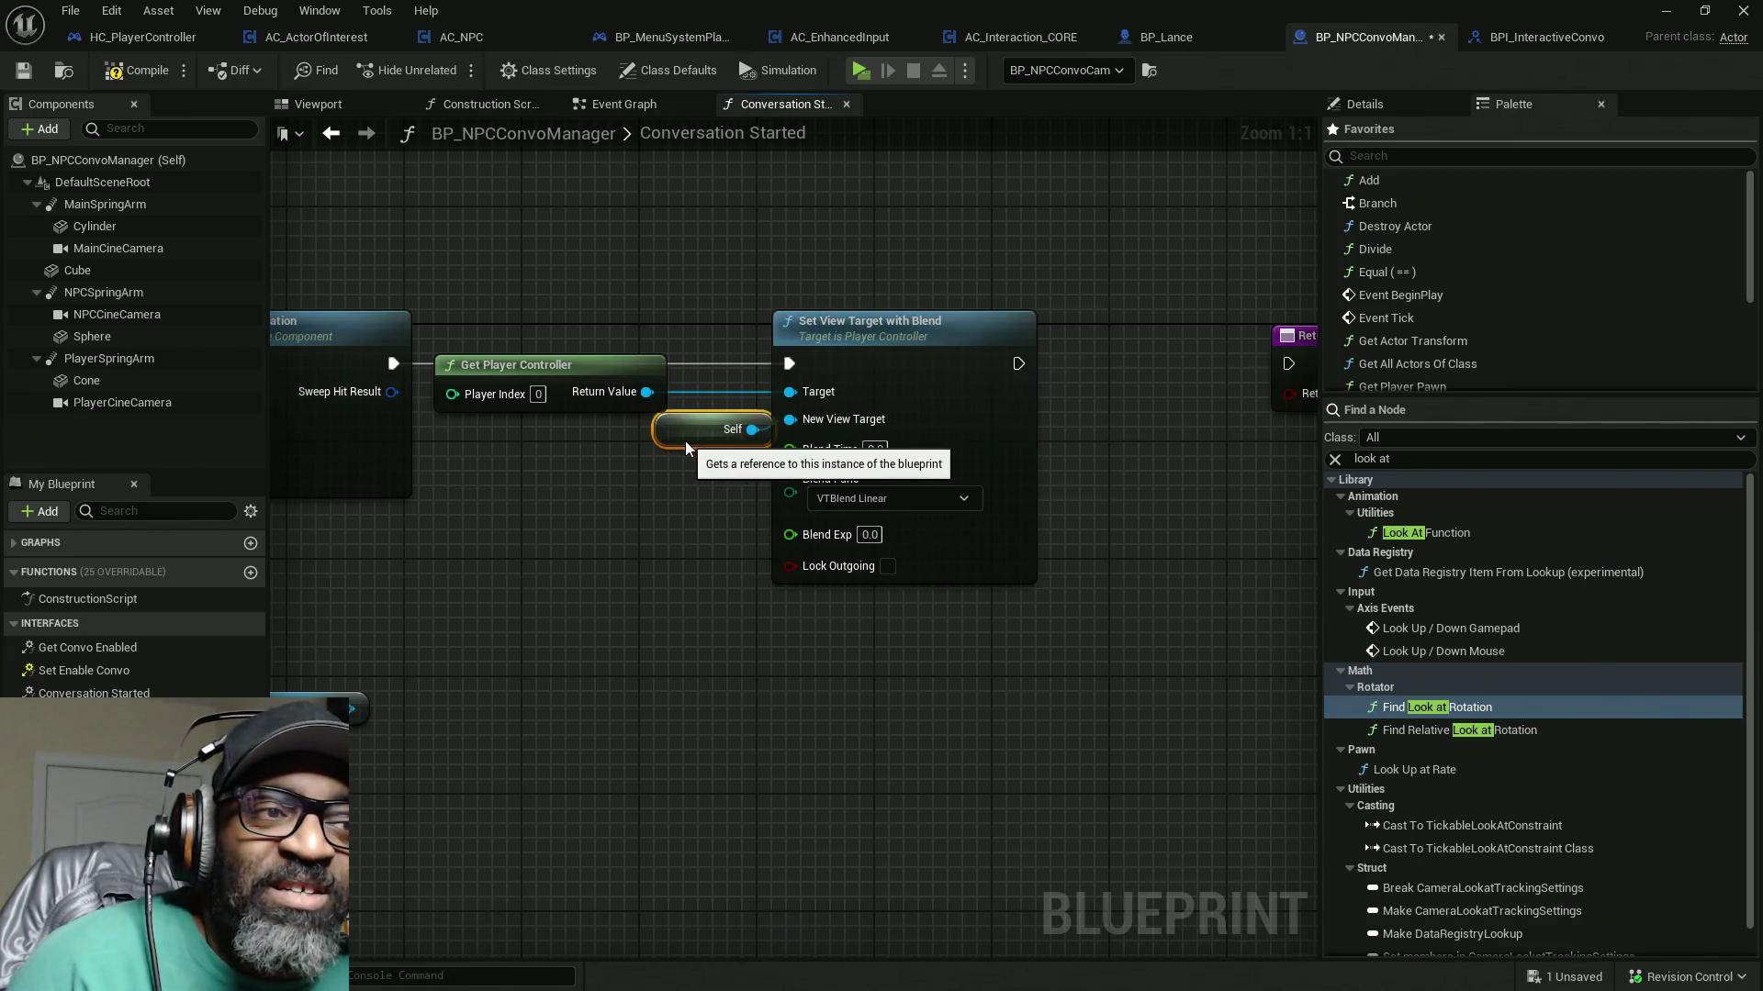
left_click_drag(830, 393, 903, 391)
left_click_drag(677, 433, 706, 419)
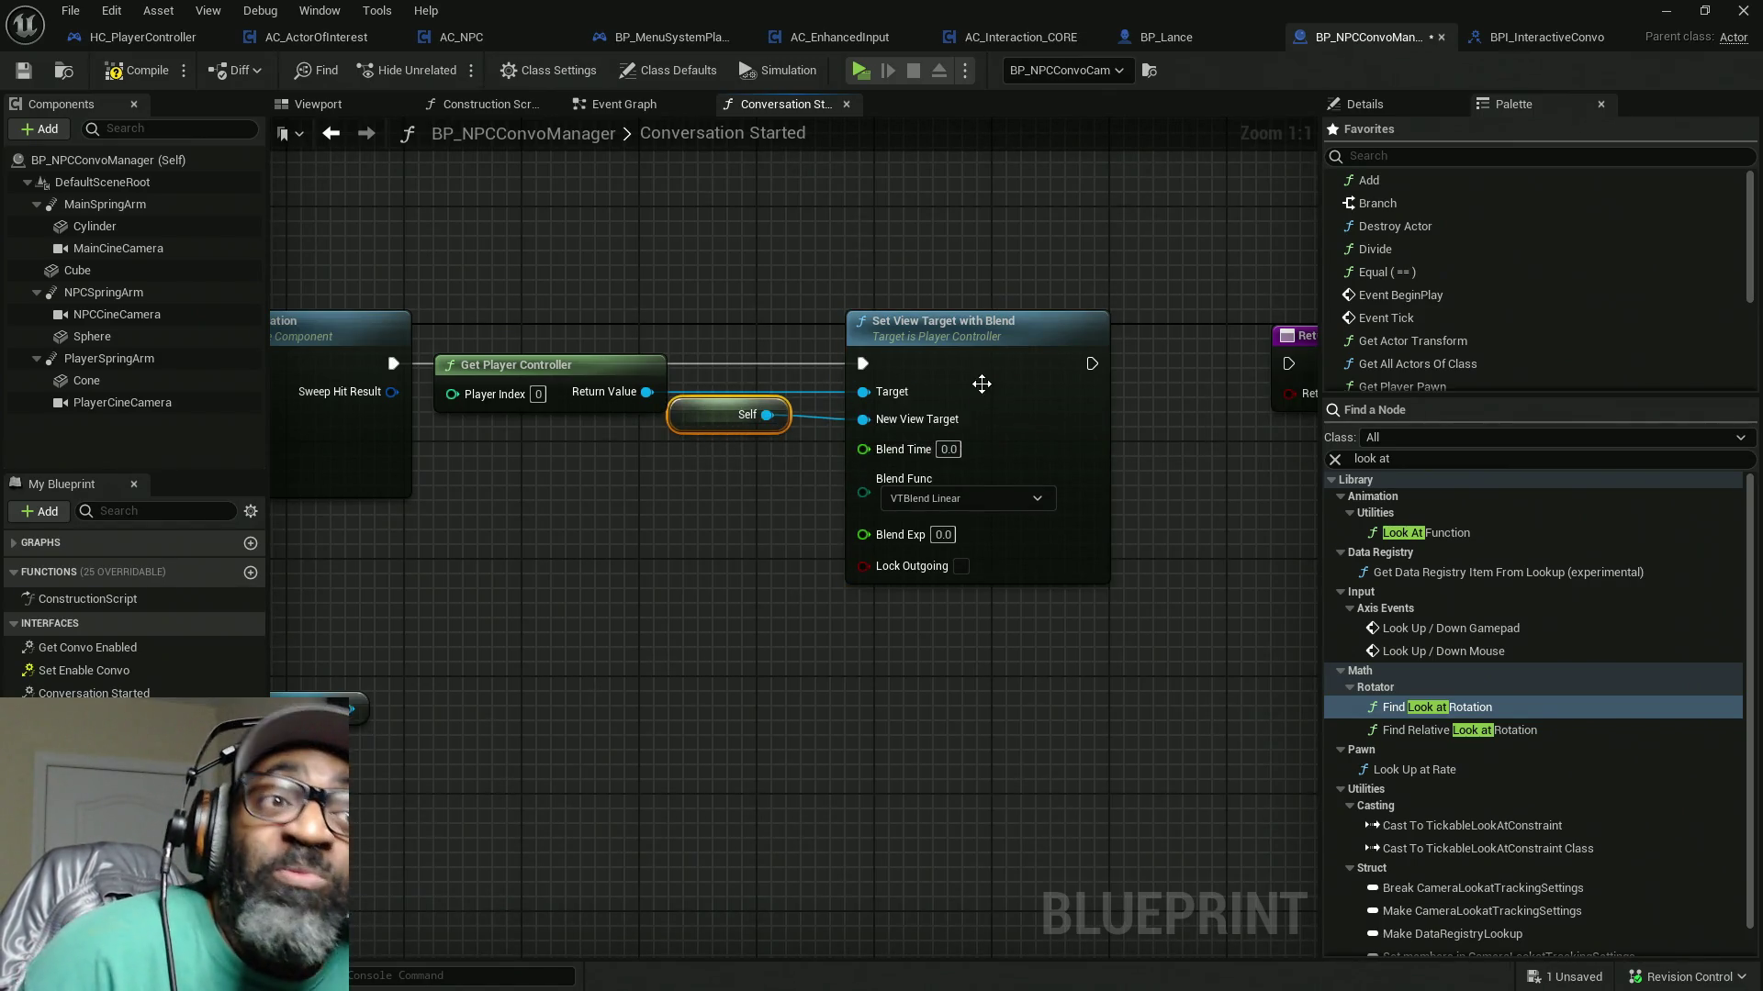
left_click_drag(978, 384, 935, 385)
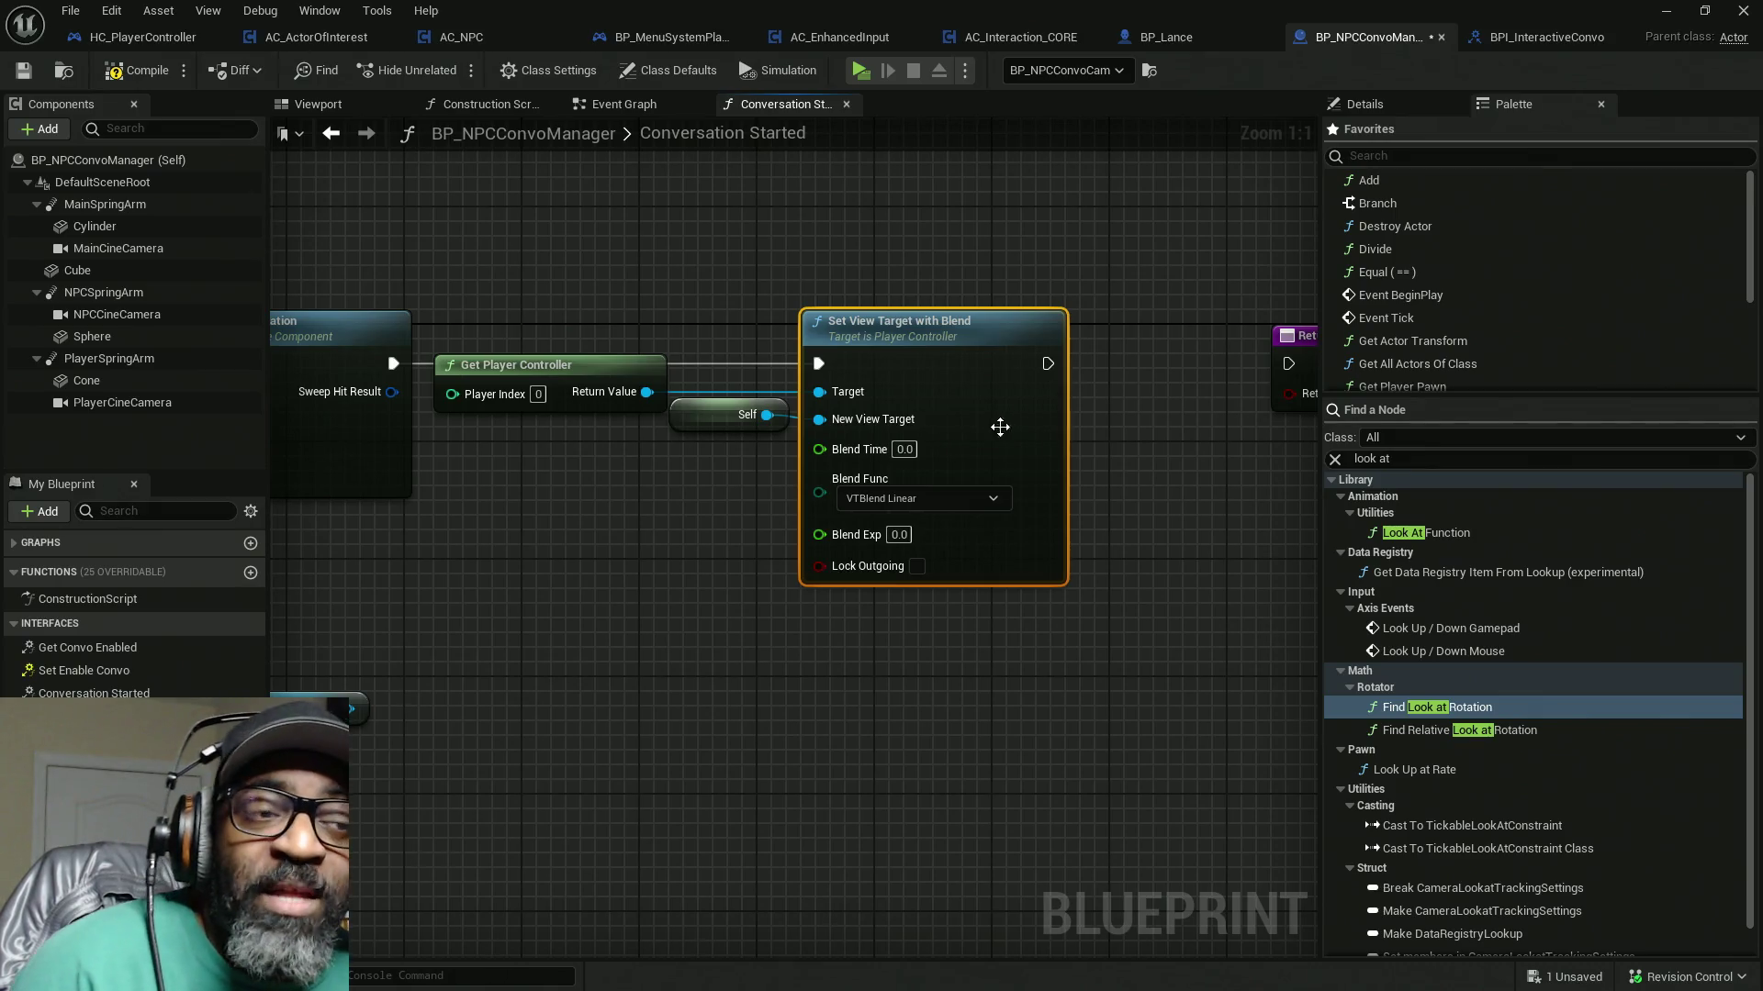
Step: Delete the unused Main Cine Camera node and select the controller, Self and view blend nodes
left_click(631, 604)
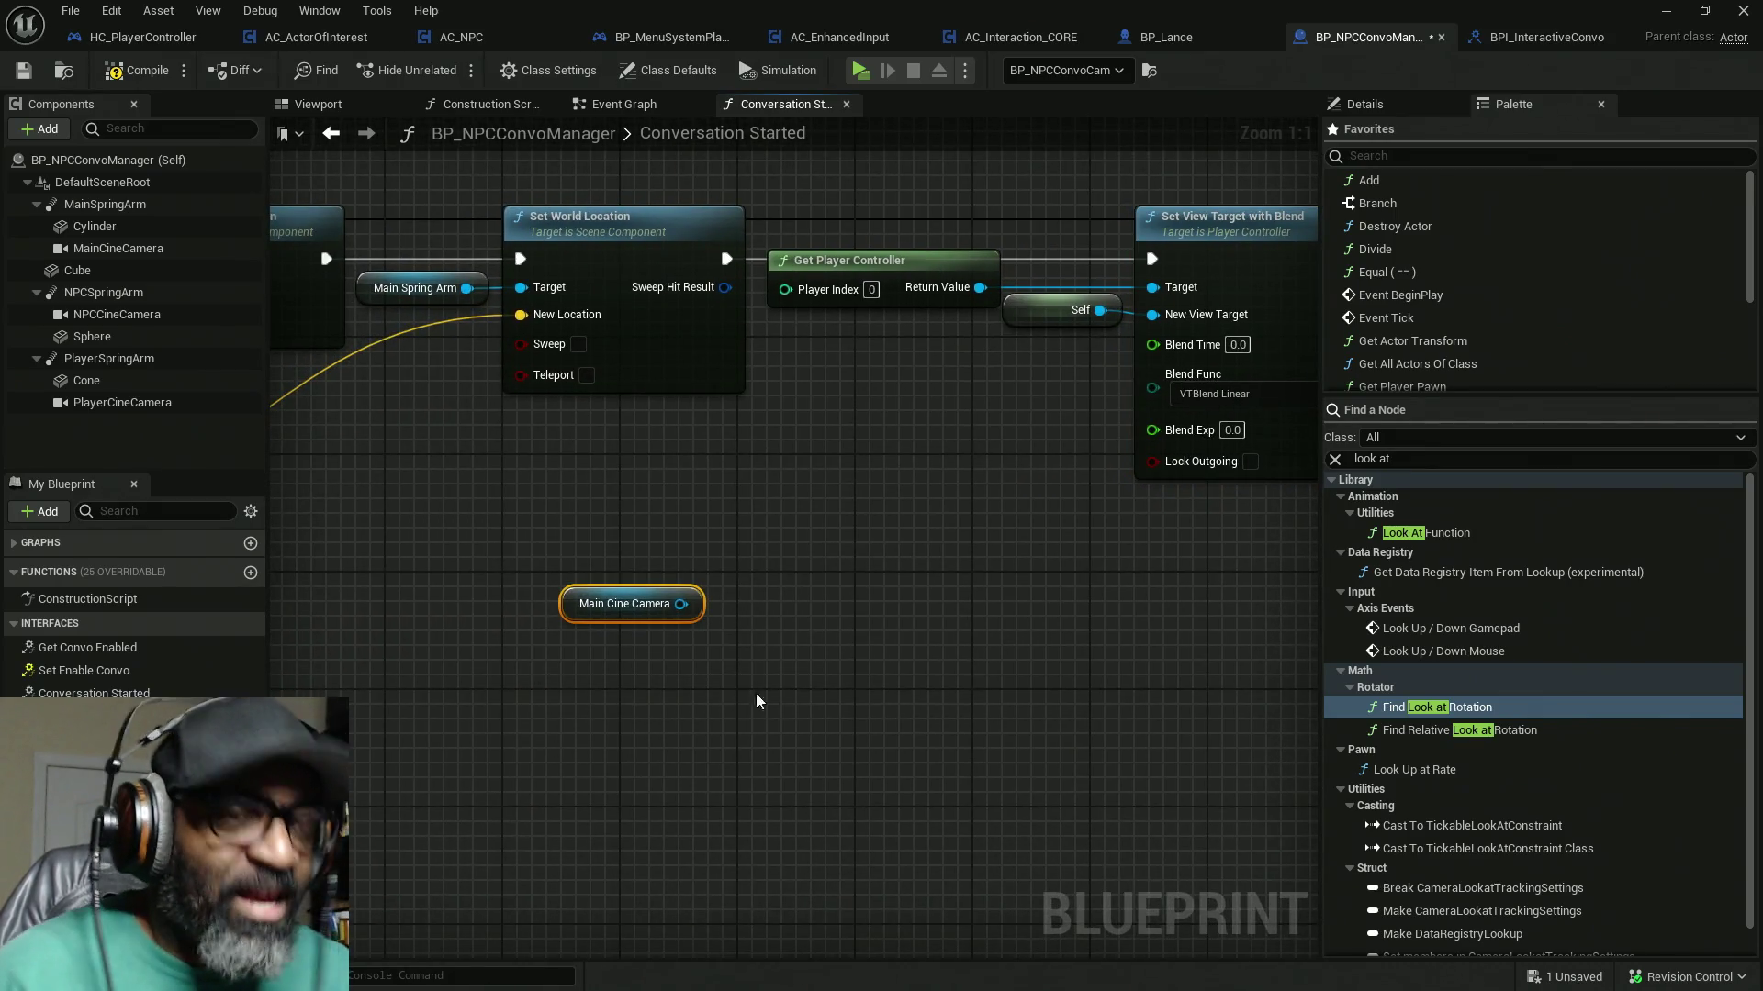
key("Delete")
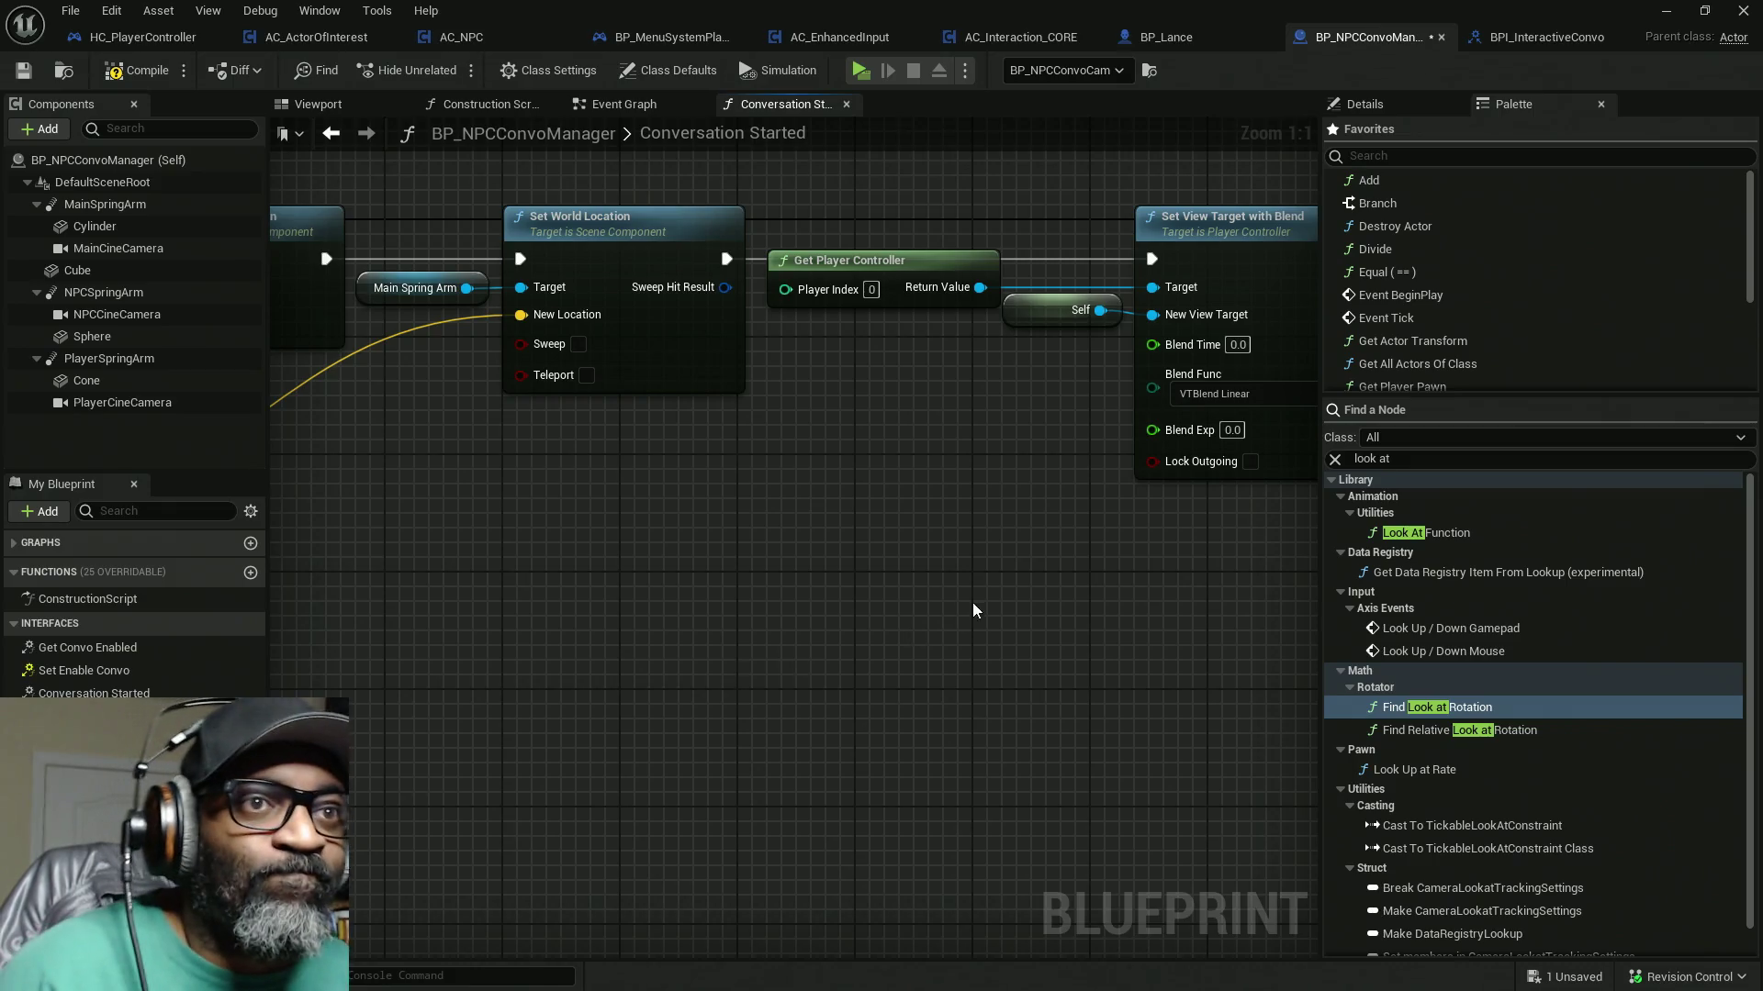
left_click_drag(972, 605, 825, 617)
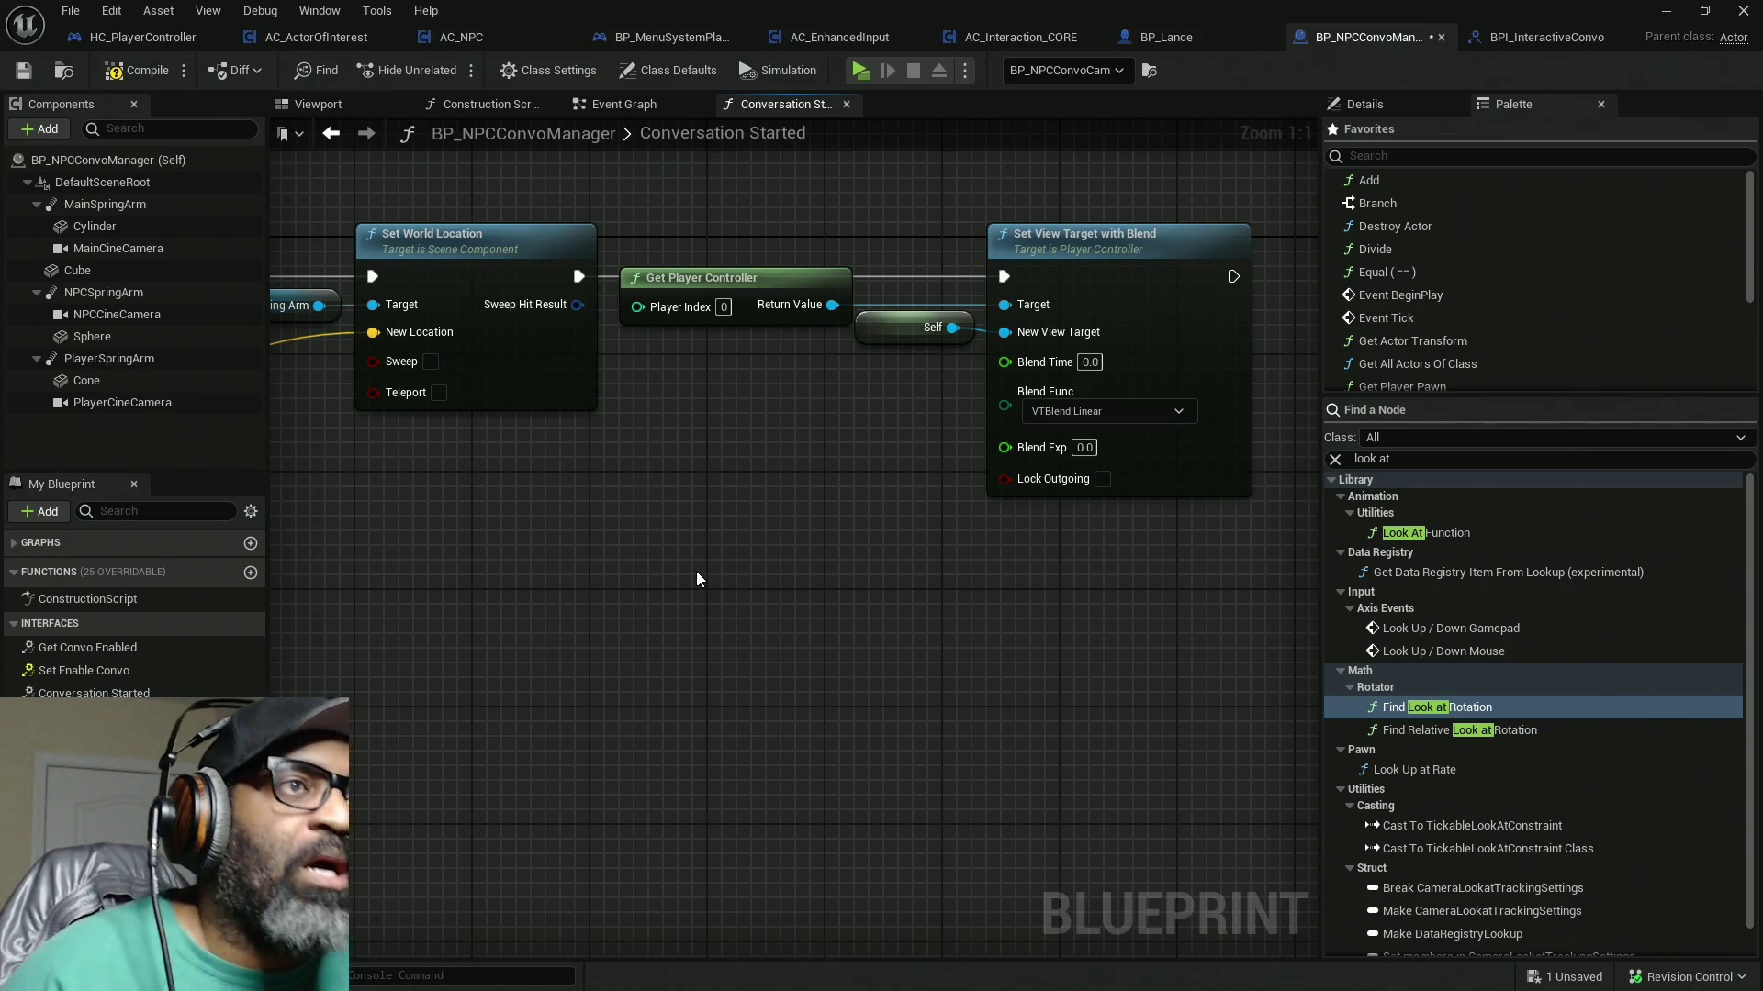
left_click_drag(691, 569, 516, 613)
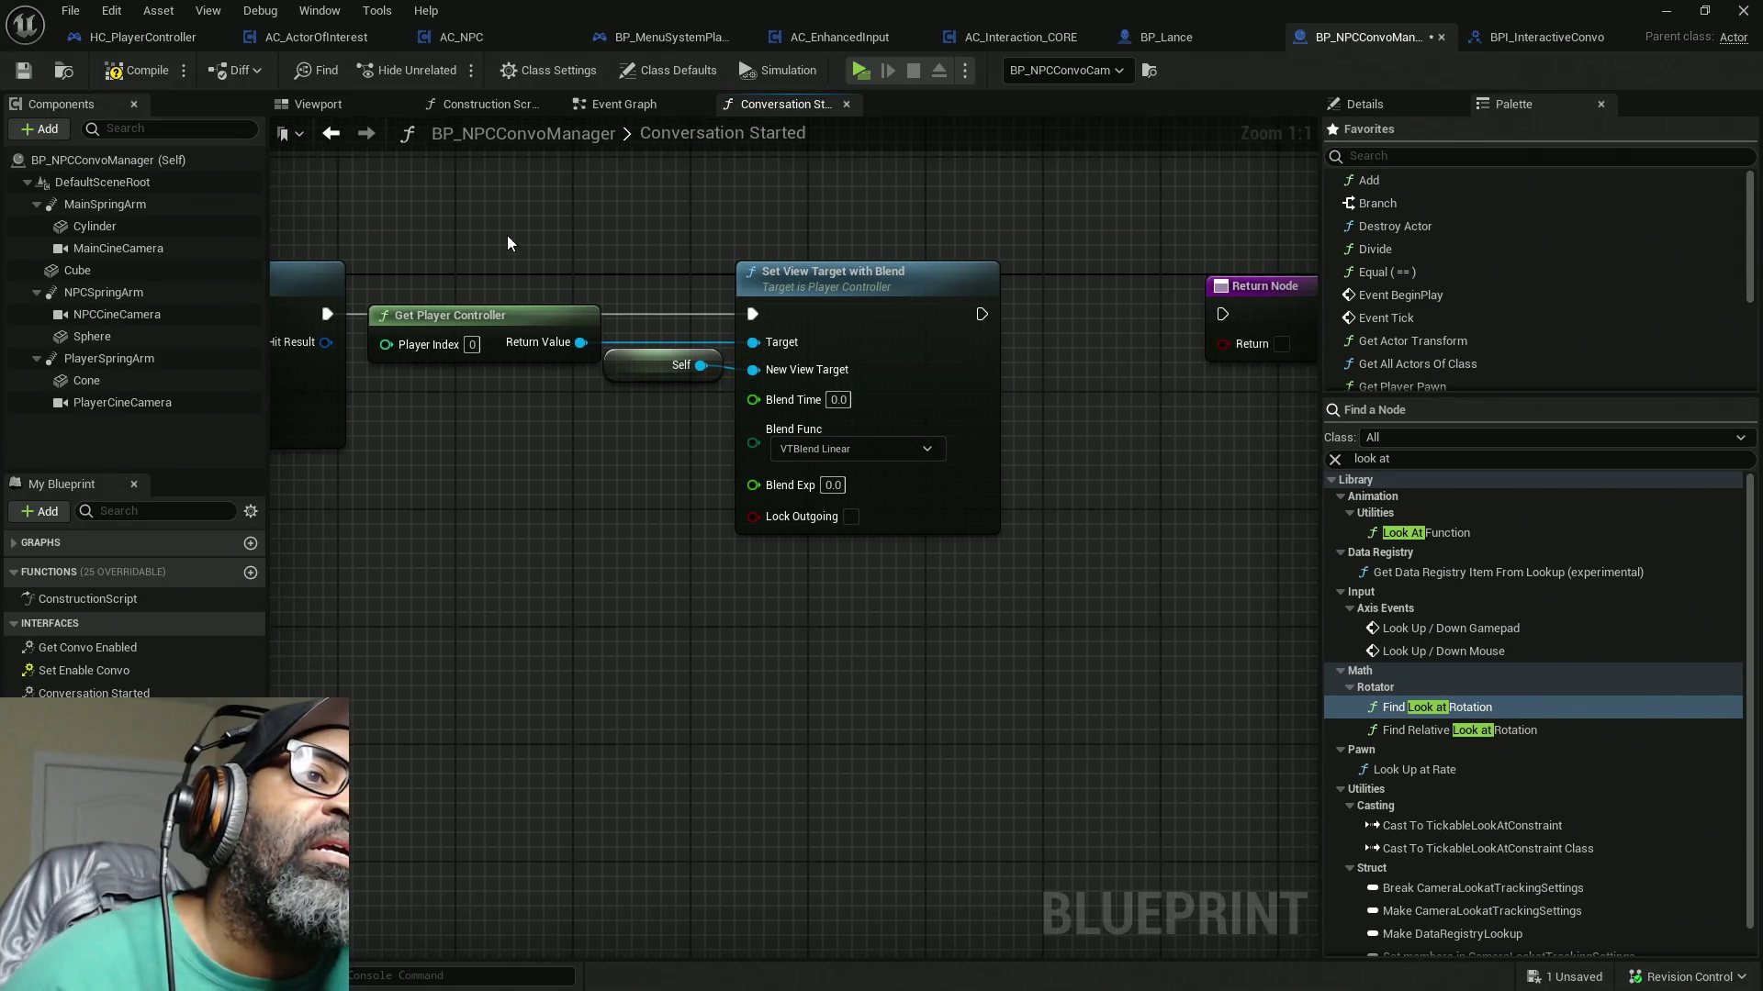
left_click_drag(499, 248, 1070, 614)
Step: Move the view blend group and the Main Spring Arm location nodes right, clearing space after Set World Rotation
scroll(1087, 623, "down", 5)
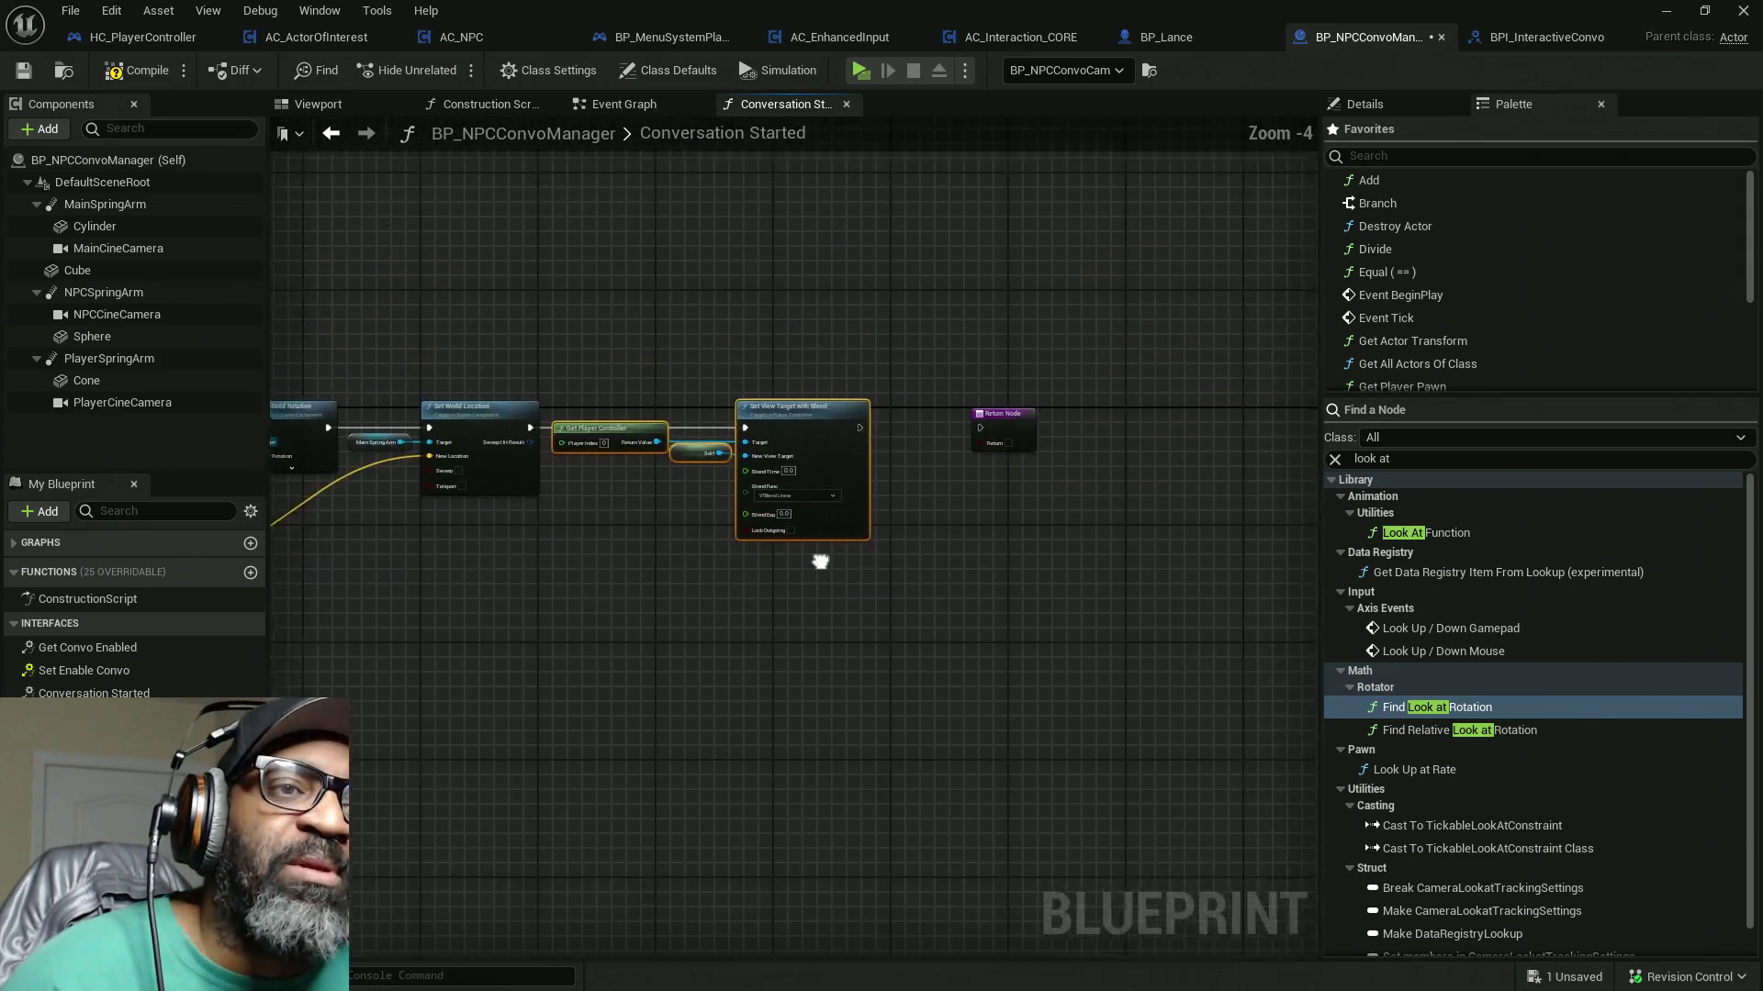
left_click_drag(509, 258, 995, 592)
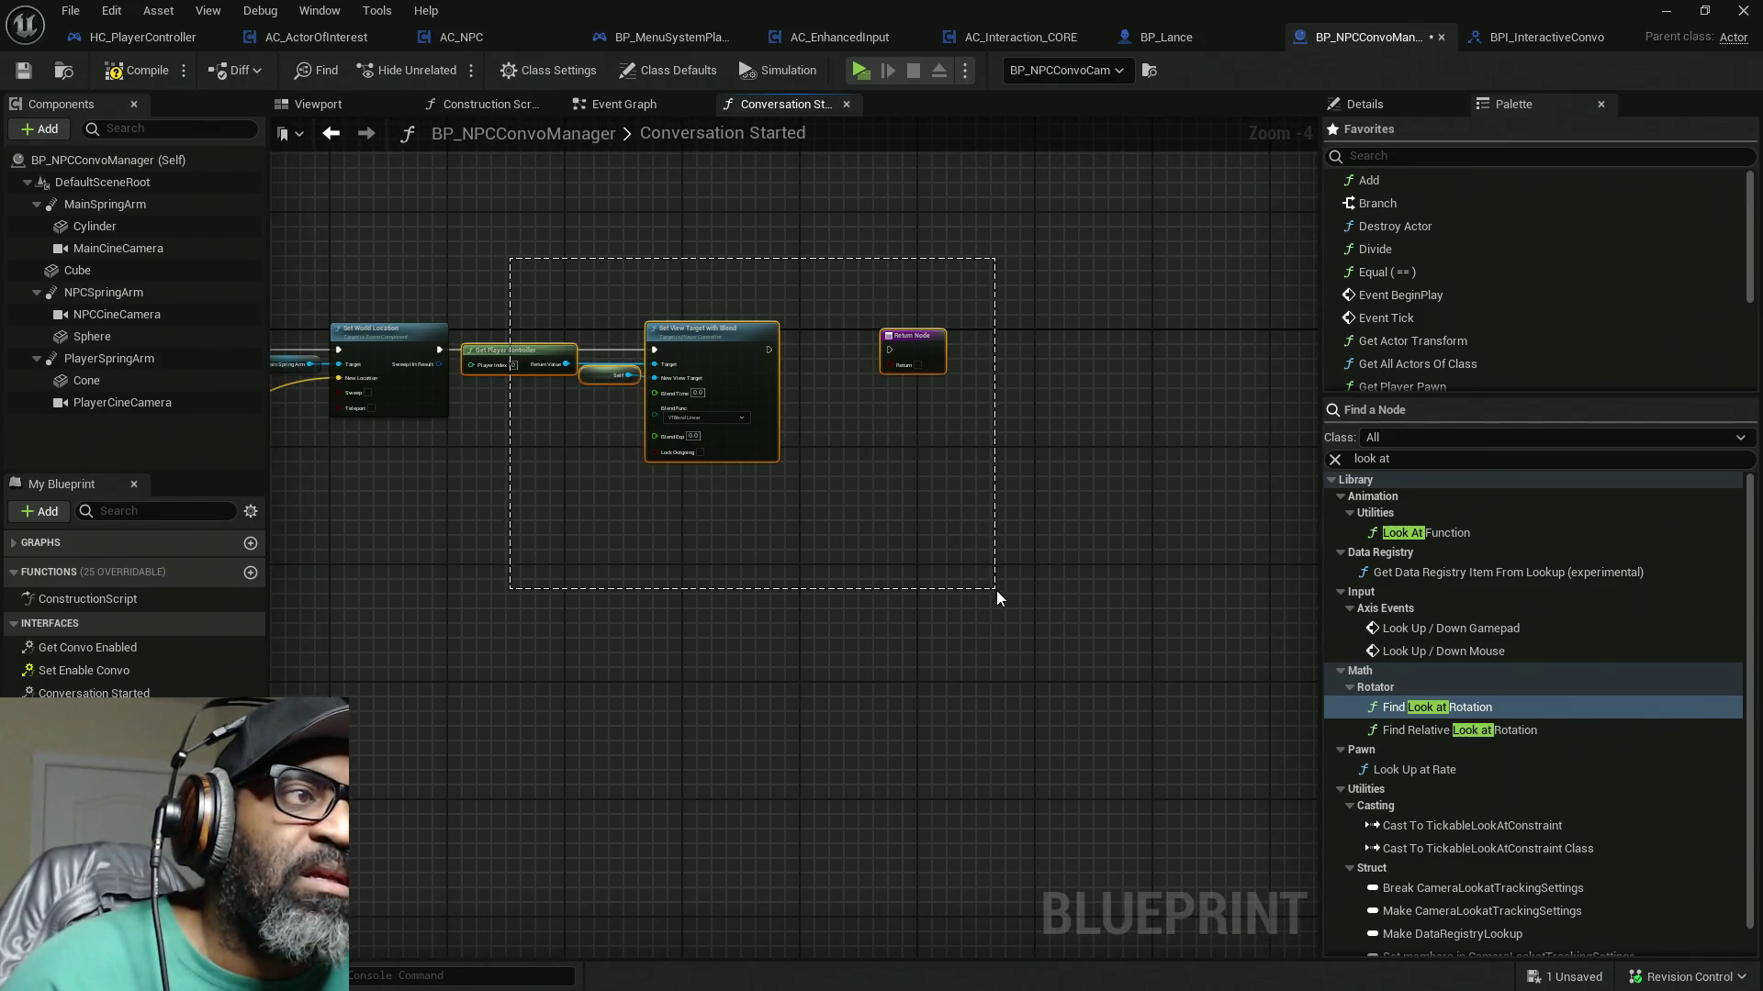
mouse_move(784, 433)
left_mouse_down()
mouse_move(931, 413)
mouse_move(1143, 440)
left_mouse_up()
left_click_drag(891, 426, 1167, 469)
scroll(562, 388, "up", 3)
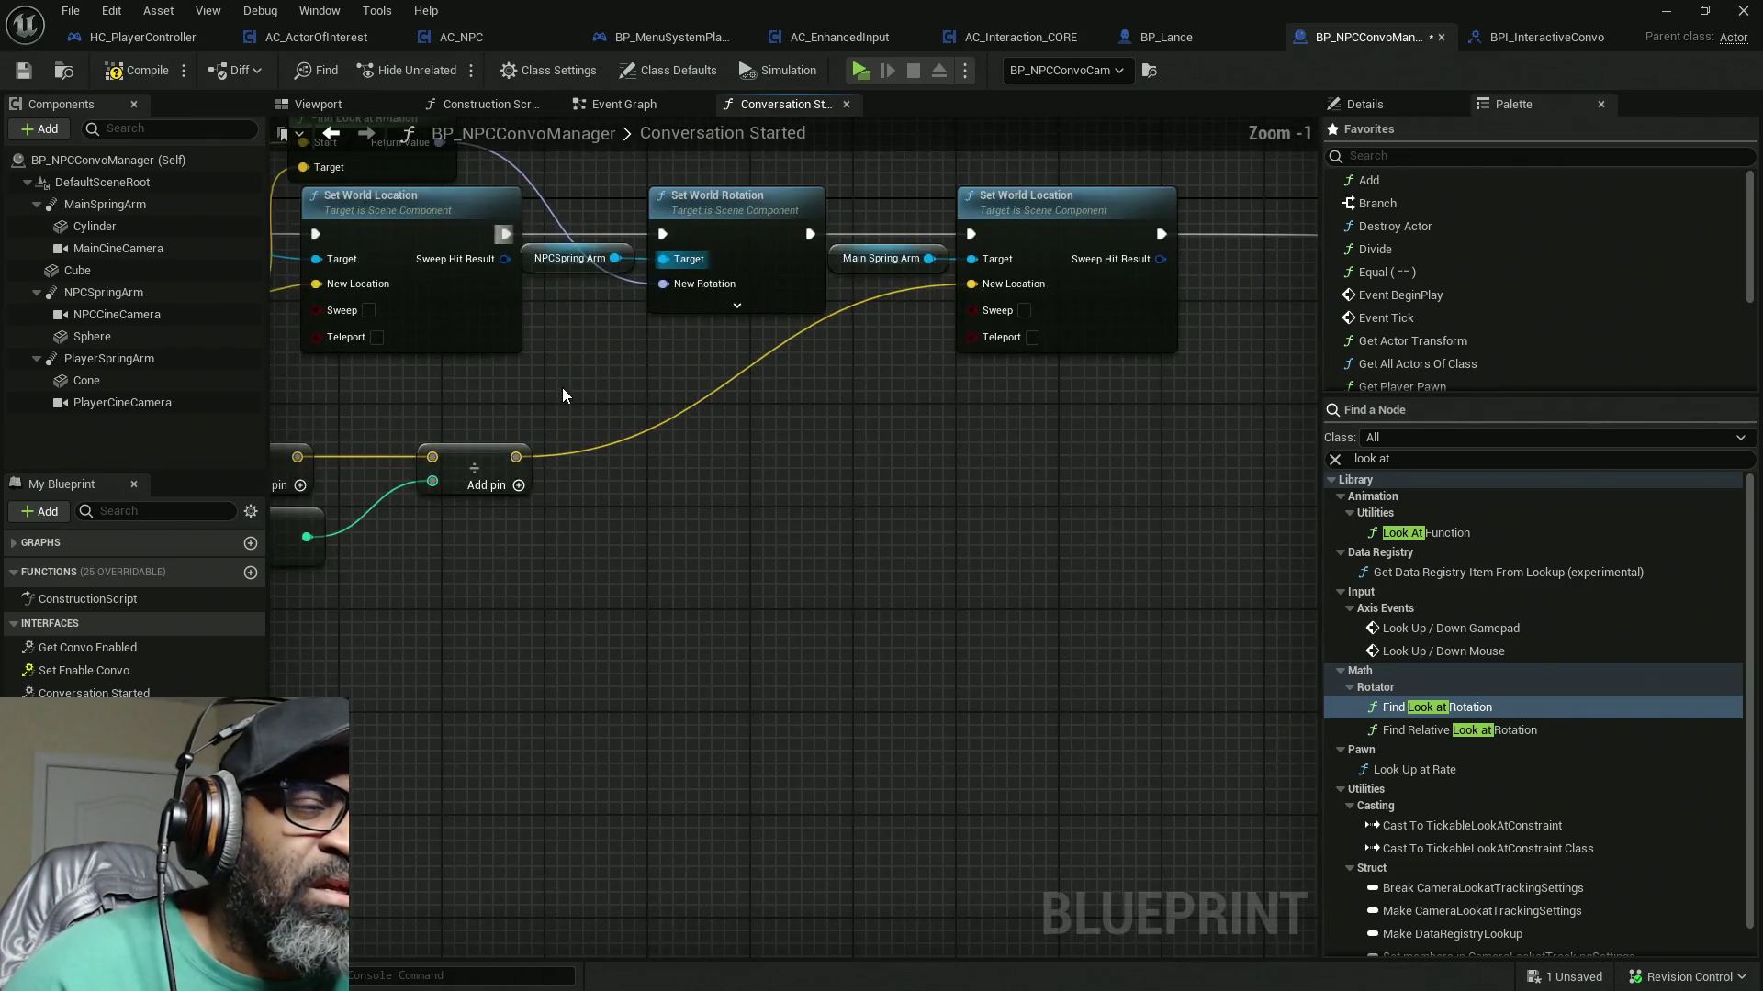
left_click_drag(918, 210, 918, 275)
mouse_move(918, 275)
left_mouse_down()
mouse_move(897, 523)
mouse_move(700, 276)
mouse_move(1151, 268)
left_mouse_up()
mouse_move(1021, 384)
left_mouse_down()
mouse_move(1133, 410)
mouse_move(1278, 410)
mouse_move(807, 542)
left_mouse_up()
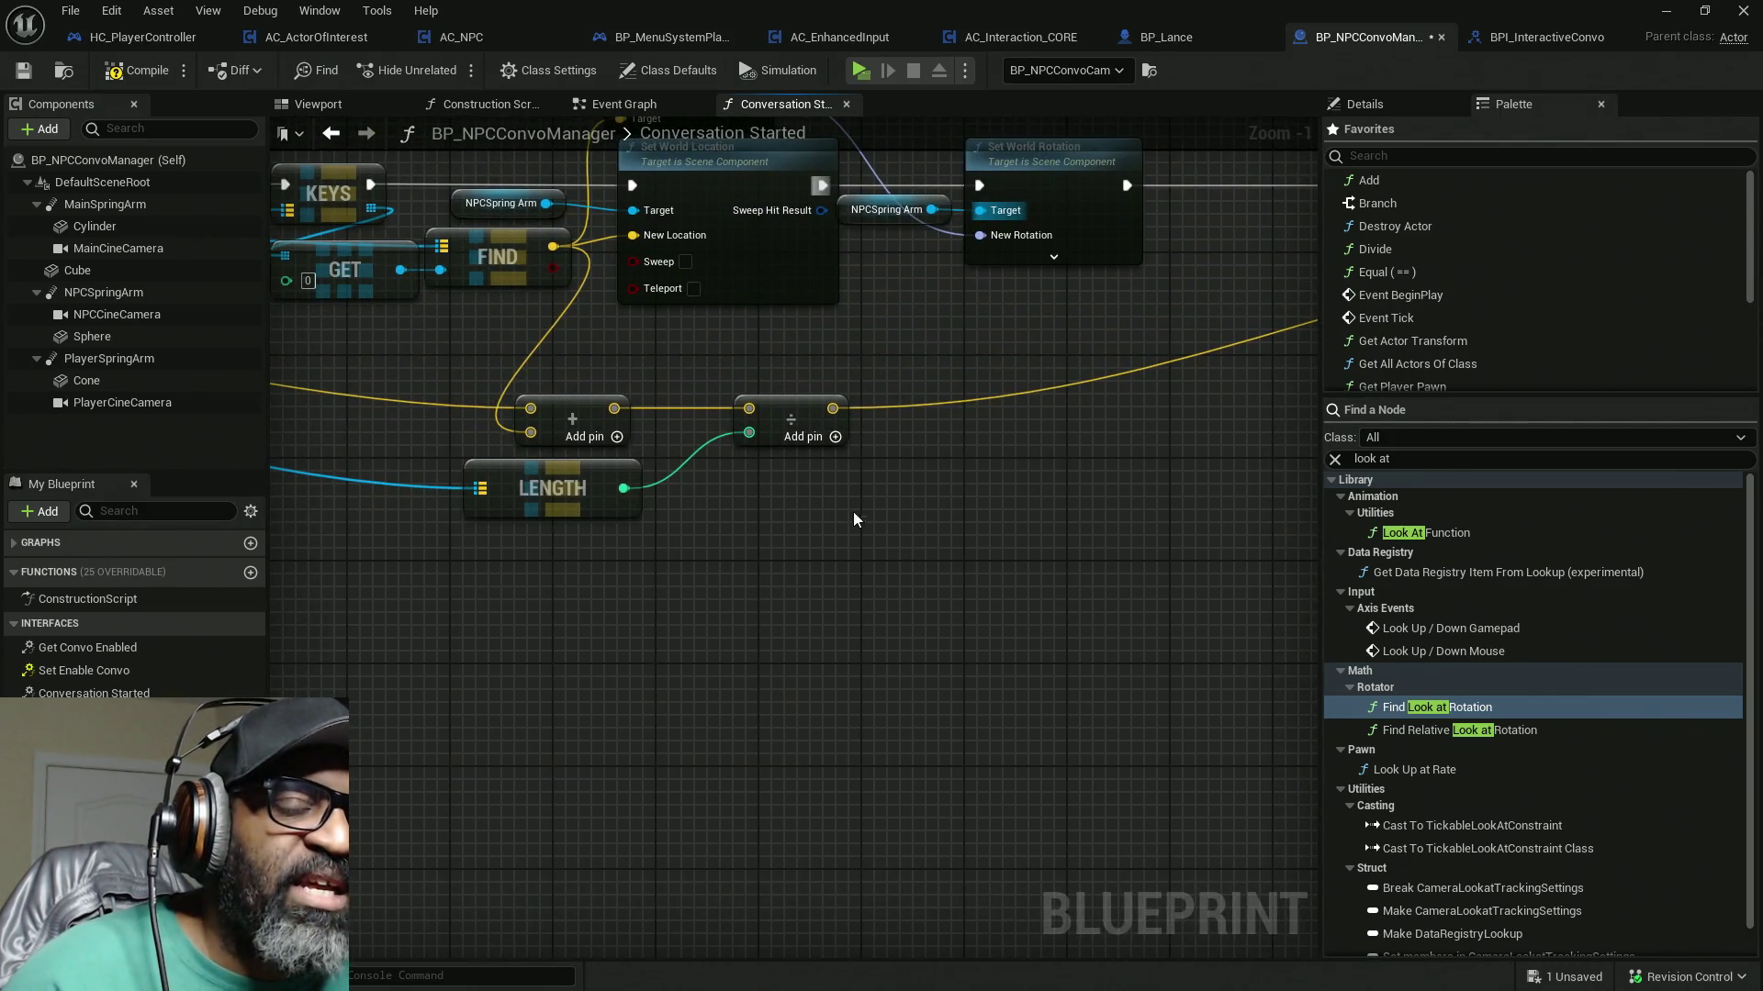
mouse_move(914, 526)
left_mouse_down()
mouse_move(648, 571)
mouse_move(441, 562)
mouse_move(444, 579)
mouse_move(615, 576)
mouse_move(420, 592)
left_mouse_up()
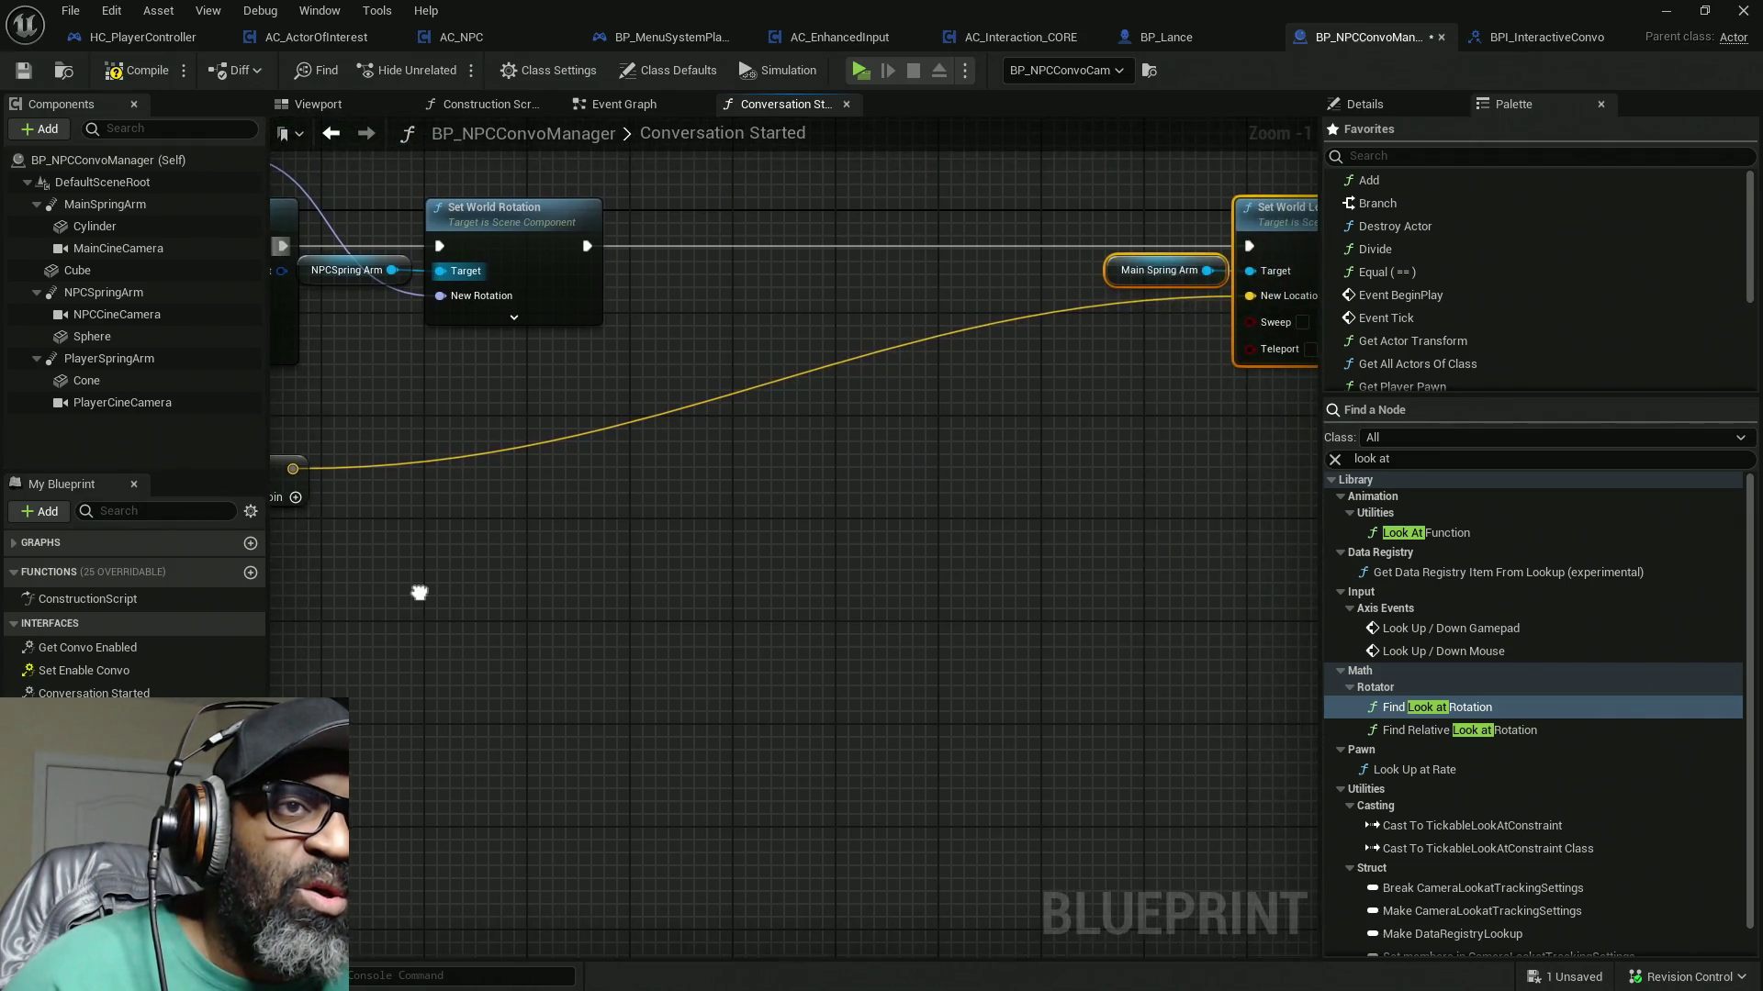
Step: Select the NPC look-at nodes: Get World Location, Find Look at Rotation and Set World Rotation
scroll(909, 556, "down", 3)
left_click_drag(839, 261, 496, 358)
mouse_move(898, 494)
left_mouse_down()
mouse_move(883, 493)
mouse_move(932, 492)
mouse_move(883, 365)
left_mouse_up()
left_click_drag(838, 206, 719, 360)
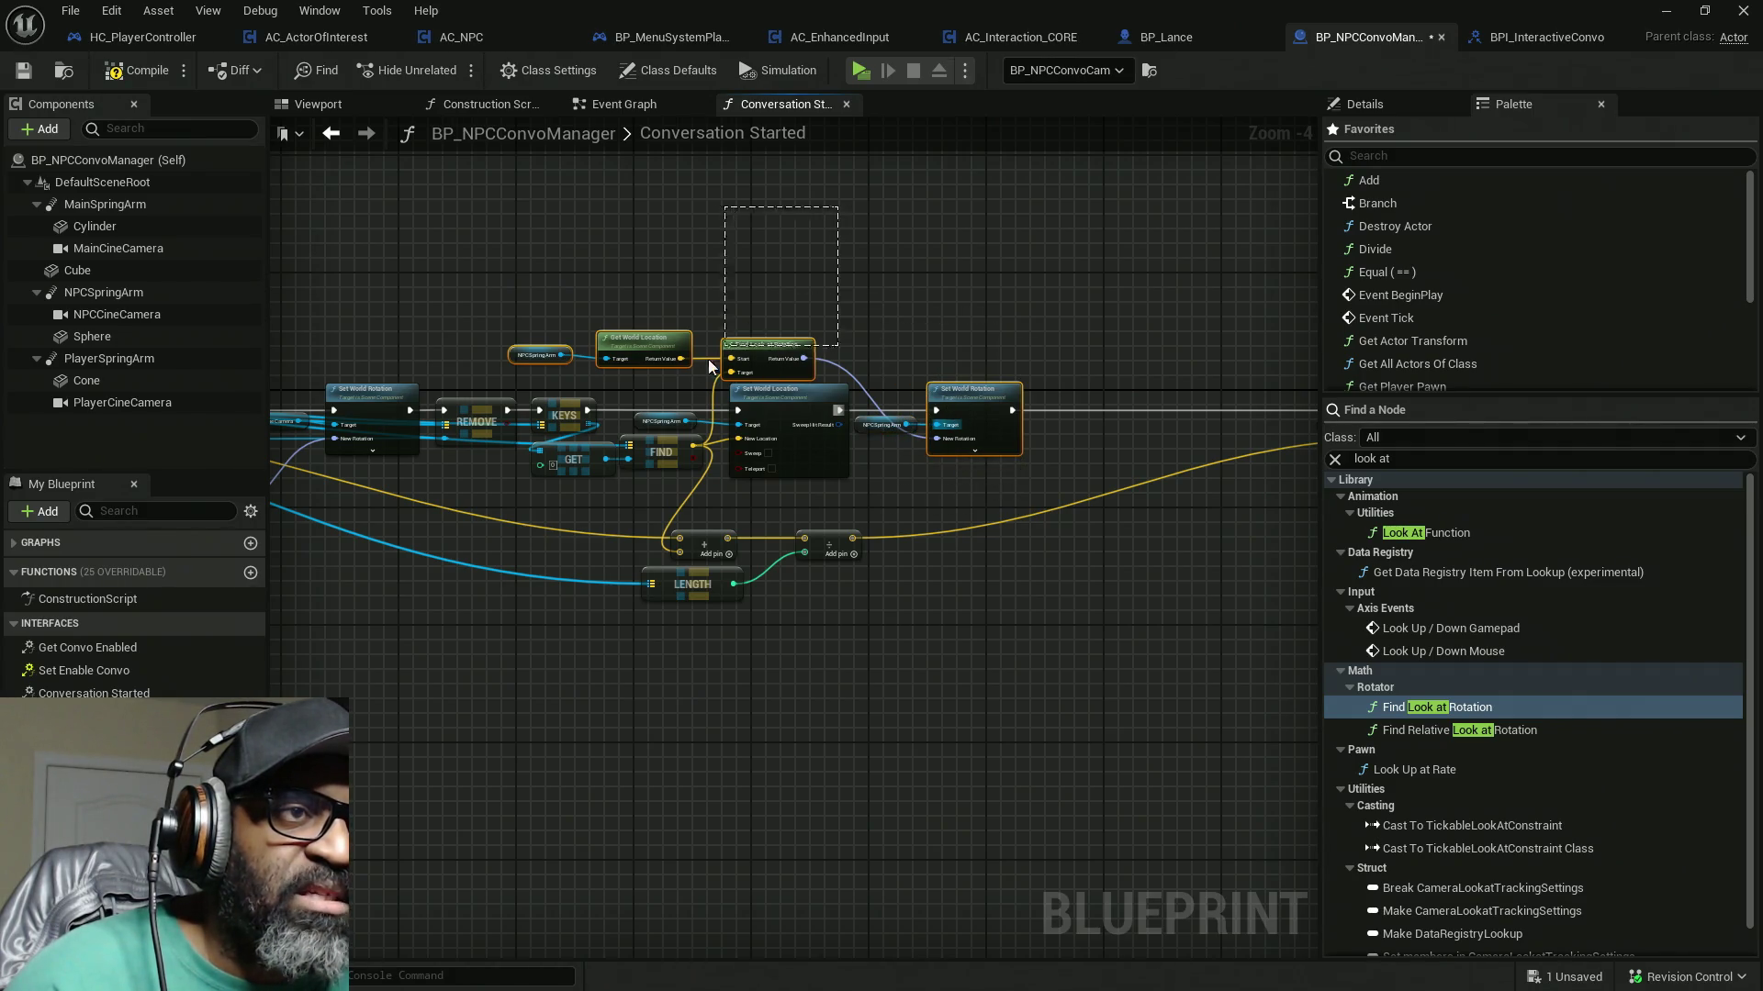
mouse_move(1097, 248)
left_mouse_down()
mouse_move(1043, 277)
mouse_move(554, 367)
mouse_move(613, 367)
left_mouse_up()
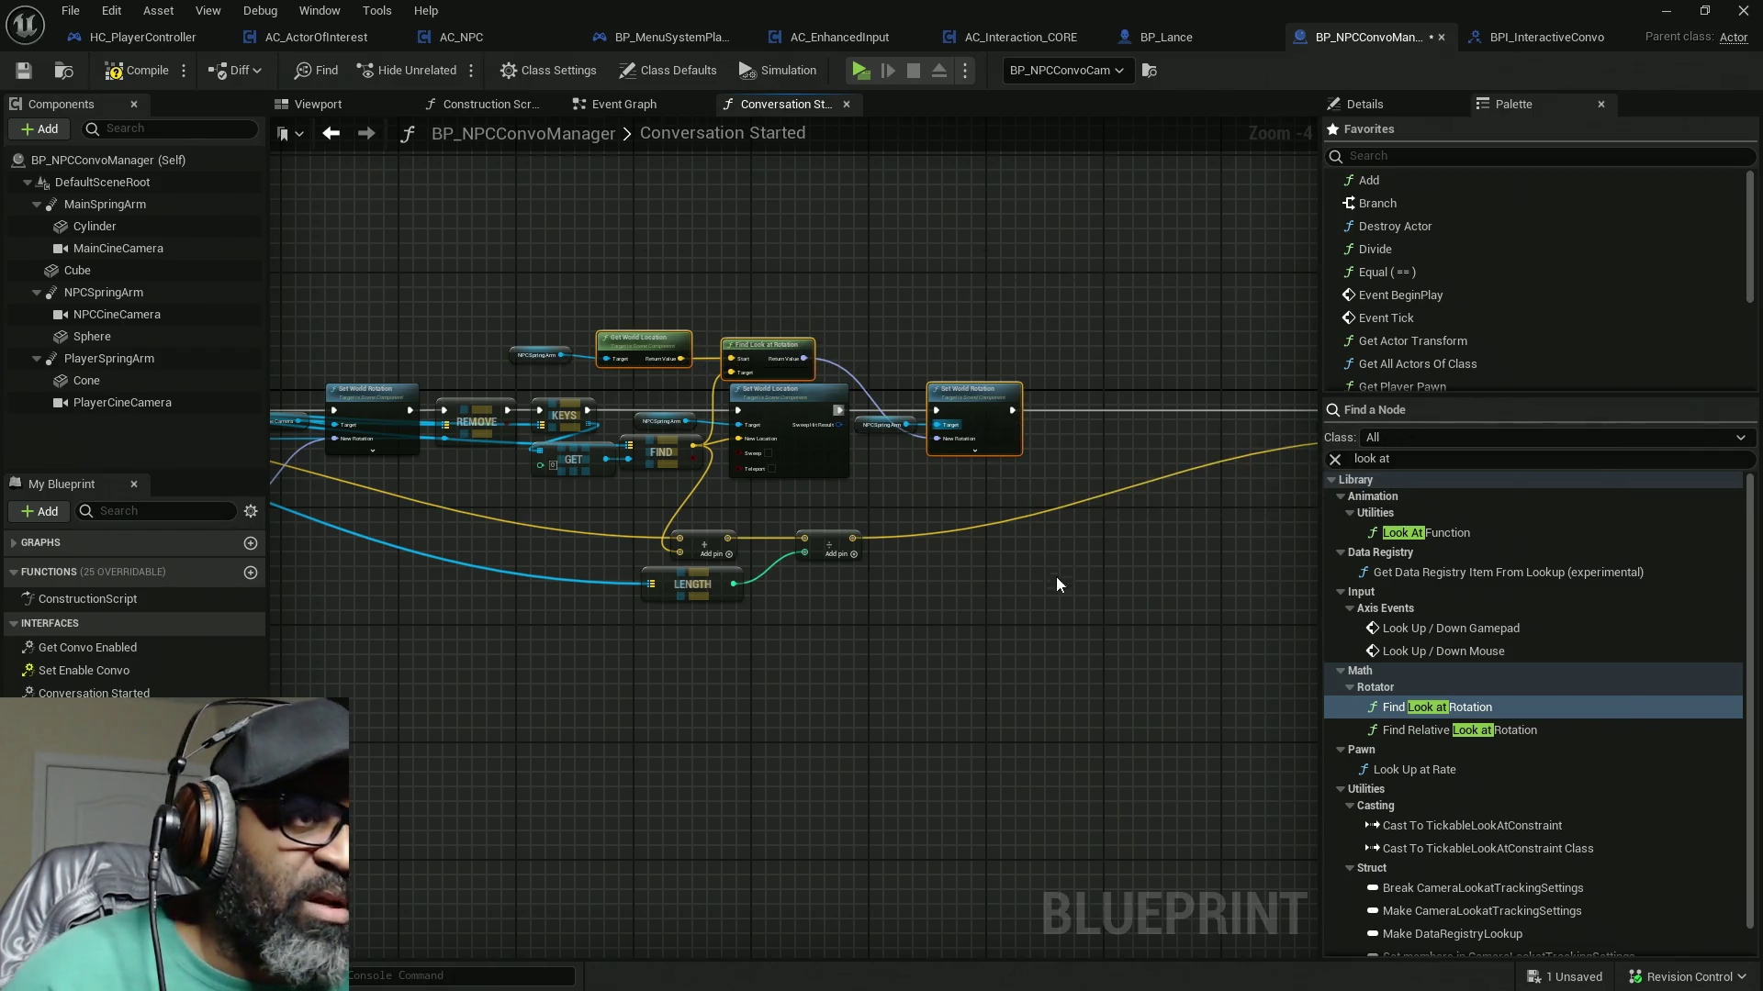
left_click_drag(1070, 599, 731, 527)
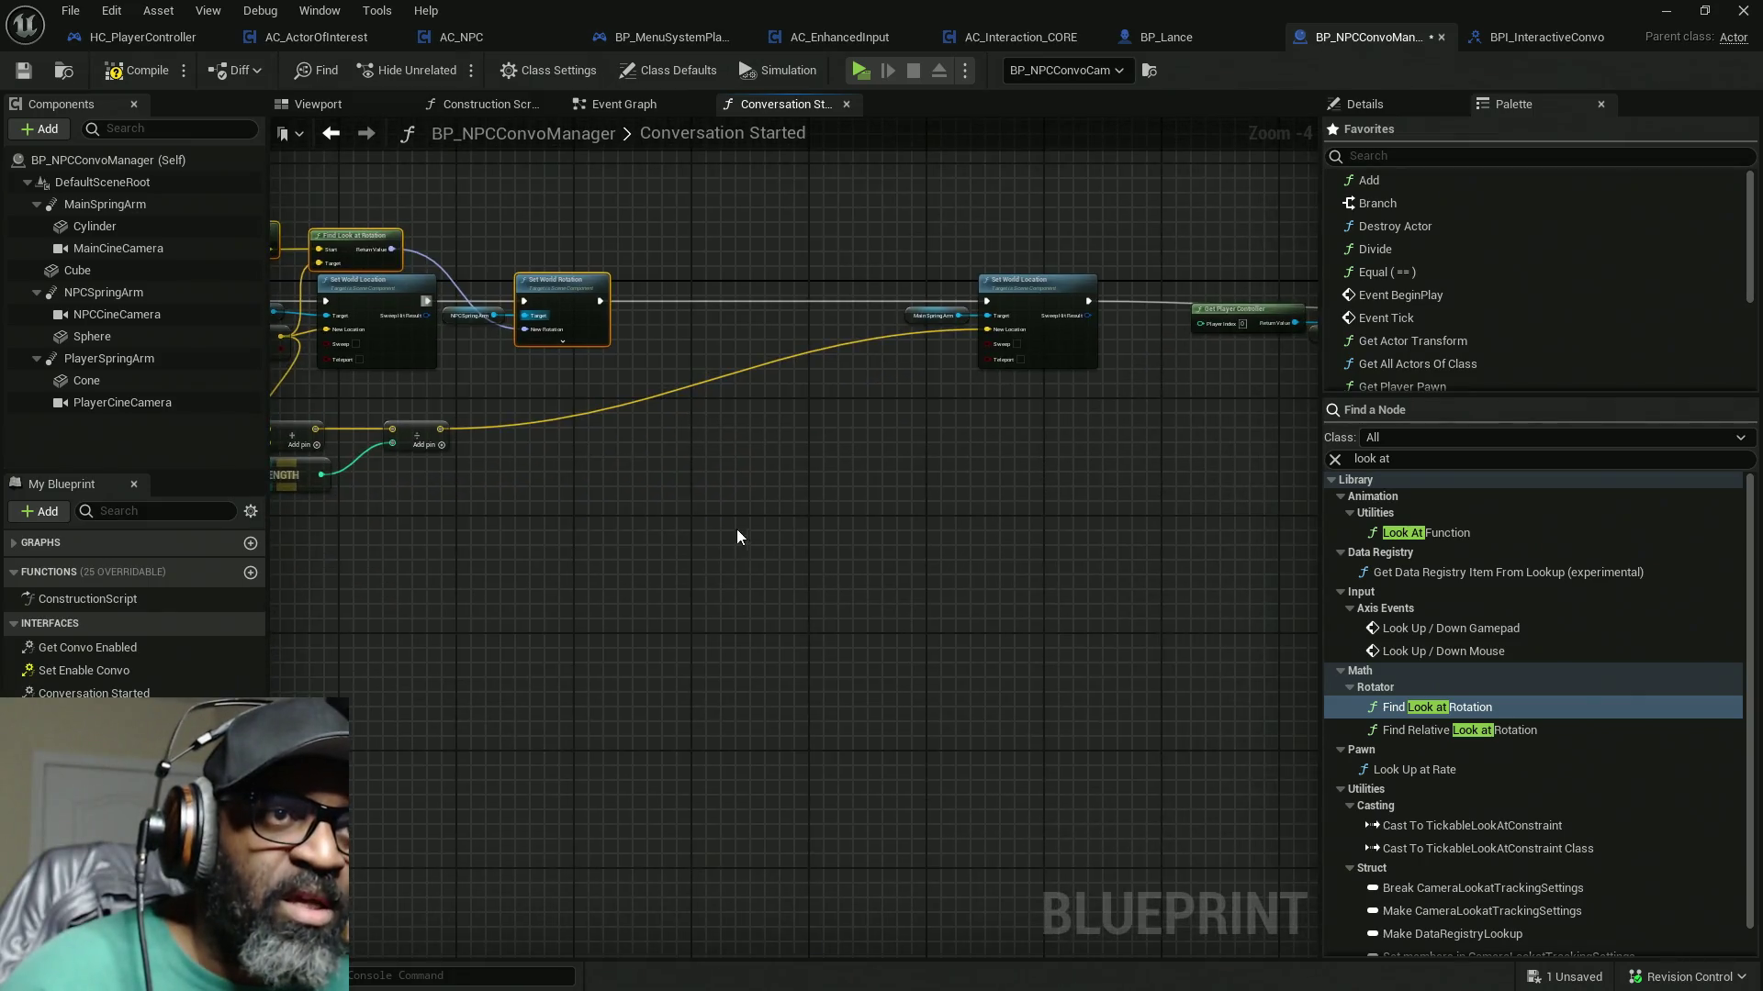
Step: Paste the look-at nodes, wiring Main Spring Arm into Get World Location and Add into Find Look at Rotation's Target
key("ctrl+v")
mouse_move(882, 209)
left_mouse_down()
mouse_move(1037, 343)
mouse_move(775, 364)
left_mouse_up()
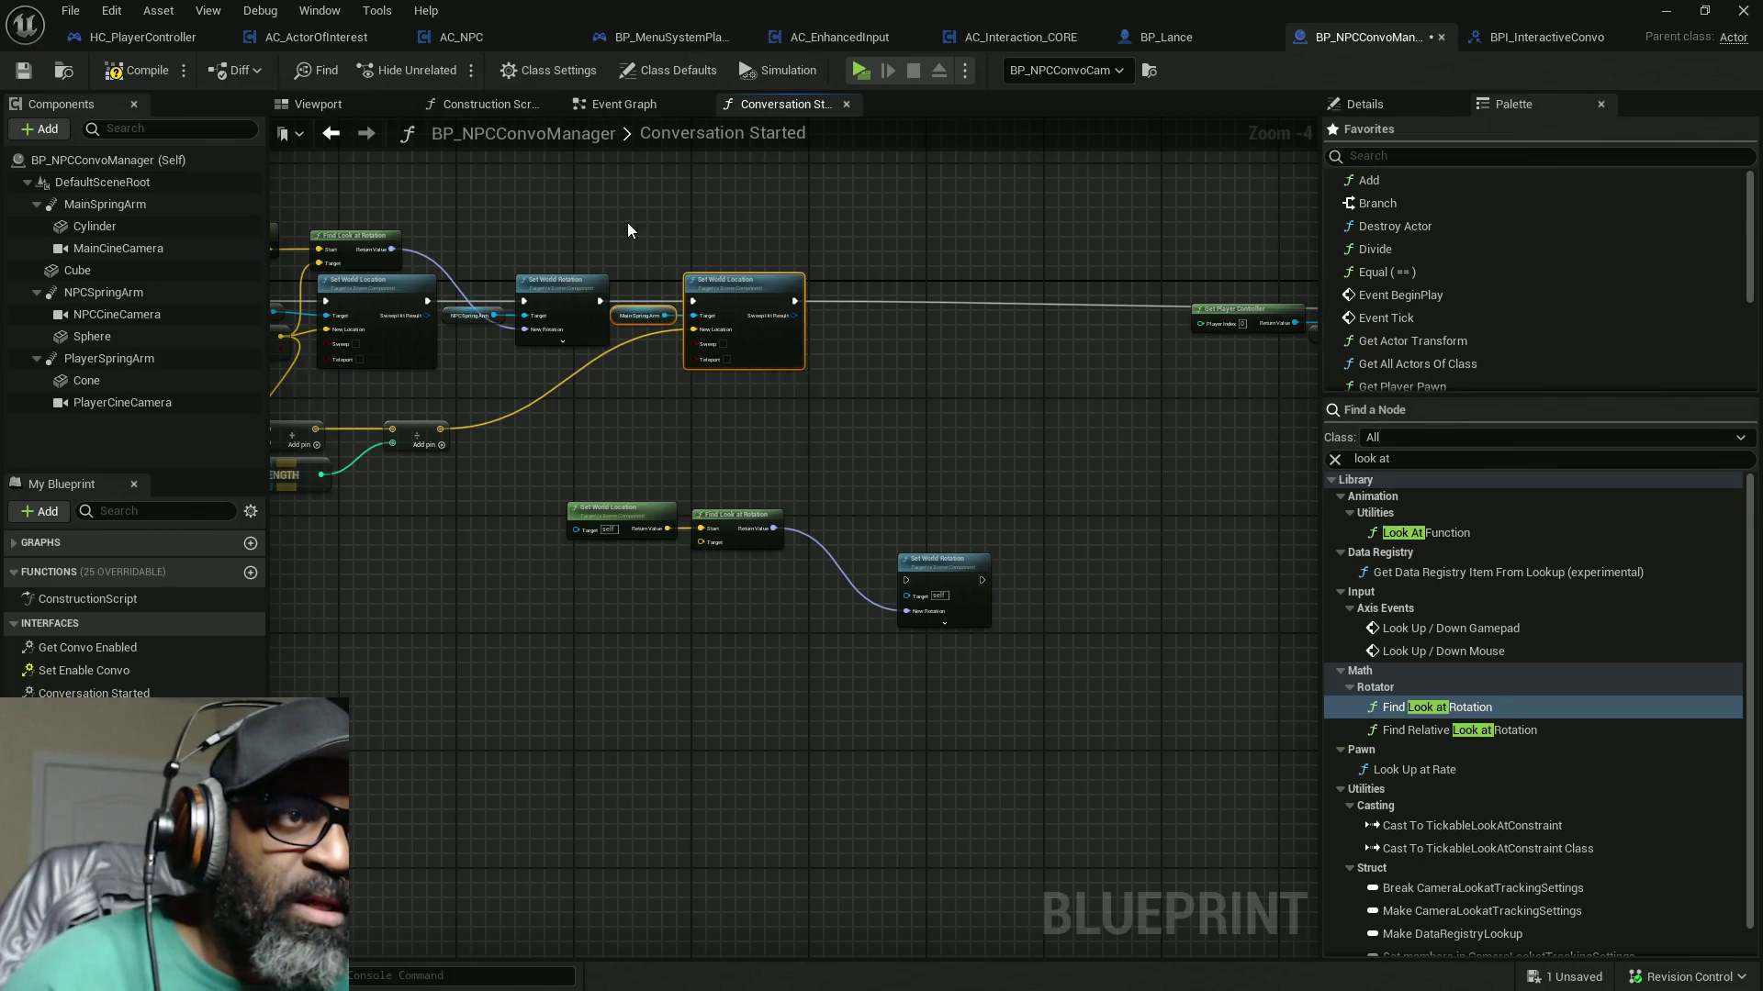
mouse_move(643, 315)
left_mouse_down()
mouse_move(486, 518)
mouse_move(619, 531)
left_mouse_up()
scroll(542, 532, "up", 4)
left_click_drag(394, 516, 473, 529)
left_click_drag(463, 414, 898, 611)
left_click_drag(608, 441, 787, 551)
left_click_drag(514, 442, 1041, 667)
left_click_drag(1147, 762, 996, 754)
Step: Place the pasted Set World Rotation beside Set World Location and chain execution into it
left_click_drag(917, 592, 483, 611)
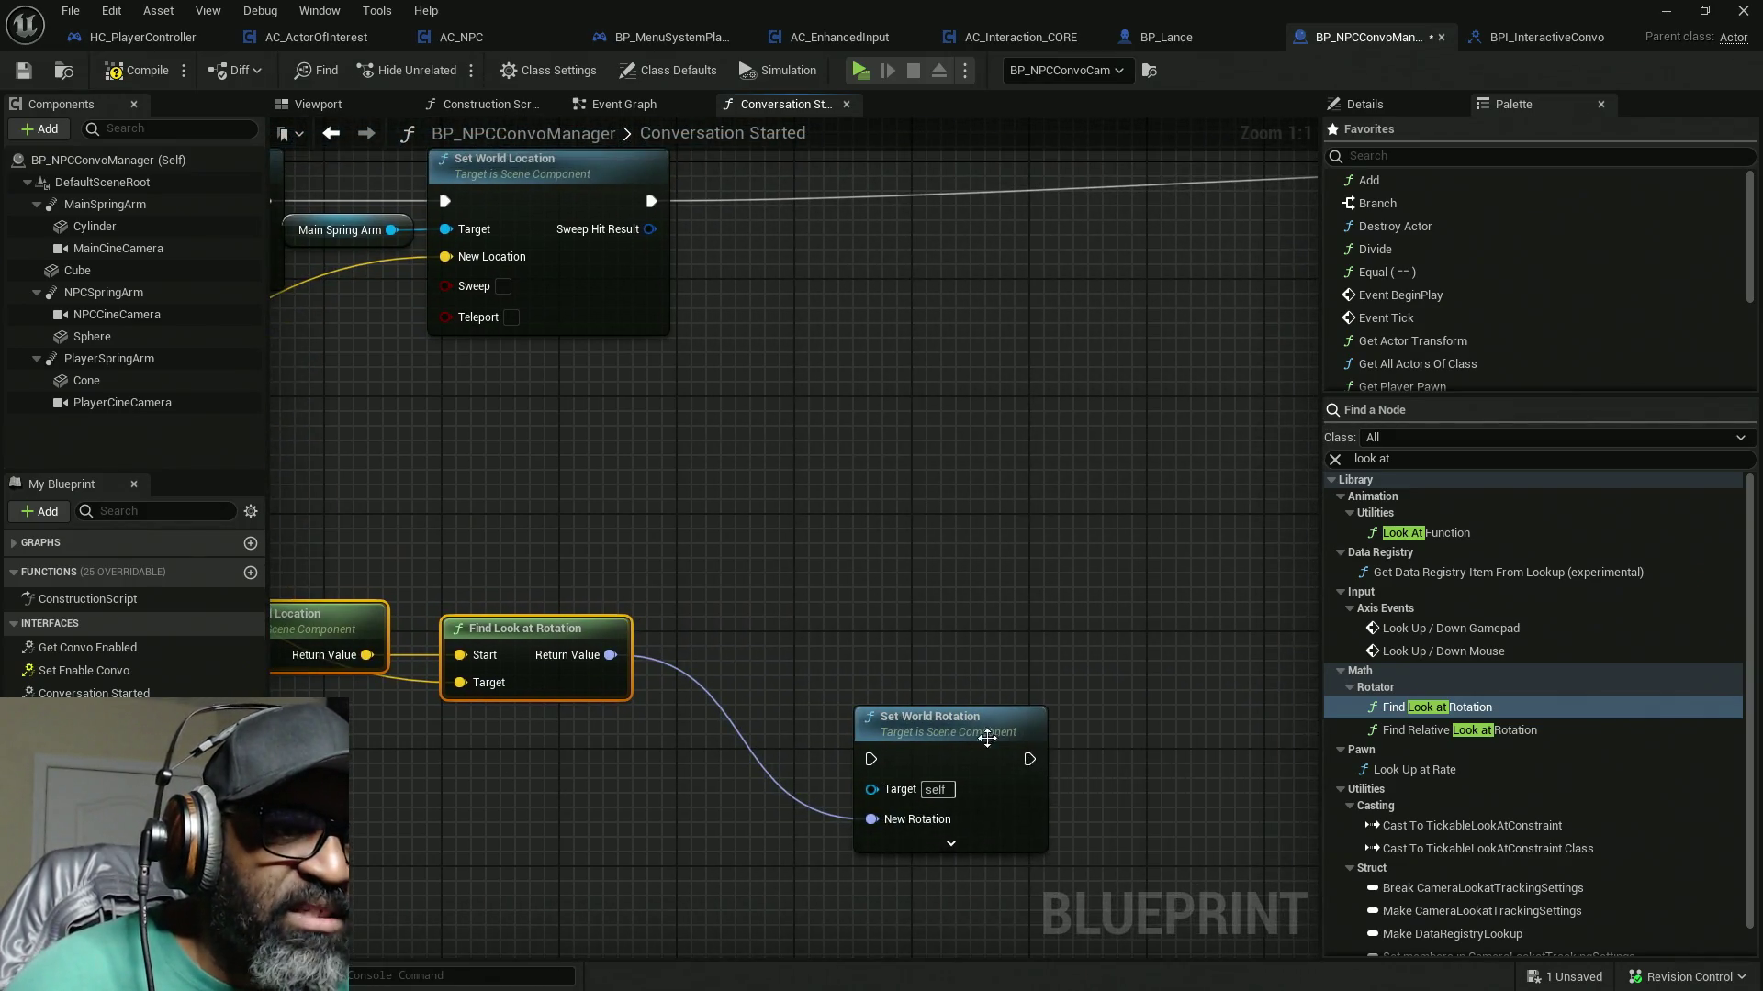
left_click_drag(992, 744, 927, 335)
mouse_move(920, 260)
left_mouse_down()
mouse_move(531, 290)
mouse_move(889, 406)
mouse_move(519, 365)
left_mouse_up()
key("Escape")
left_click_drag(688, 411, 512, 338)
left_click_drag(758, 397, 759, 381)
mouse_move(709, 542)
left_mouse_down()
mouse_move(728, 551)
mouse_move(1086, 404)
mouse_move(1168, 587)
mouse_move(255, 398)
mouse_move(586, 443)
left_mouse_up()
mouse_move(990, 566)
left_mouse_down()
mouse_move(969, 606)
mouse_move(812, 695)
mouse_move(849, 559)
mouse_move(851, 424)
left_mouse_up()
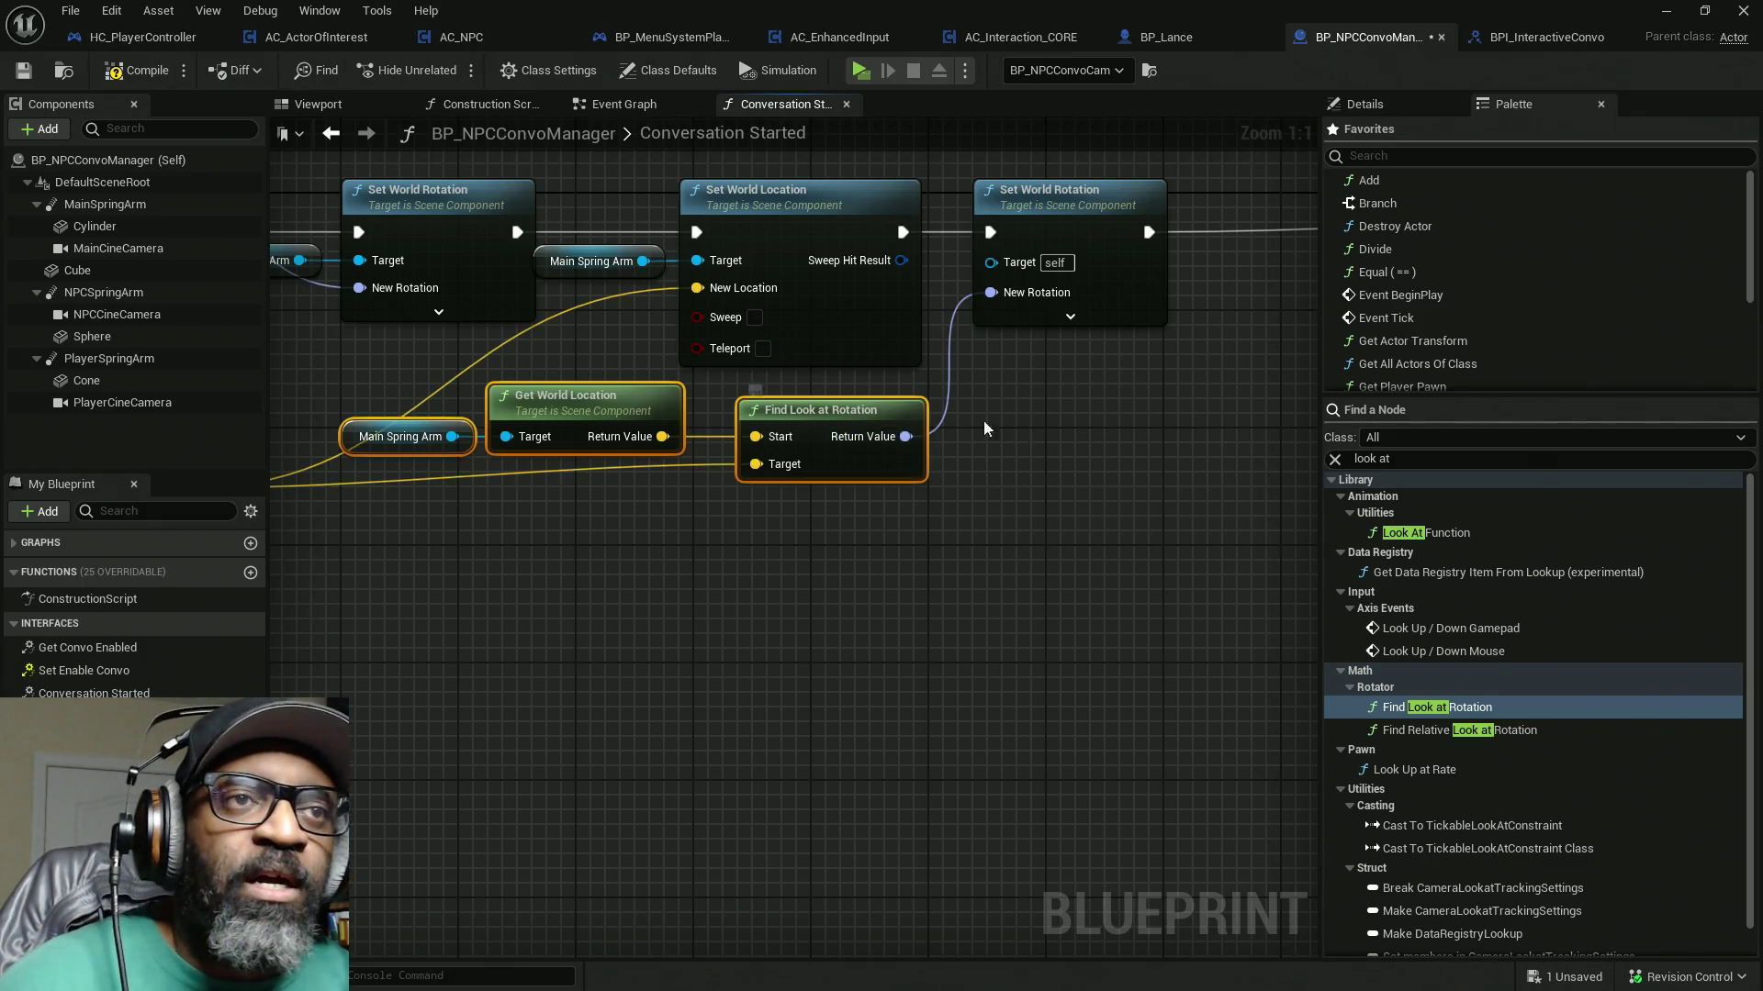
Step: Delete the NPCSpring Arm getters feeding Get World Location and Set World Rotation's Target
left_click_drag(1133, 480, 1001, 508)
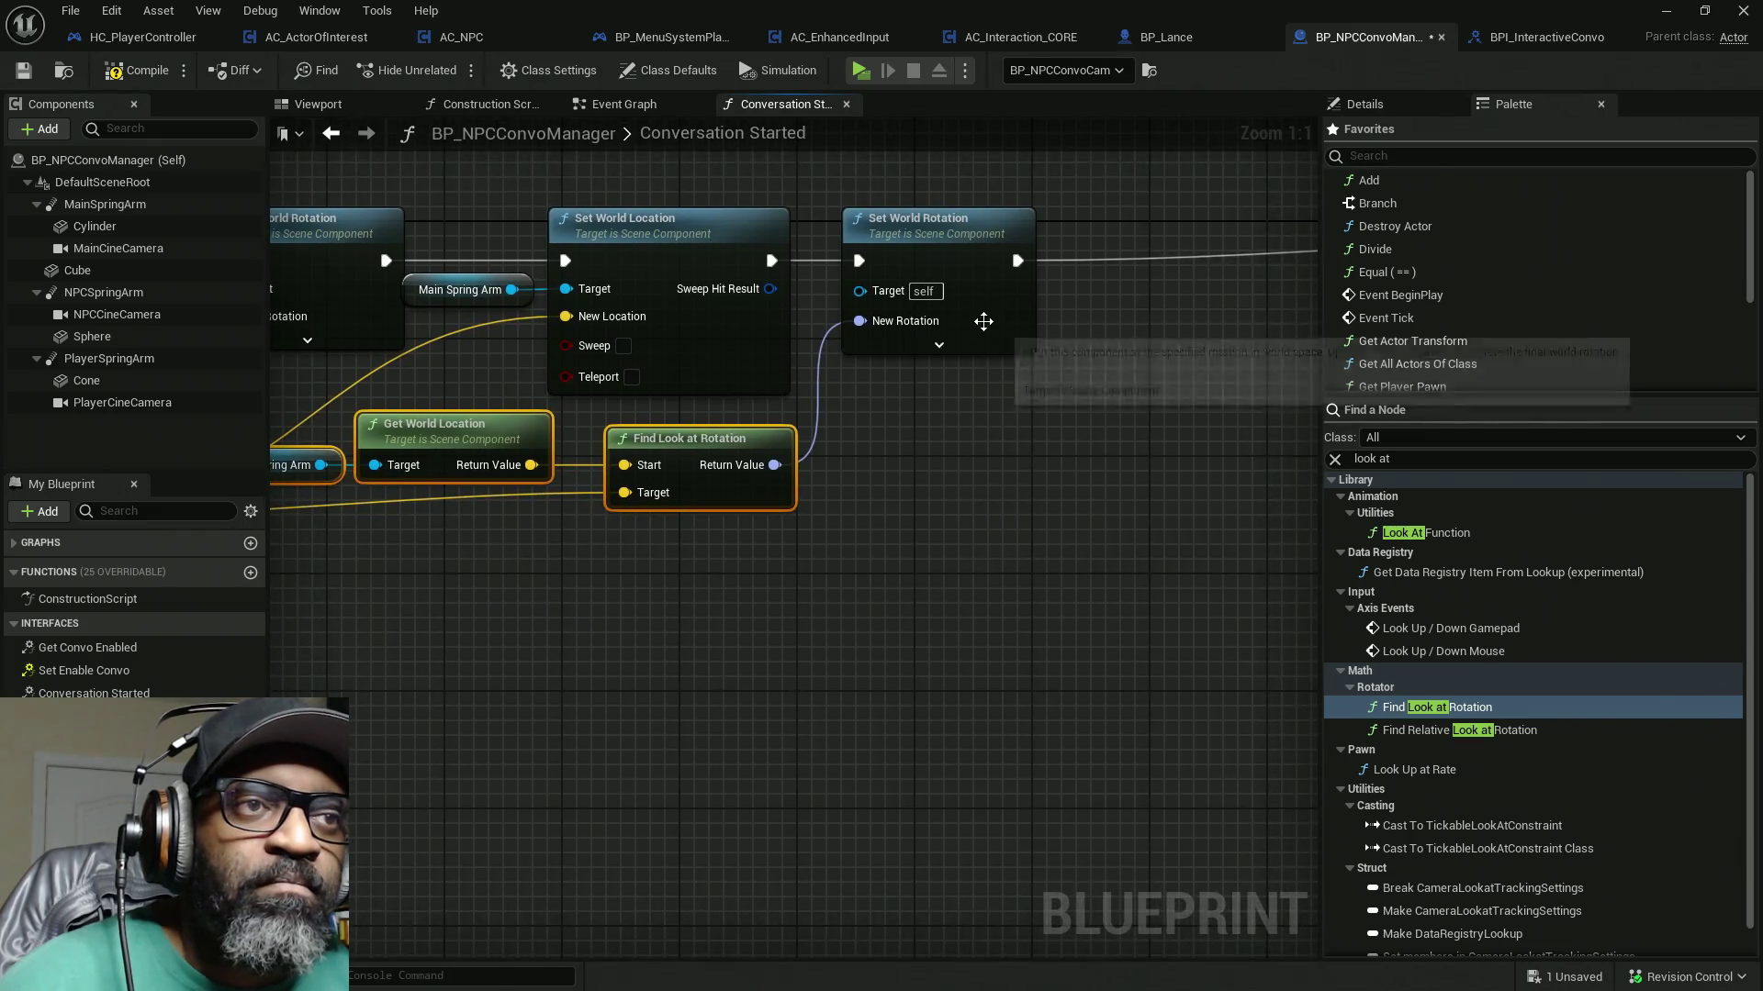
left_click(1106, 312)
left_click(496, 290)
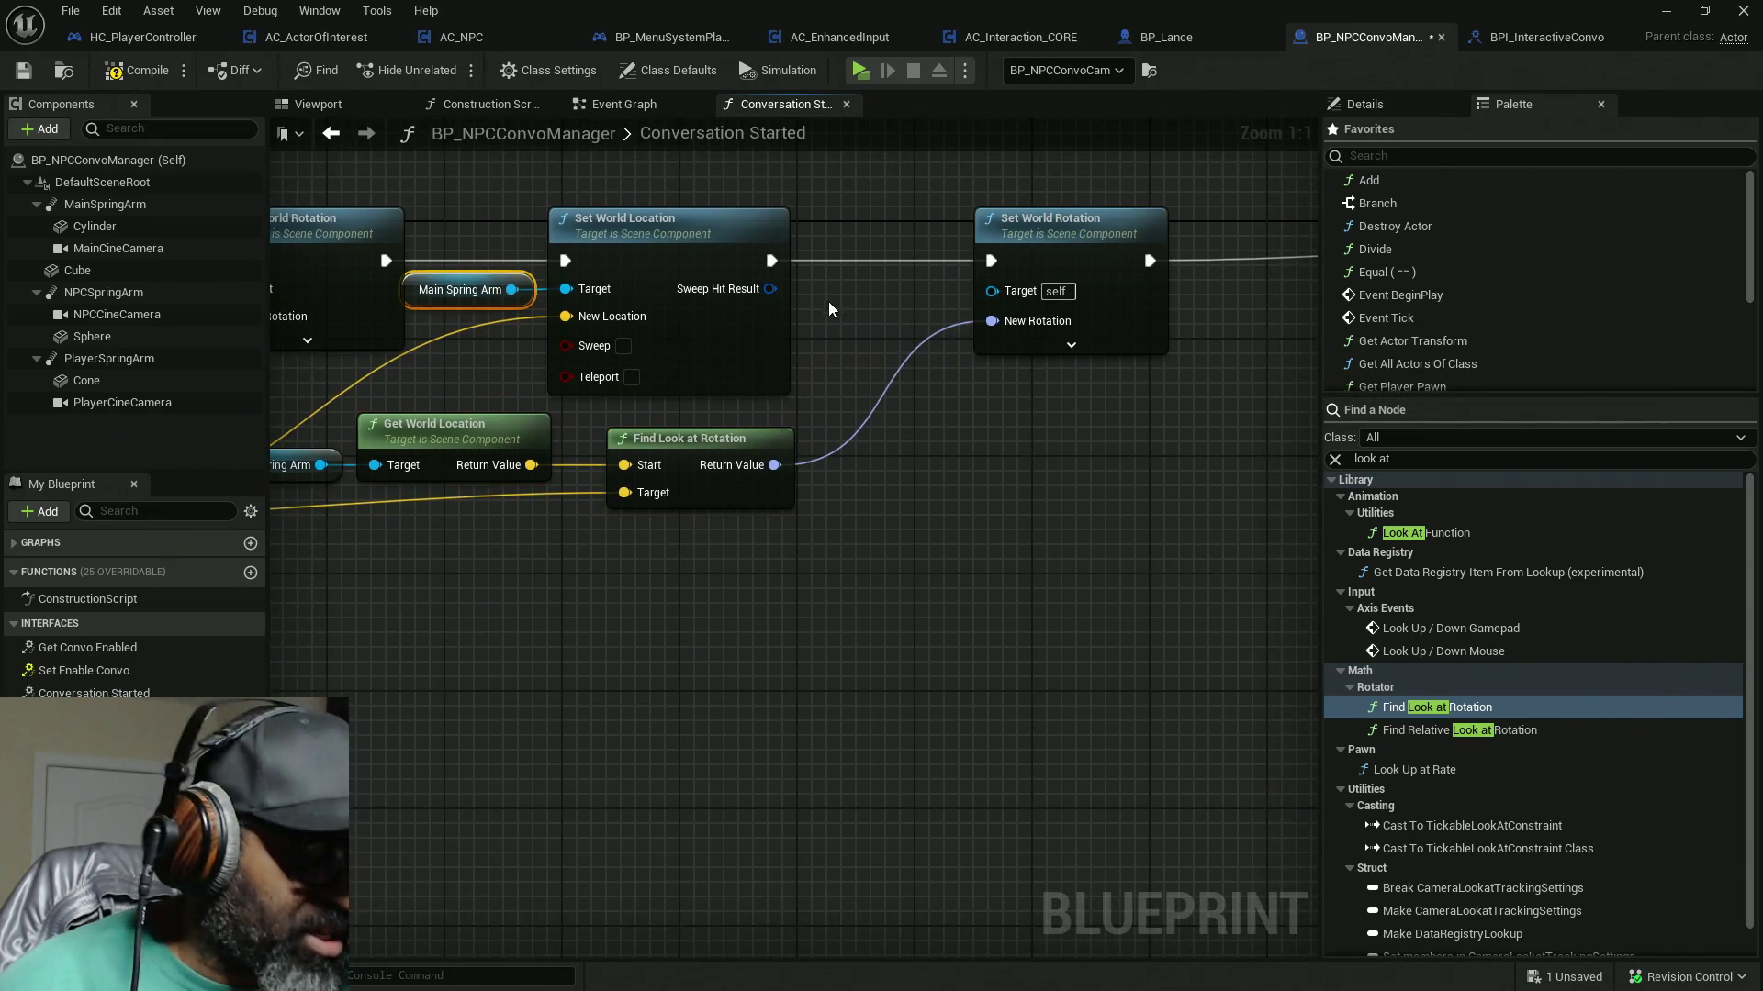
left_click_drag(377, 564, 635, 566)
left_click(519, 467)
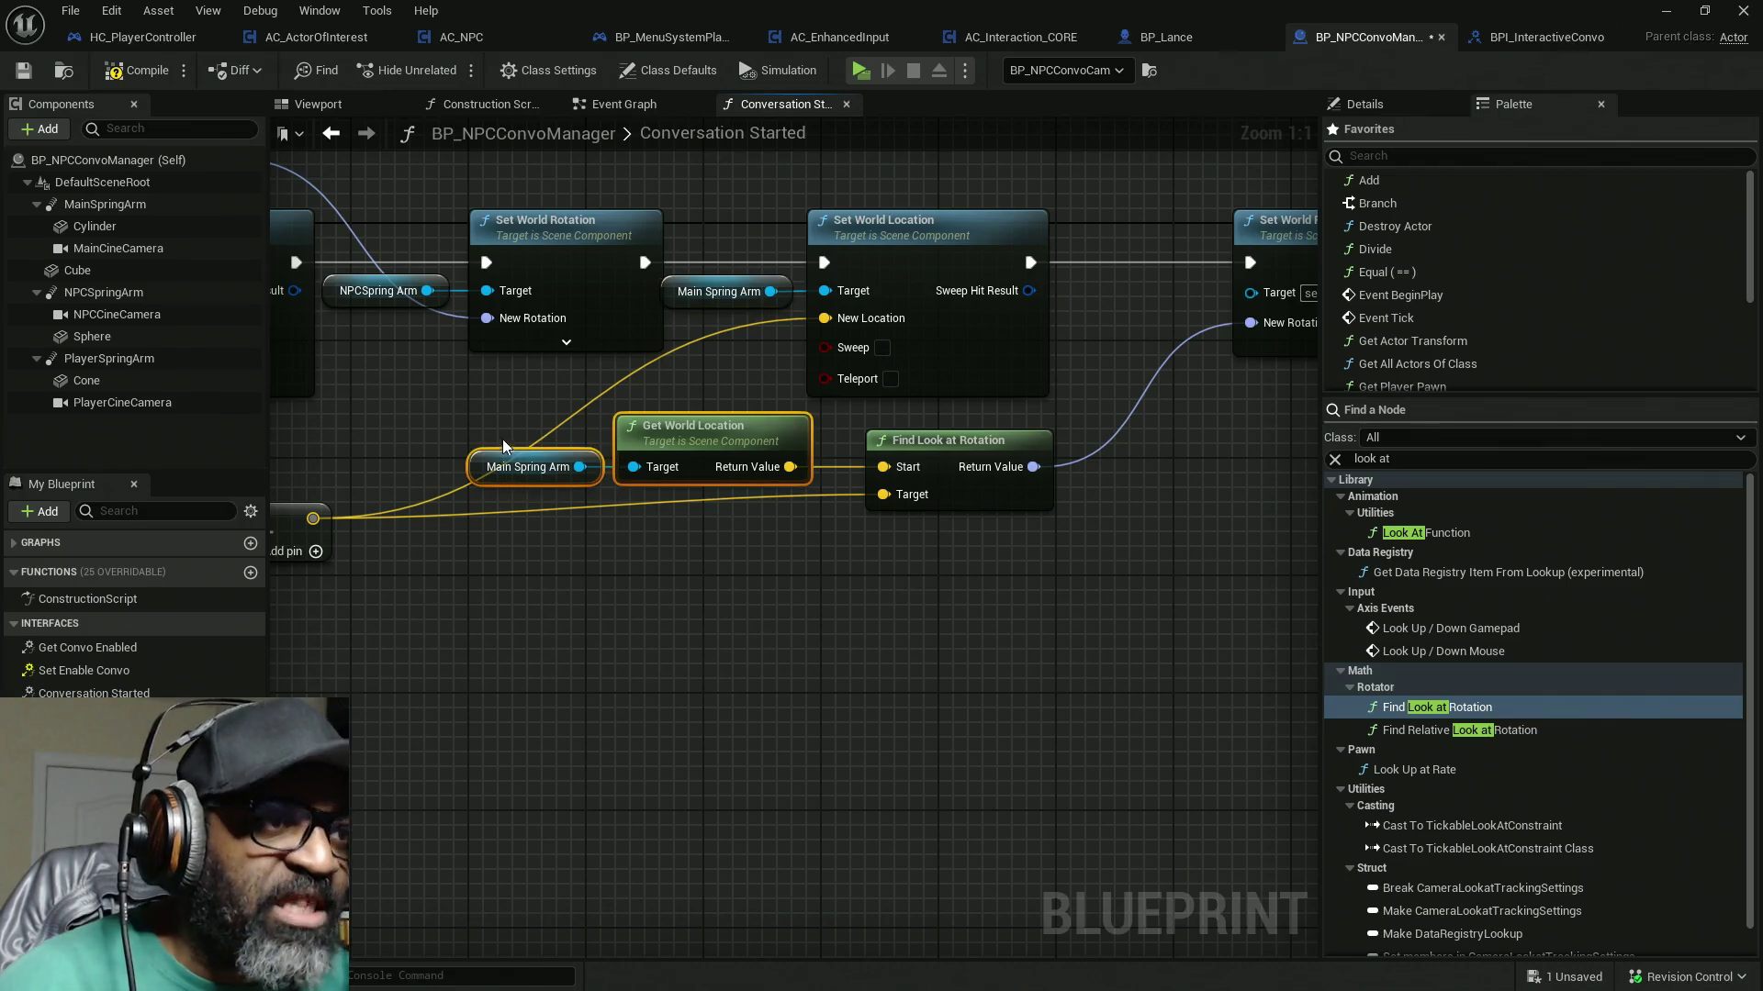
mouse_move(455, 537)
left_mouse_down()
mouse_move(617, 575)
mouse_move(955, 576)
mouse_move(874, 572)
left_mouse_up()
left_click(456, 273)
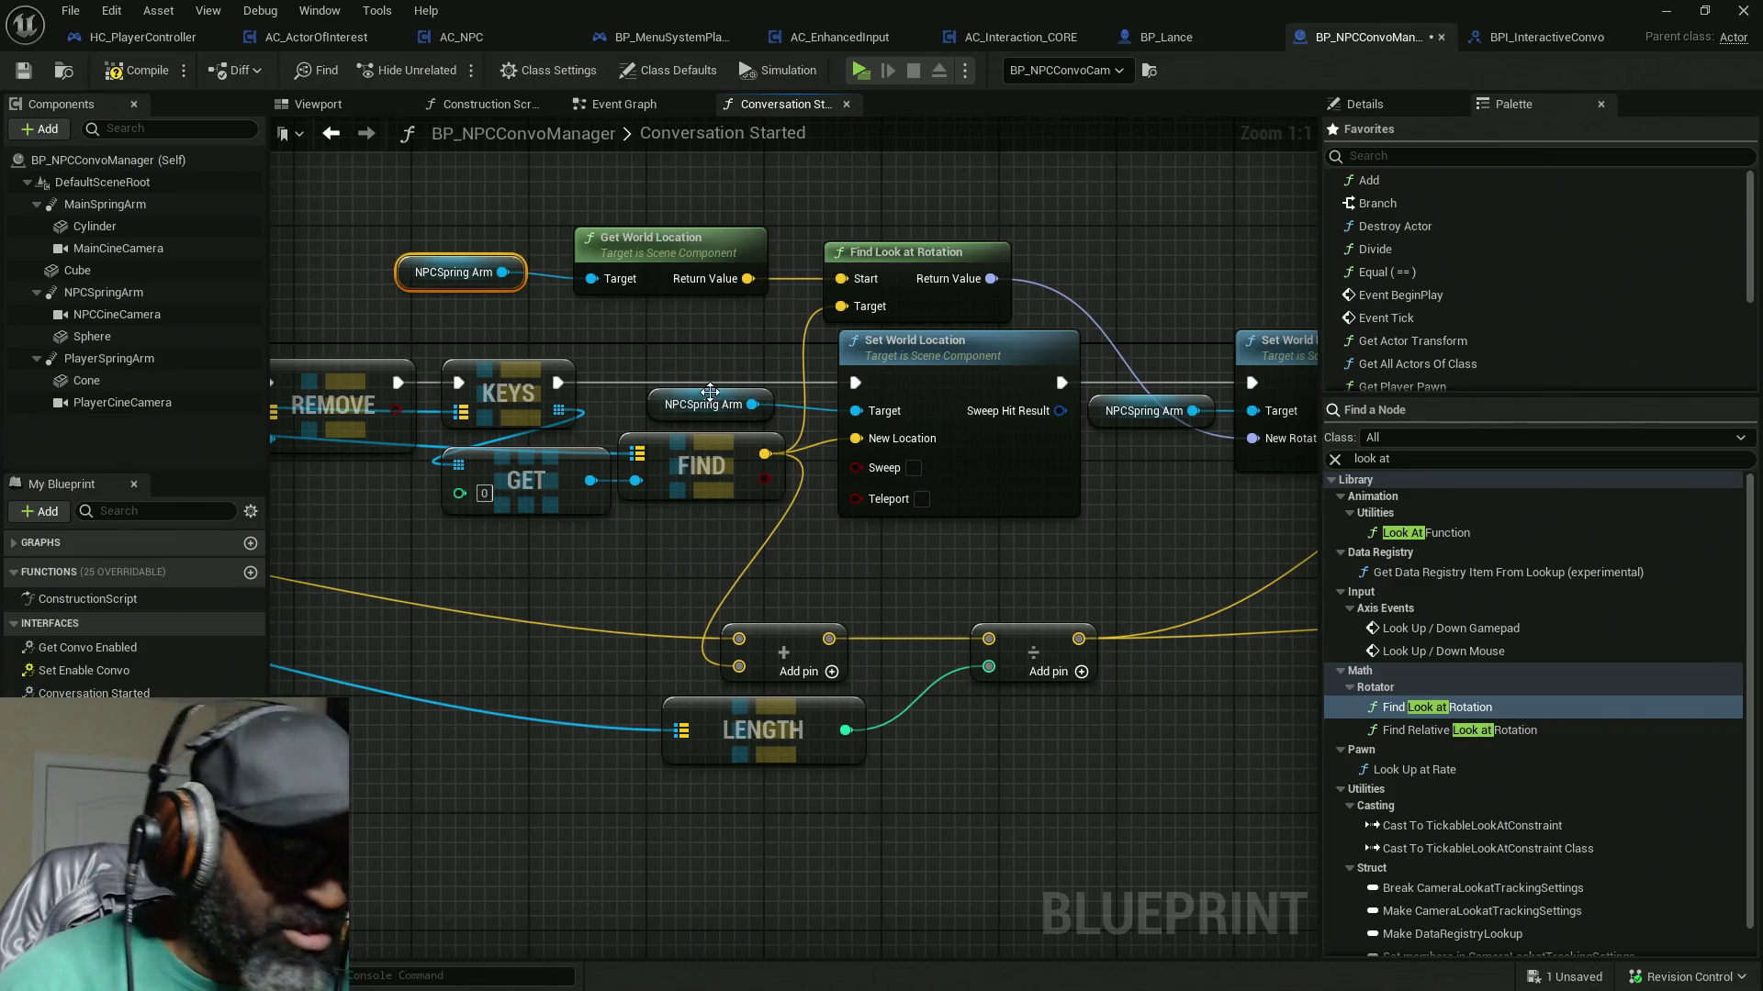
key("Delete")
left_click(1143, 411)
key("Delete")
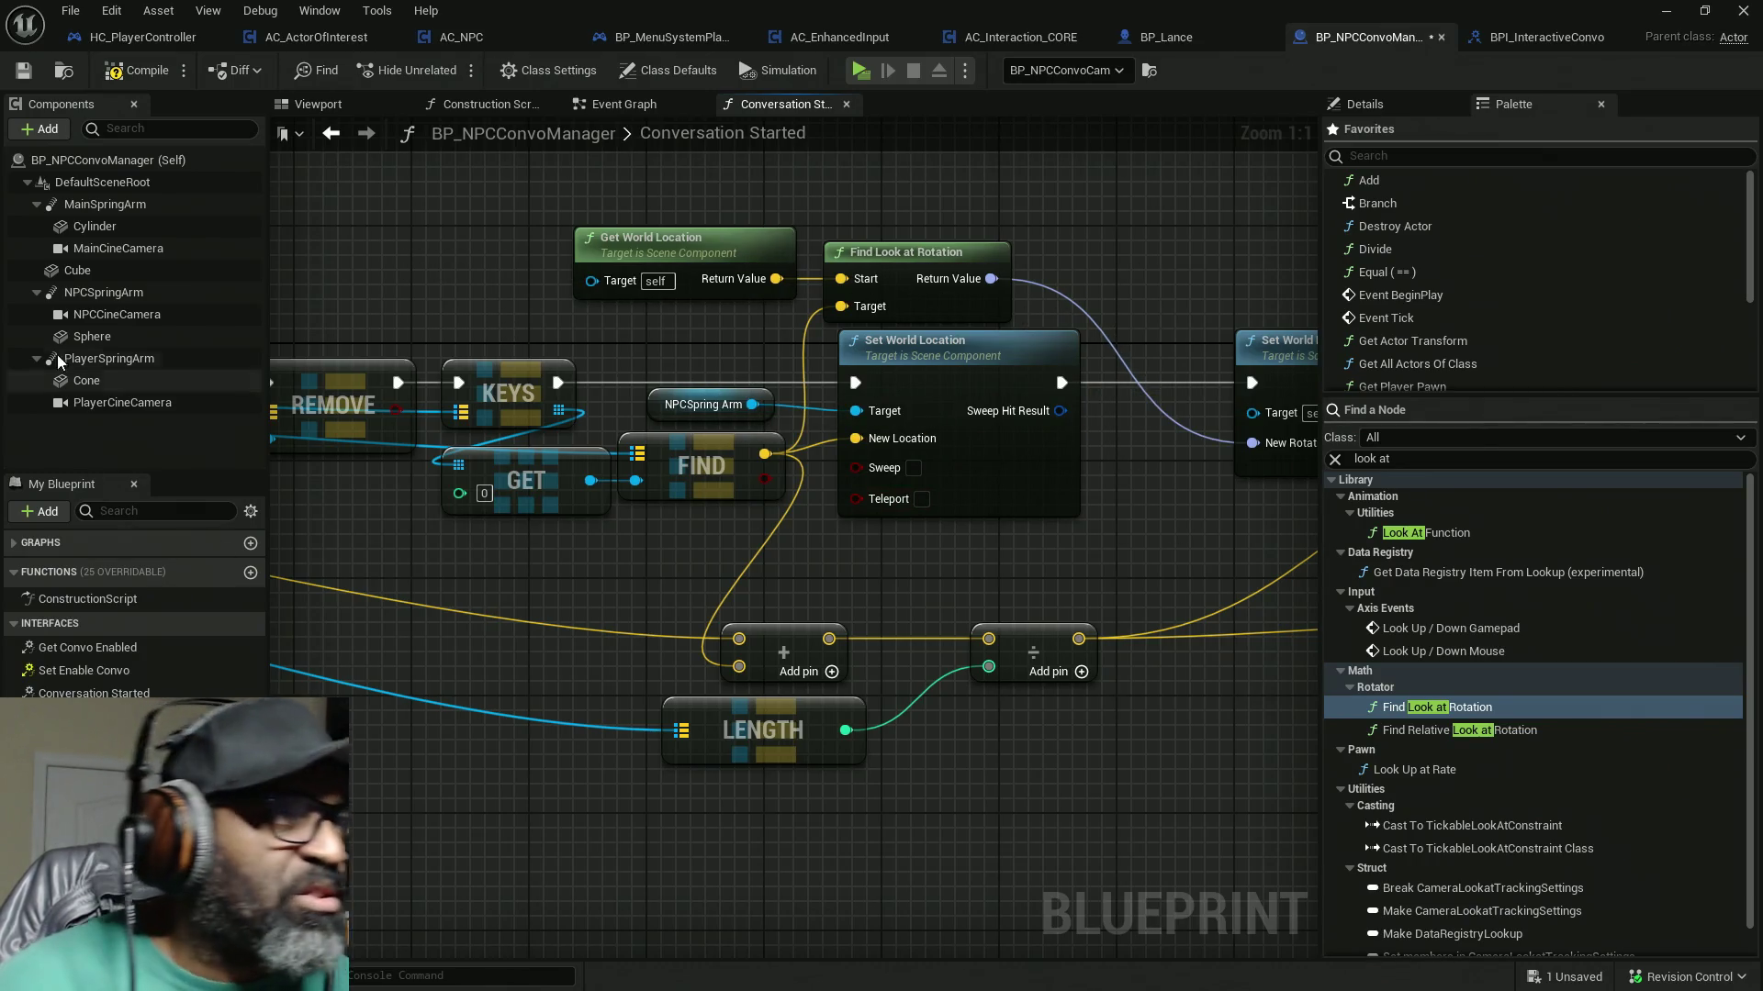
Step: Add NPCCine Camera getters and wire them into Get World Location and Set World Rotation's Target
double_click(116, 314)
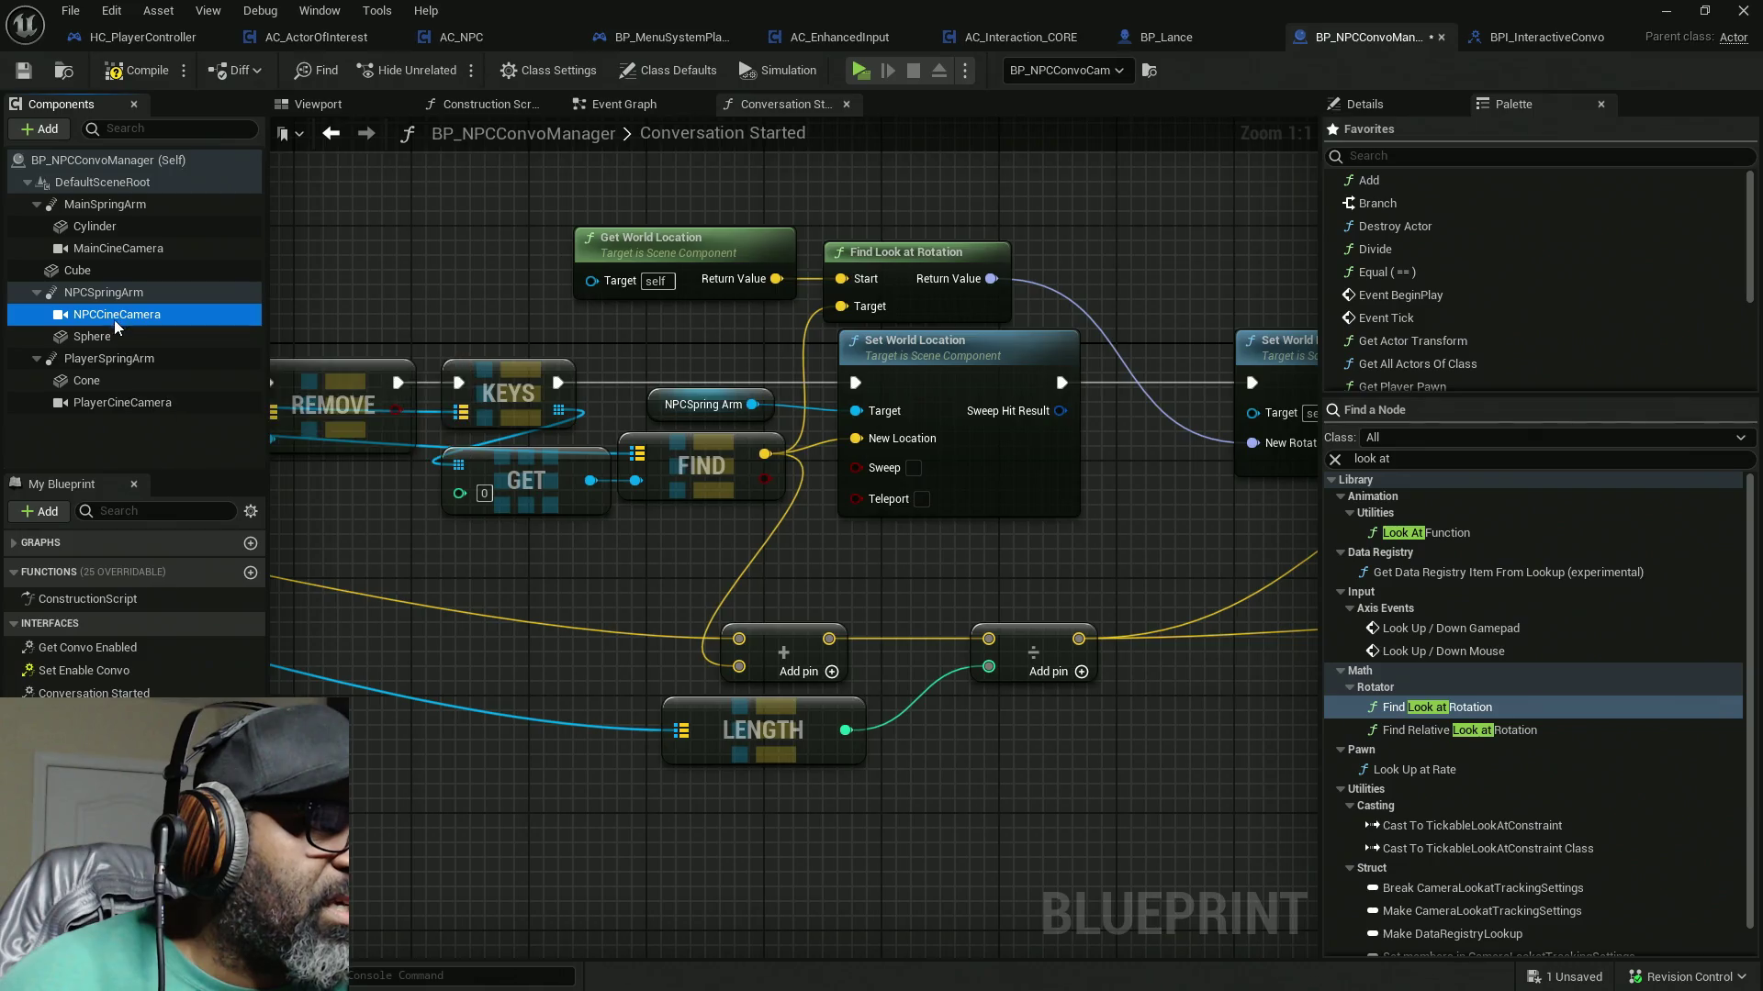
left_click(791, 105)
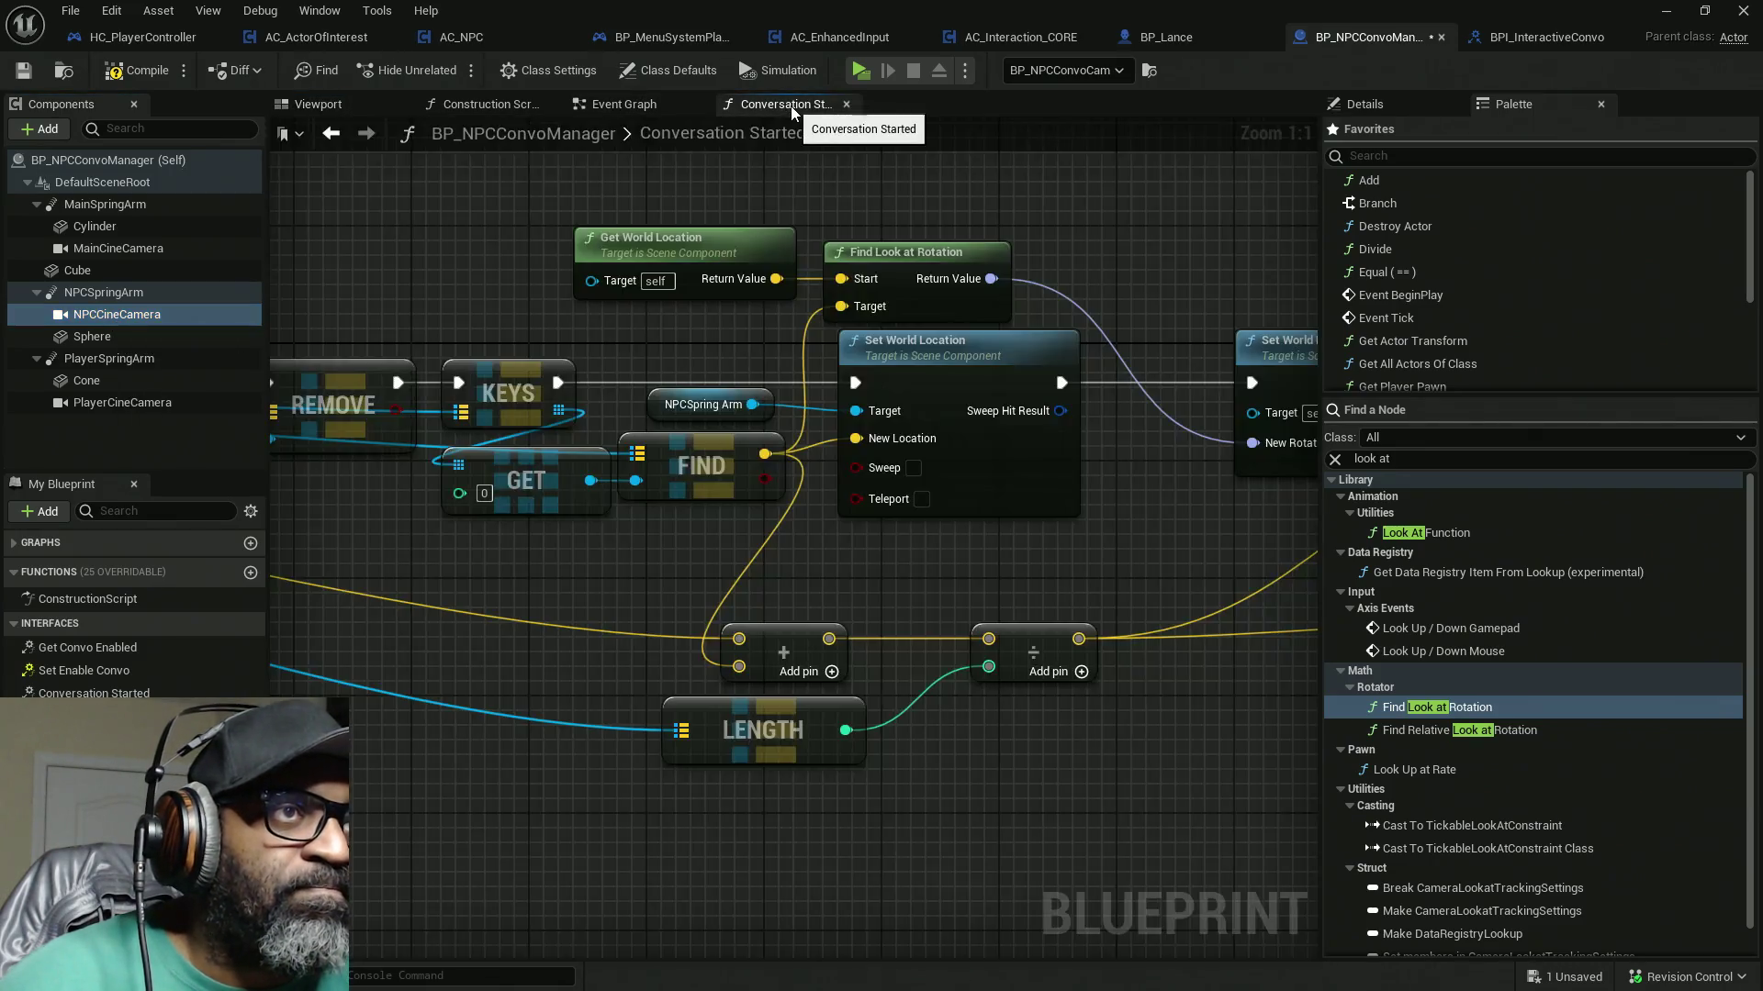
mouse_move(117, 314)
left_mouse_down()
mouse_move(464, 280)
mouse_move(422, 266)
mouse_move(589, 280)
left_mouse_up()
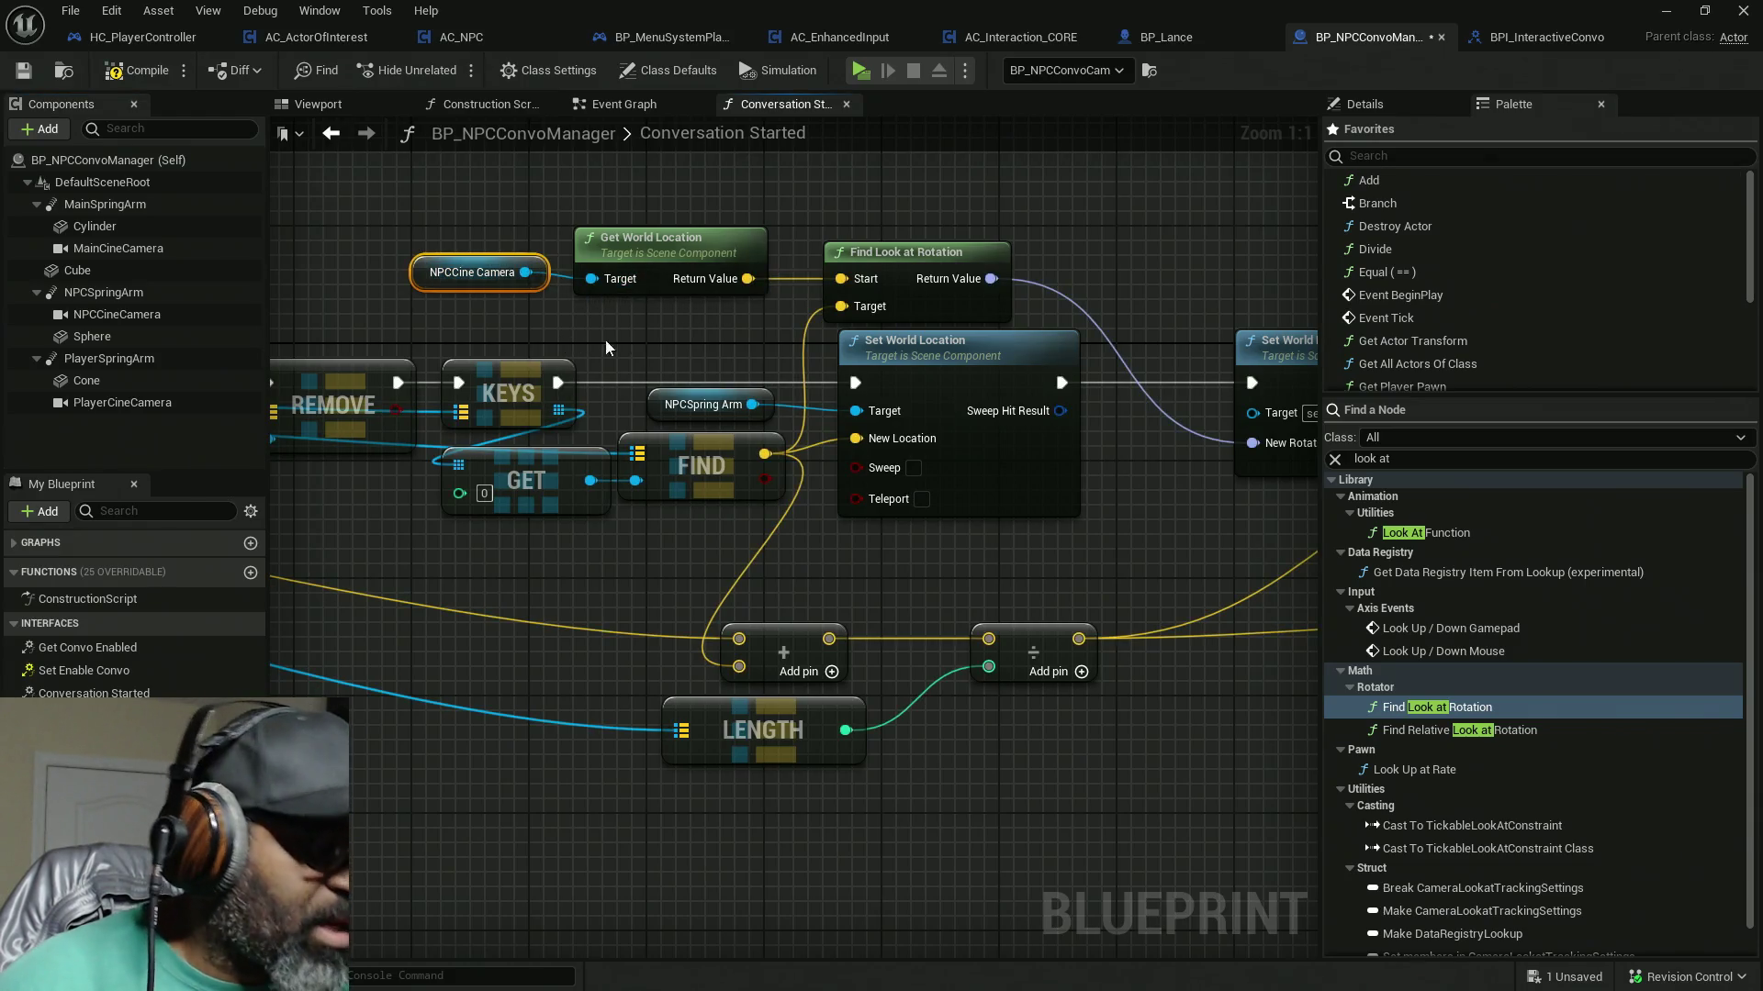
key("Delete")
key("ctrl+z")
mouse_move(541, 286)
left_mouse_down()
mouse_move(612, 290)
mouse_move(592, 281)
left_mouse_up()
key("ctrl+c")
key("ctrl+v")
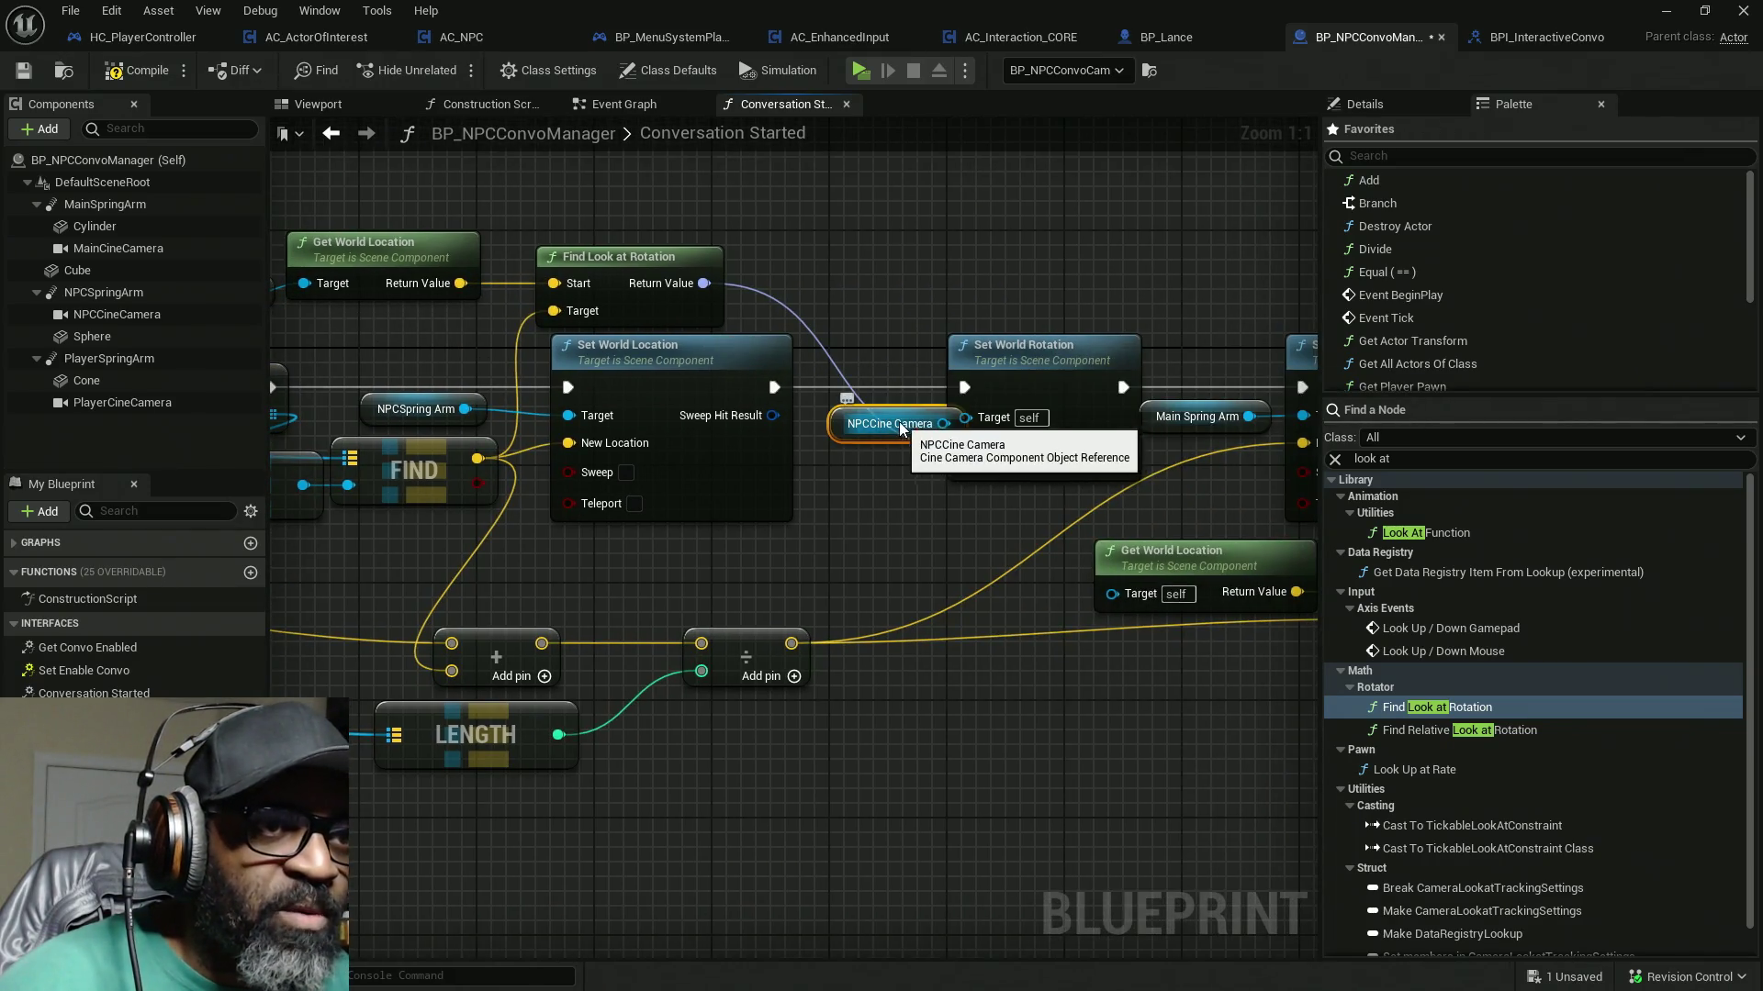
left_click_drag(943, 423, 964, 418)
left_click_drag(1006, 513, 511, 430)
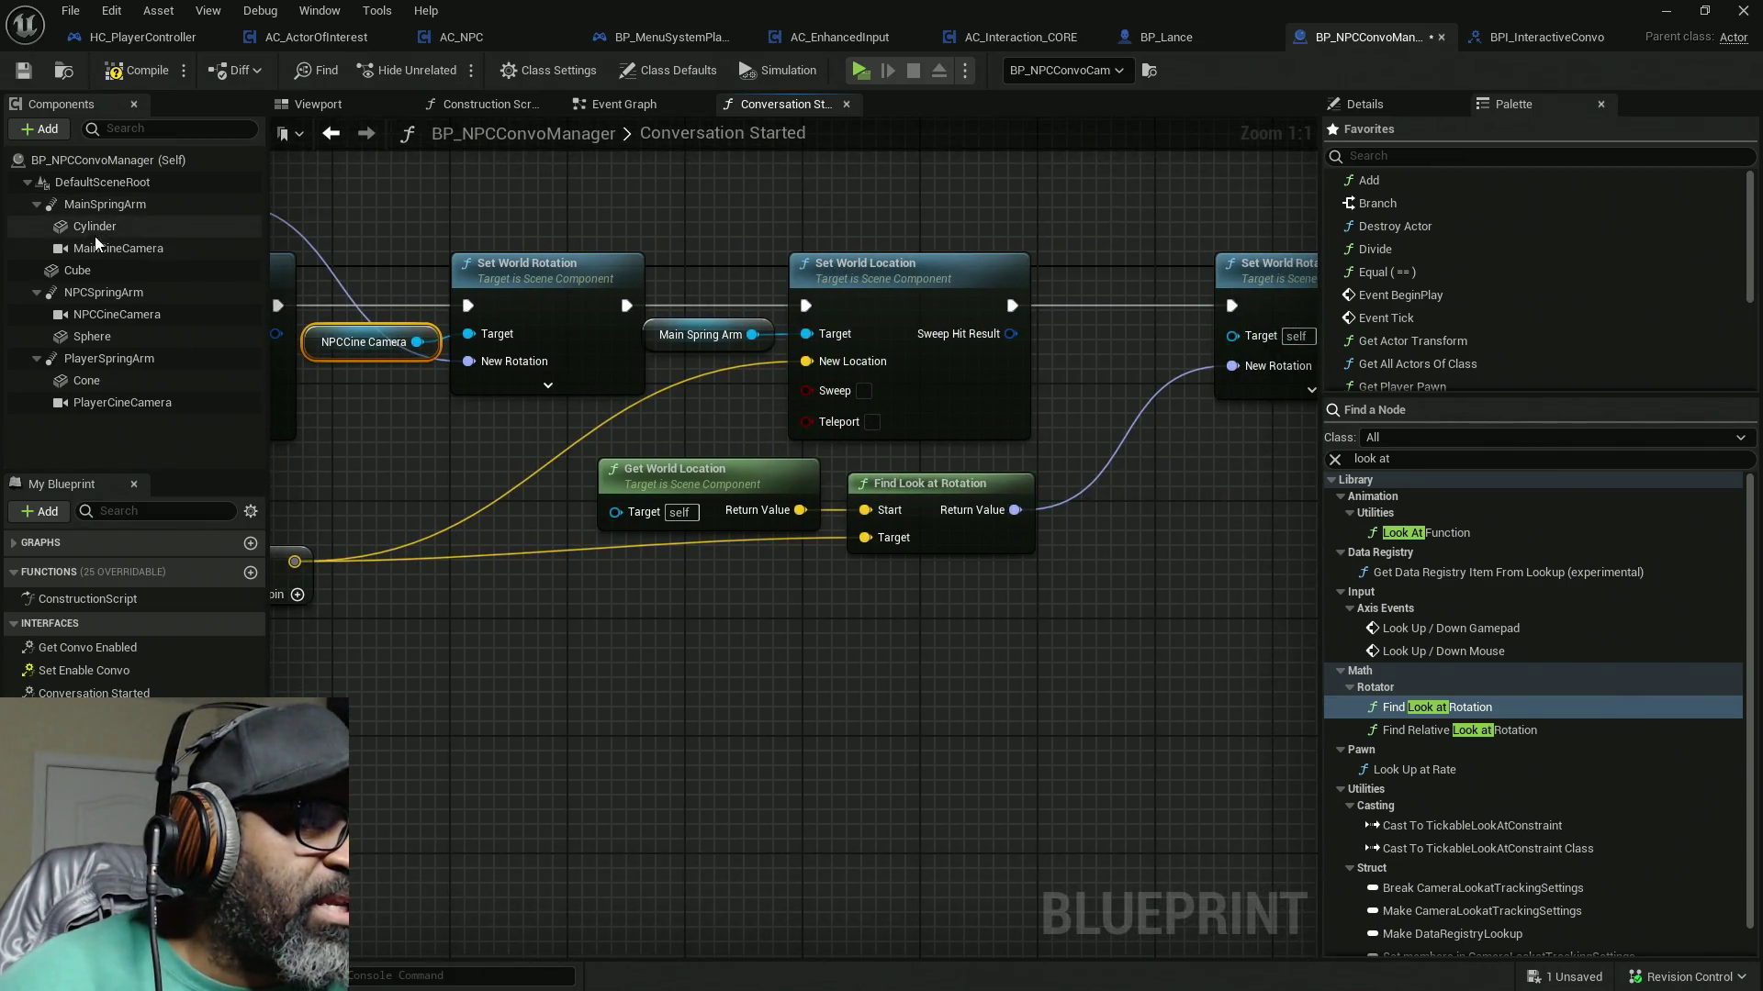
Step: Add Main Cine Camera getters wired into Get World Location and the last Set World Rotation's Target
mouse_move(117, 248)
left_mouse_down()
mouse_move(432, 546)
mouse_move(422, 503)
left_mouse_up()
left_click_drag(528, 512, 624, 518)
key("ctrl+c")
key("ctrl+v")
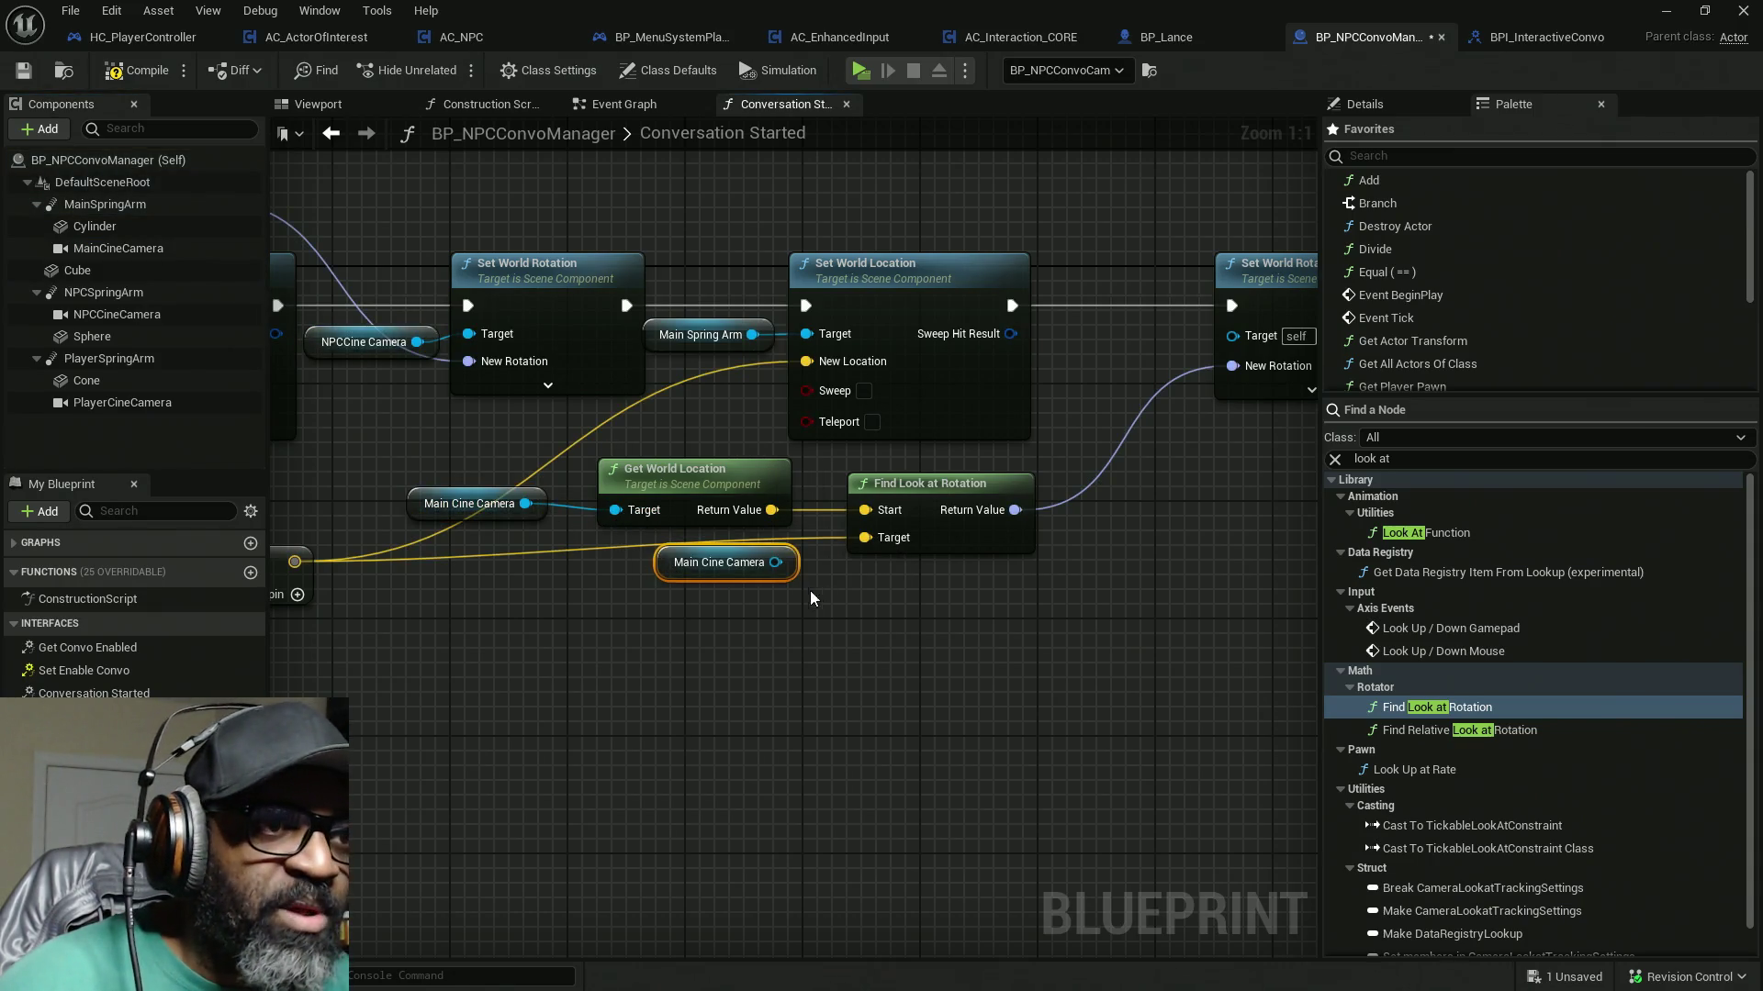
left_click_drag(733, 574, 1129, 354)
left_click_drag(1172, 341, 1232, 334)
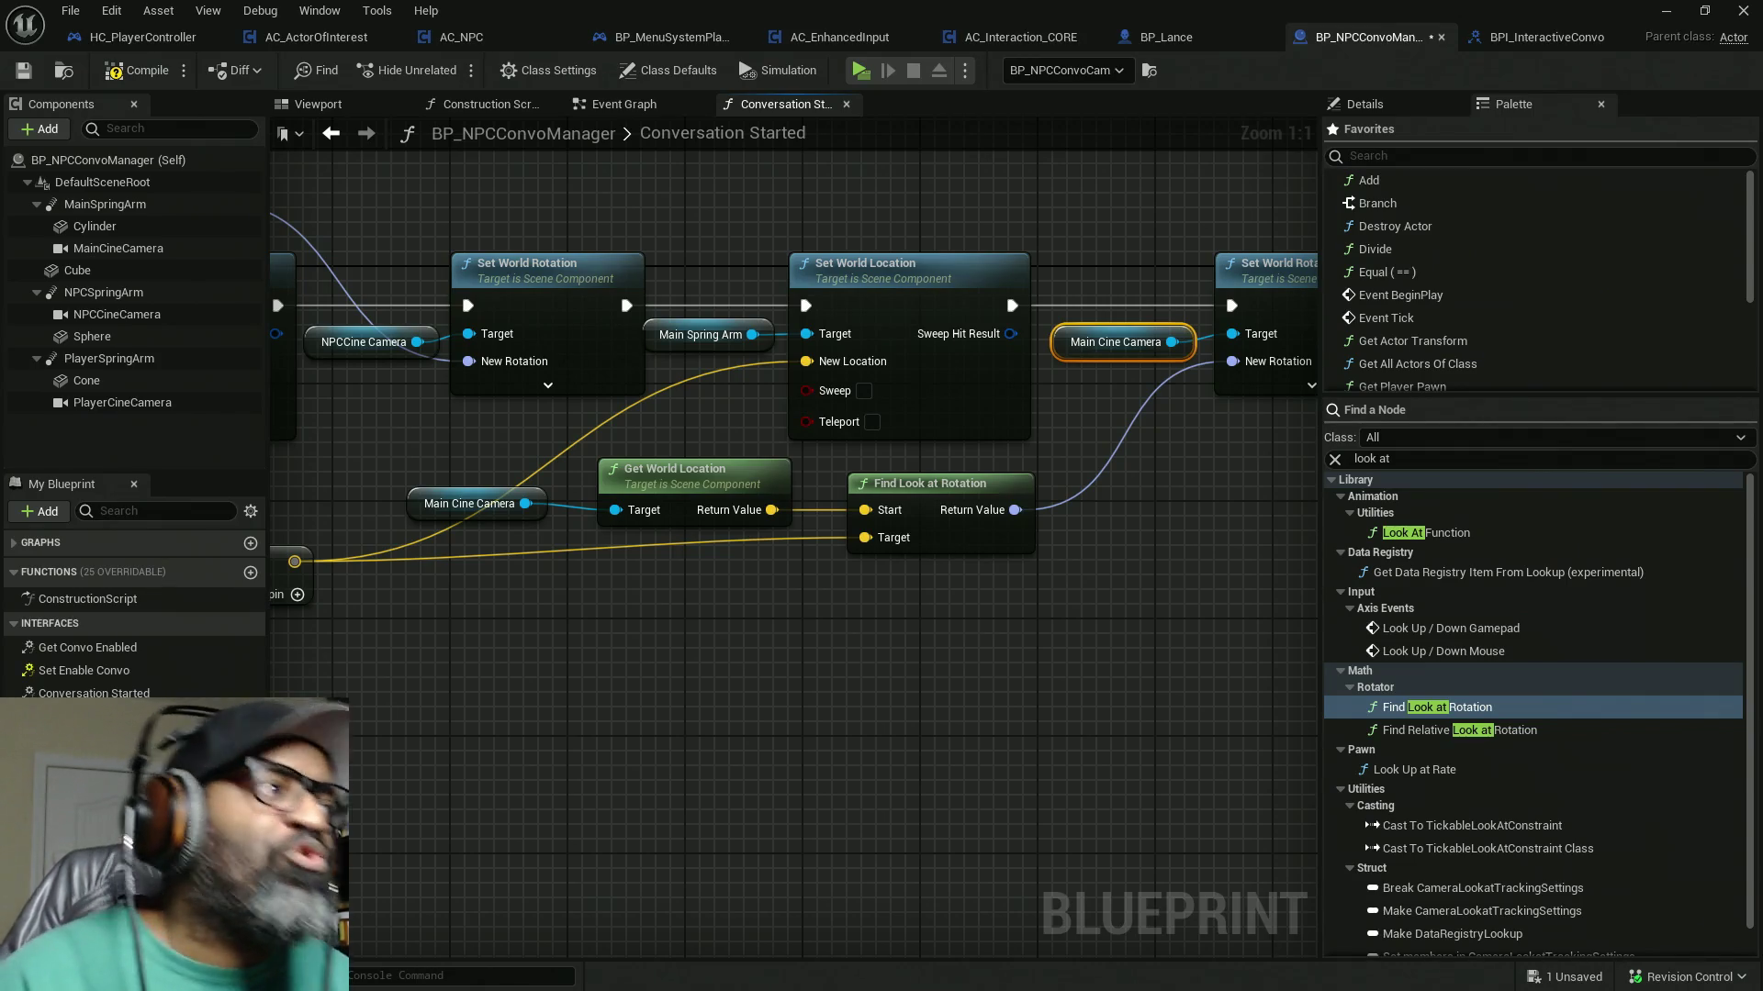
Step: Open the Windows task switcher with Alt+Tab
key("alt+Tab")
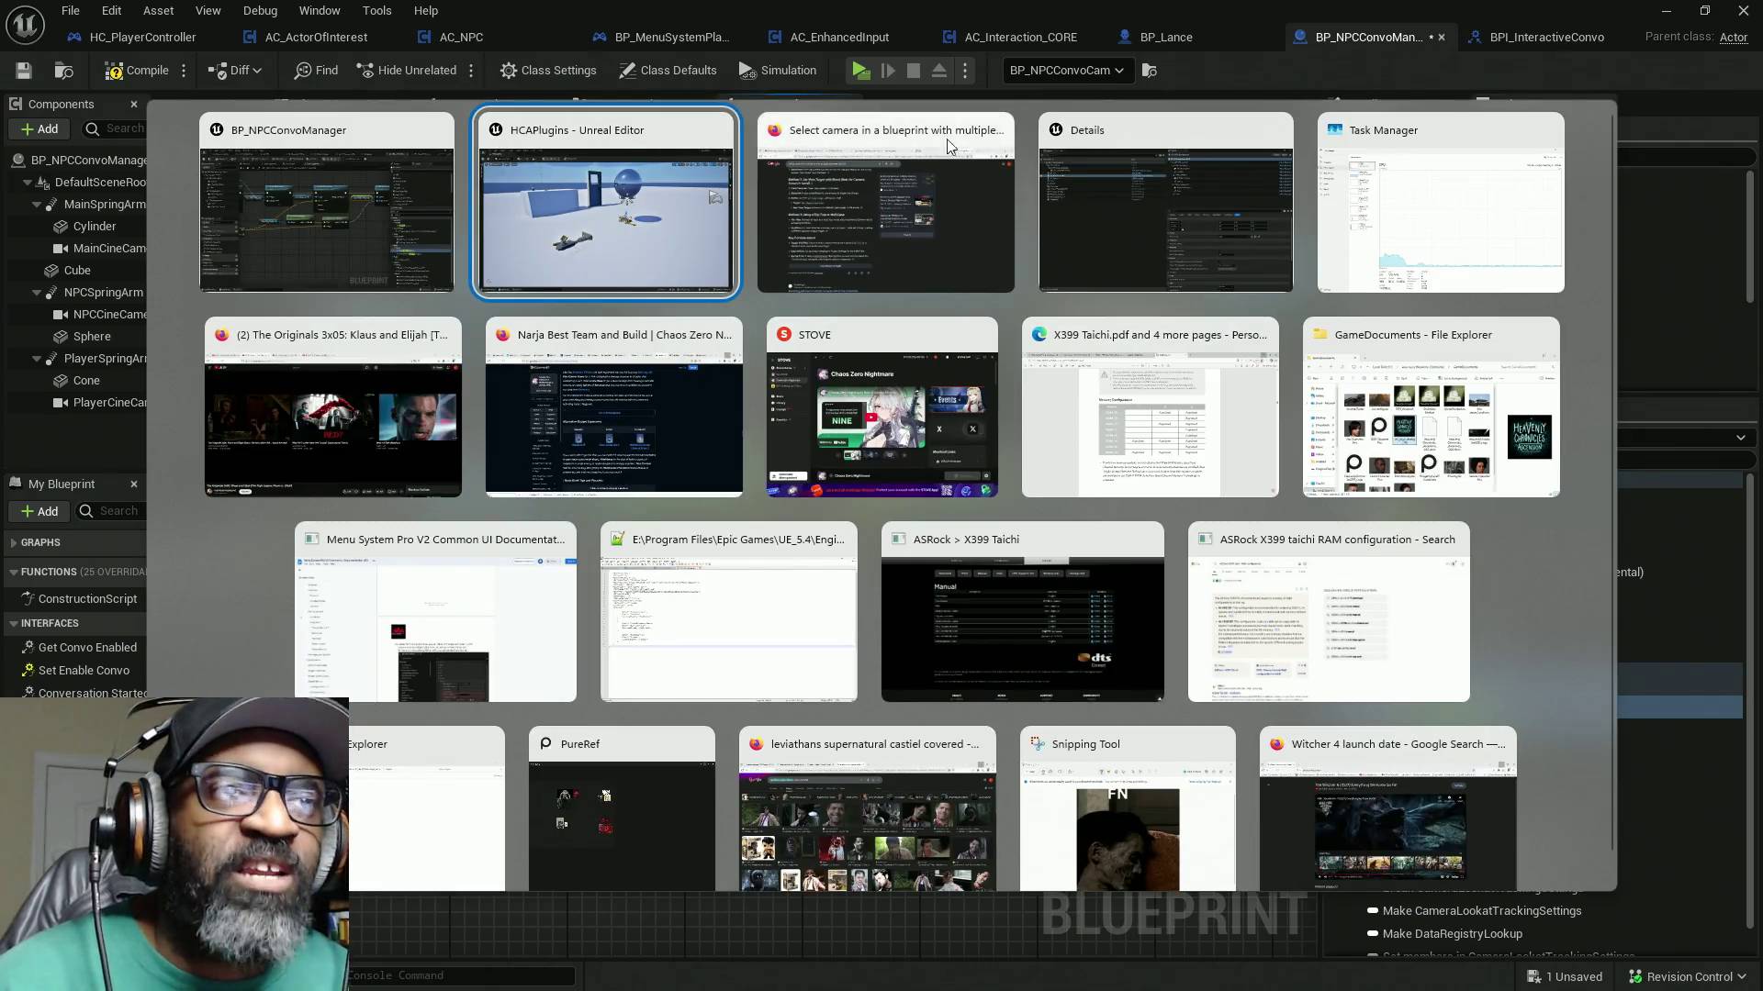
Step: Scroll down through the artist's 60-artwork ArtStation portfolio grid, then back to the top
key("Escape")
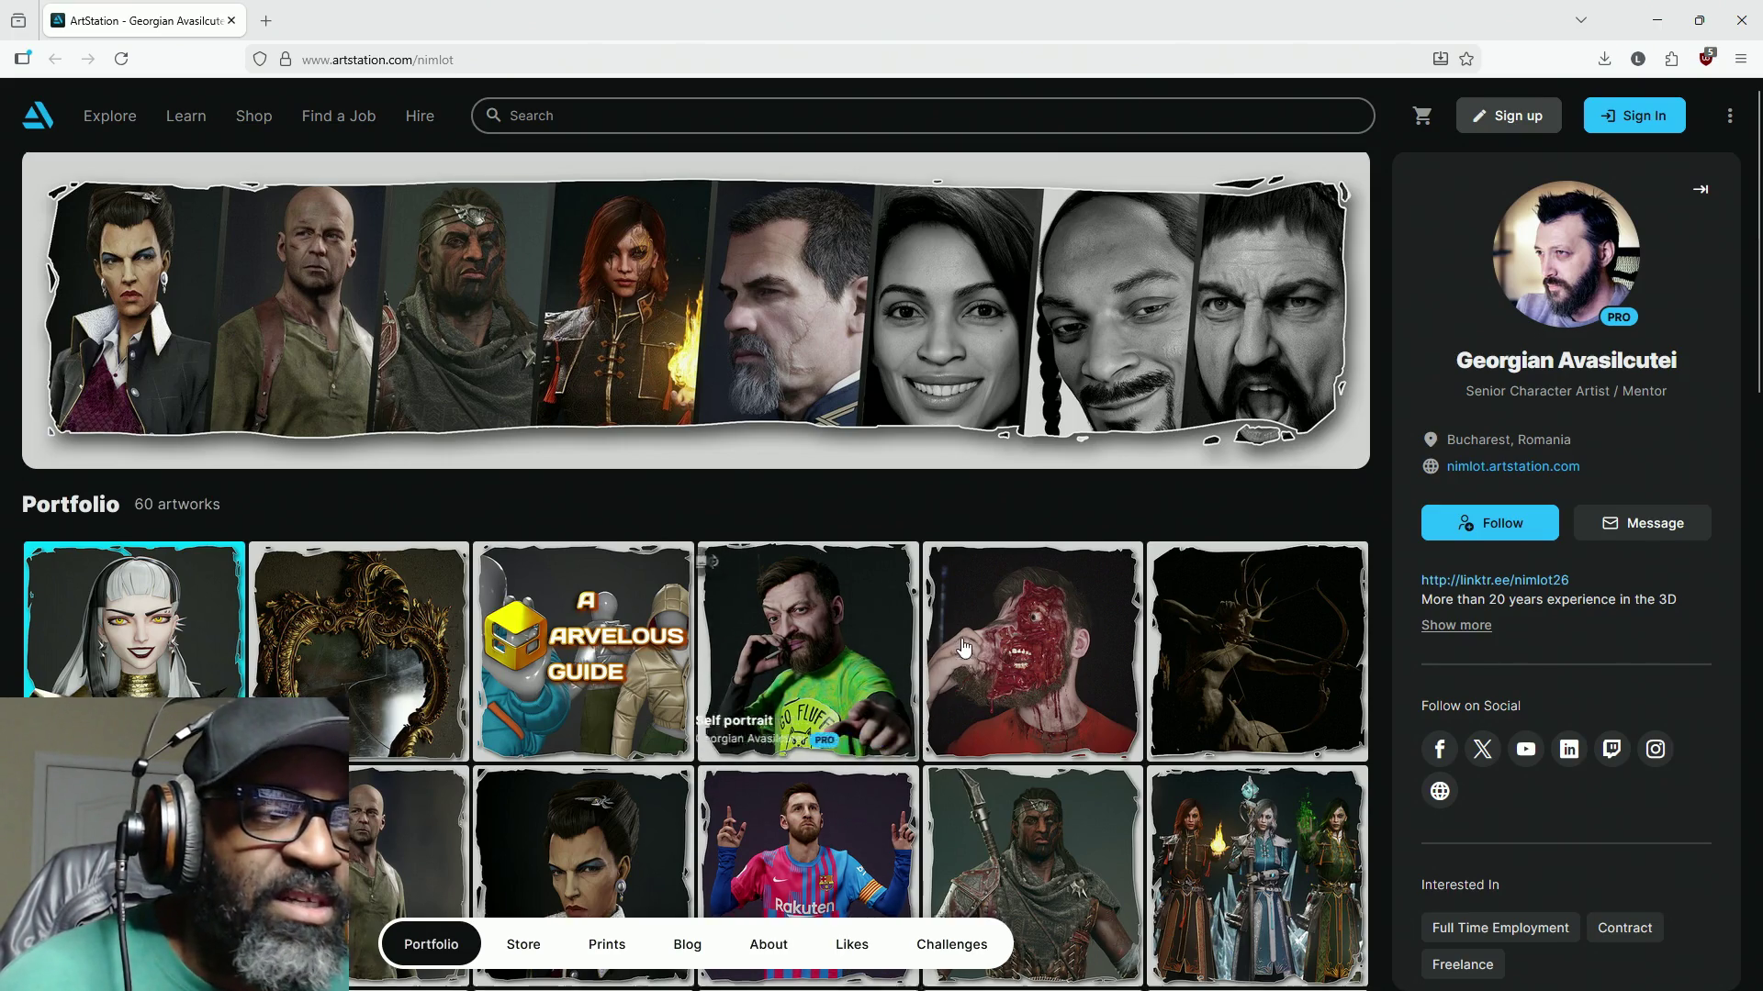
scroll(705, 628, "down", 2)
scroll(705, 628, "up", 1)
scroll(1010, 533, "down", 3)
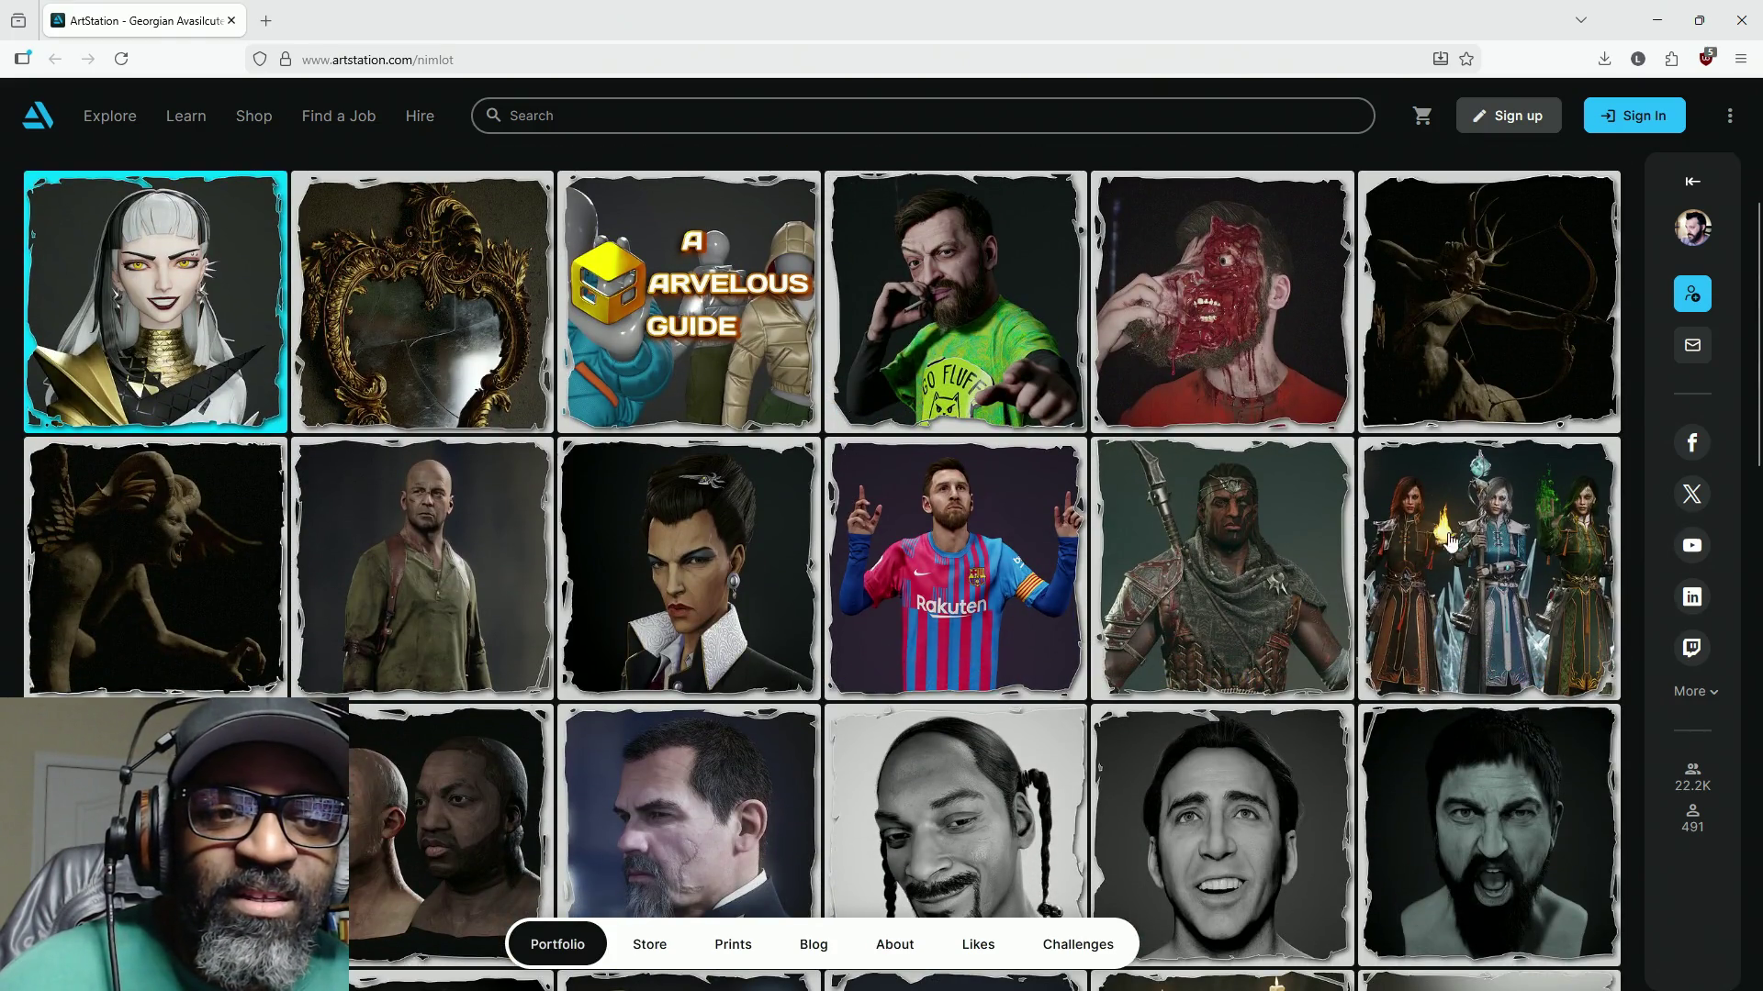
scroll(1303, 535, "down", 1)
scroll(1303, 535, "down", 2)
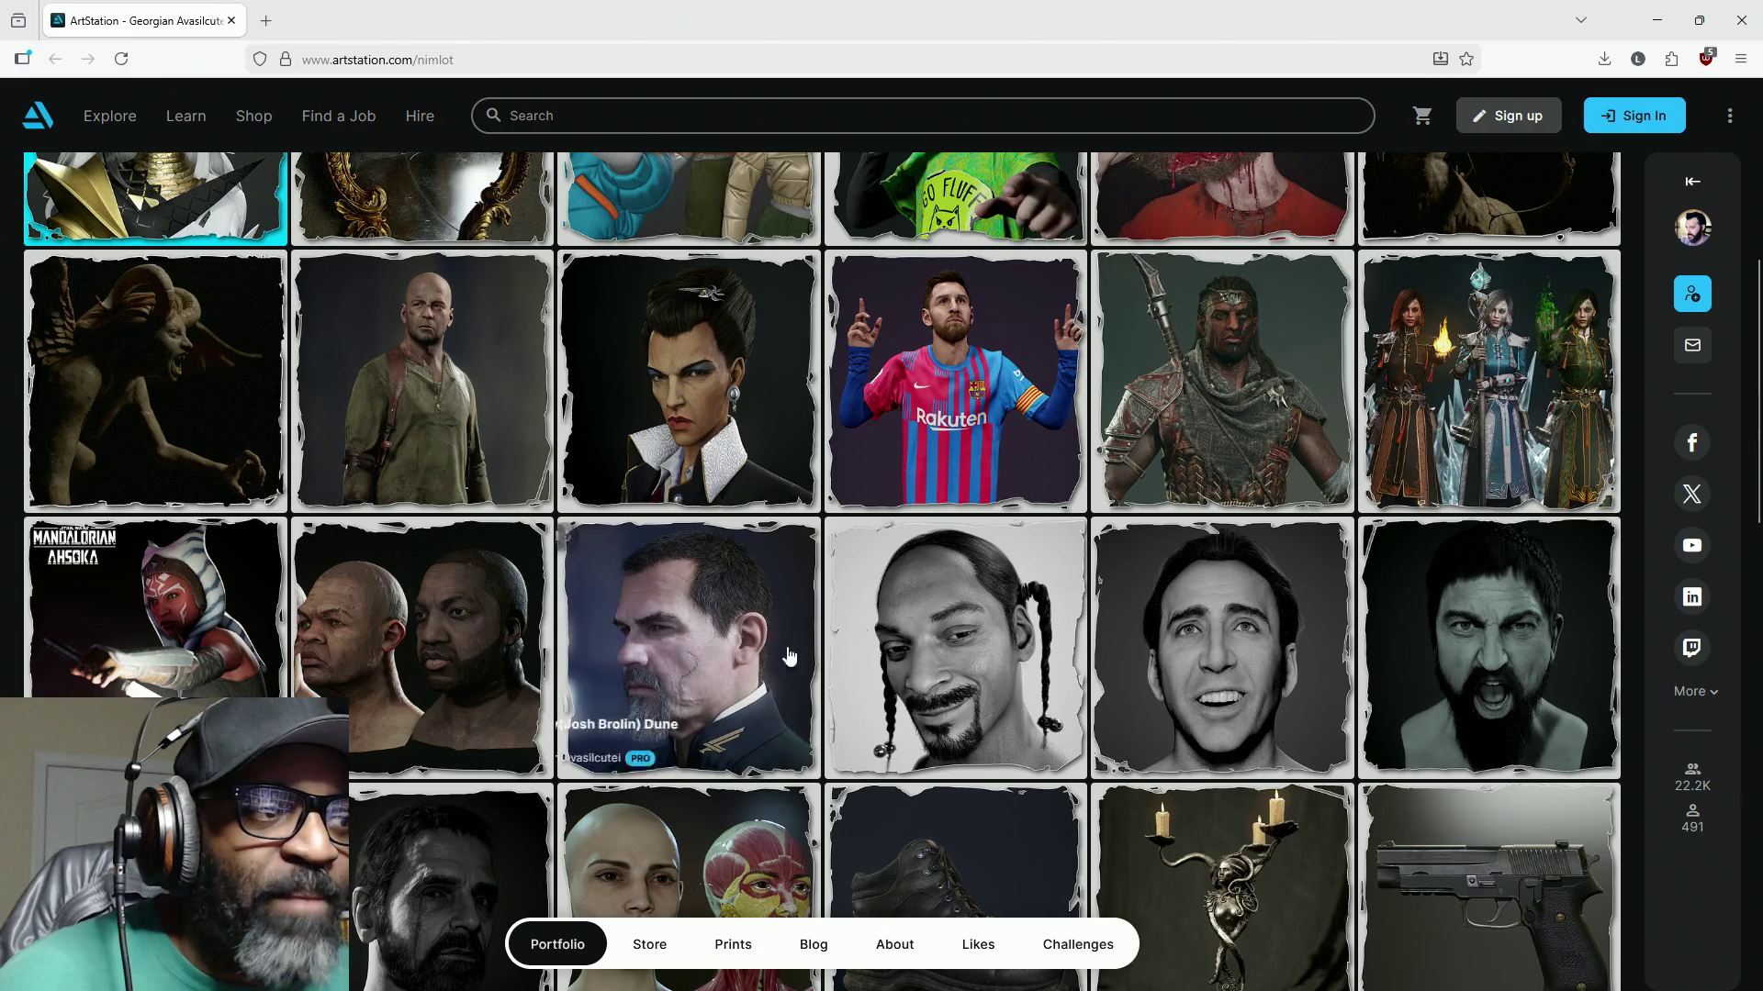
scroll(836, 623, "down", 3)
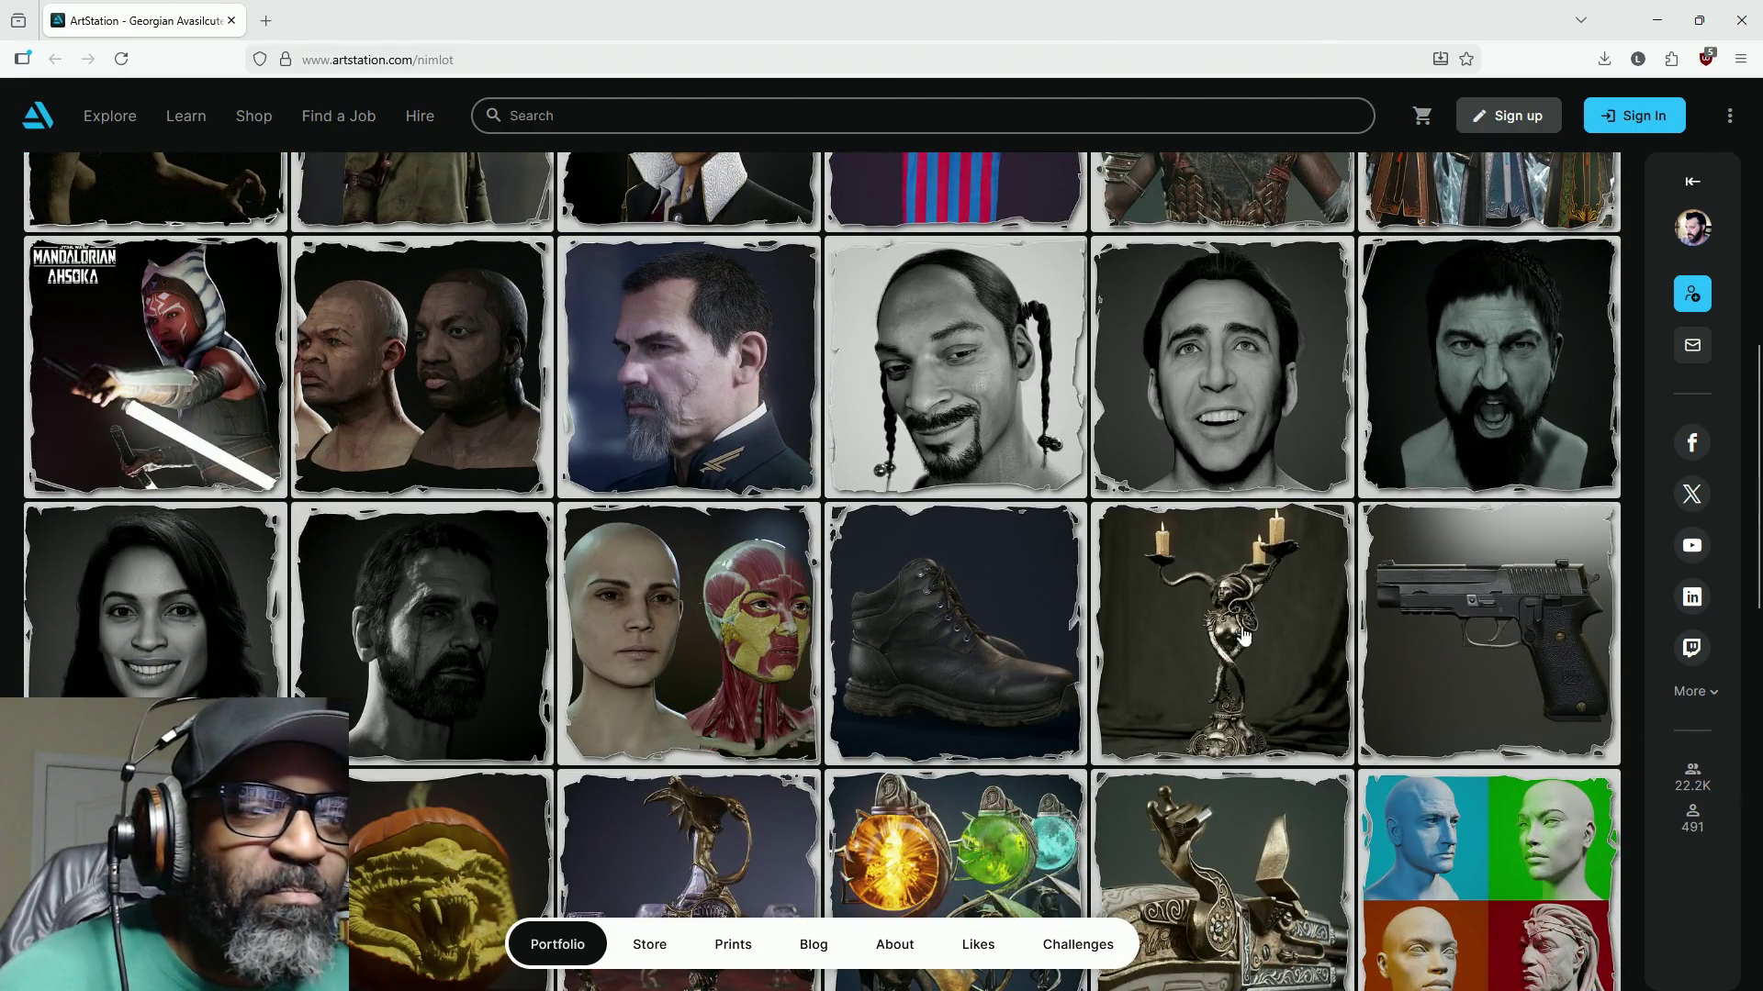
scroll(1295, 524, "down", 4)
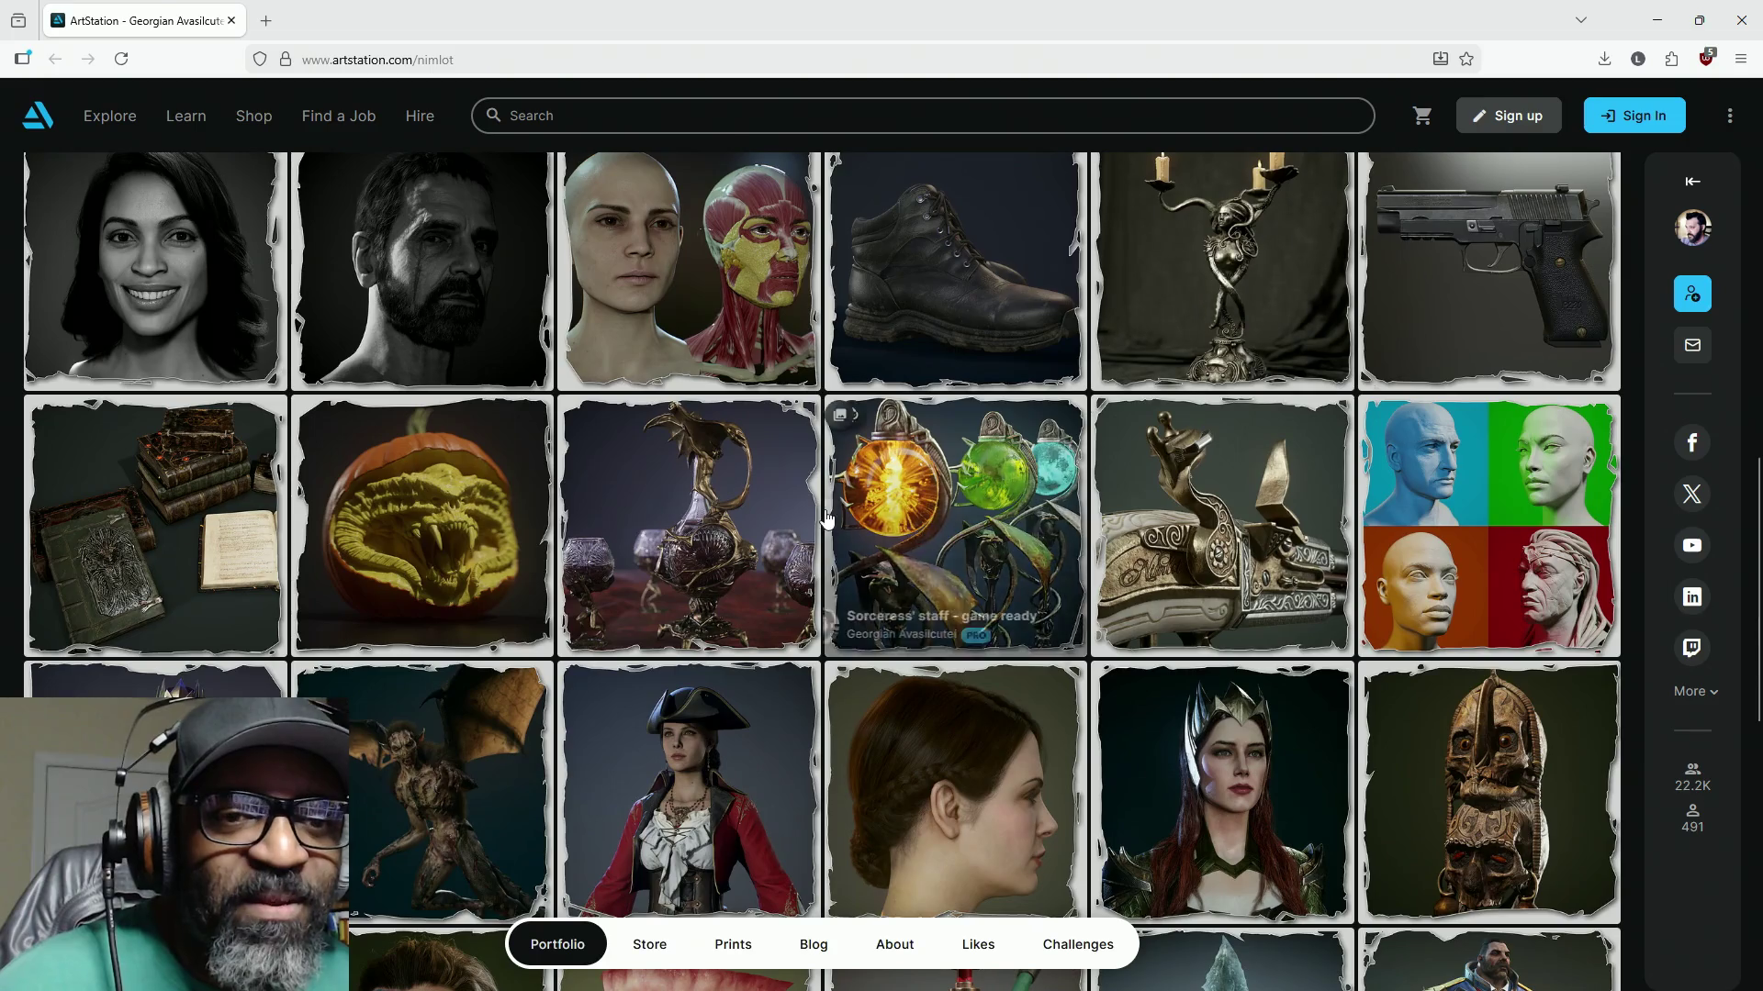
scroll(969, 606, "down", 2)
scroll(1009, 611, "down", 2)
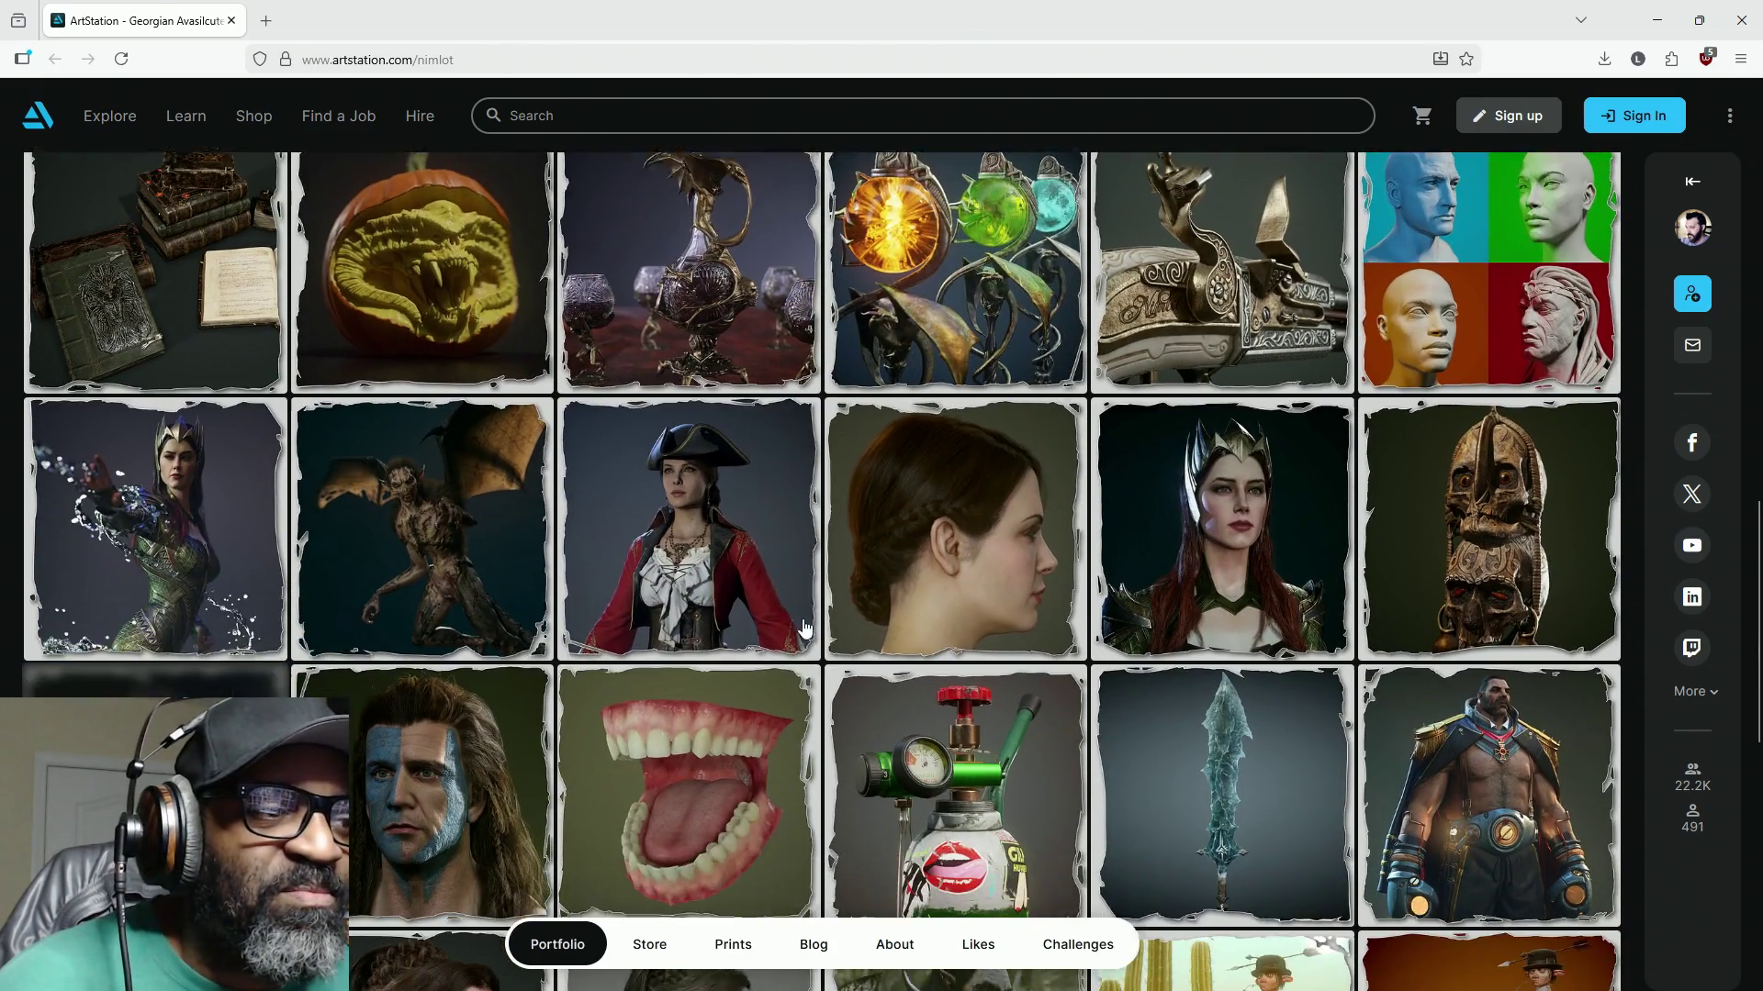
scroll(1259, 598, "down", 2)
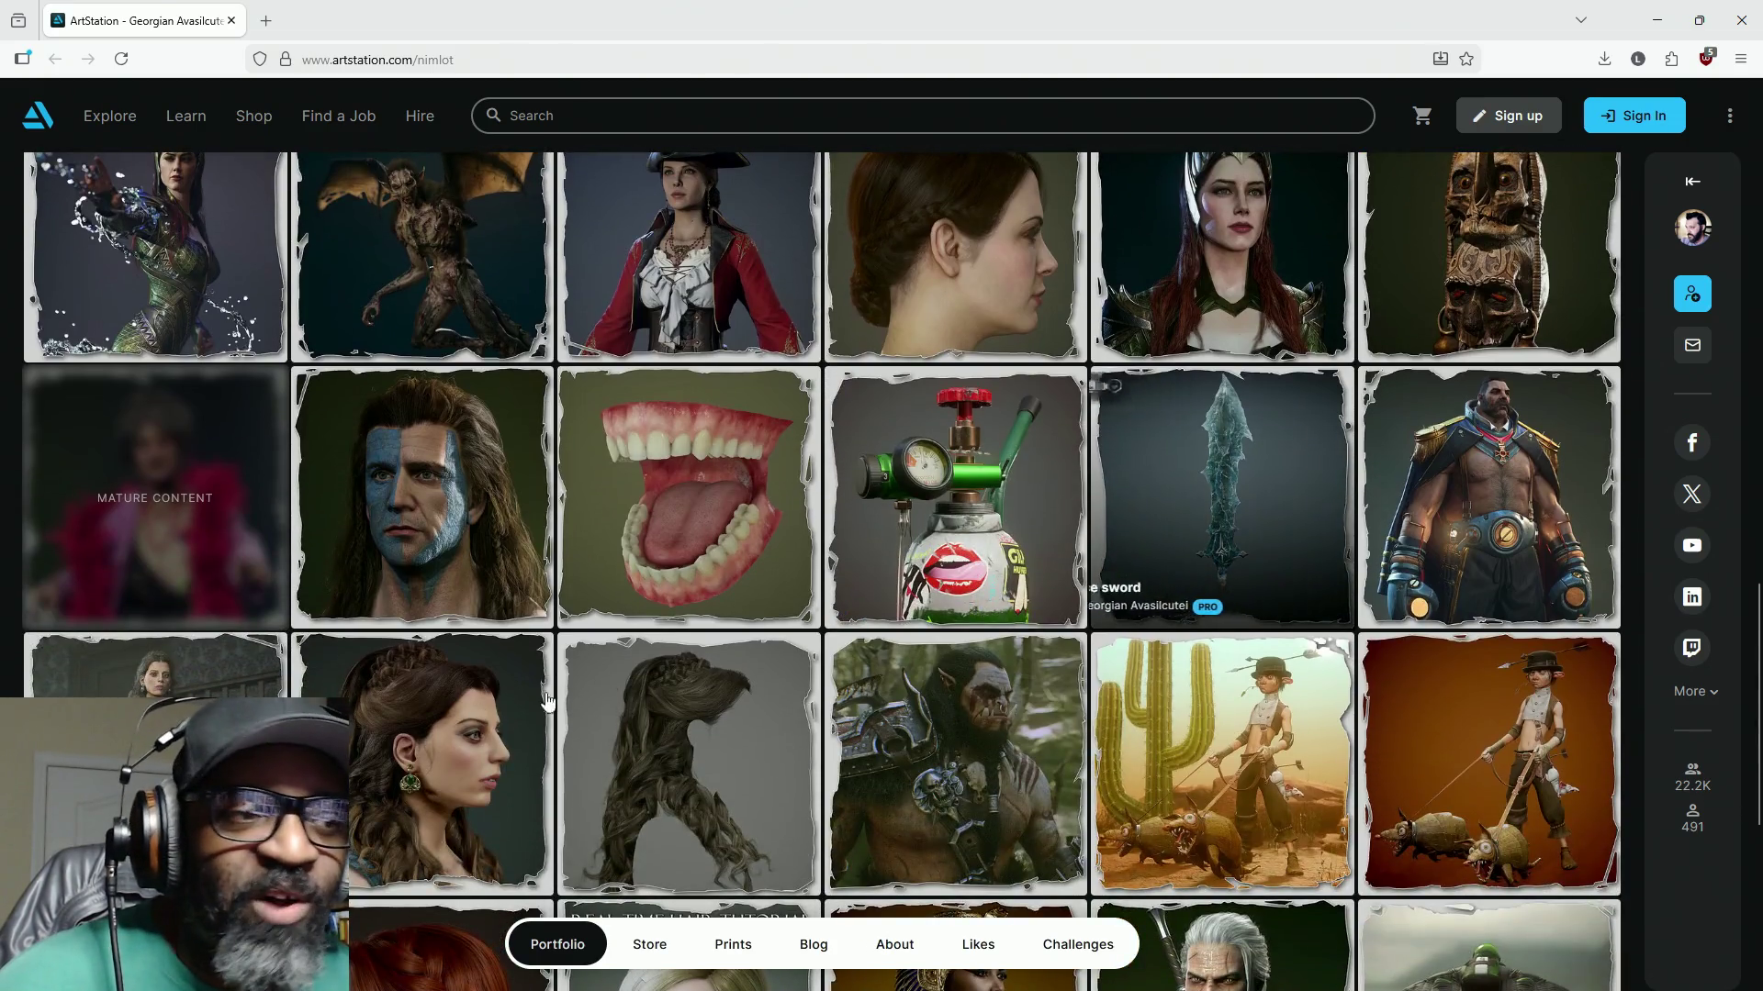
scroll(780, 734, "down", 2)
scroll(1102, 596, "down", 2)
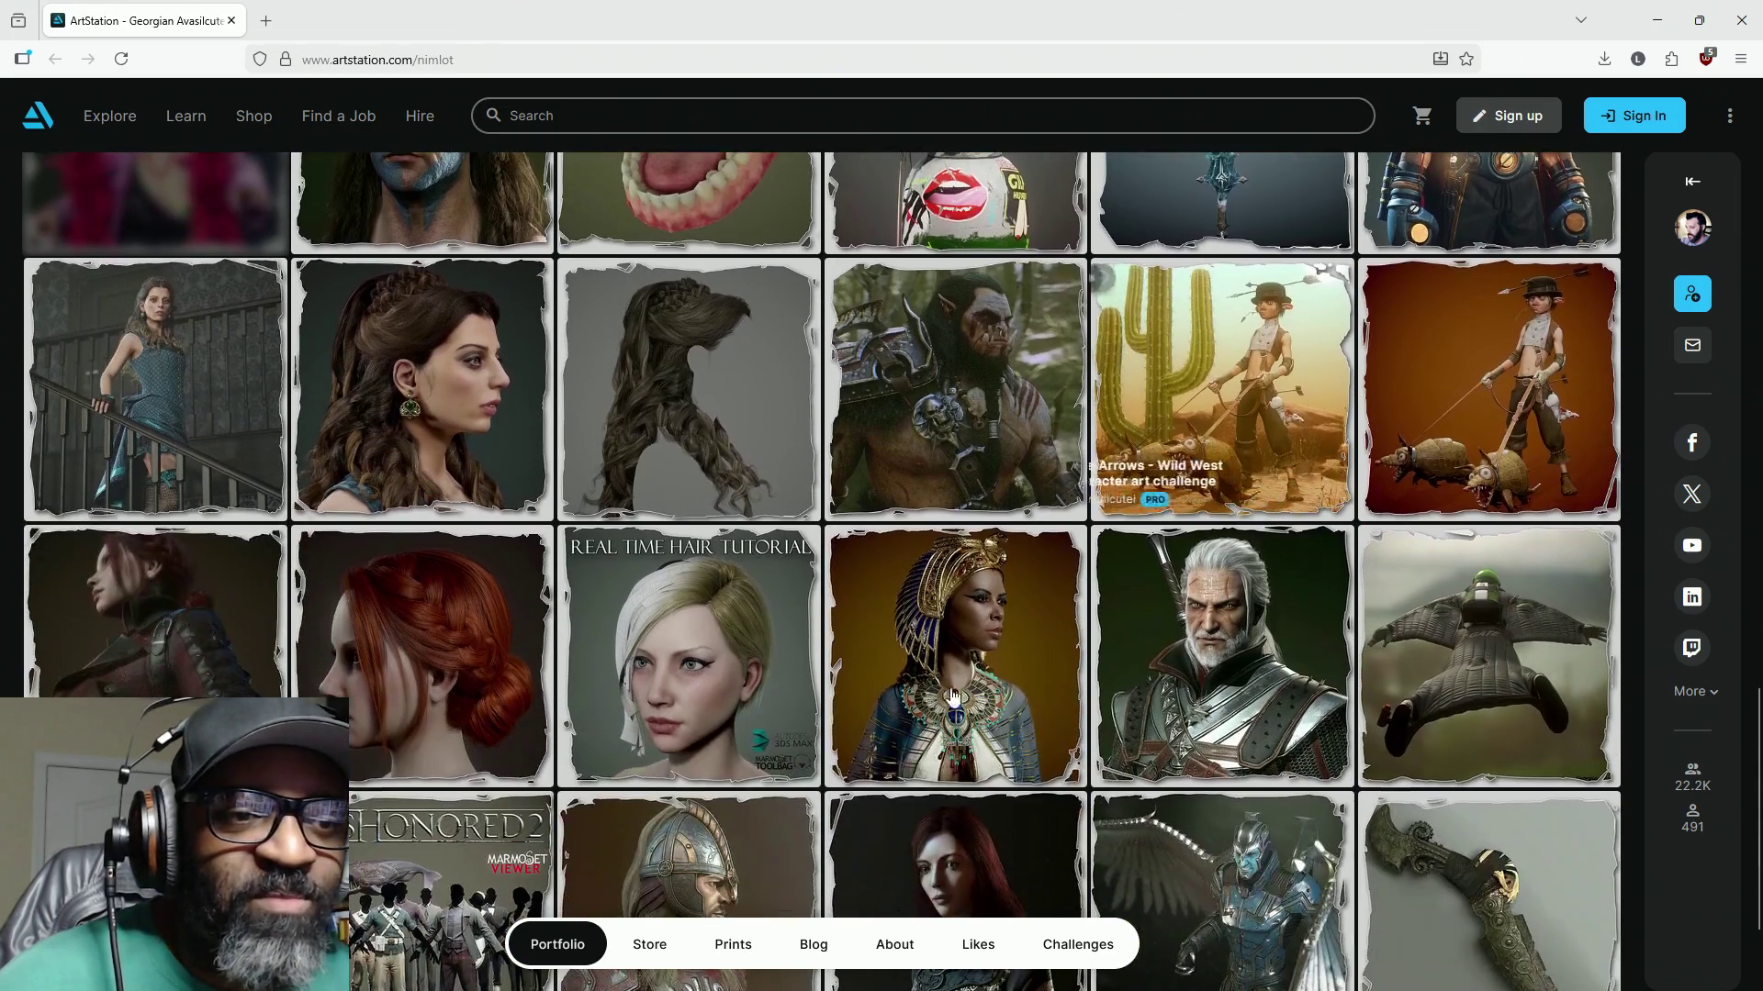
scroll(1019, 679, "down", 2)
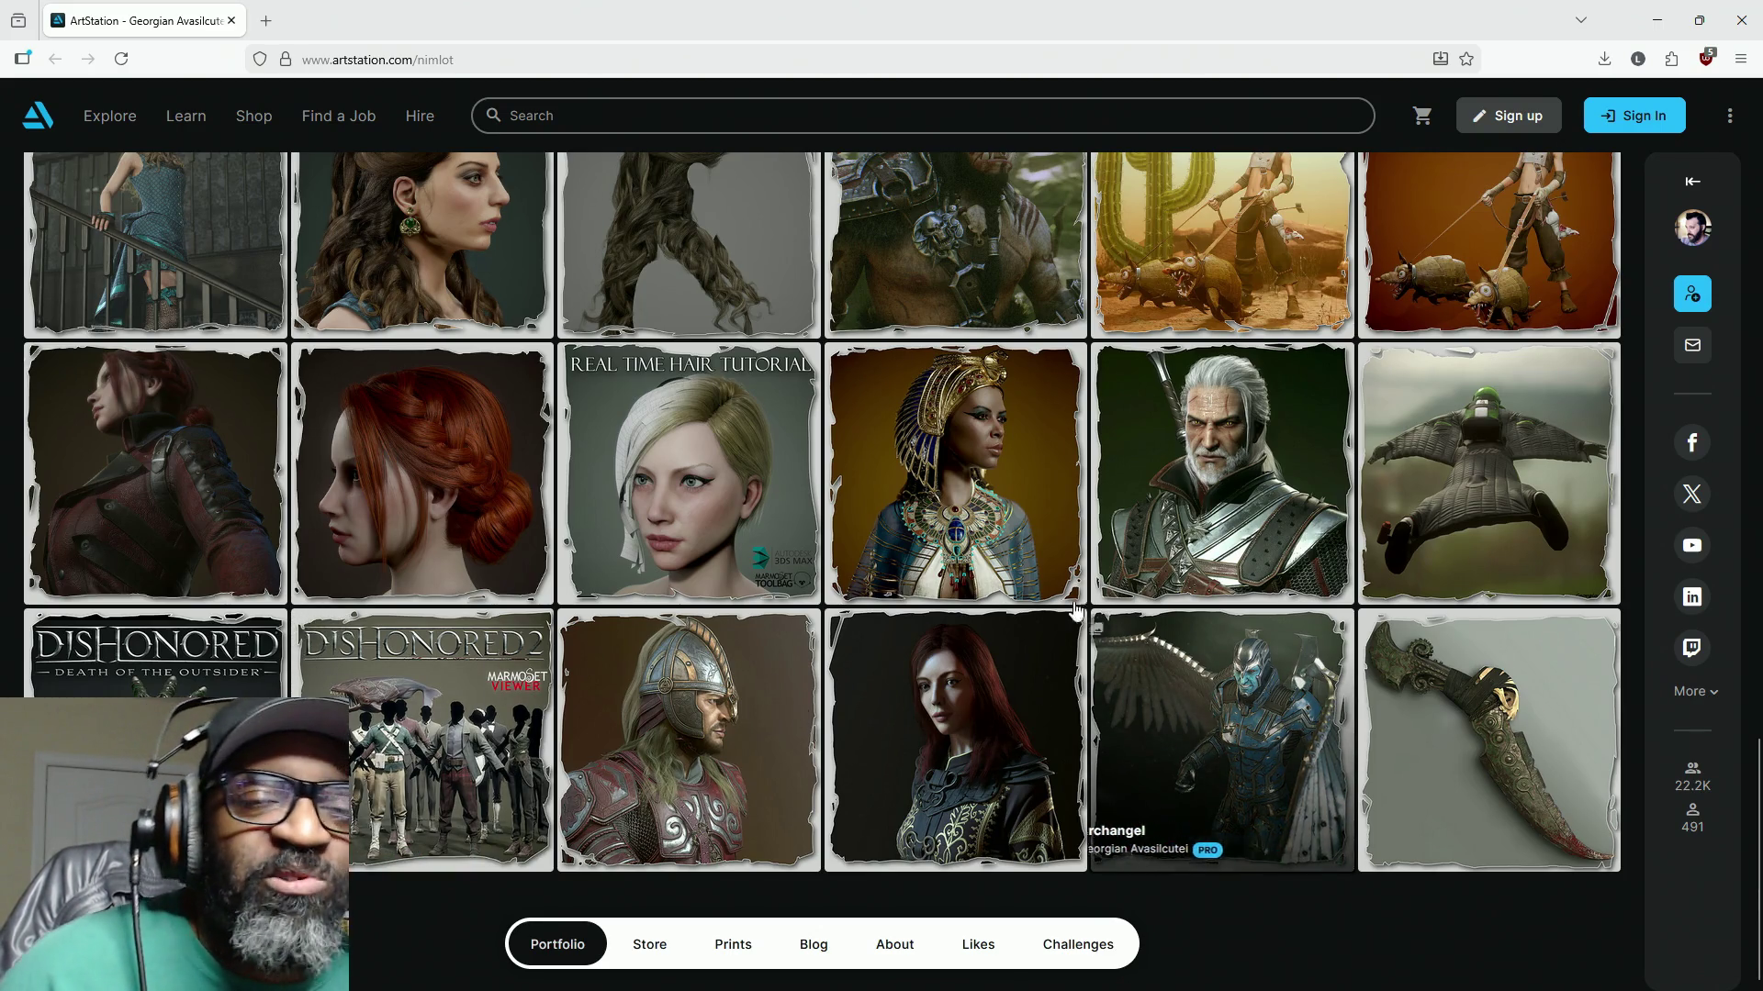
scroll(1055, 425, "up", 5)
scroll(957, 391, "up", 15)
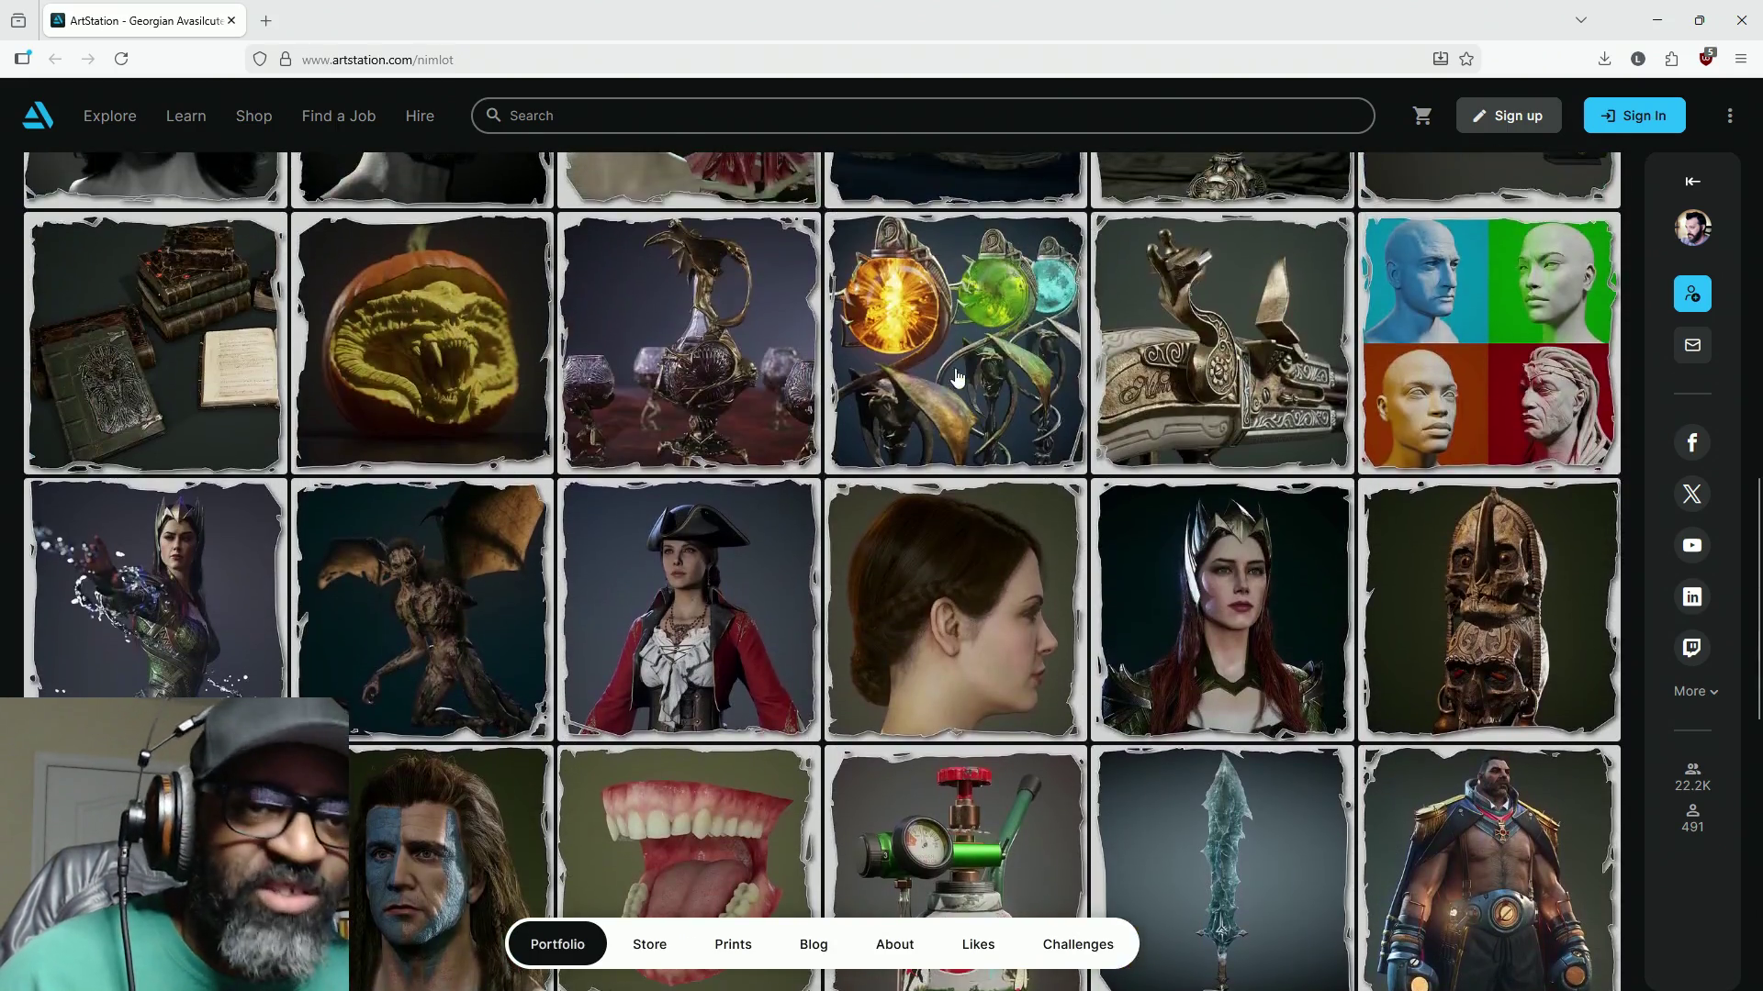
scroll(958, 391, "up", 5)
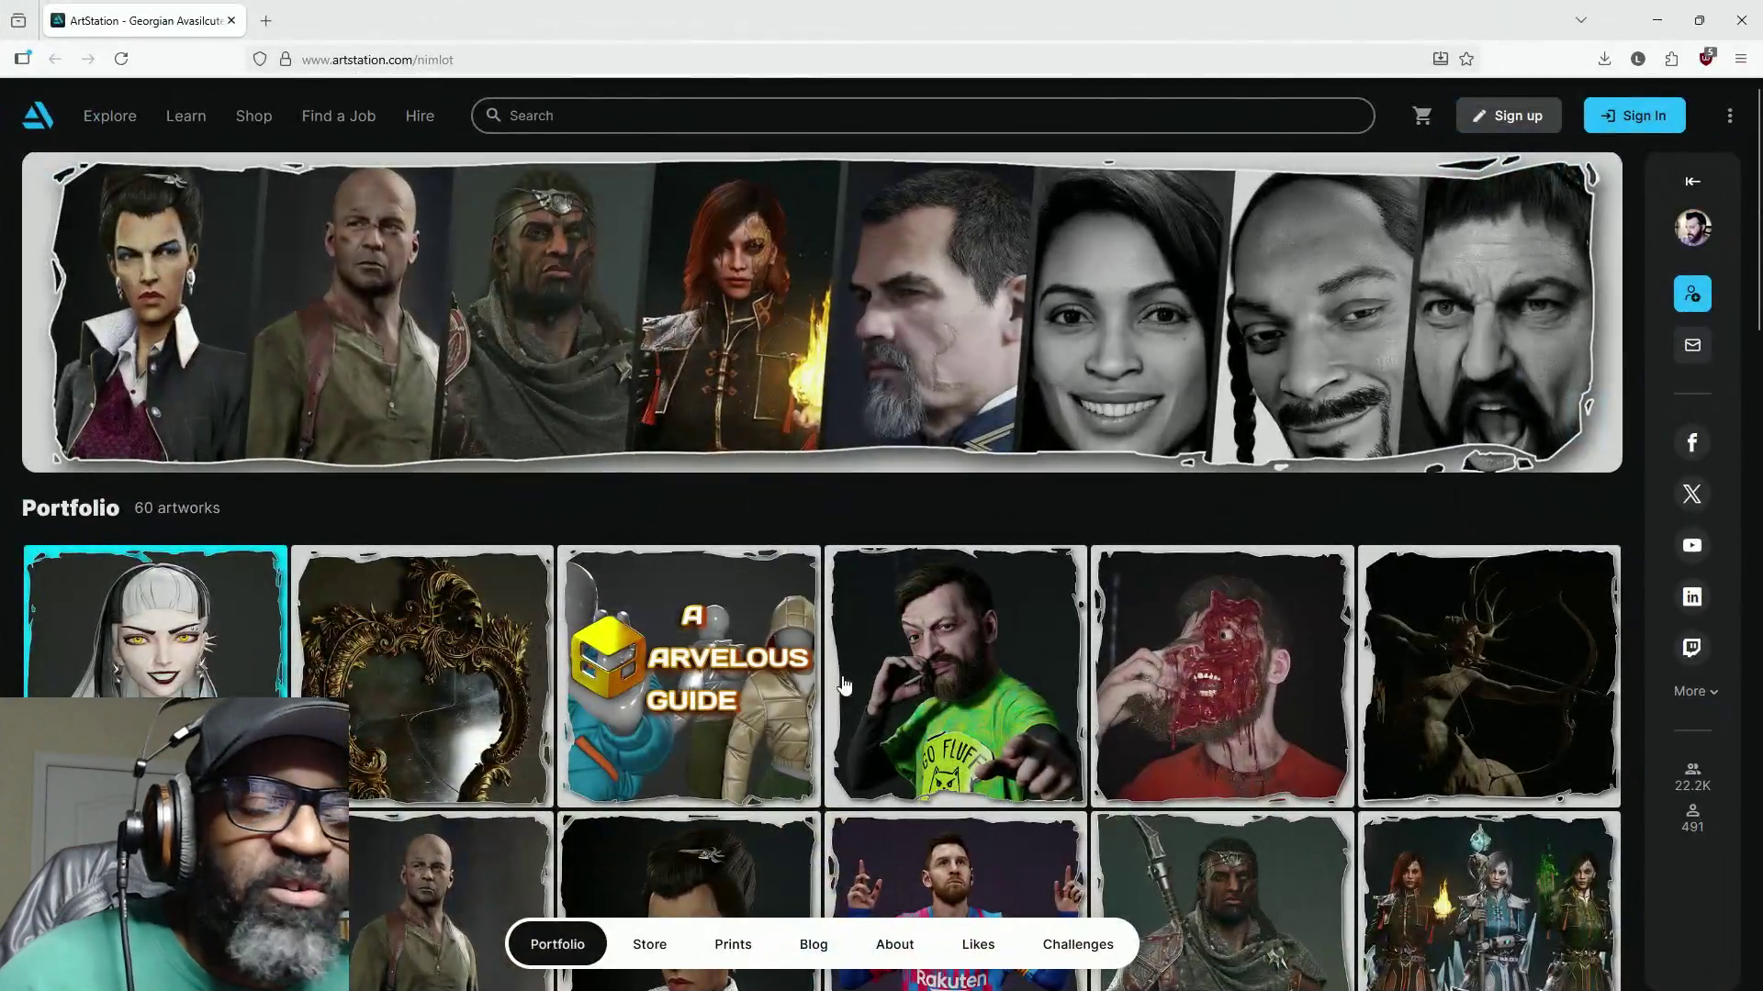
Step: Move Get Player Controller, Set View Target with Blend and the Return Node left beside the camera nodes
scroll(1017, 358, "down", 7)
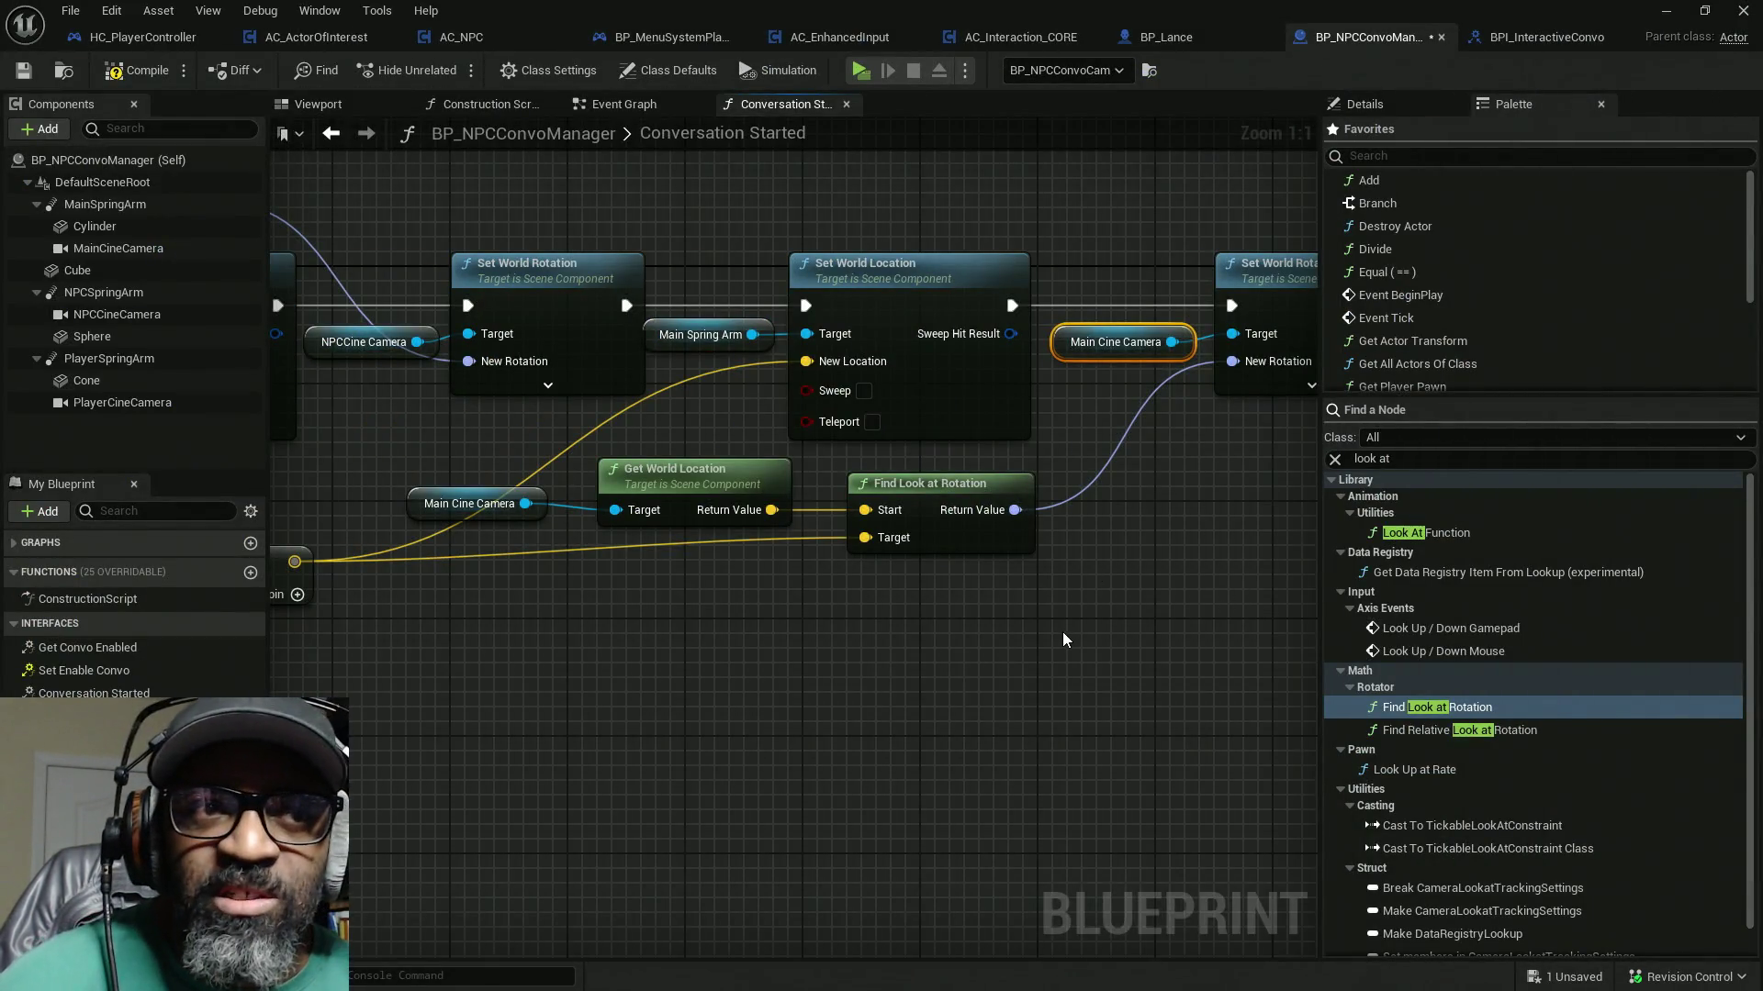
left_click_drag(1131, 624, 642, 630)
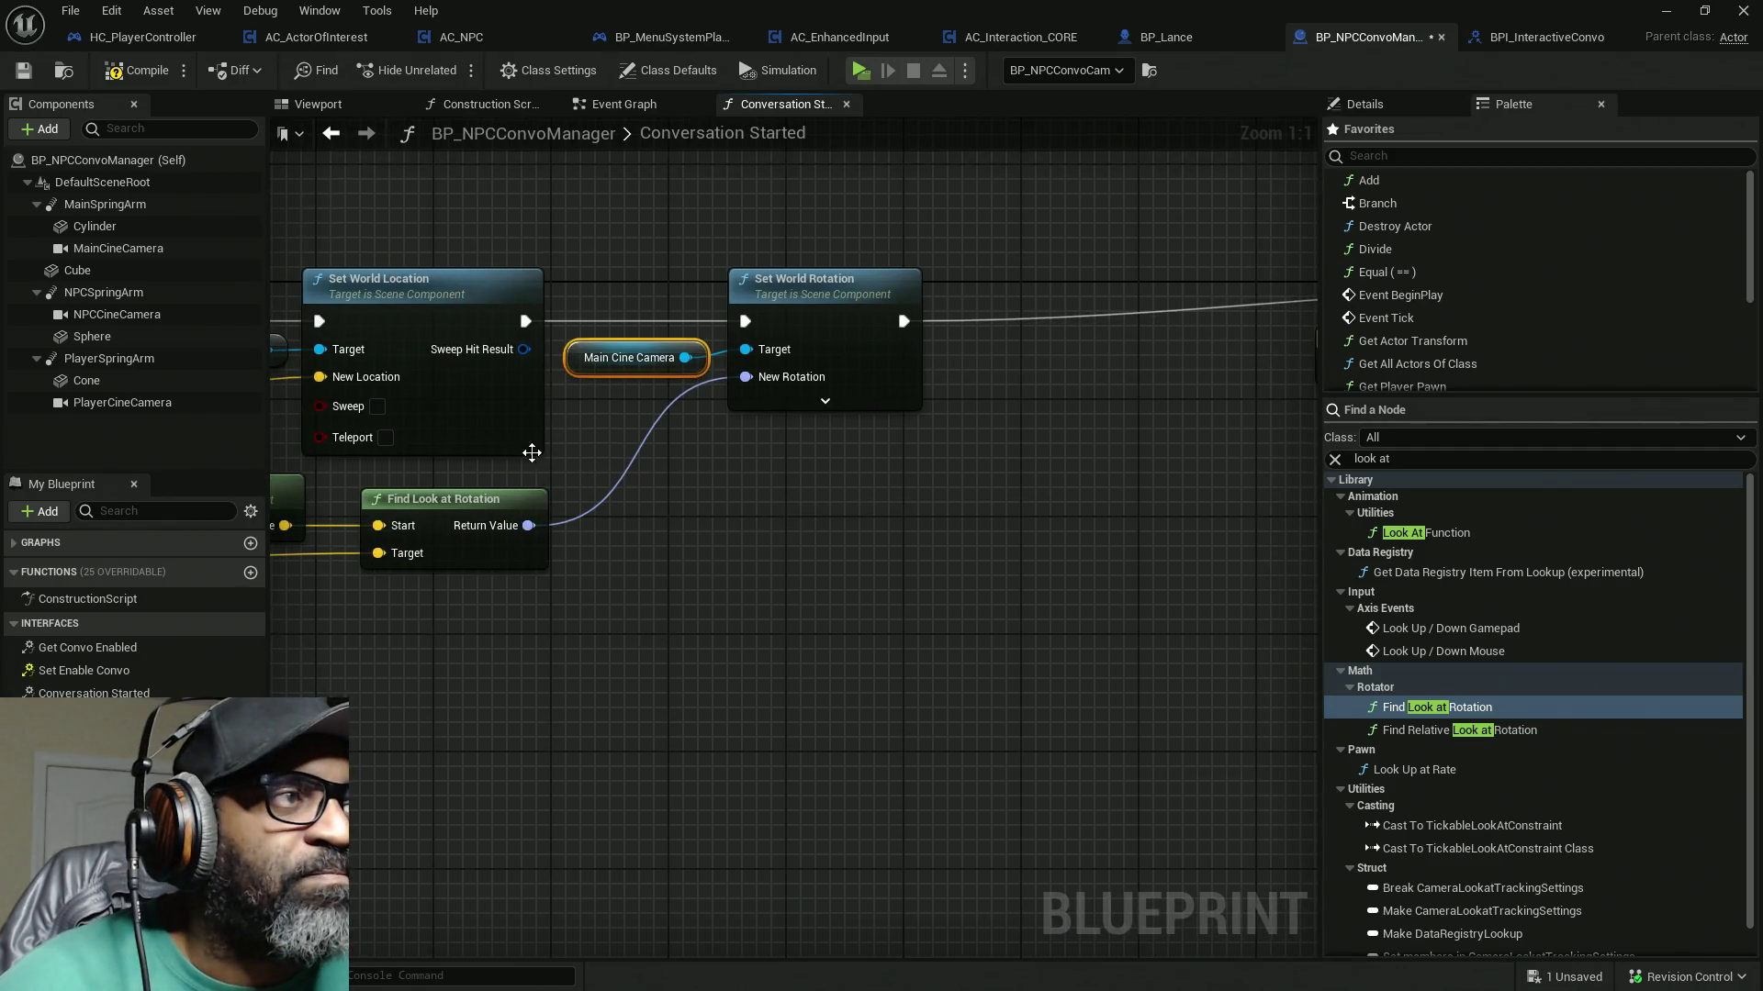
left_click_drag(966, 536, 676, 550)
scroll(676, 550, "down", 4)
mouse_move(747, 282)
left_mouse_down()
mouse_move(1302, 571)
mouse_move(1001, 611)
mouse_move(1038, 604)
left_mouse_up()
left_click_drag(991, 596, 1177, 576)
mouse_move(1183, 417)
left_mouse_down()
mouse_move(984, 417)
mouse_move(772, 461)
left_mouse_up()
left_click(1047, 415)
left_click_drag(1040, 412, 783, 411)
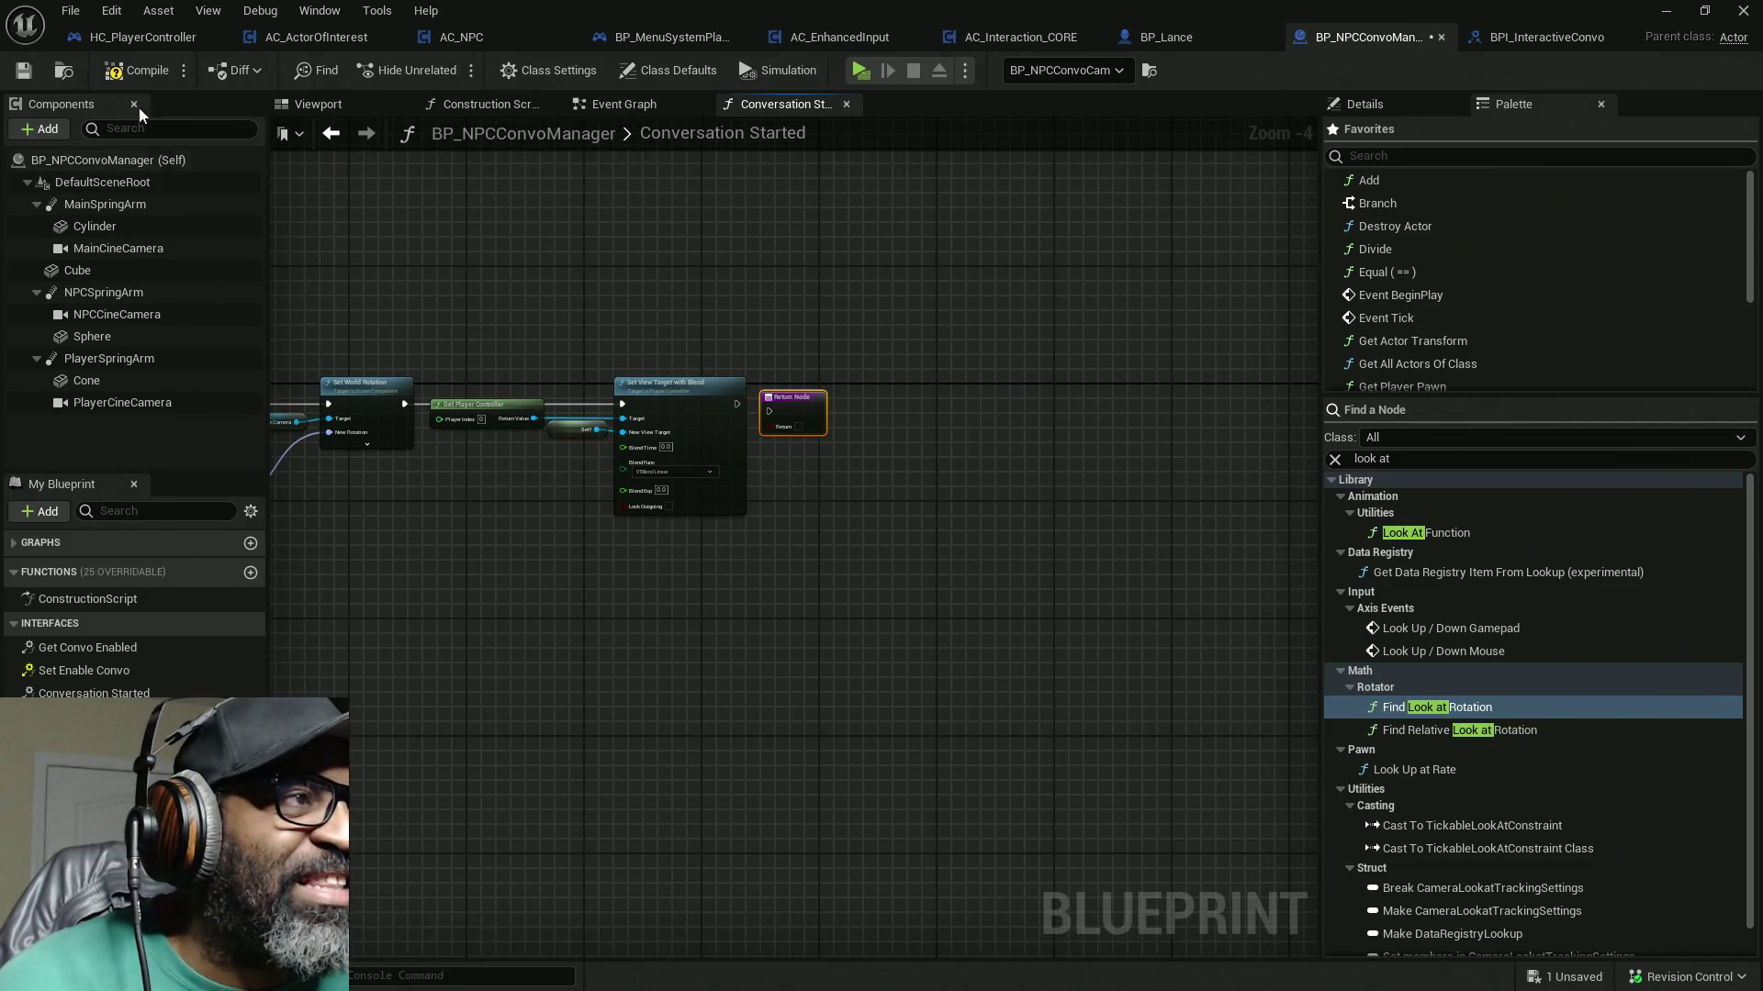
Step: Save BP_NPCConvoManager, clear the Message Log's asset-check messages, and turn the viewport toward the NPCs
key("ctrl+s")
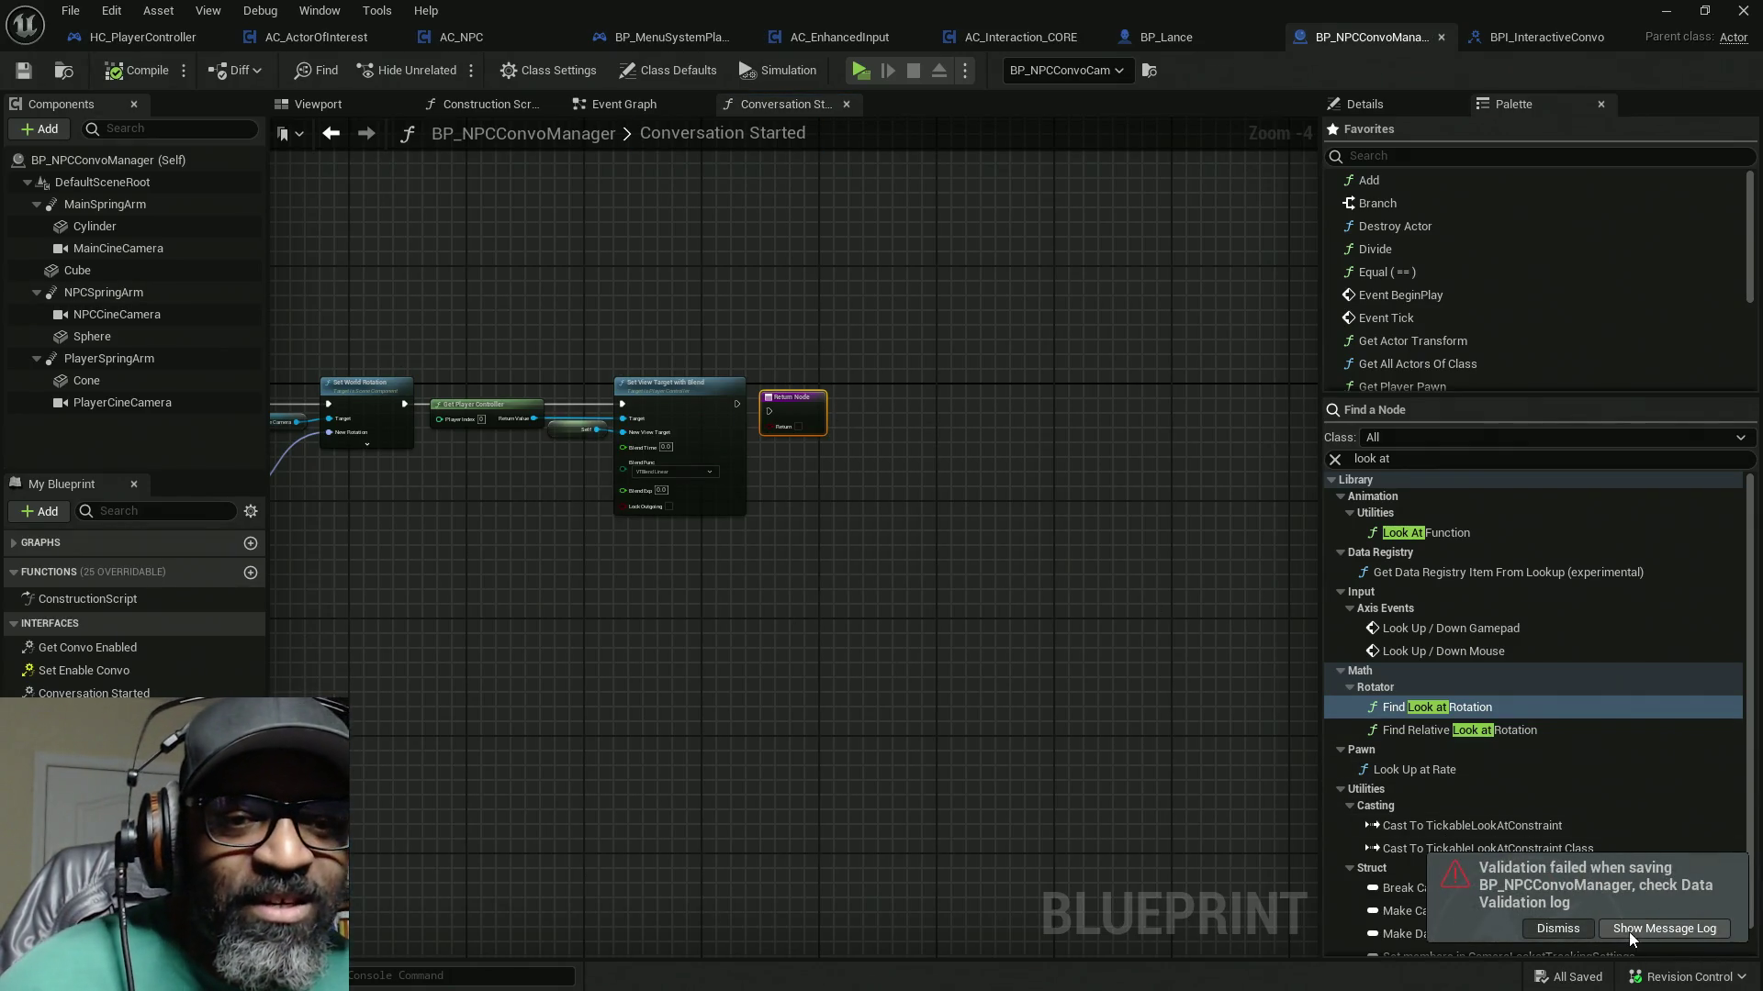
left_click(1663, 928)
left_click(91, 287)
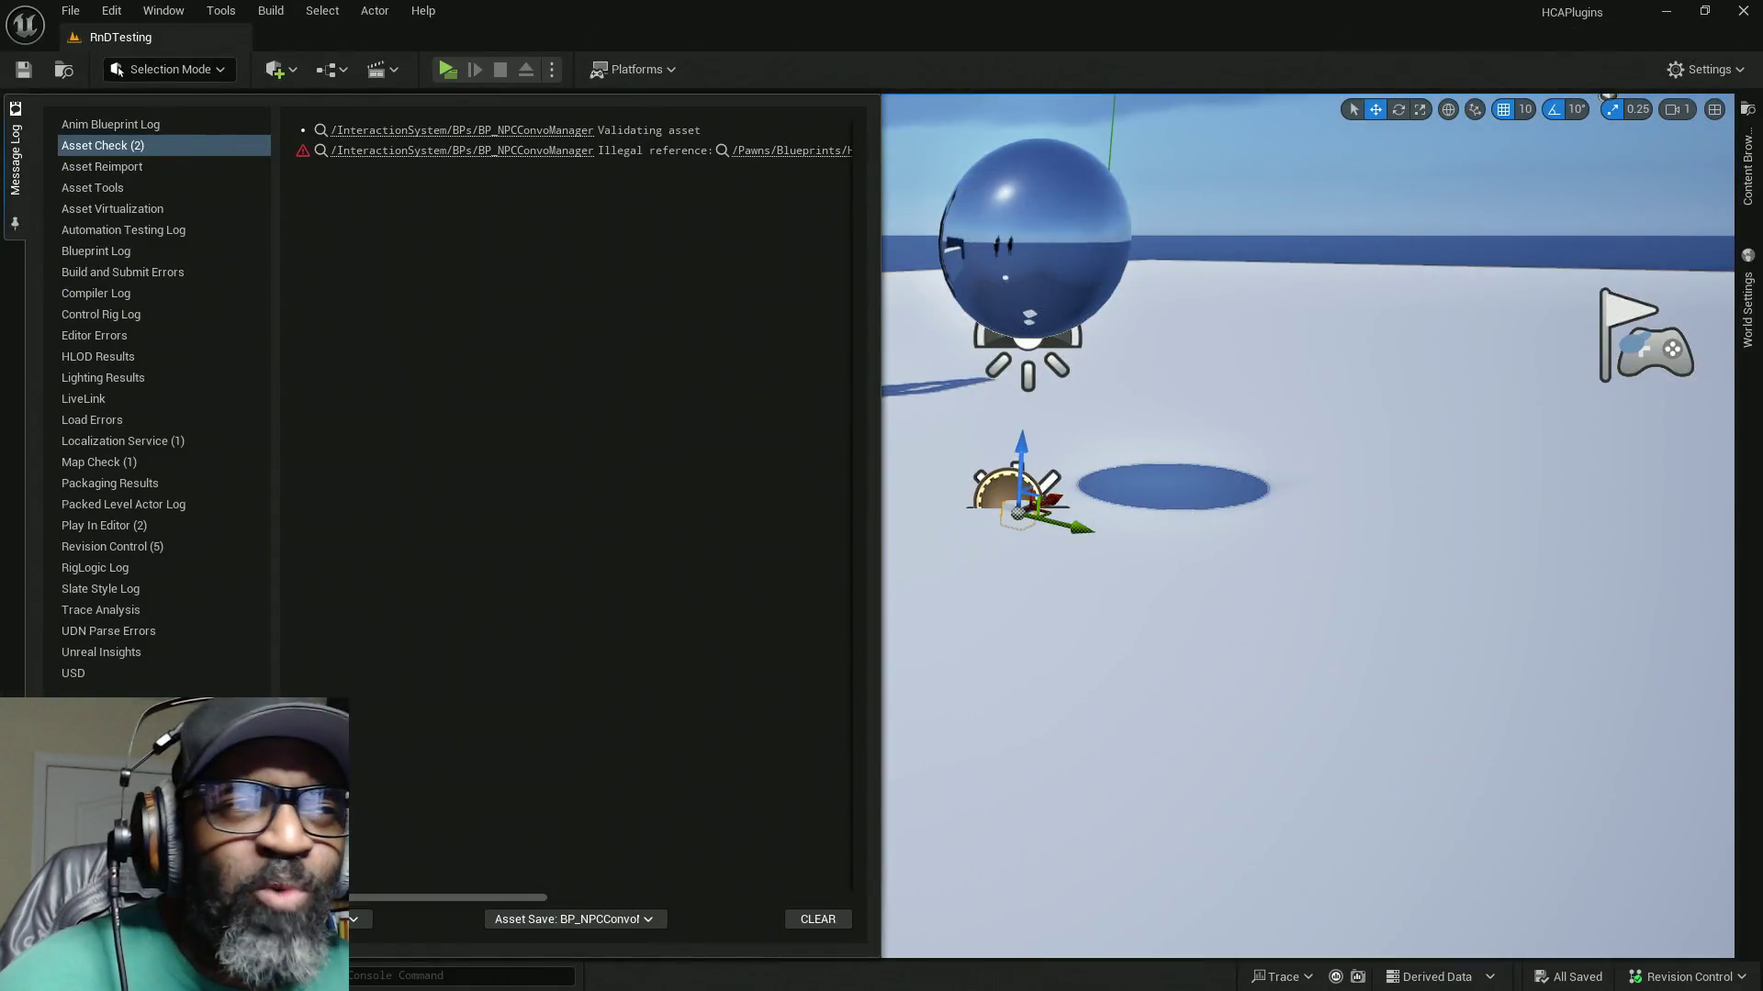
left_click(818, 919)
left_click(15, 156)
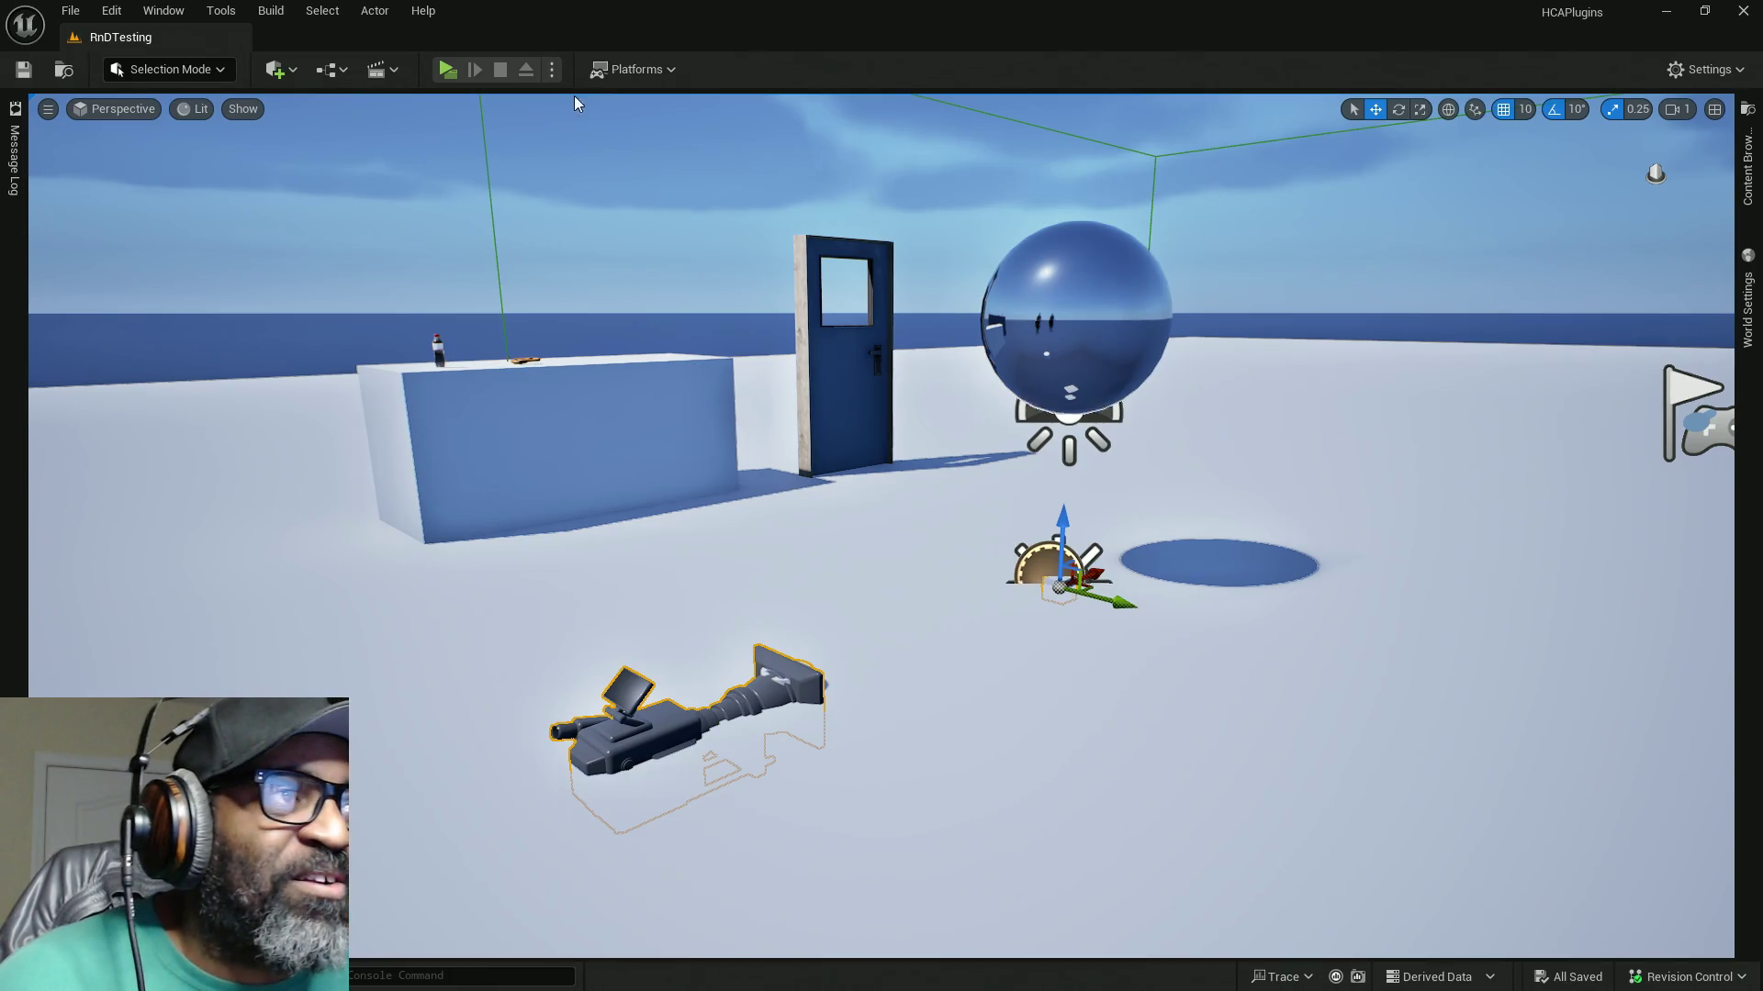
mouse_move(928, 664)
left_mouse_down()
mouse_move(826, 606)
mouse_move(1196, 712)
left_mouse_up()
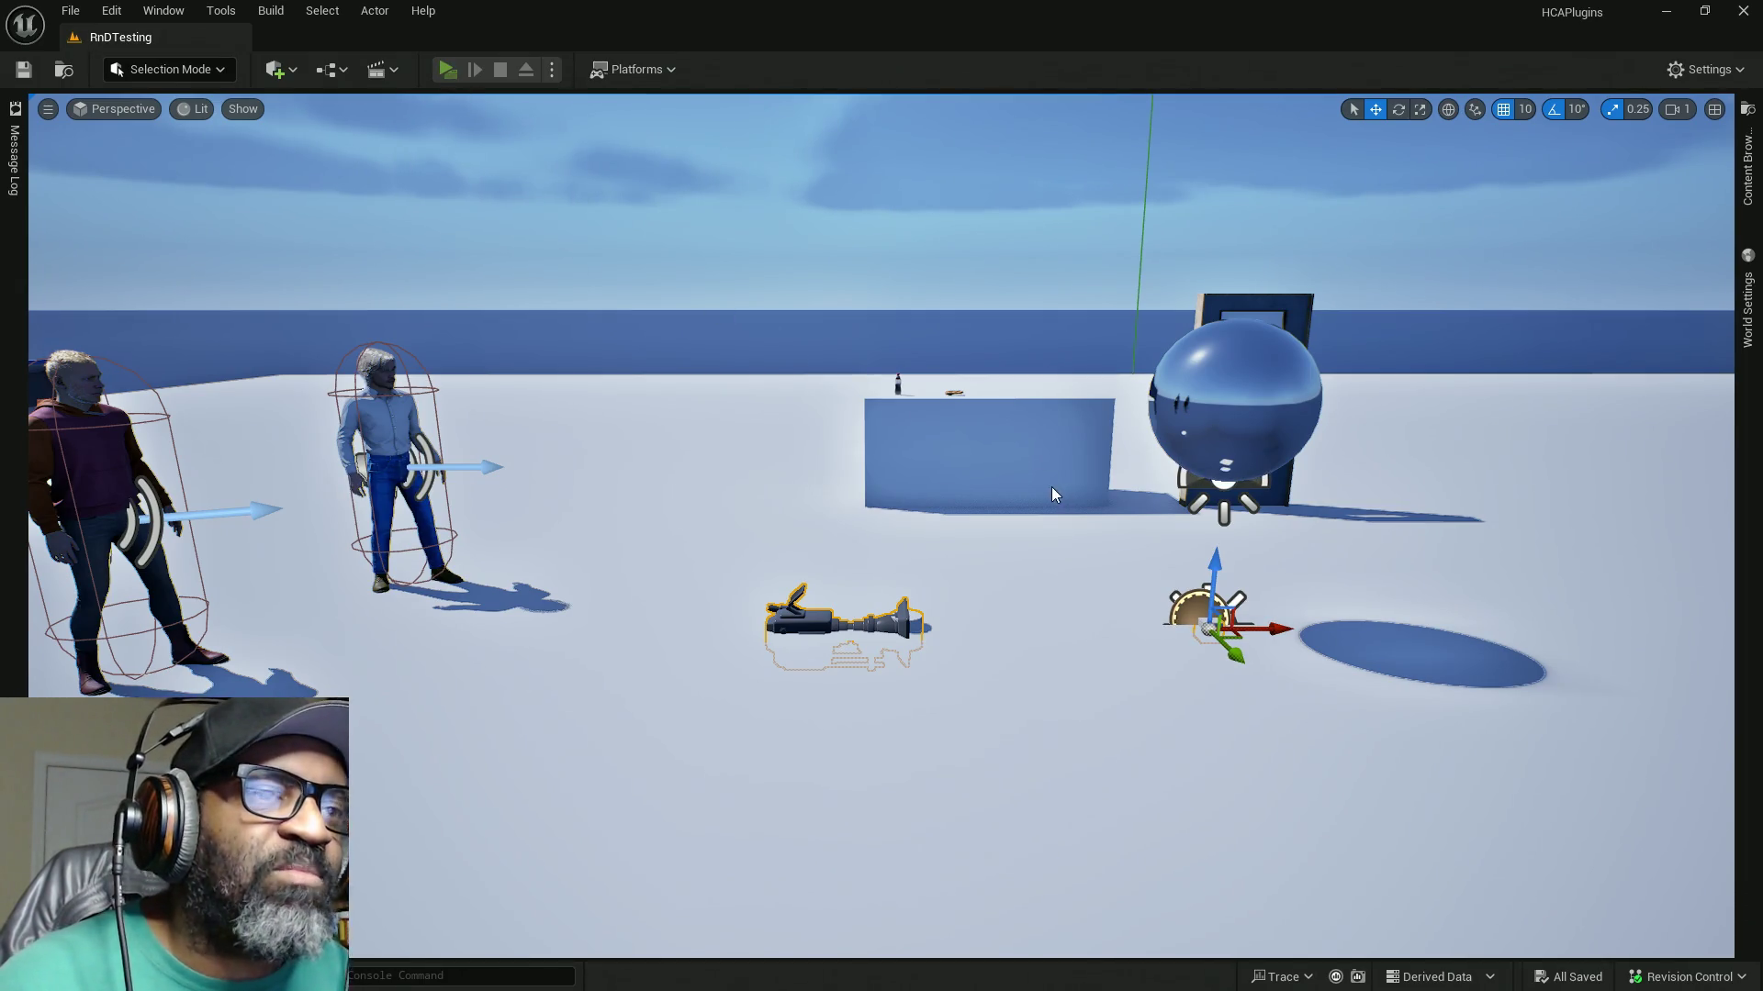
Step: Start Play-In-Editor, remove the breakpoint on the Branch node, and resume the paused game
key("w")
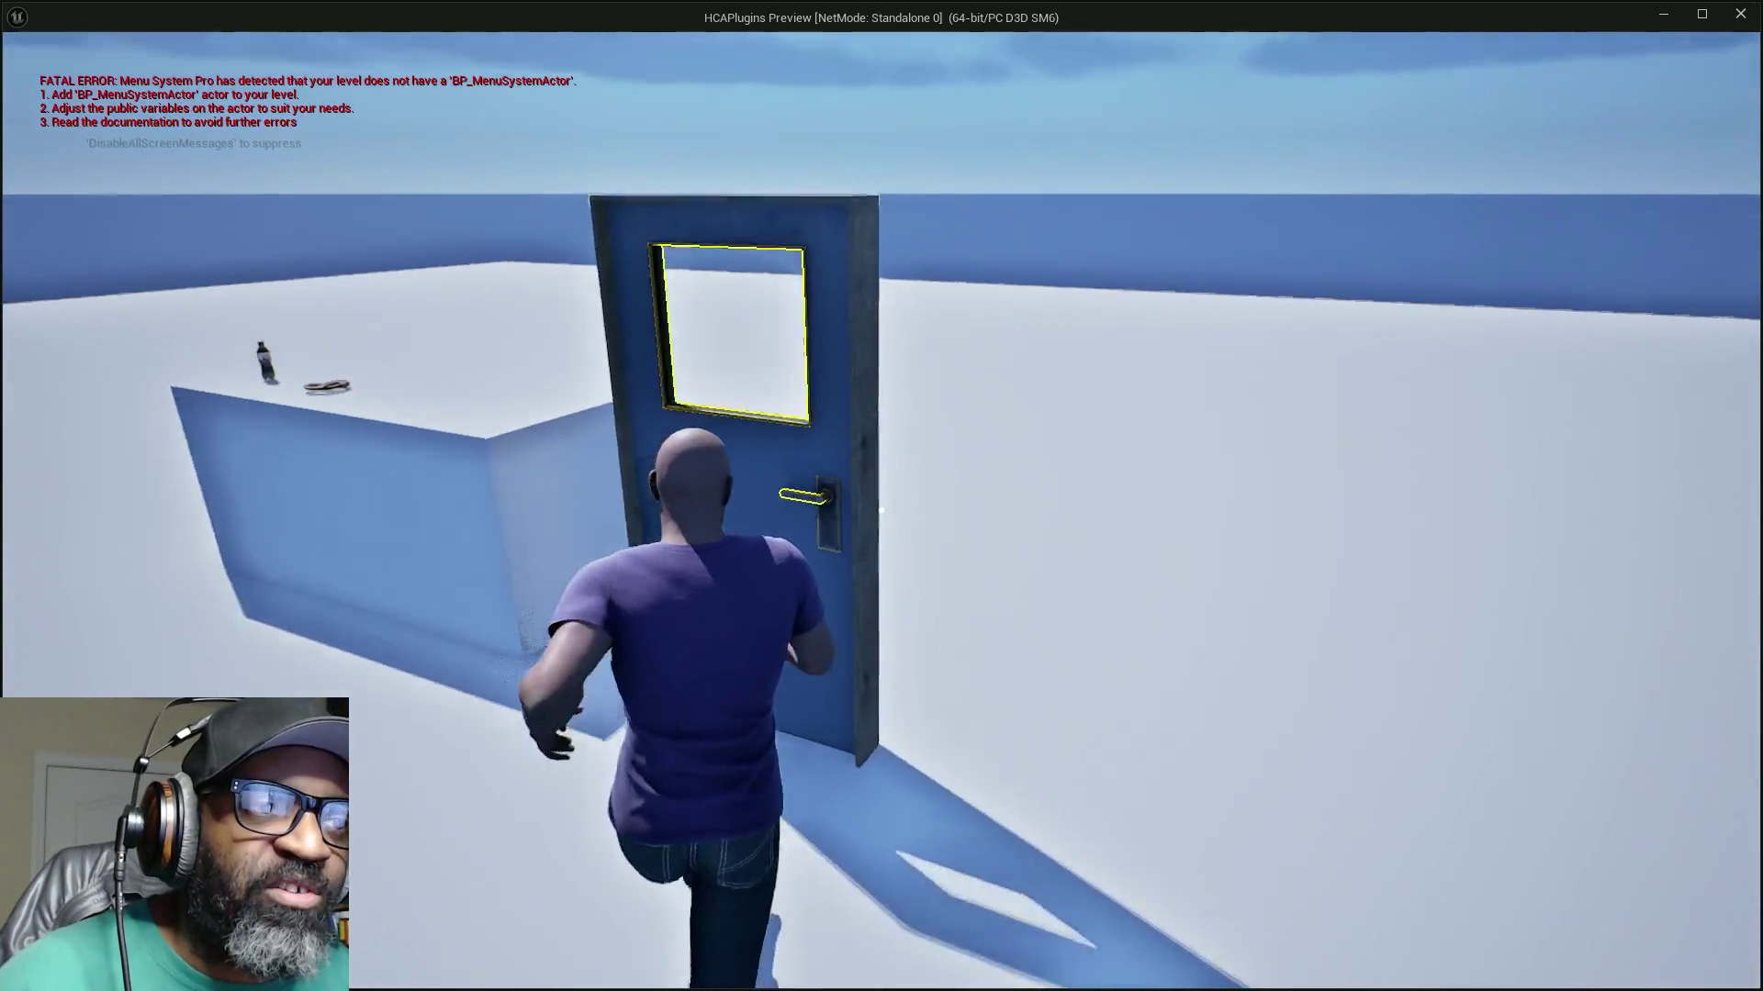
key("w")
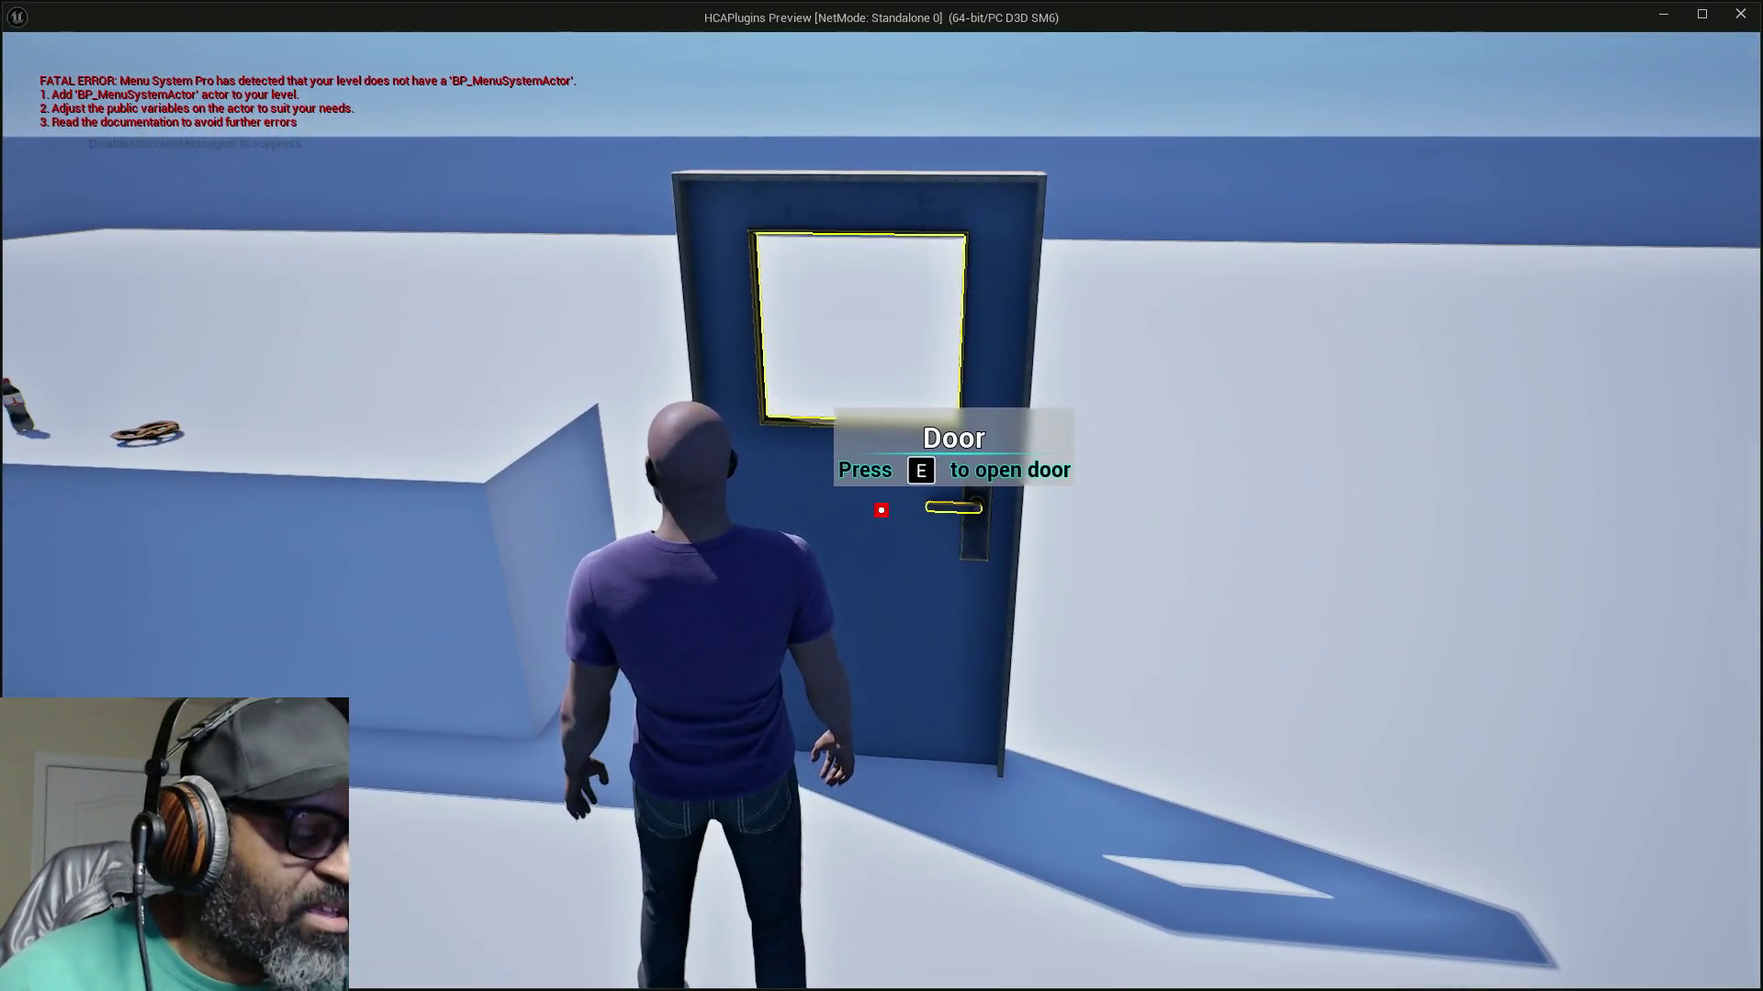
key("Escape")
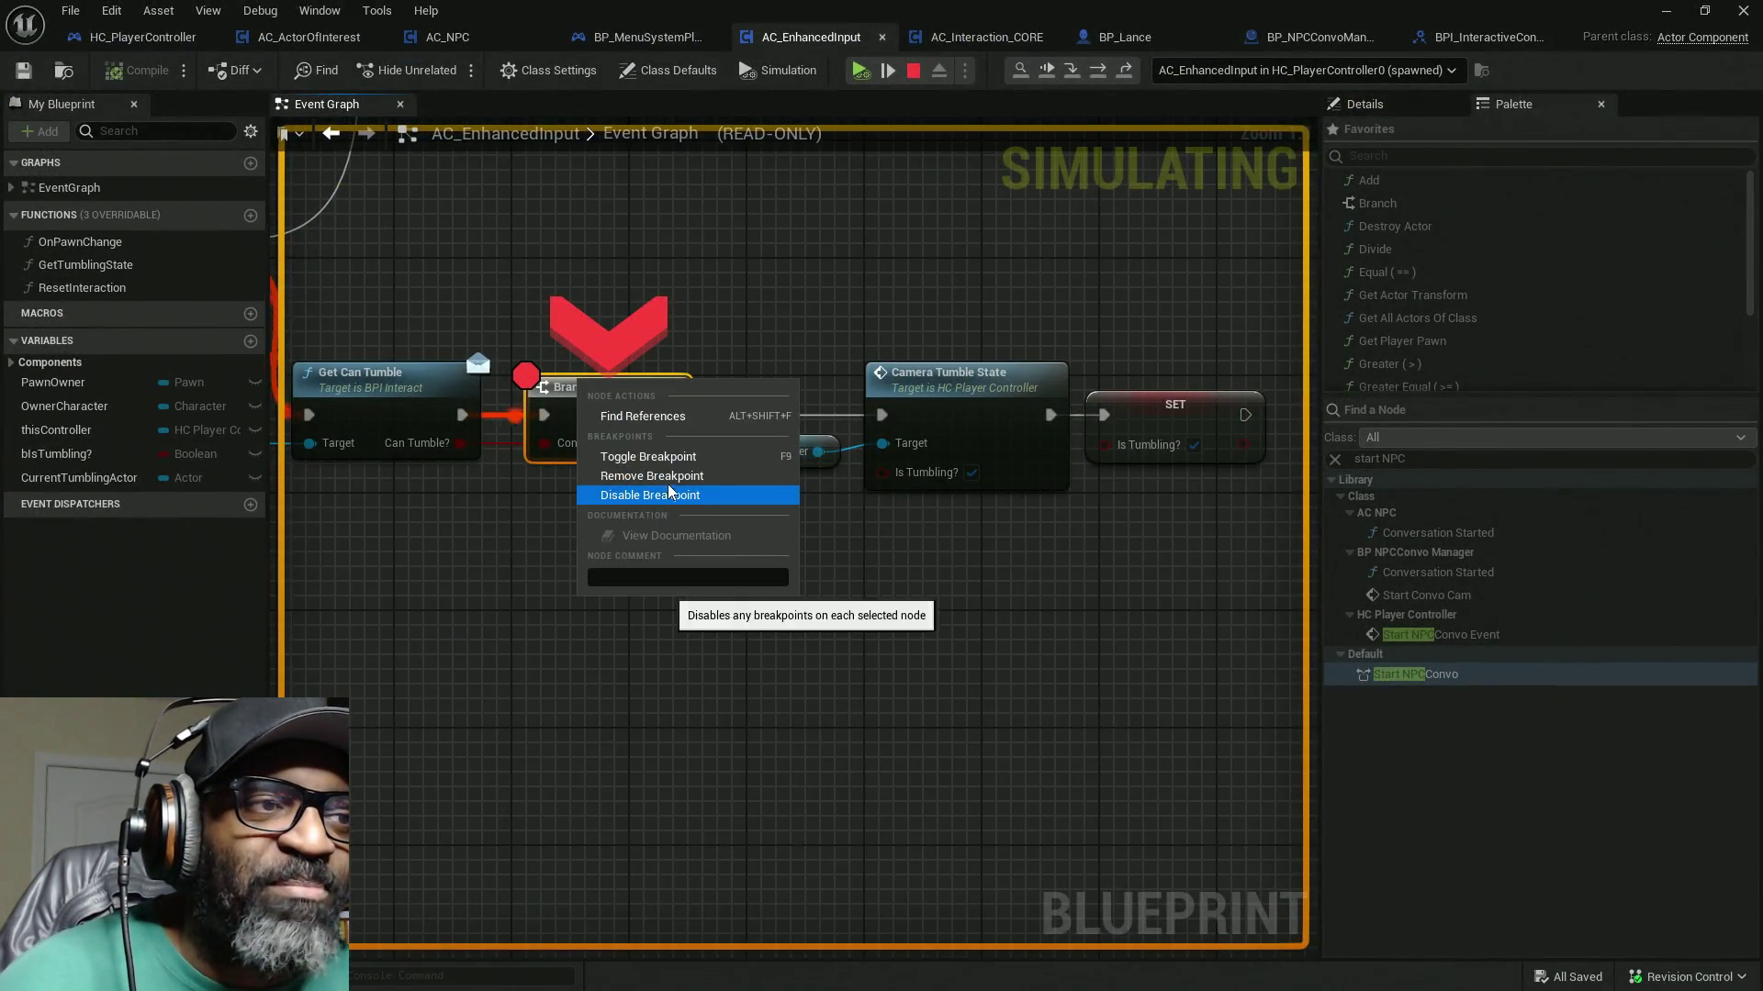
left_click(675, 477)
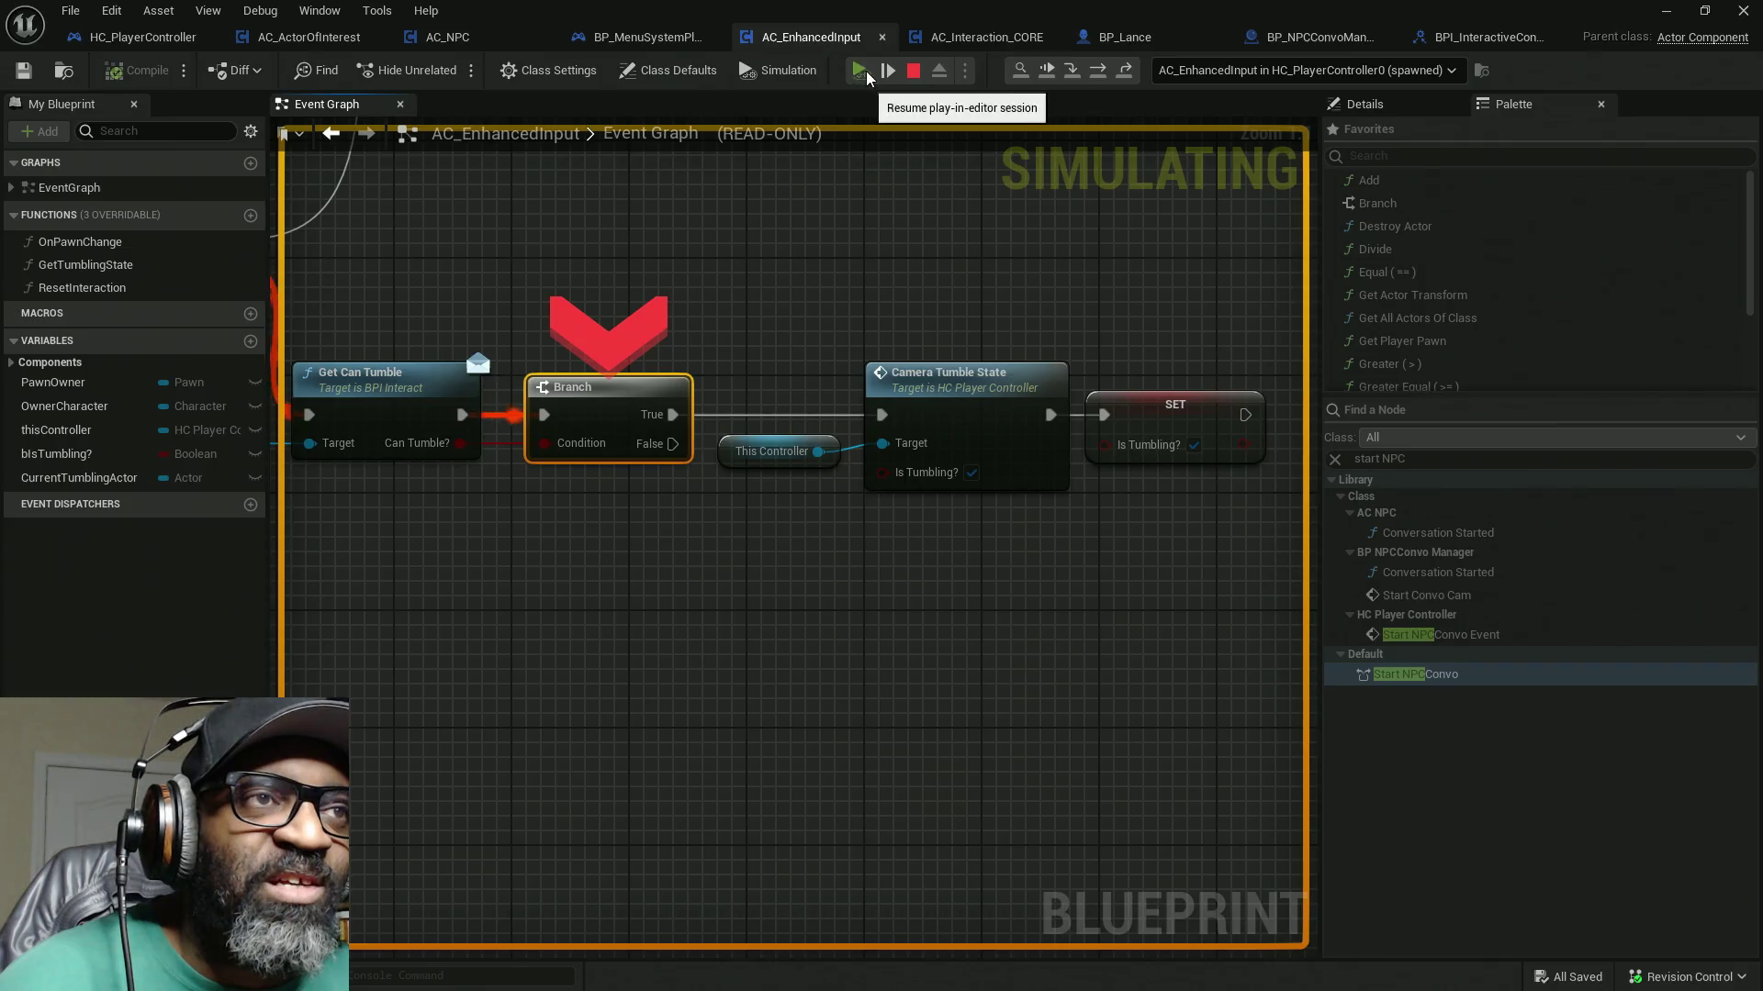
left_click(887, 70)
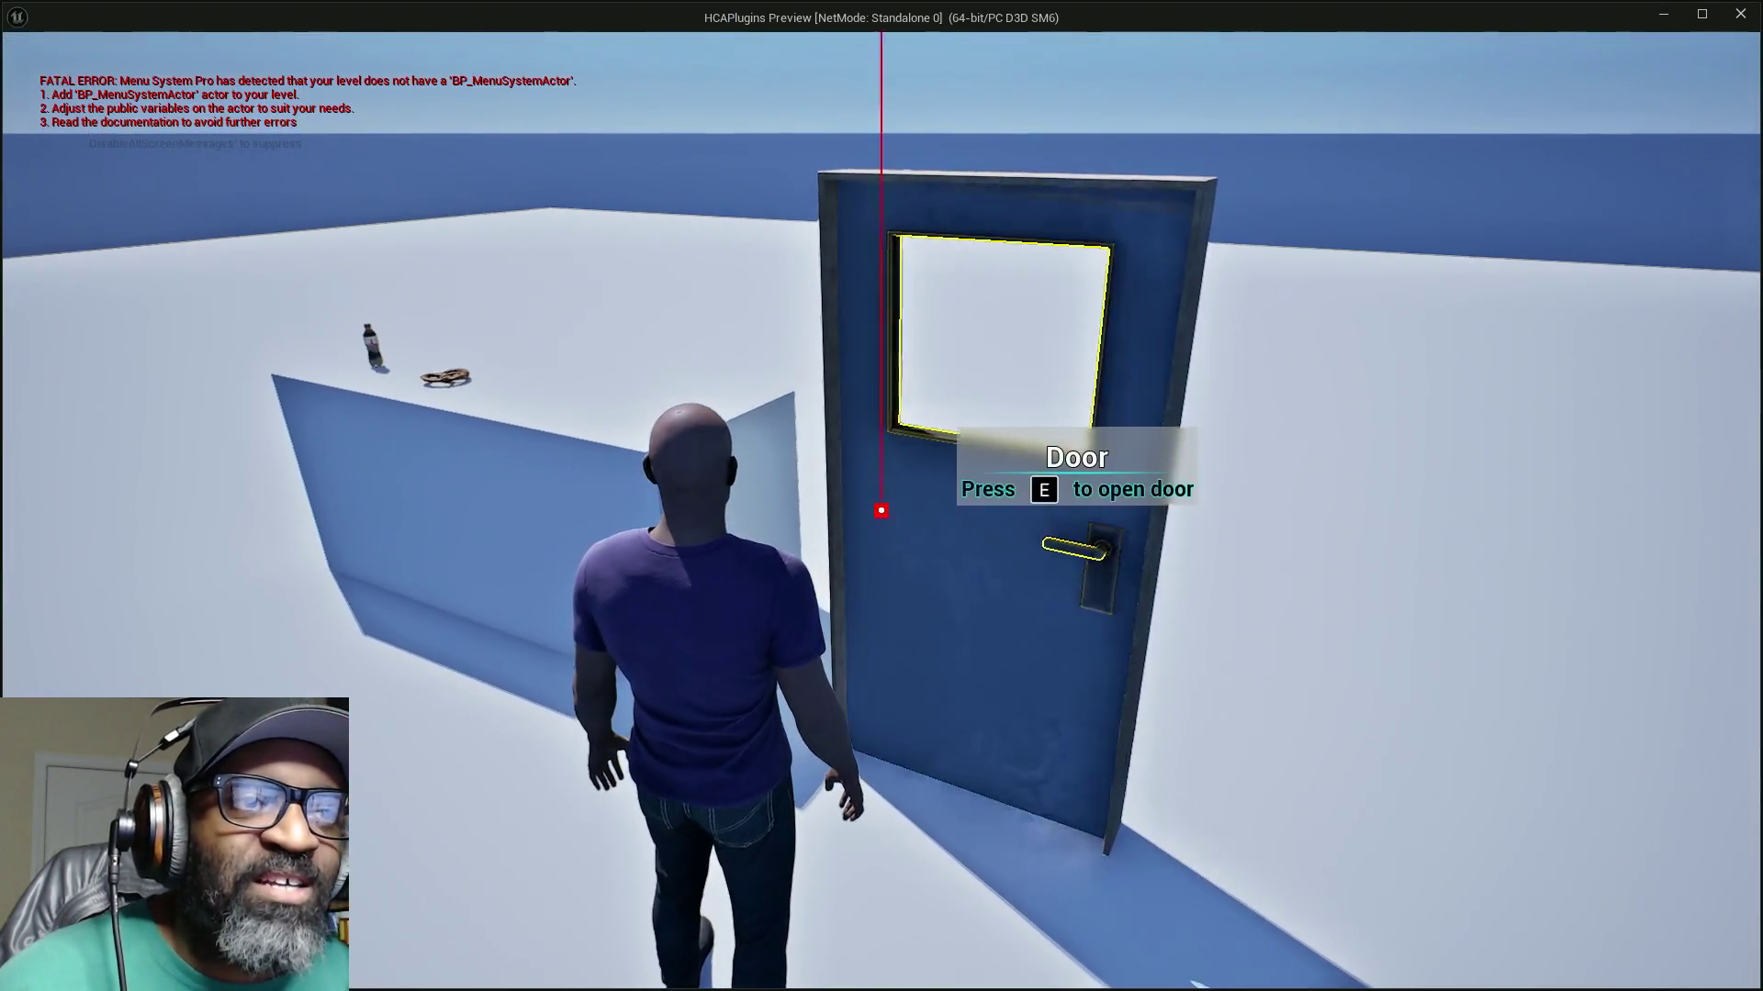
Step: Open the door, then walk to the pretzel on the wall and inspect it
key("e")
key("e")
key("e")
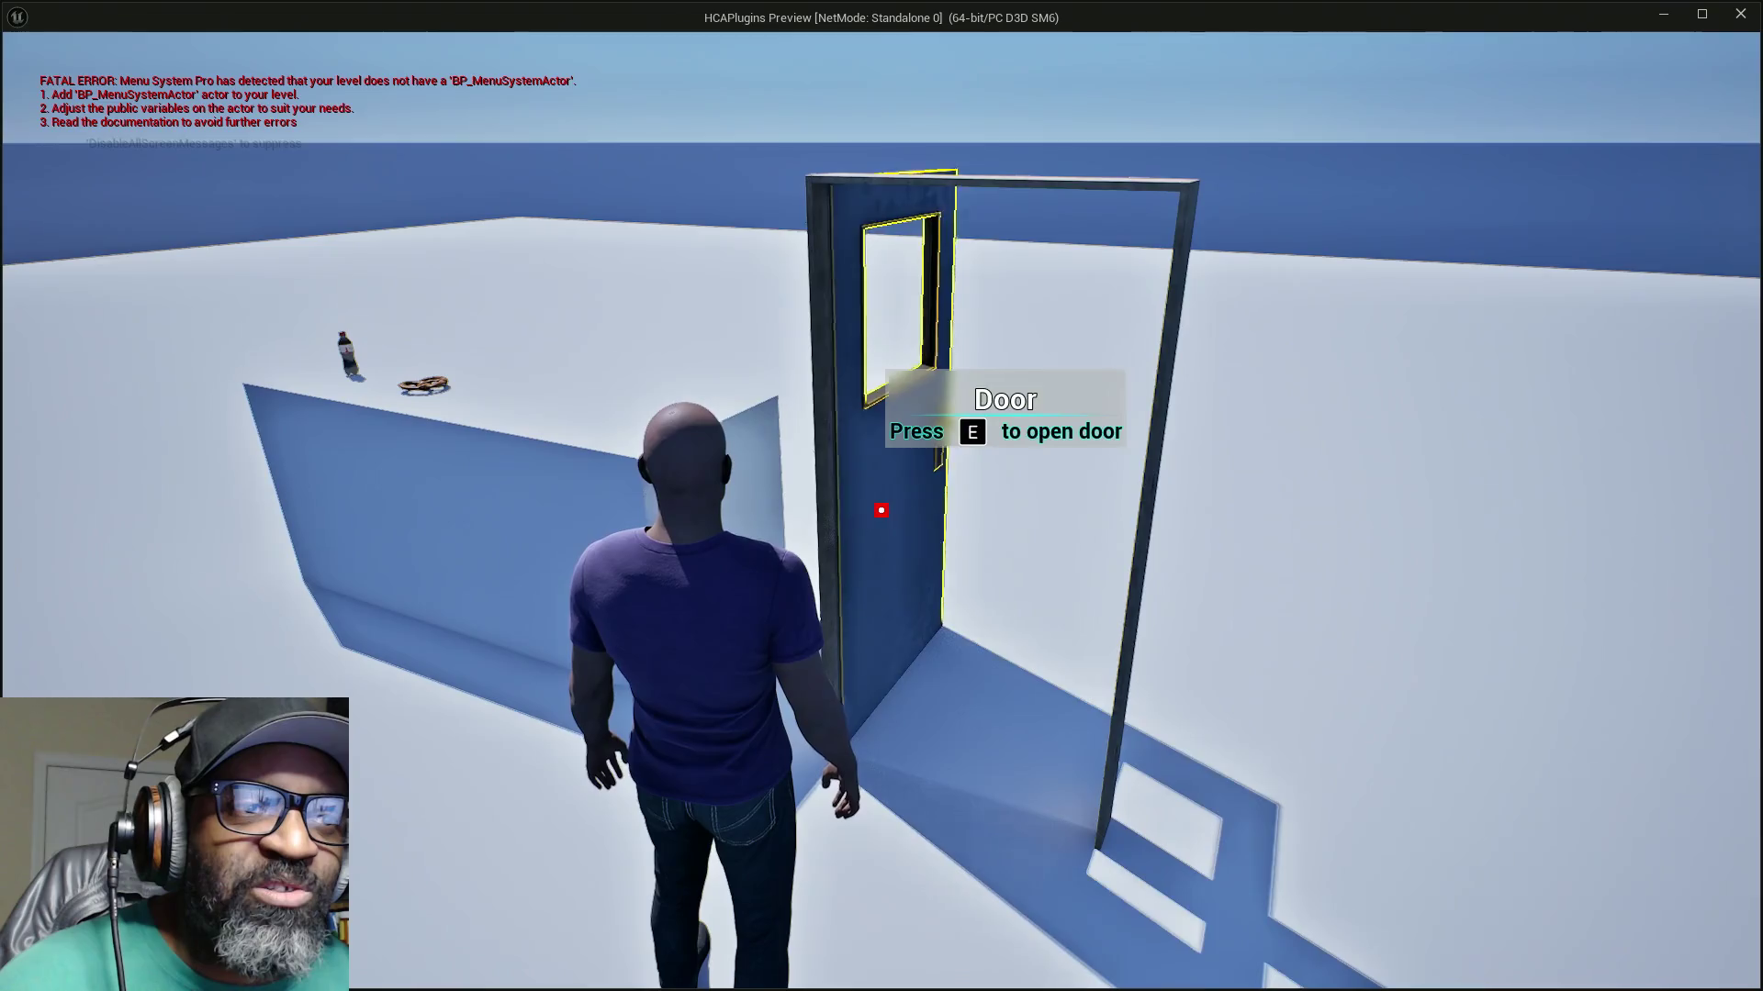
key("e")
key("e")
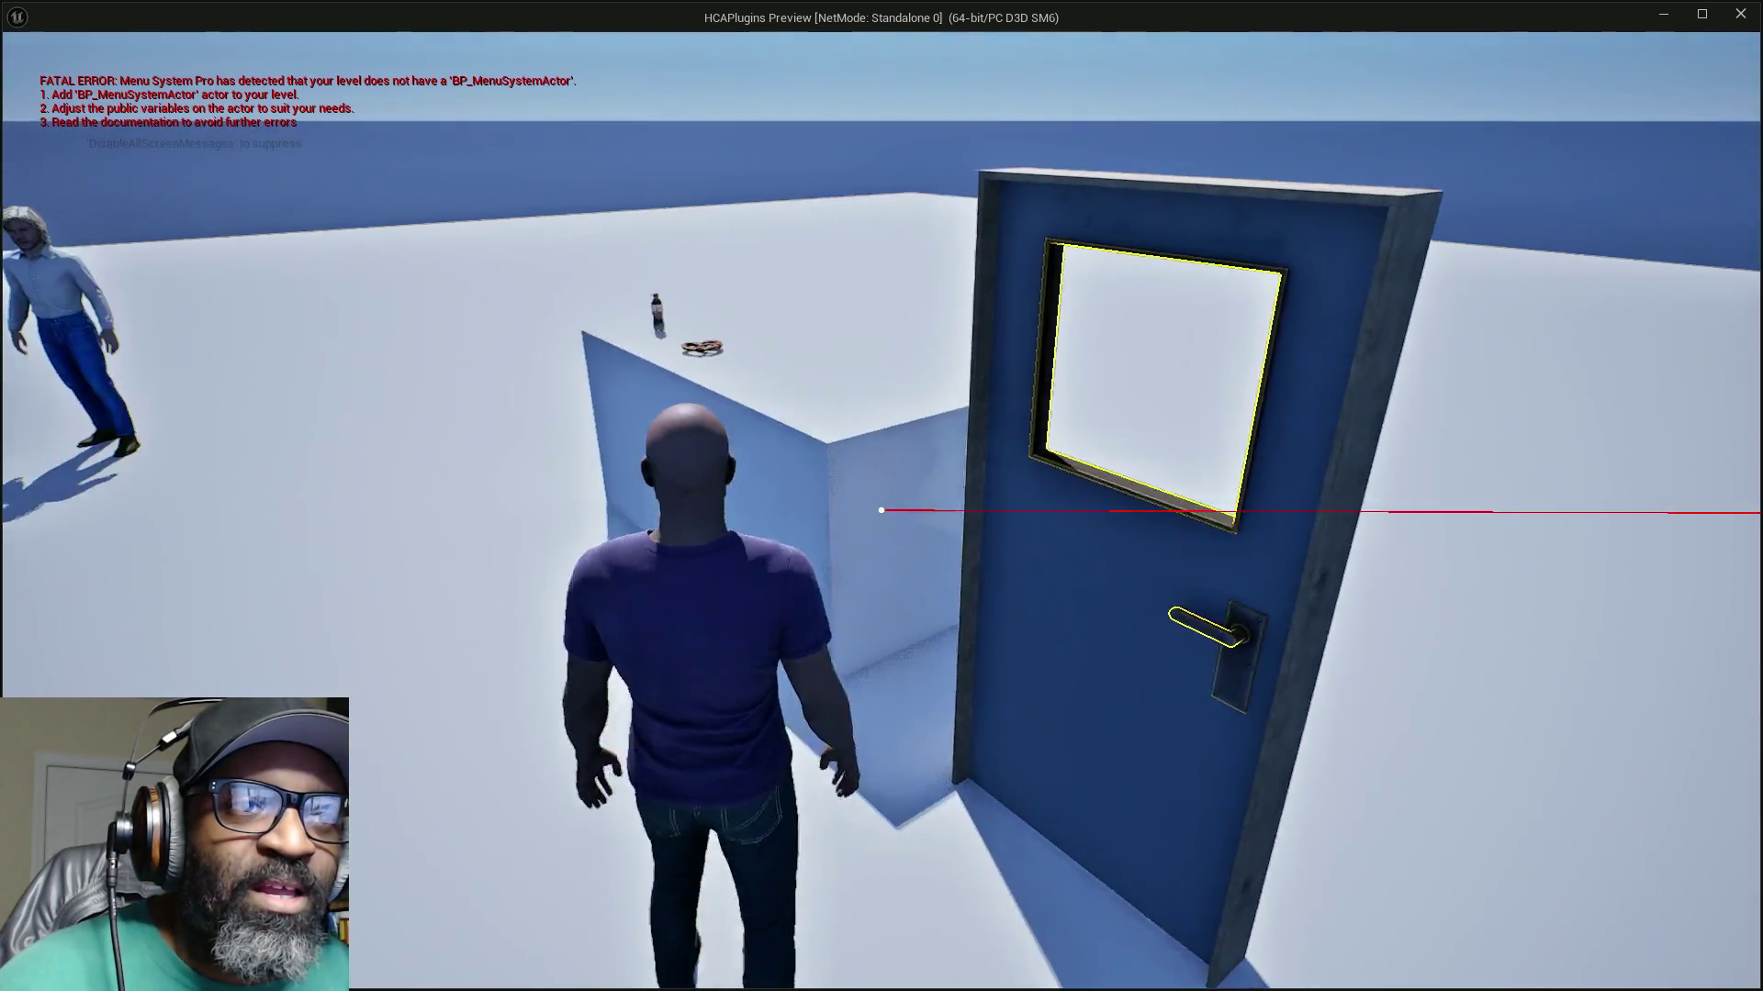
key("w")
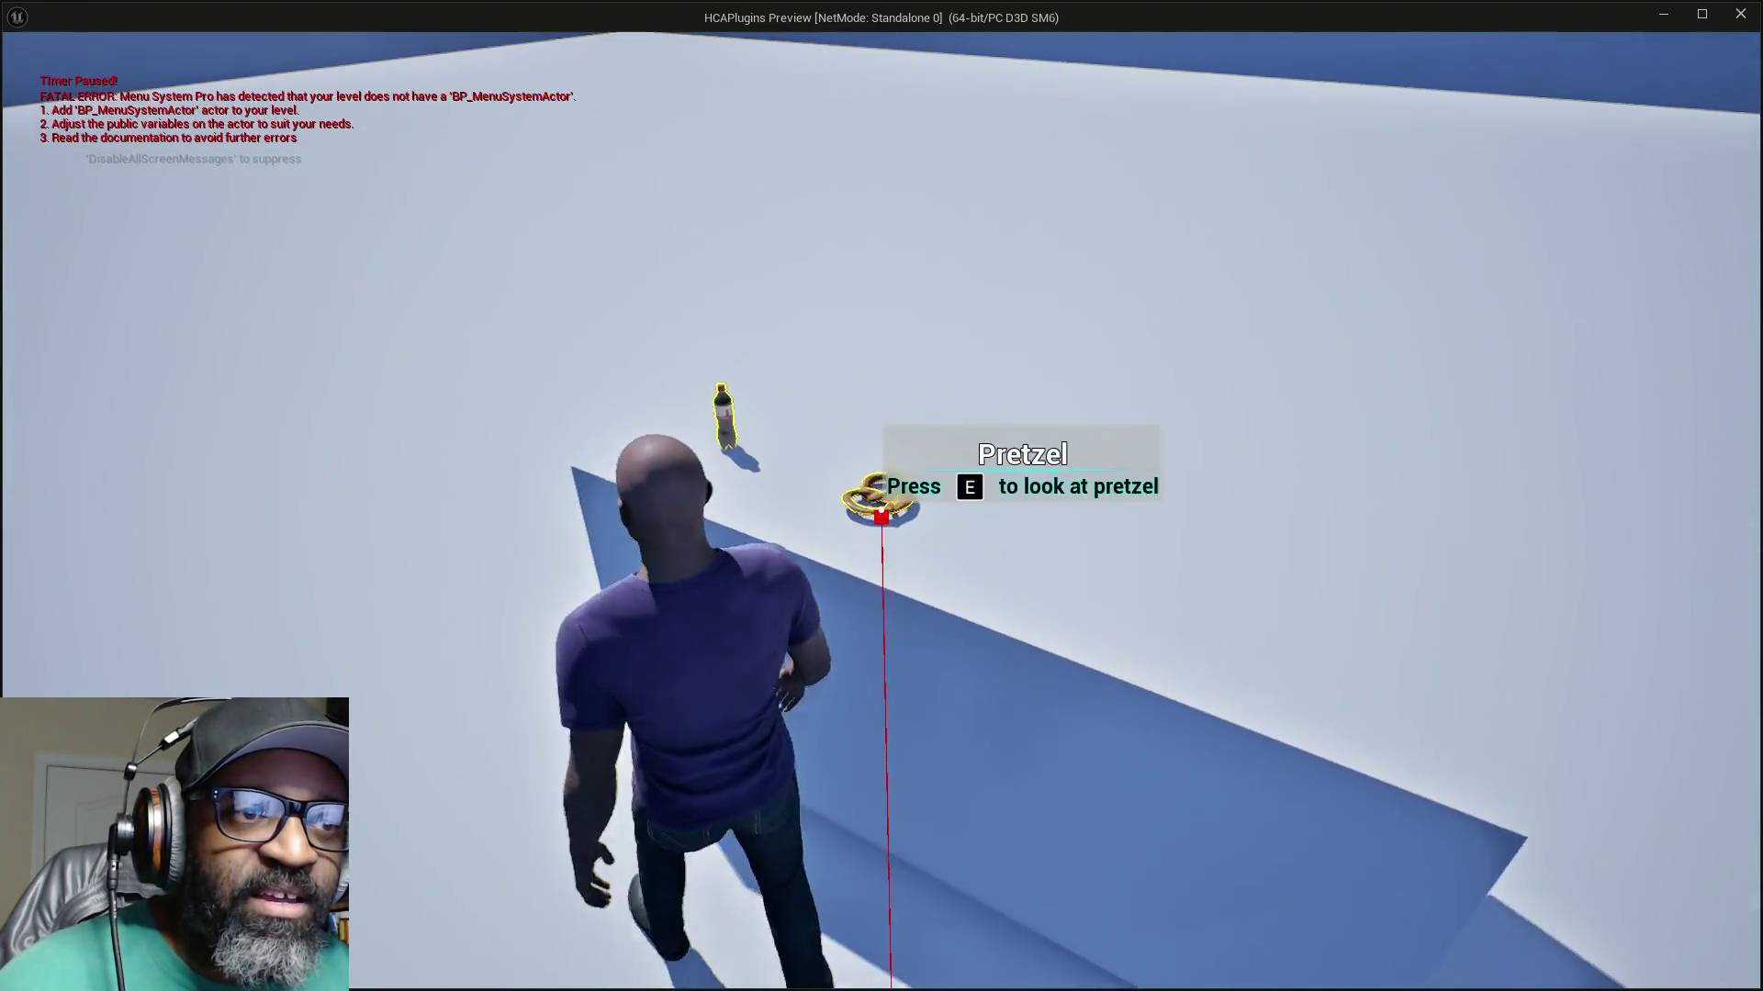
key("e")
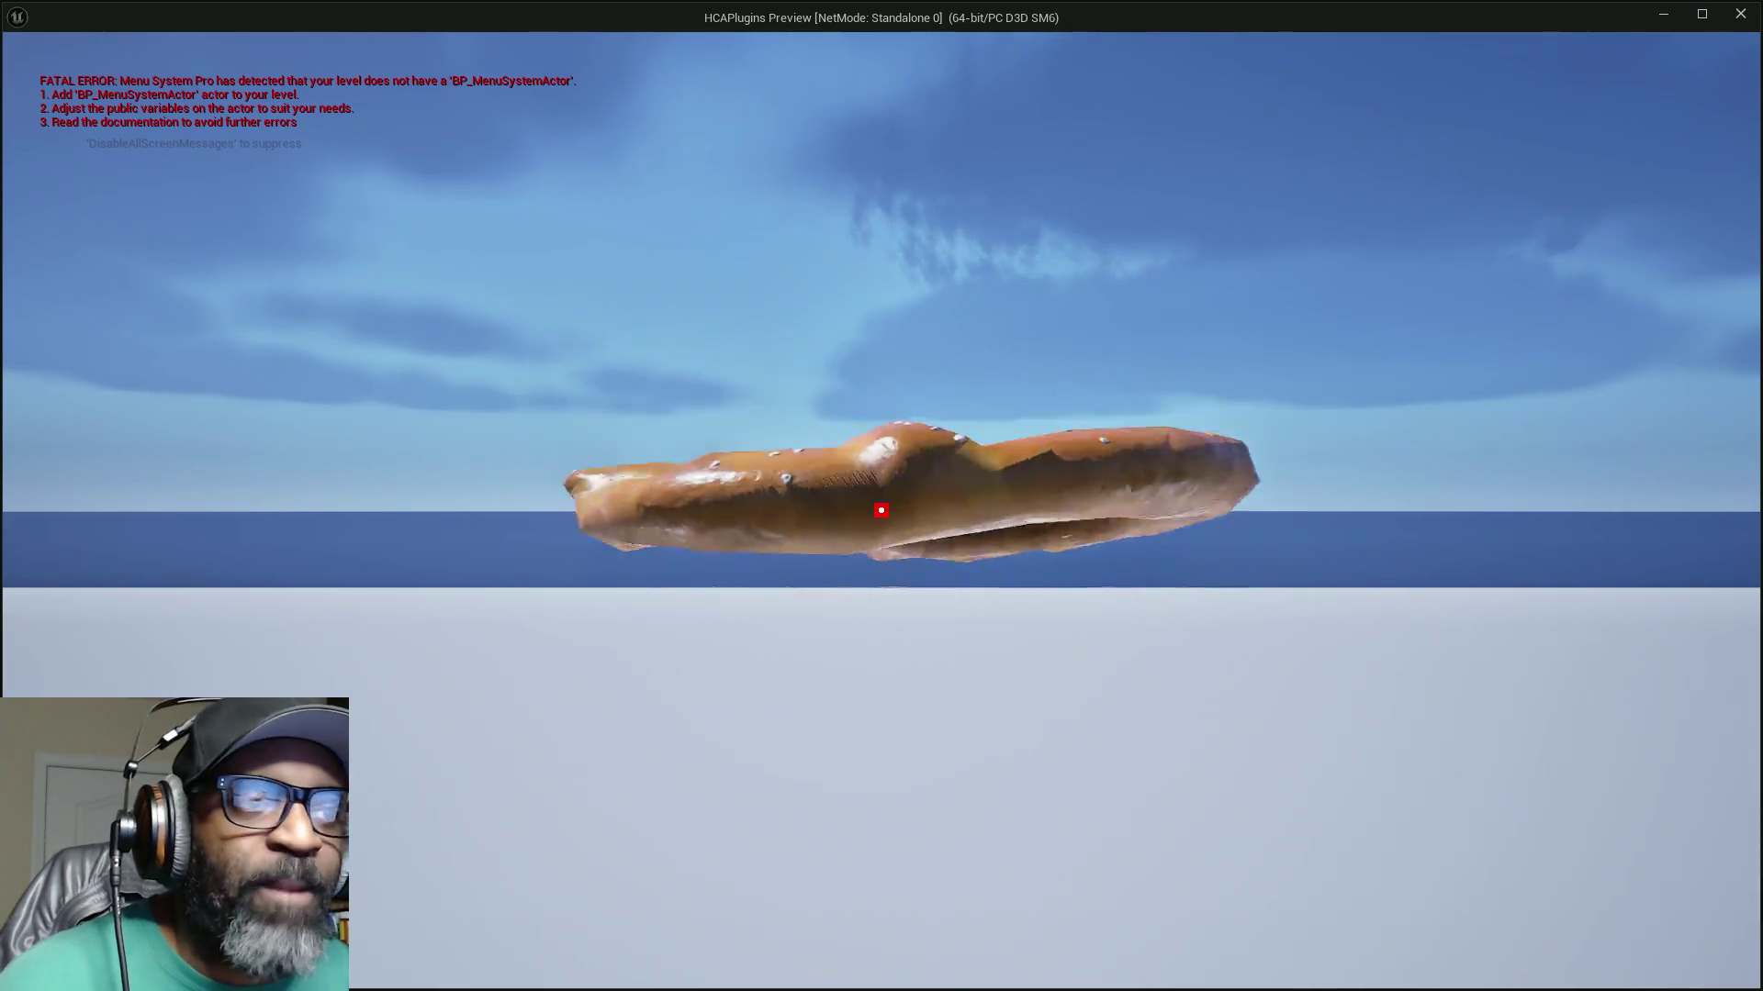
Step: Exit the pretzel close-up, then walk around the door and past the wall toward the two NPCs
key("e")
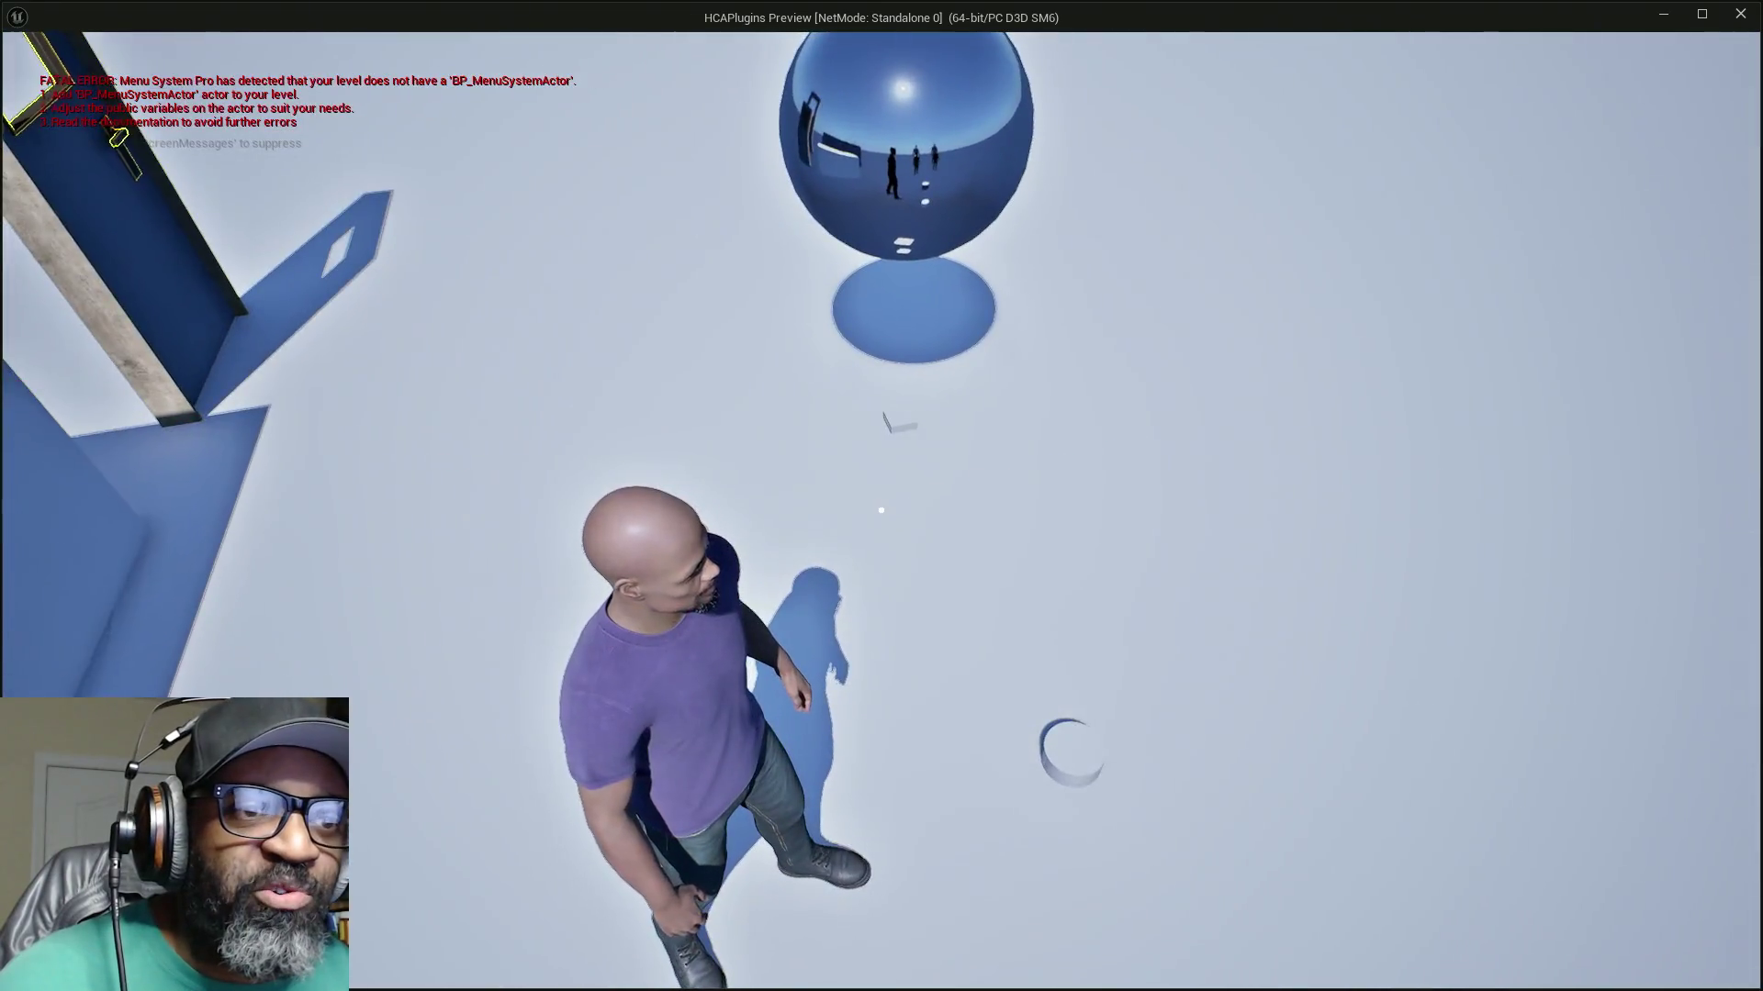
key("w")
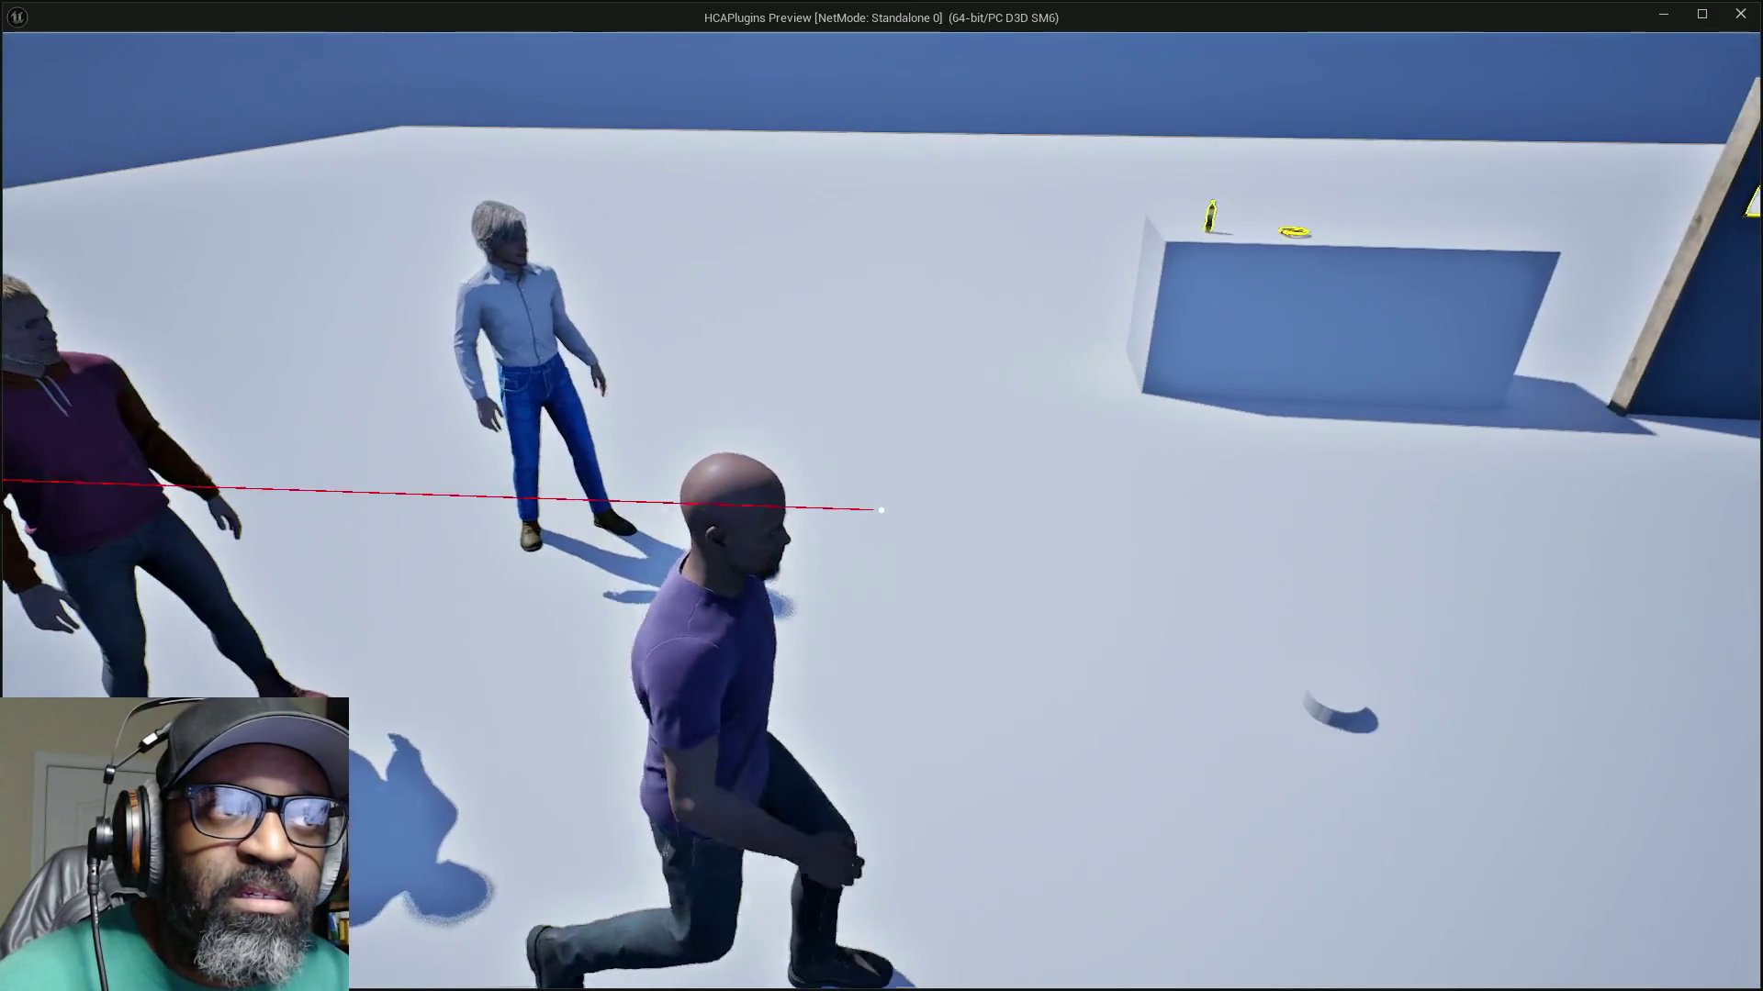
key("w")
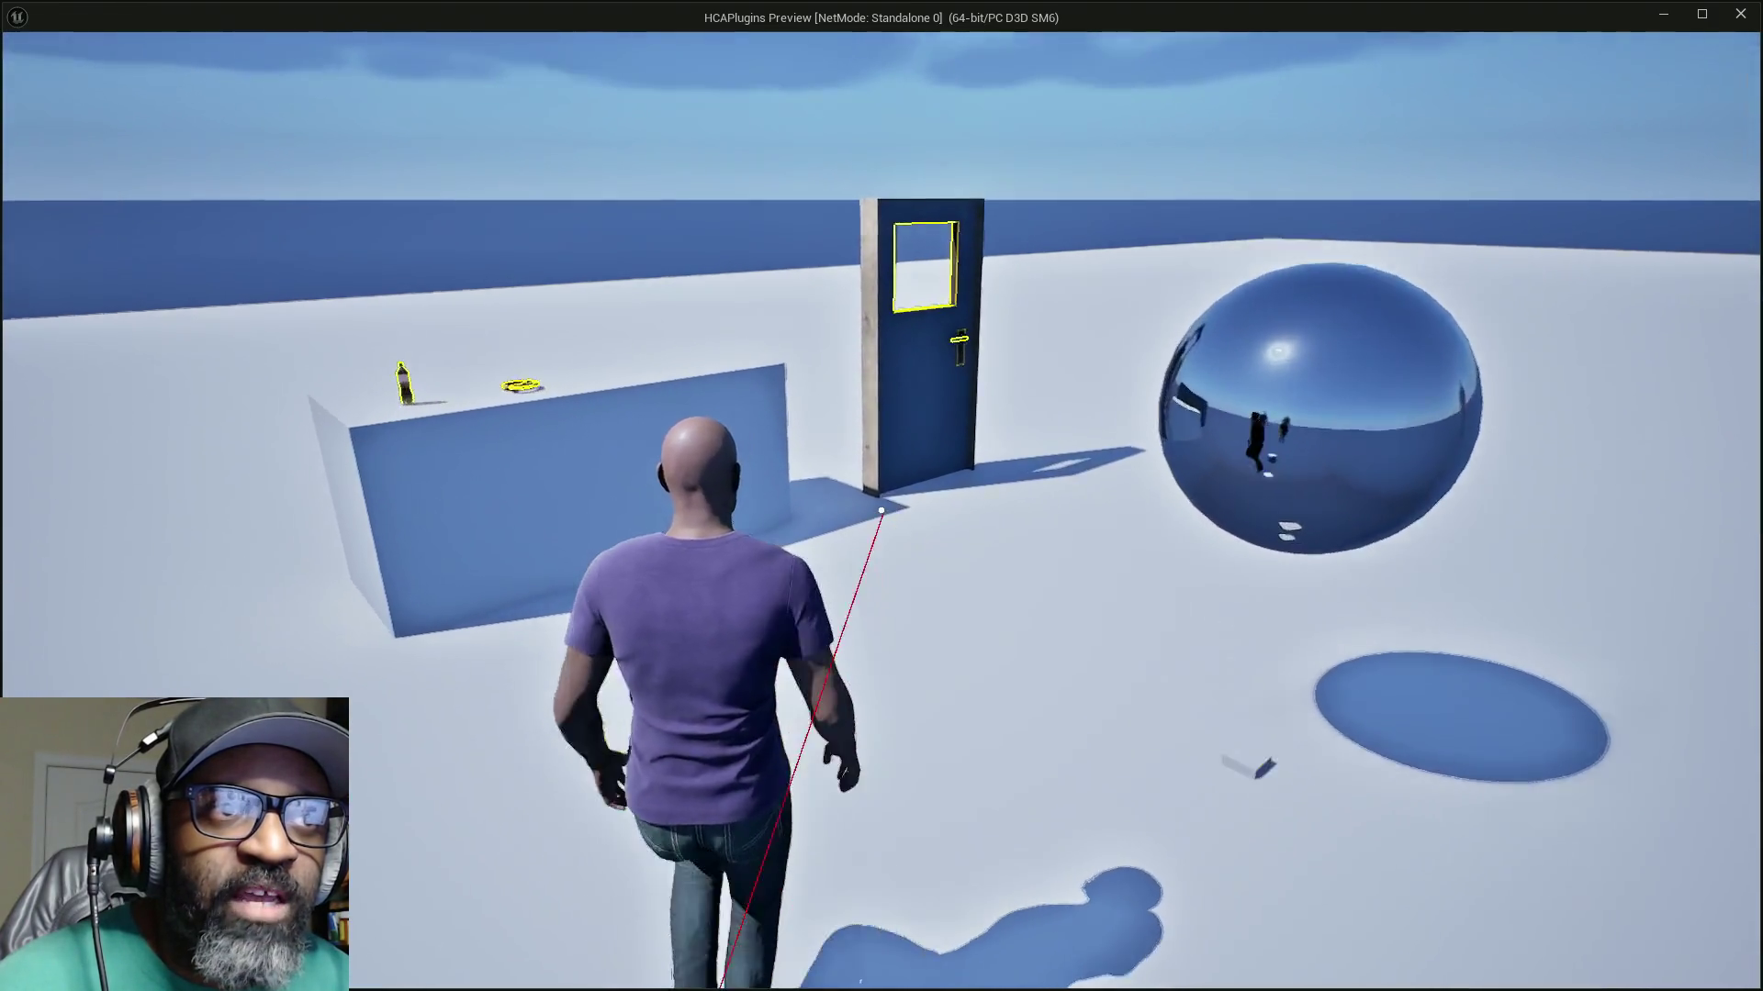
key("w")
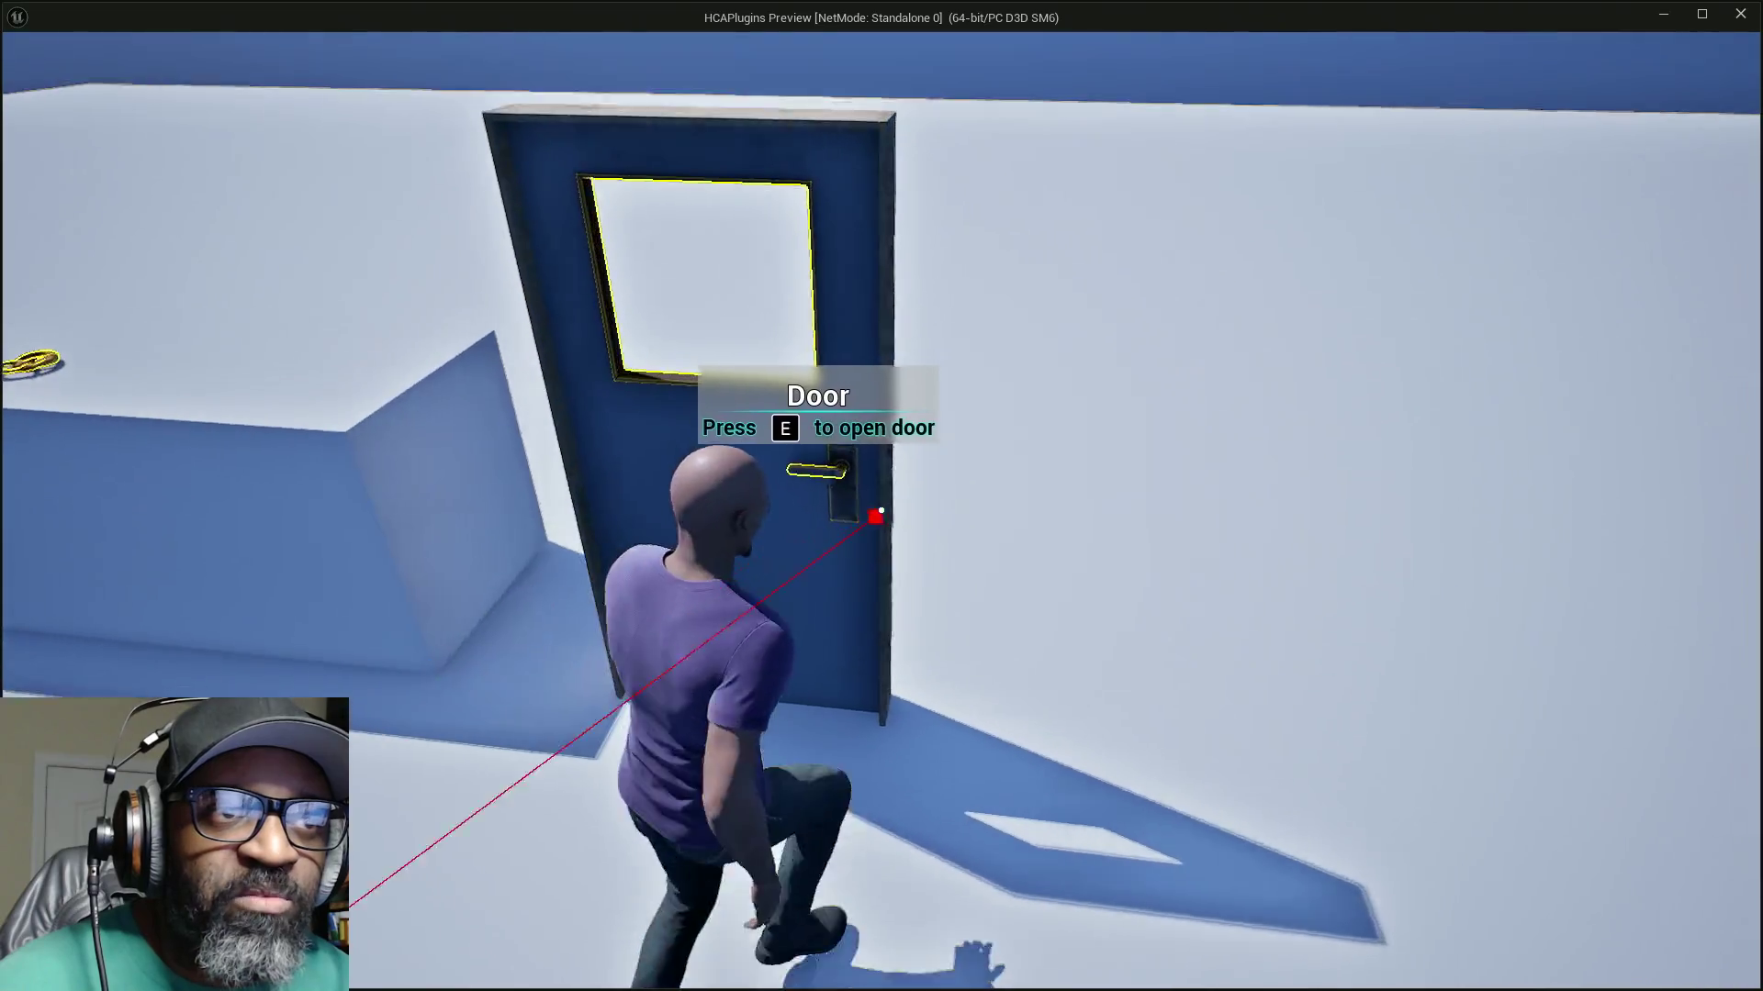
key("s")
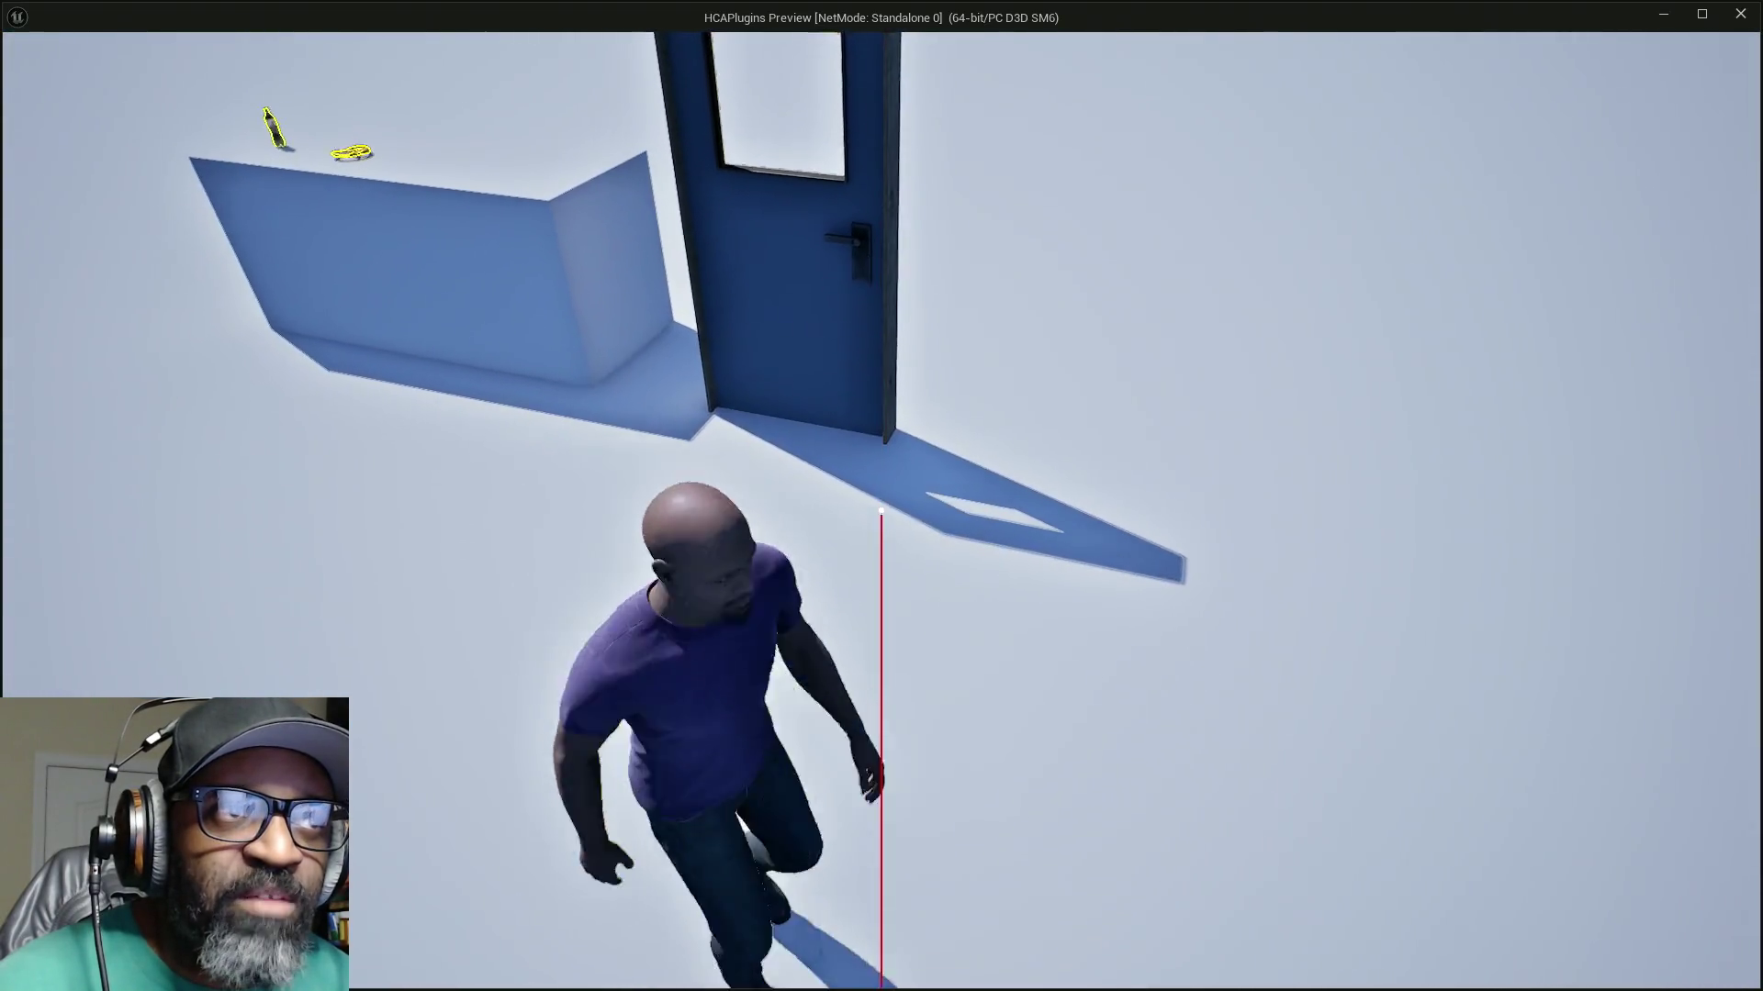
key("s")
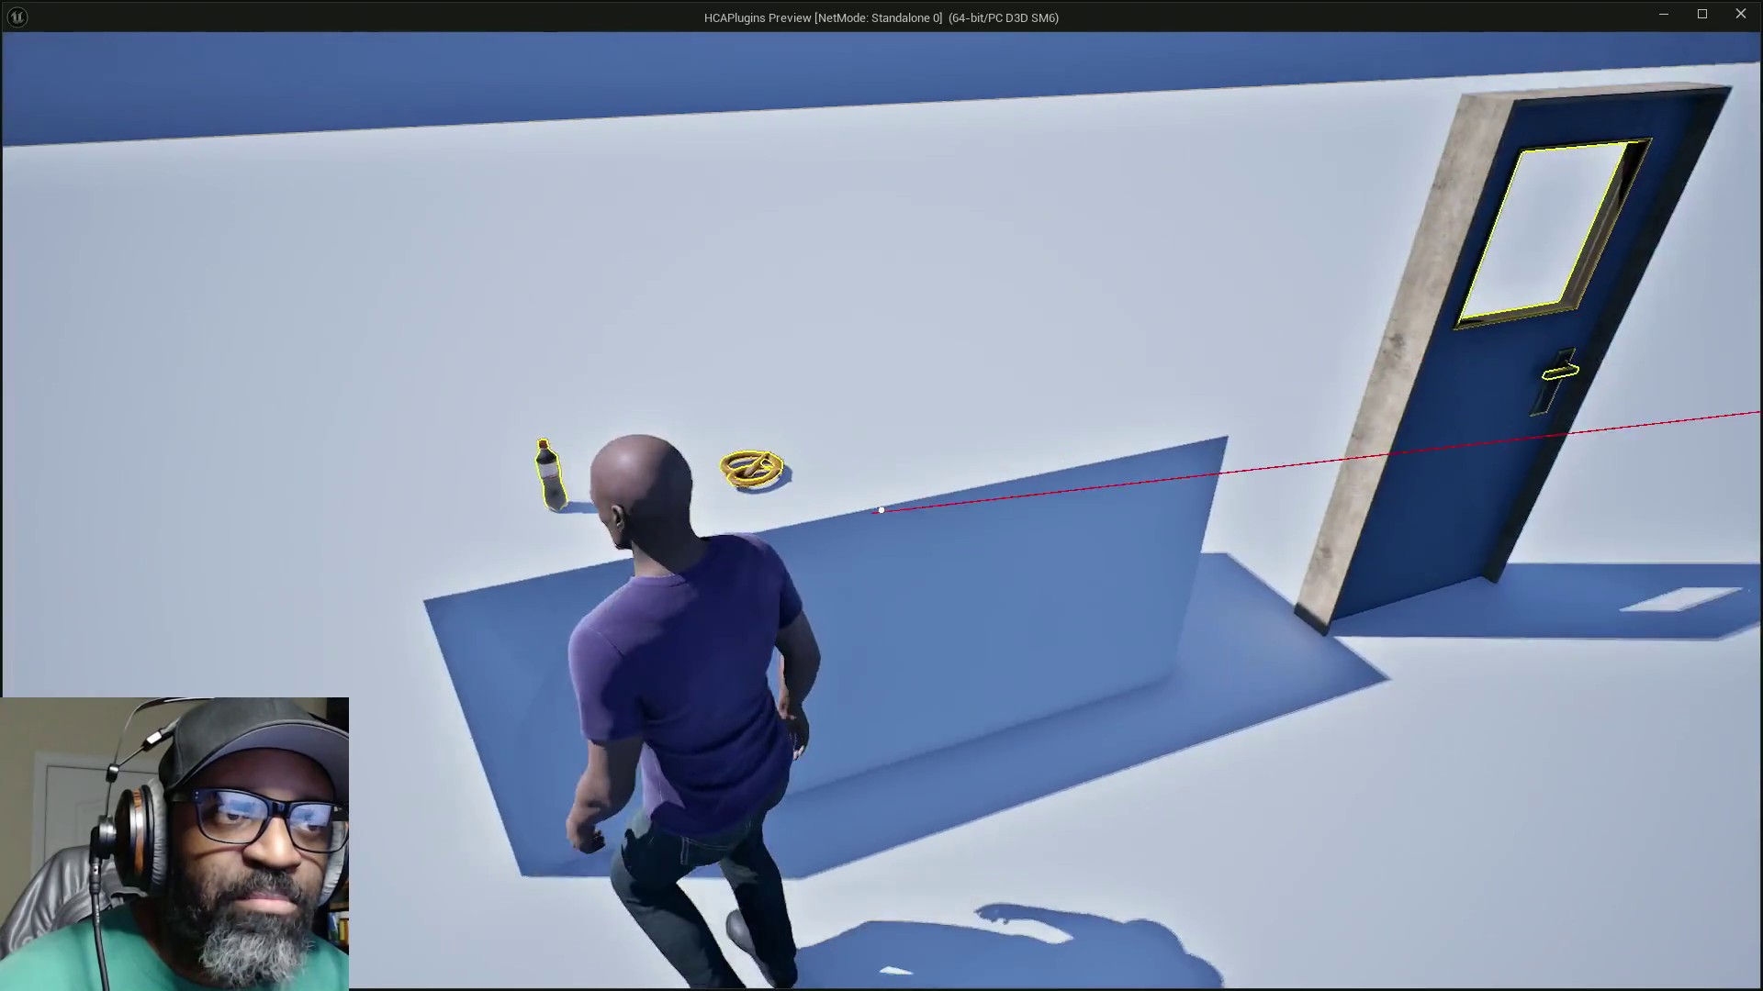
key("w")
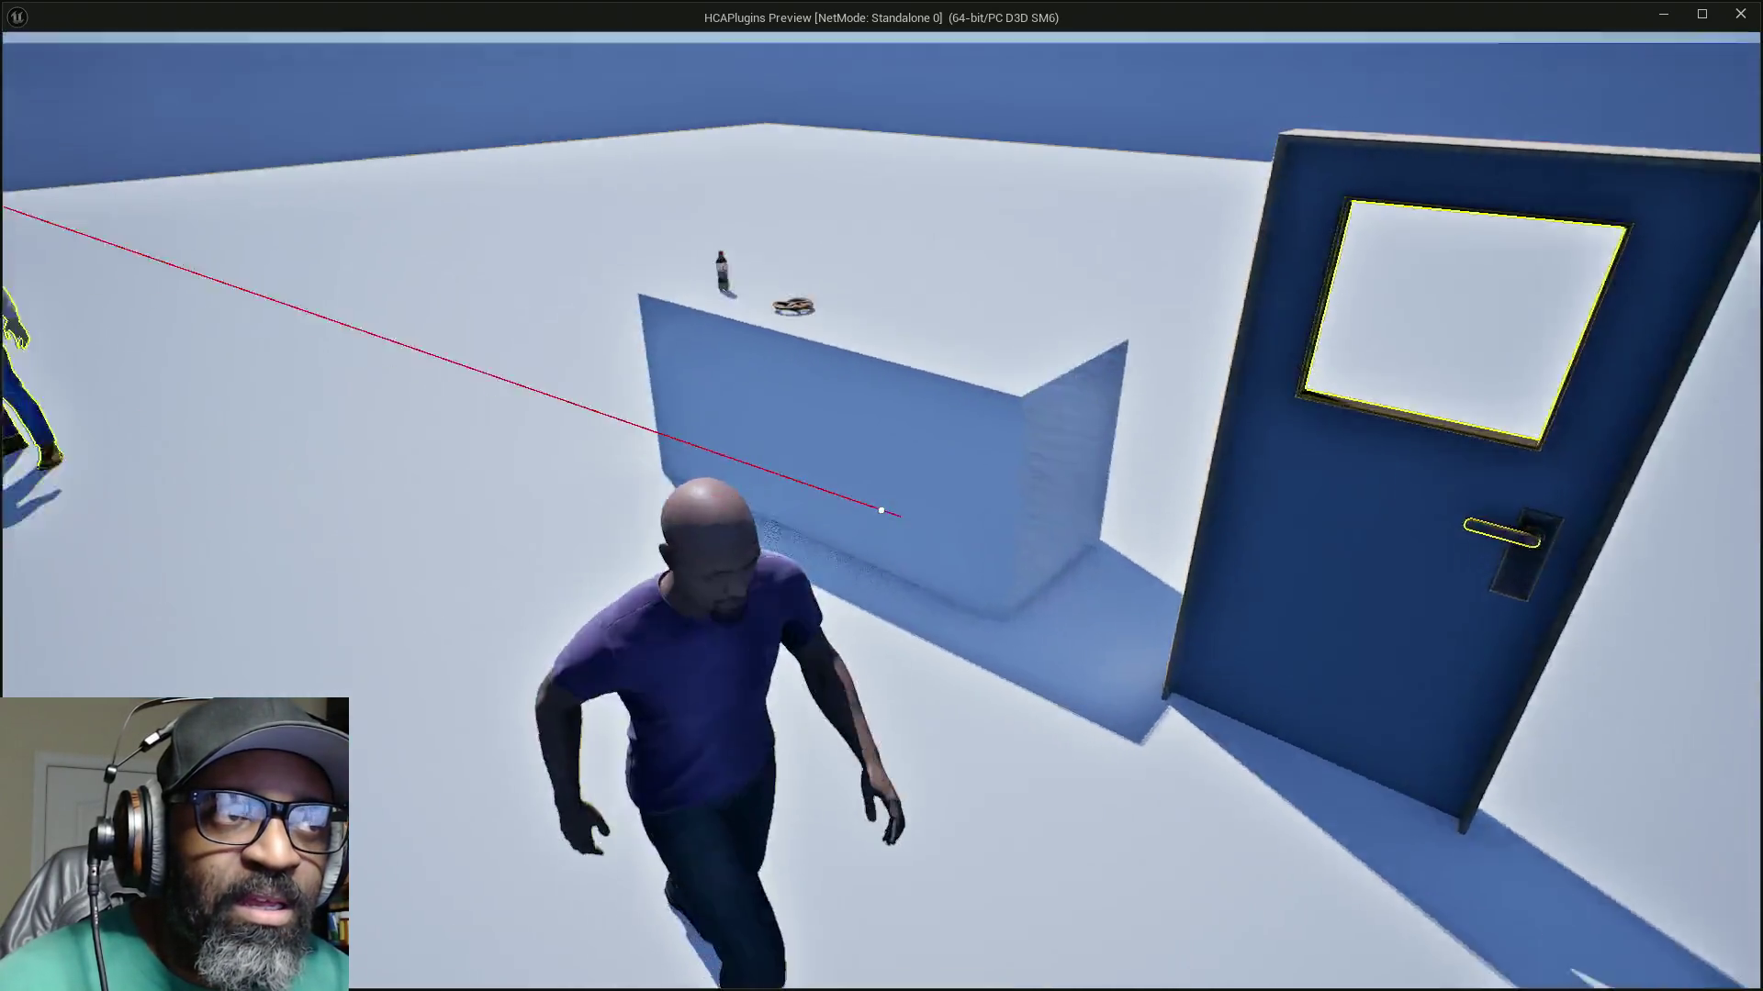
key("w")
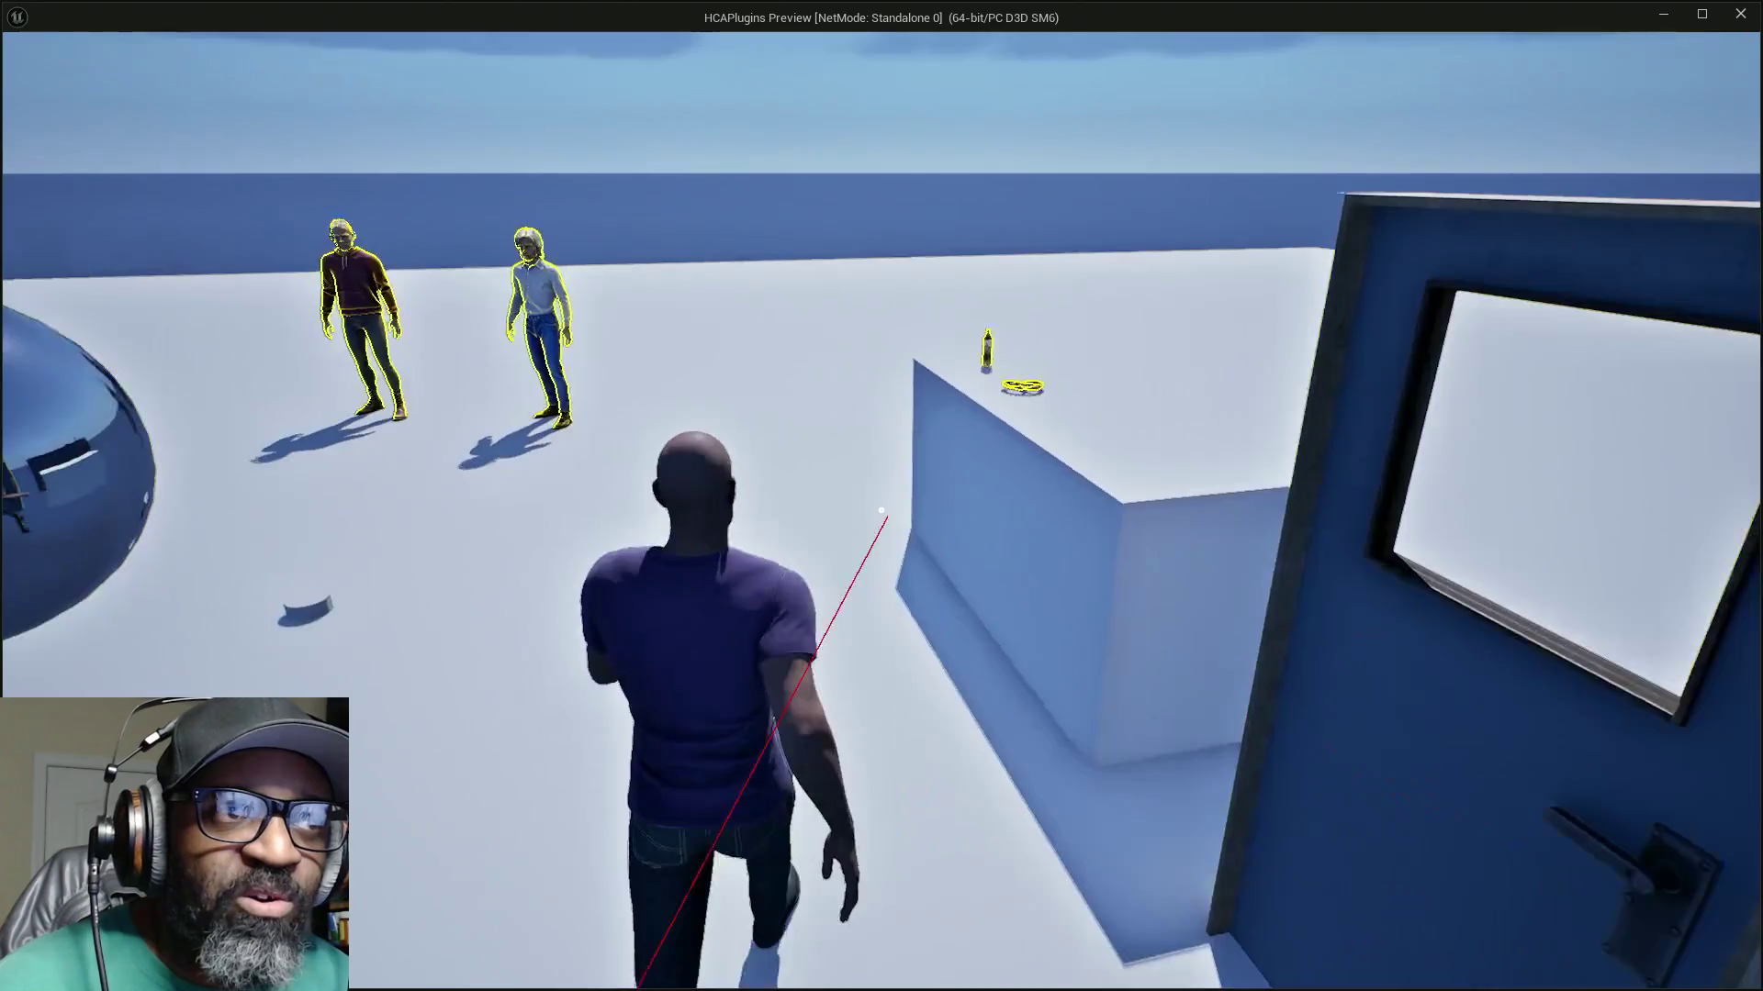
key("w")
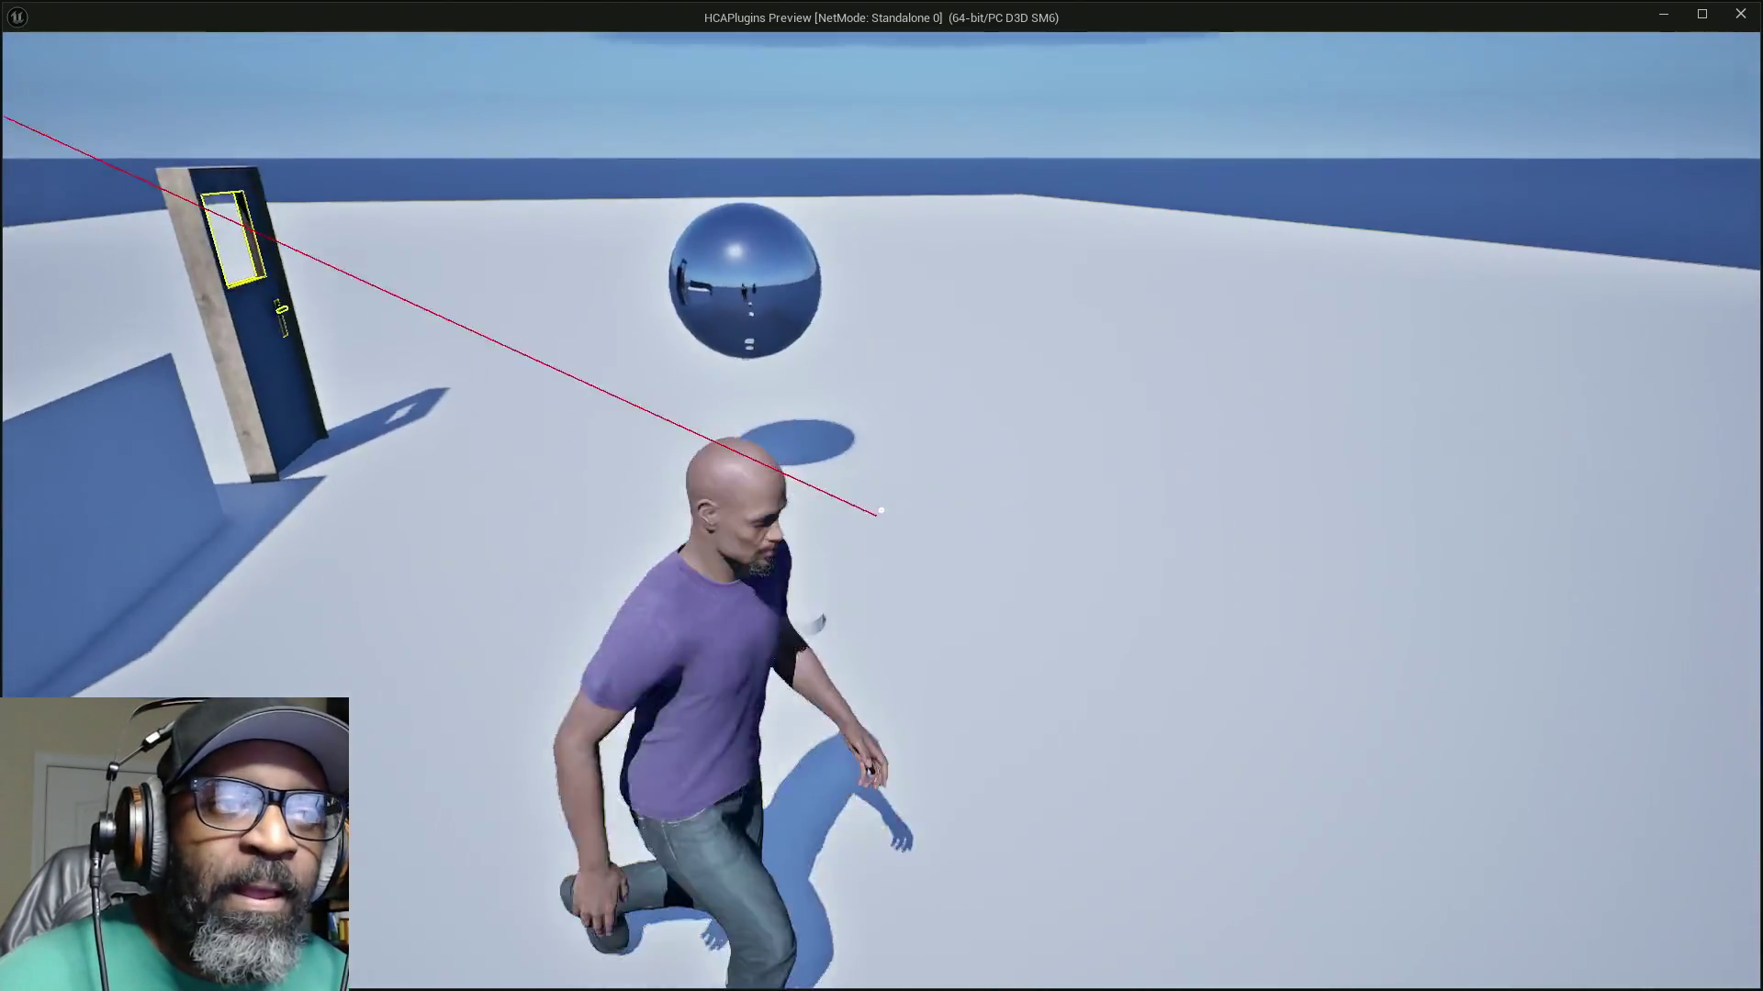
key("w")
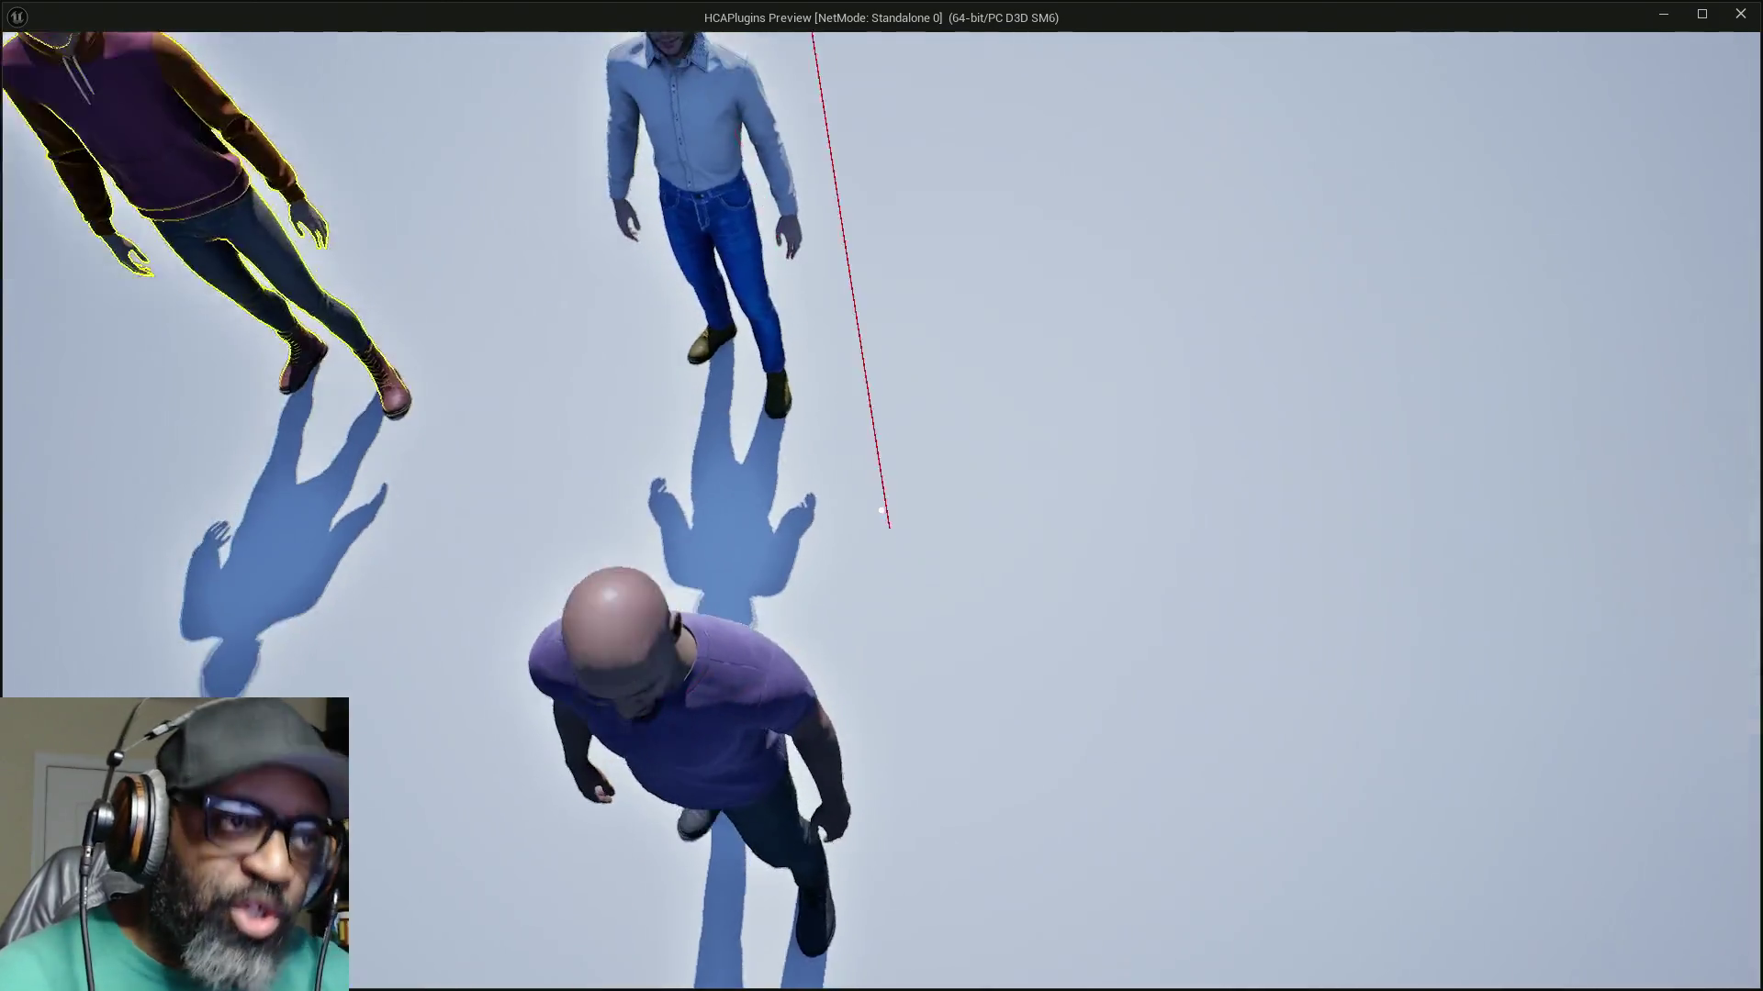
Step: Walk up to Fen, the NPC in the light blue shirt, until the talk prompt appears
key("w")
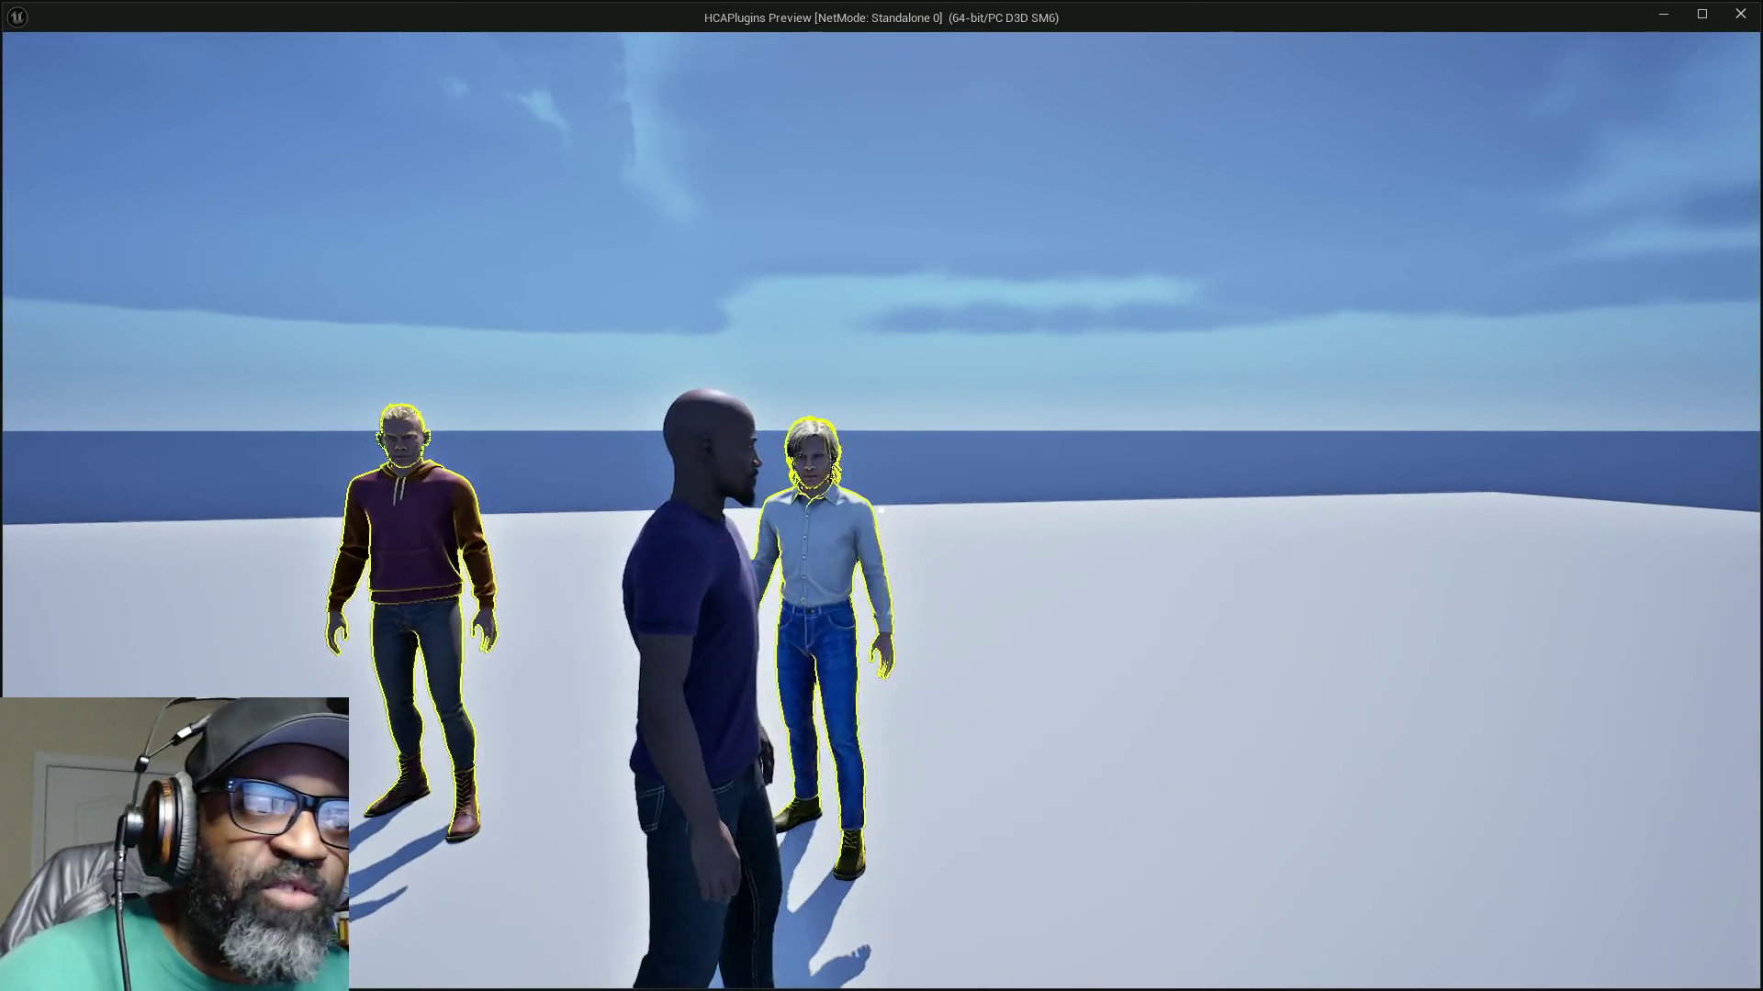
key("w")
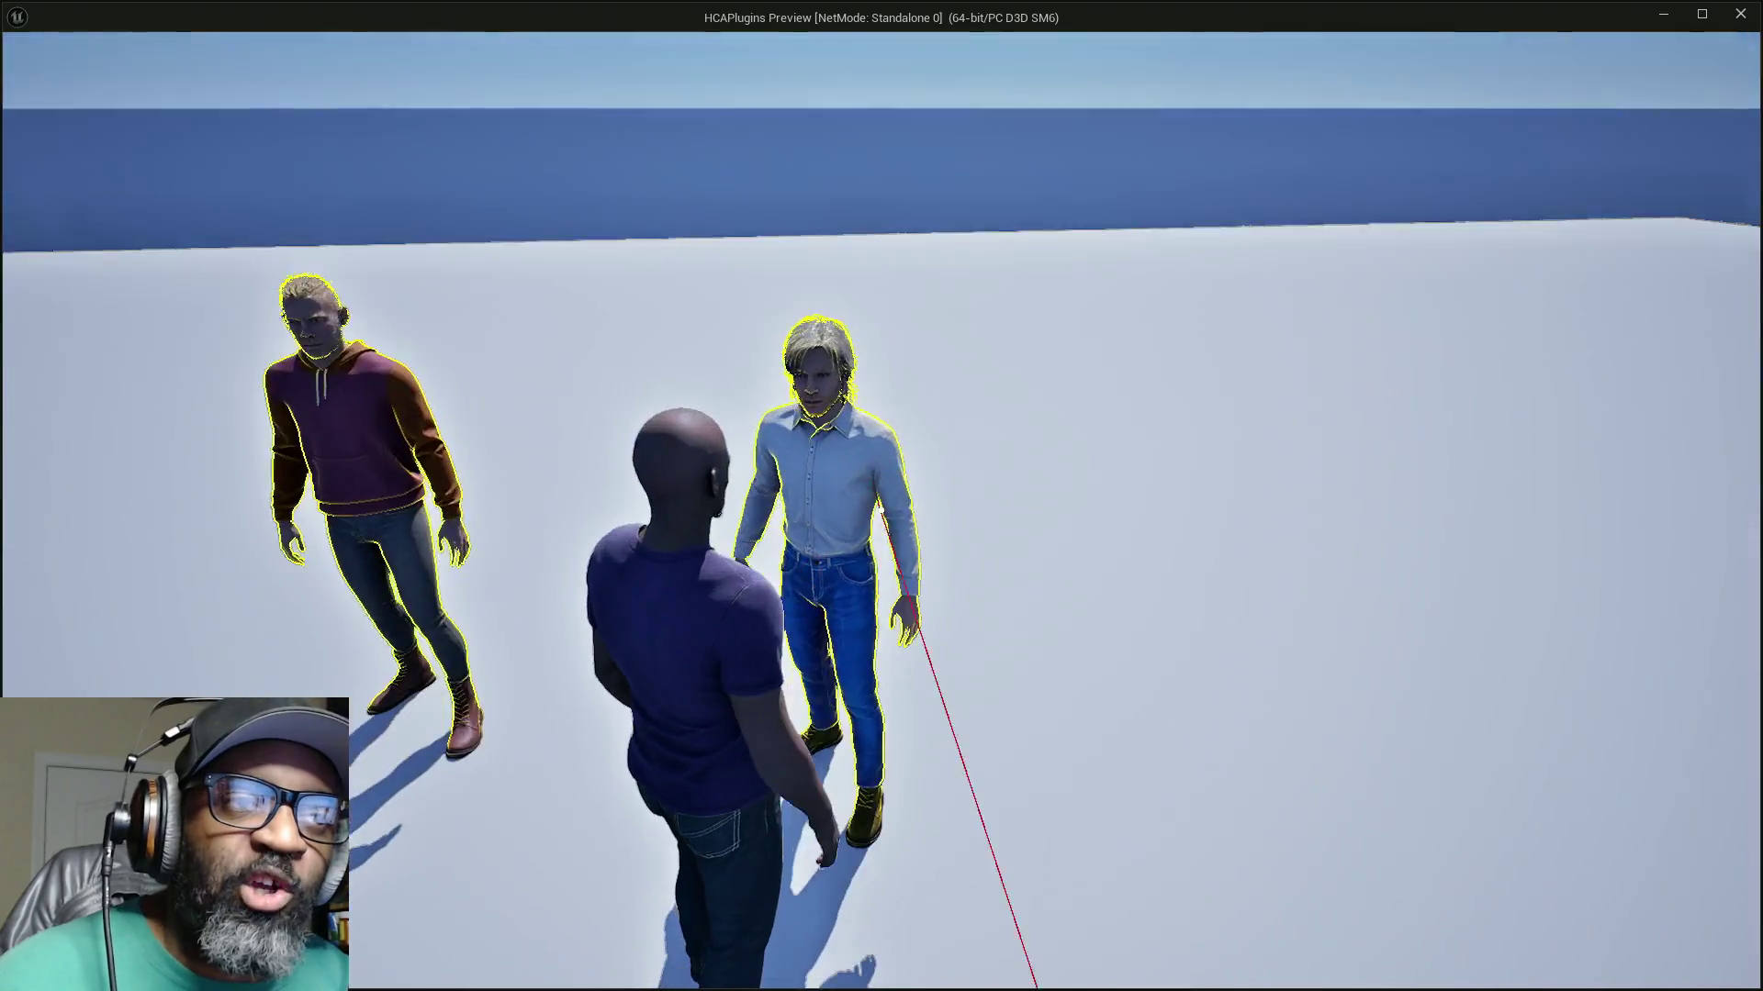
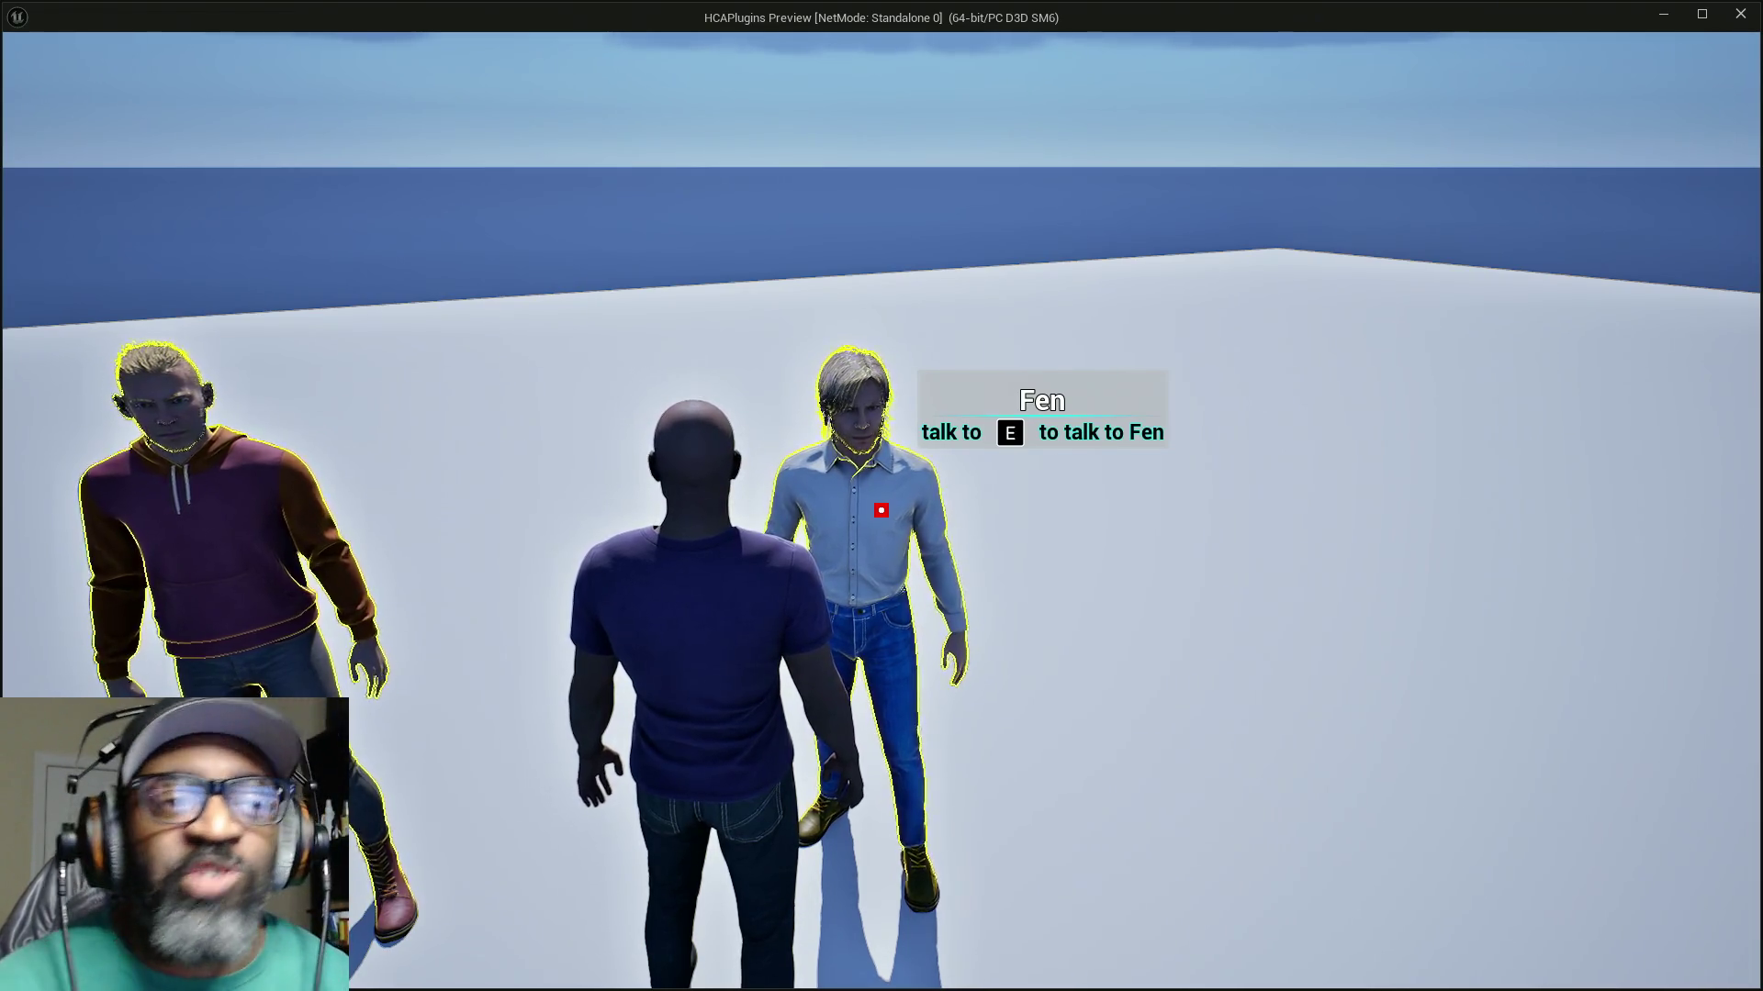
Step: Walk the player away from Fen toward the door, then back up to Fen
key("w")
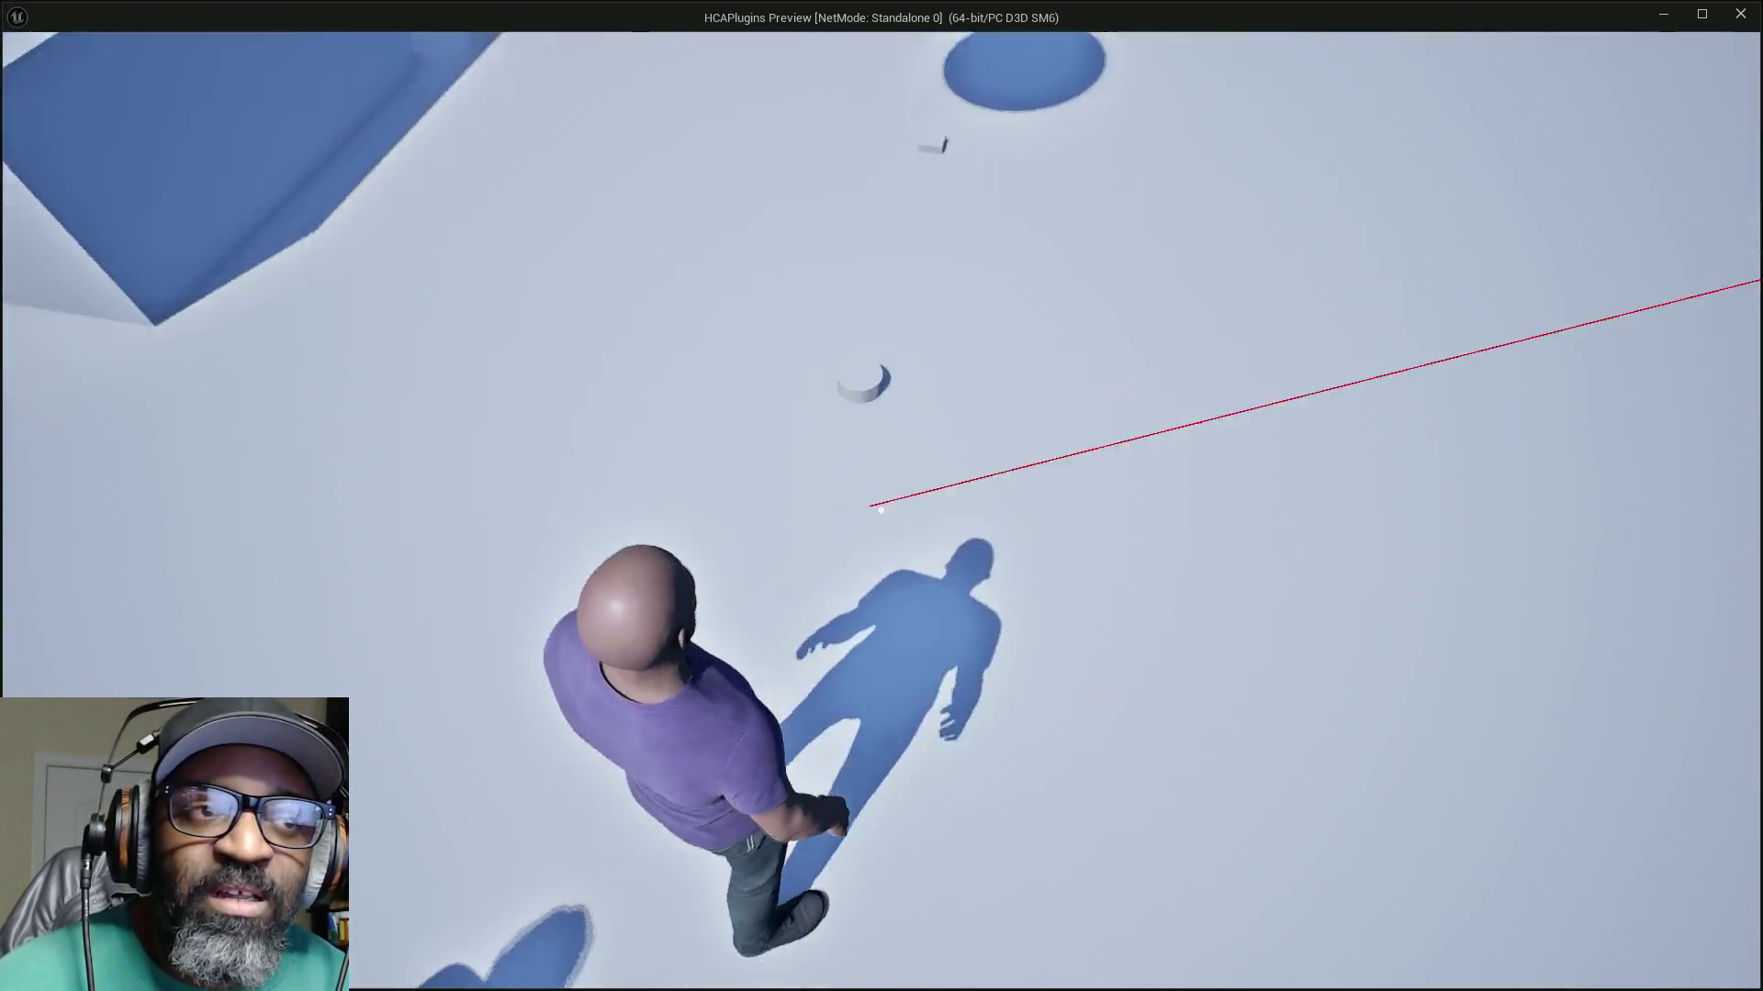
key("w")
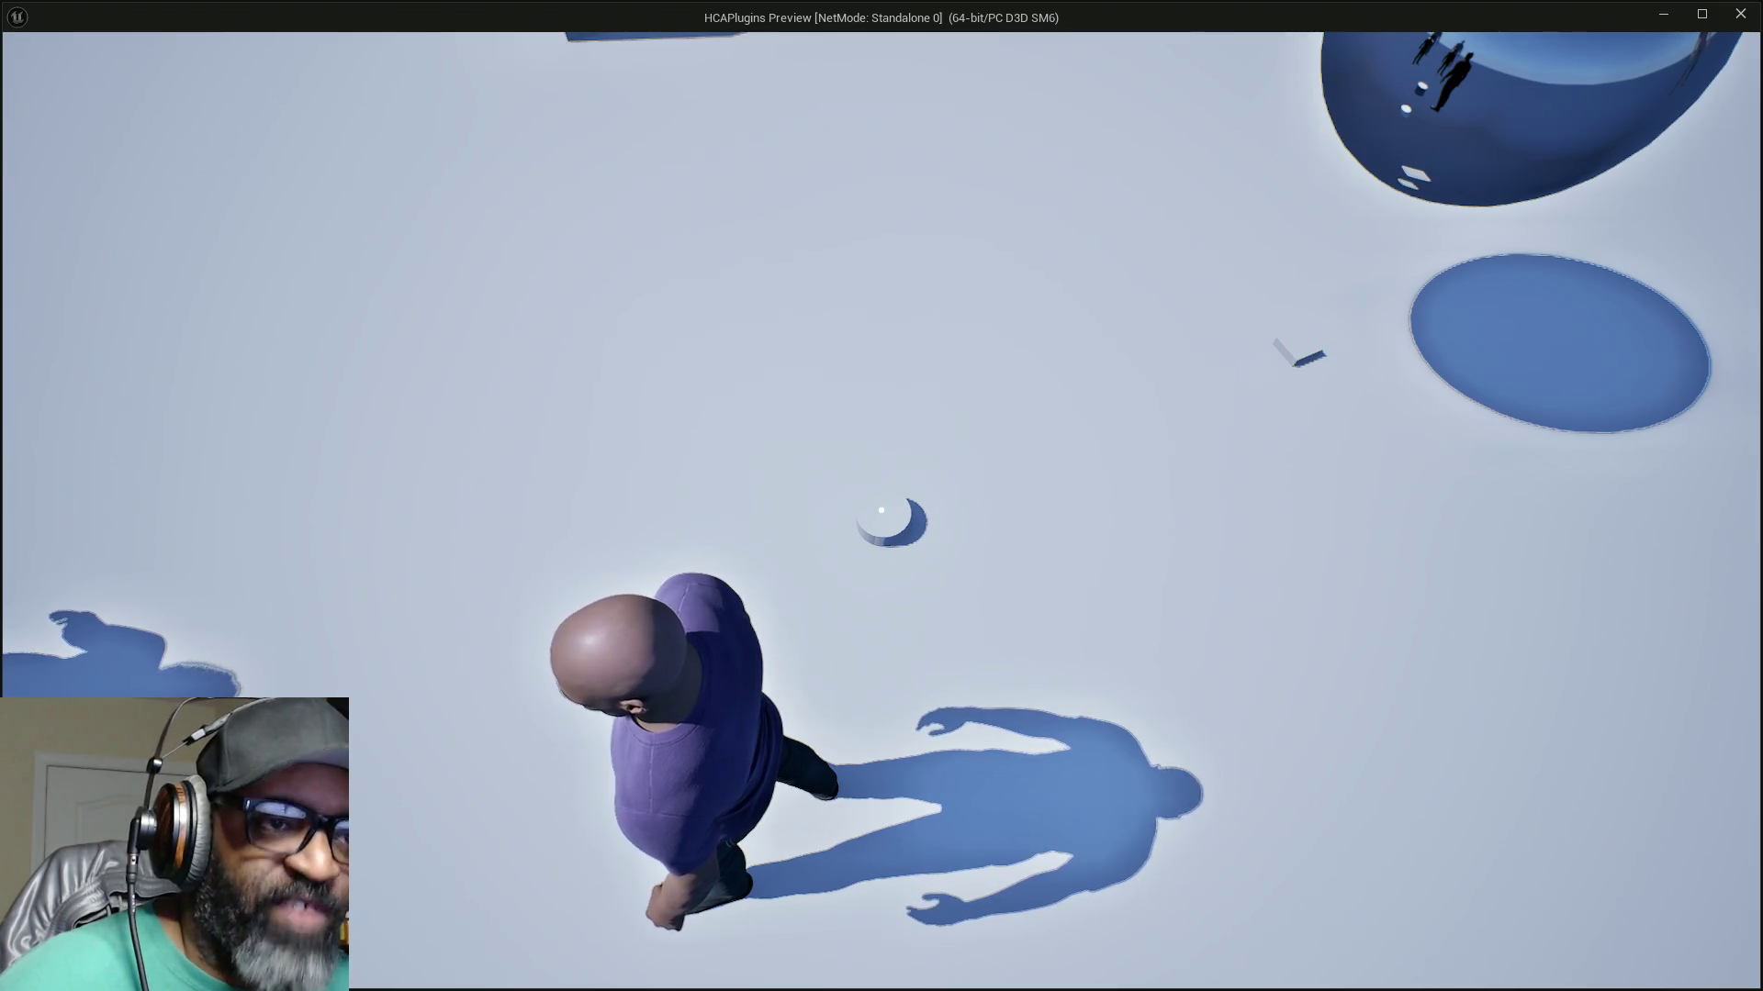
Step: Fire traces from the crosshair at Fen, then walk away toward the door and sphere
left_click(882, 509)
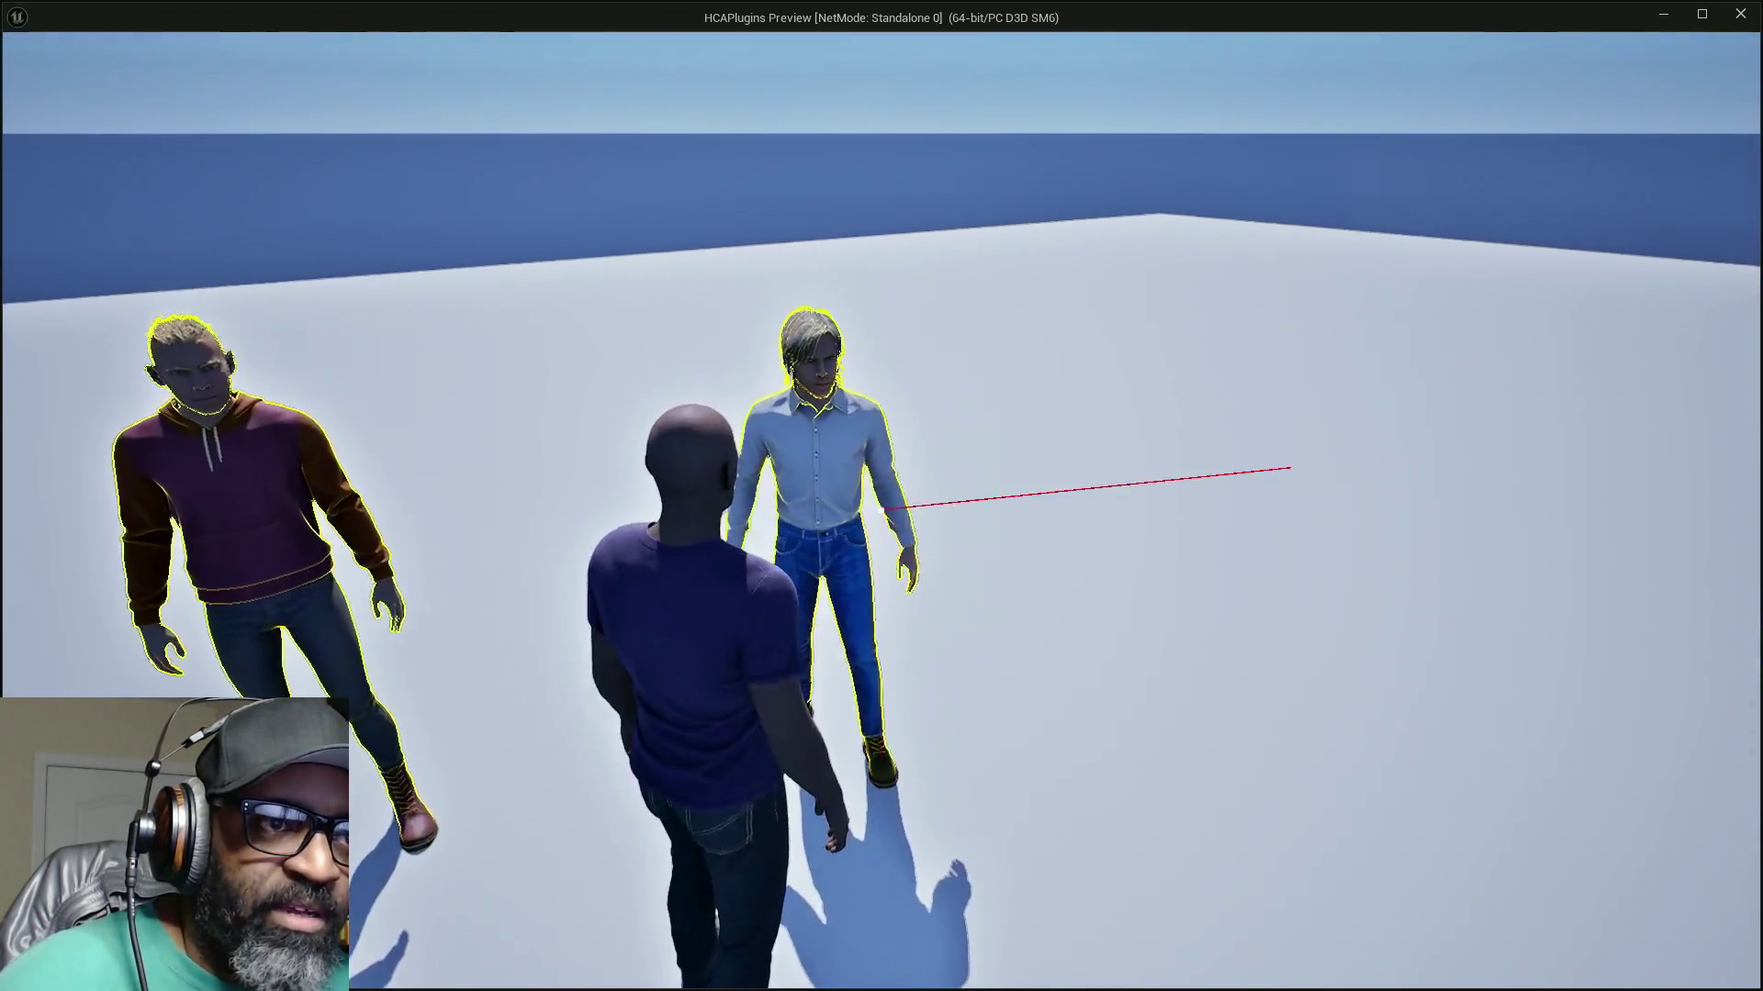
mouse_move(881, 509)
left_click(882, 510)
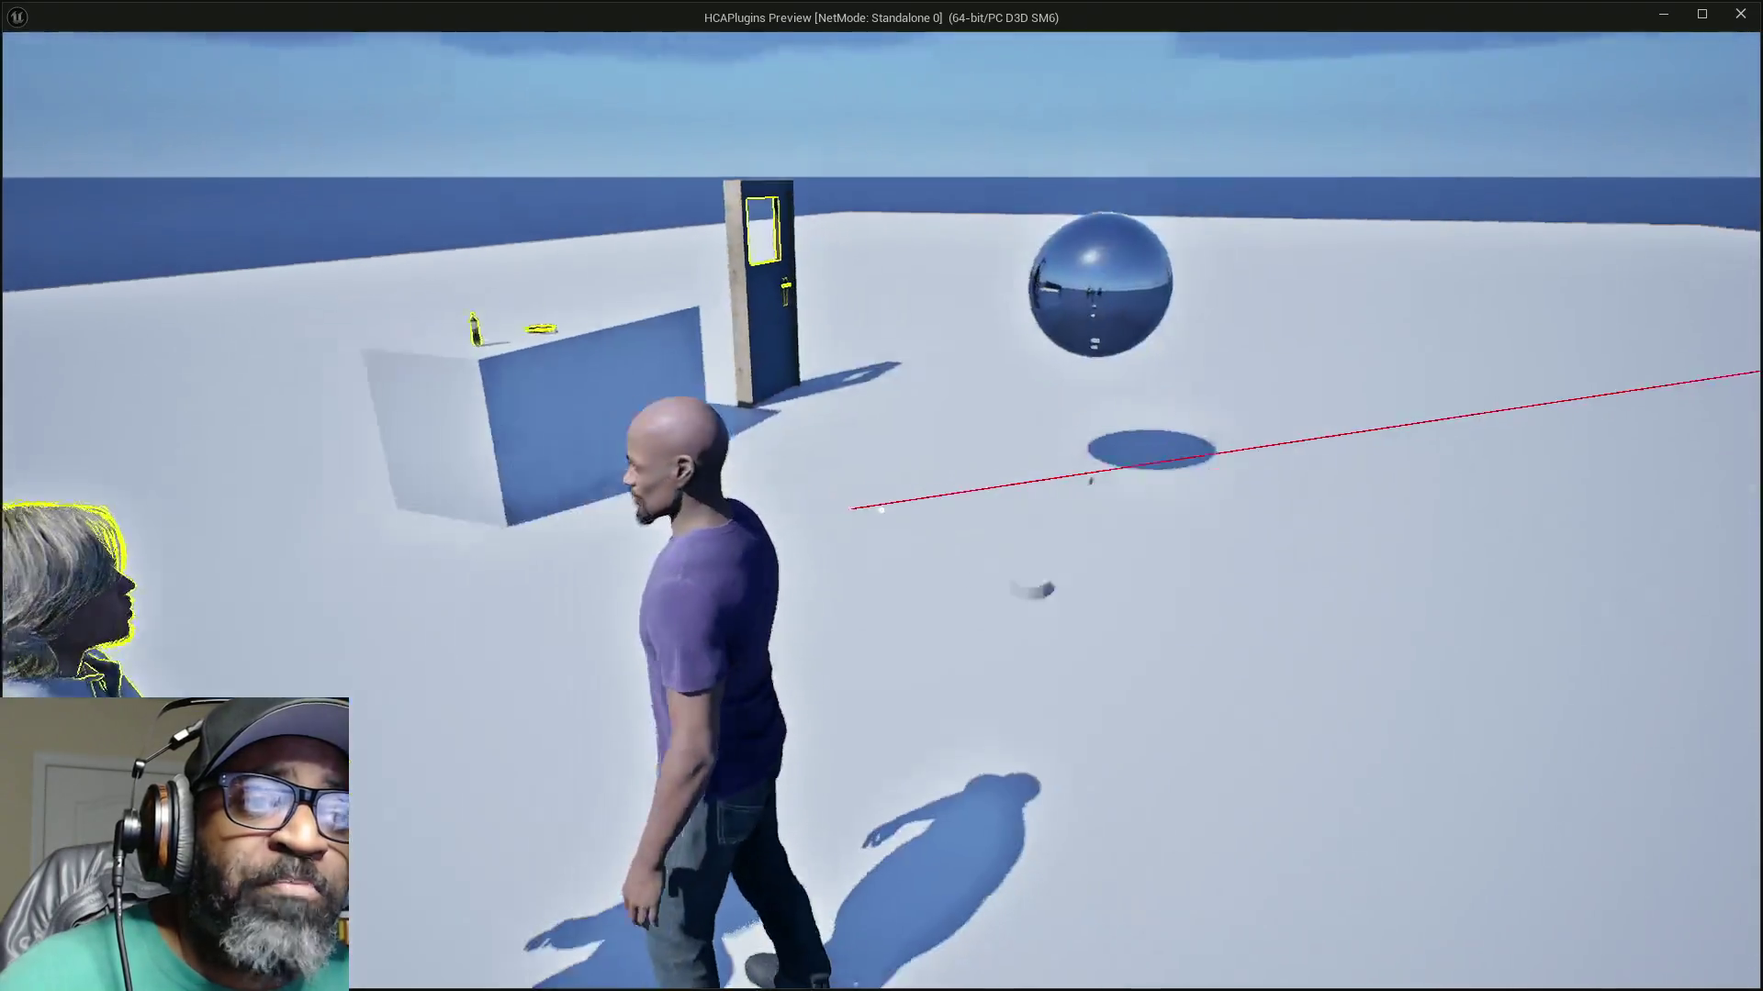
key("w")
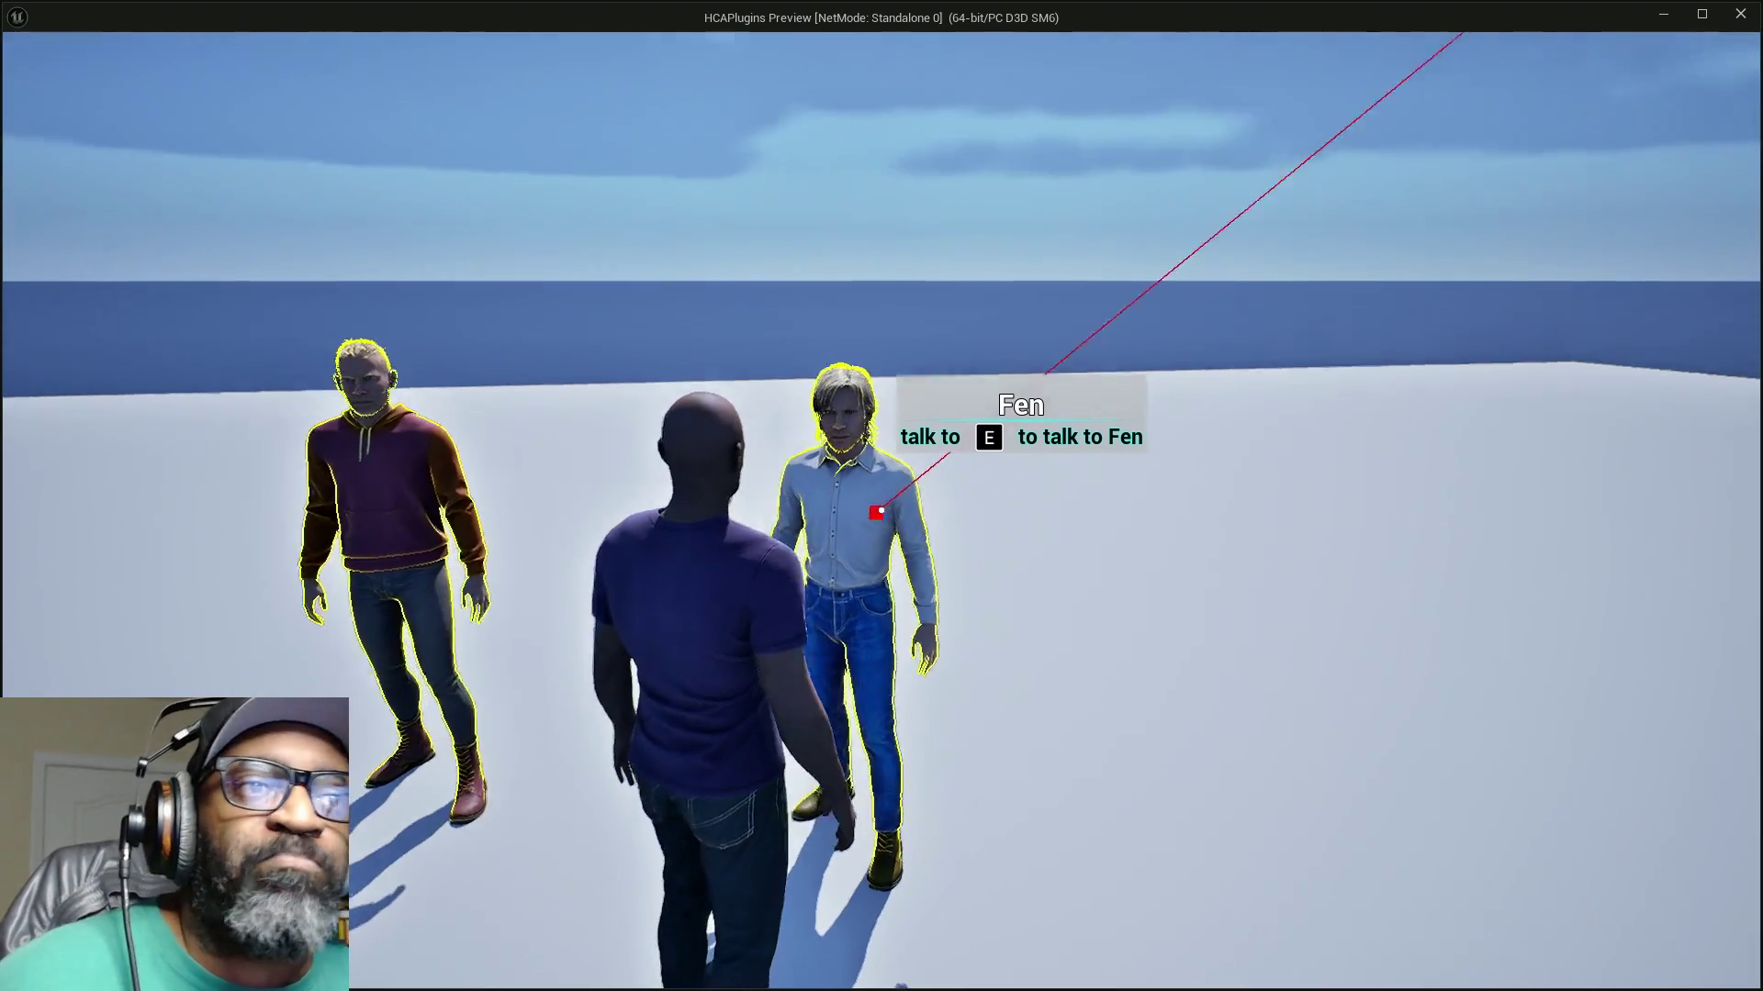
Step: Trigger the conversation with Fen using E, leaving the convo camera on the empty horizon
mouse_move(881, 510)
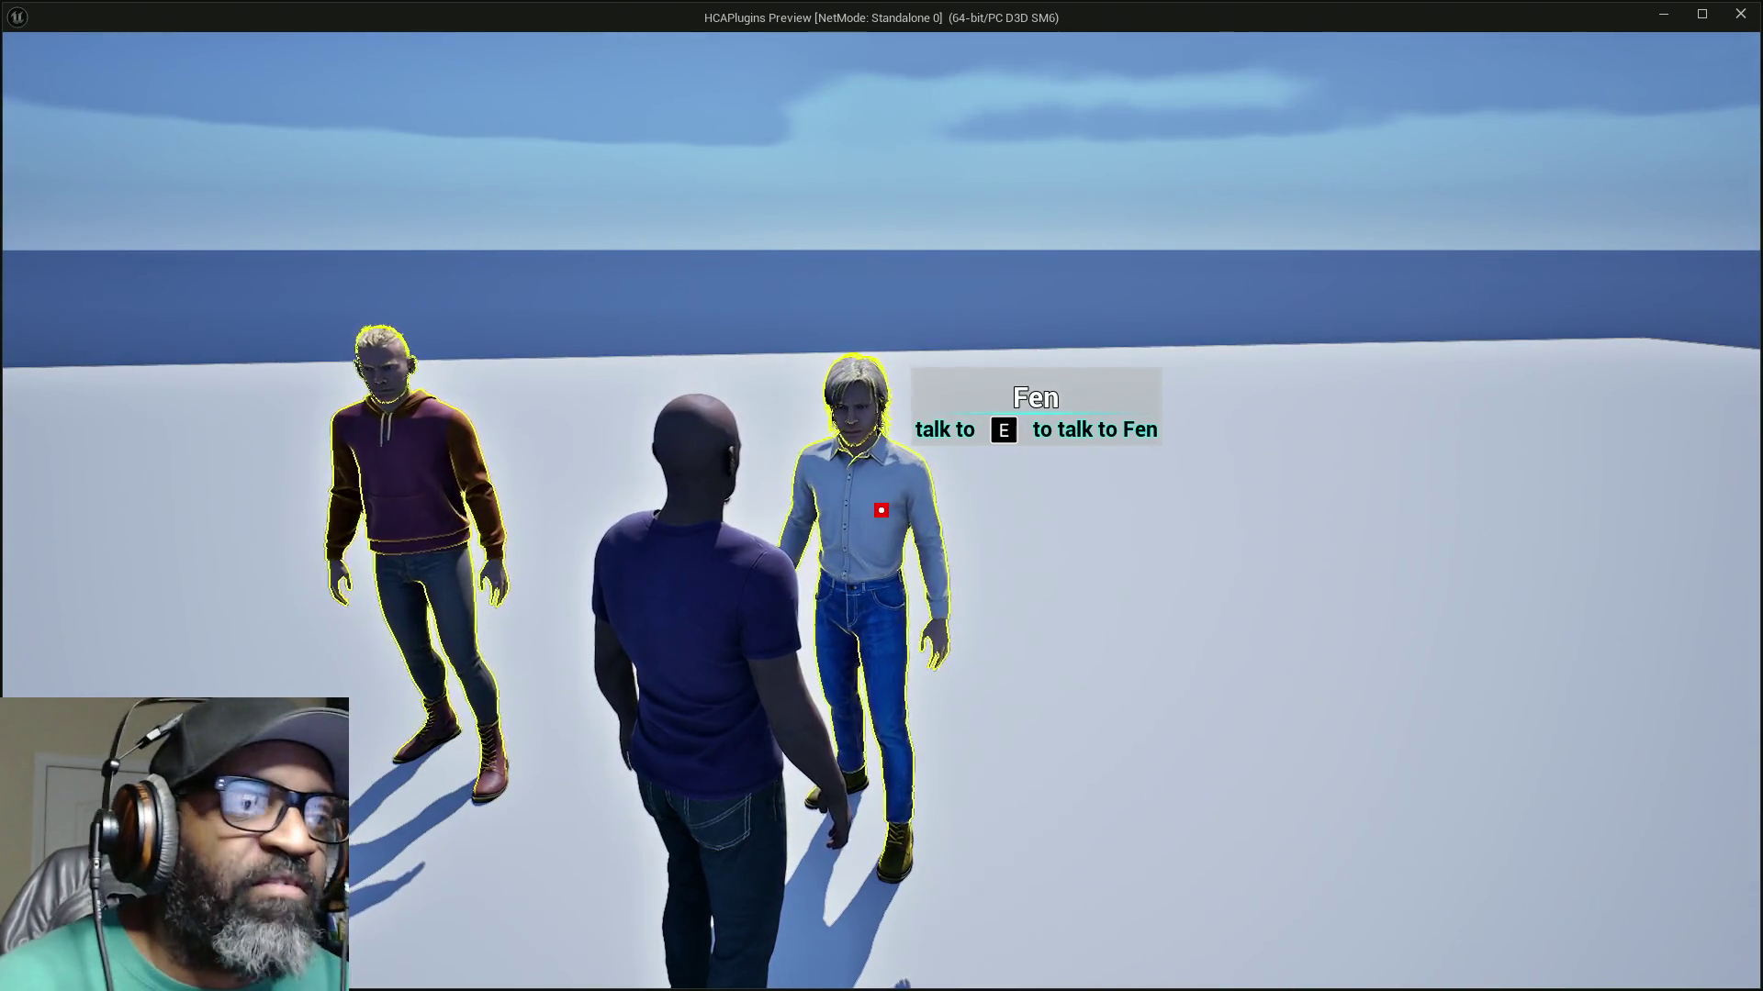
key("e")
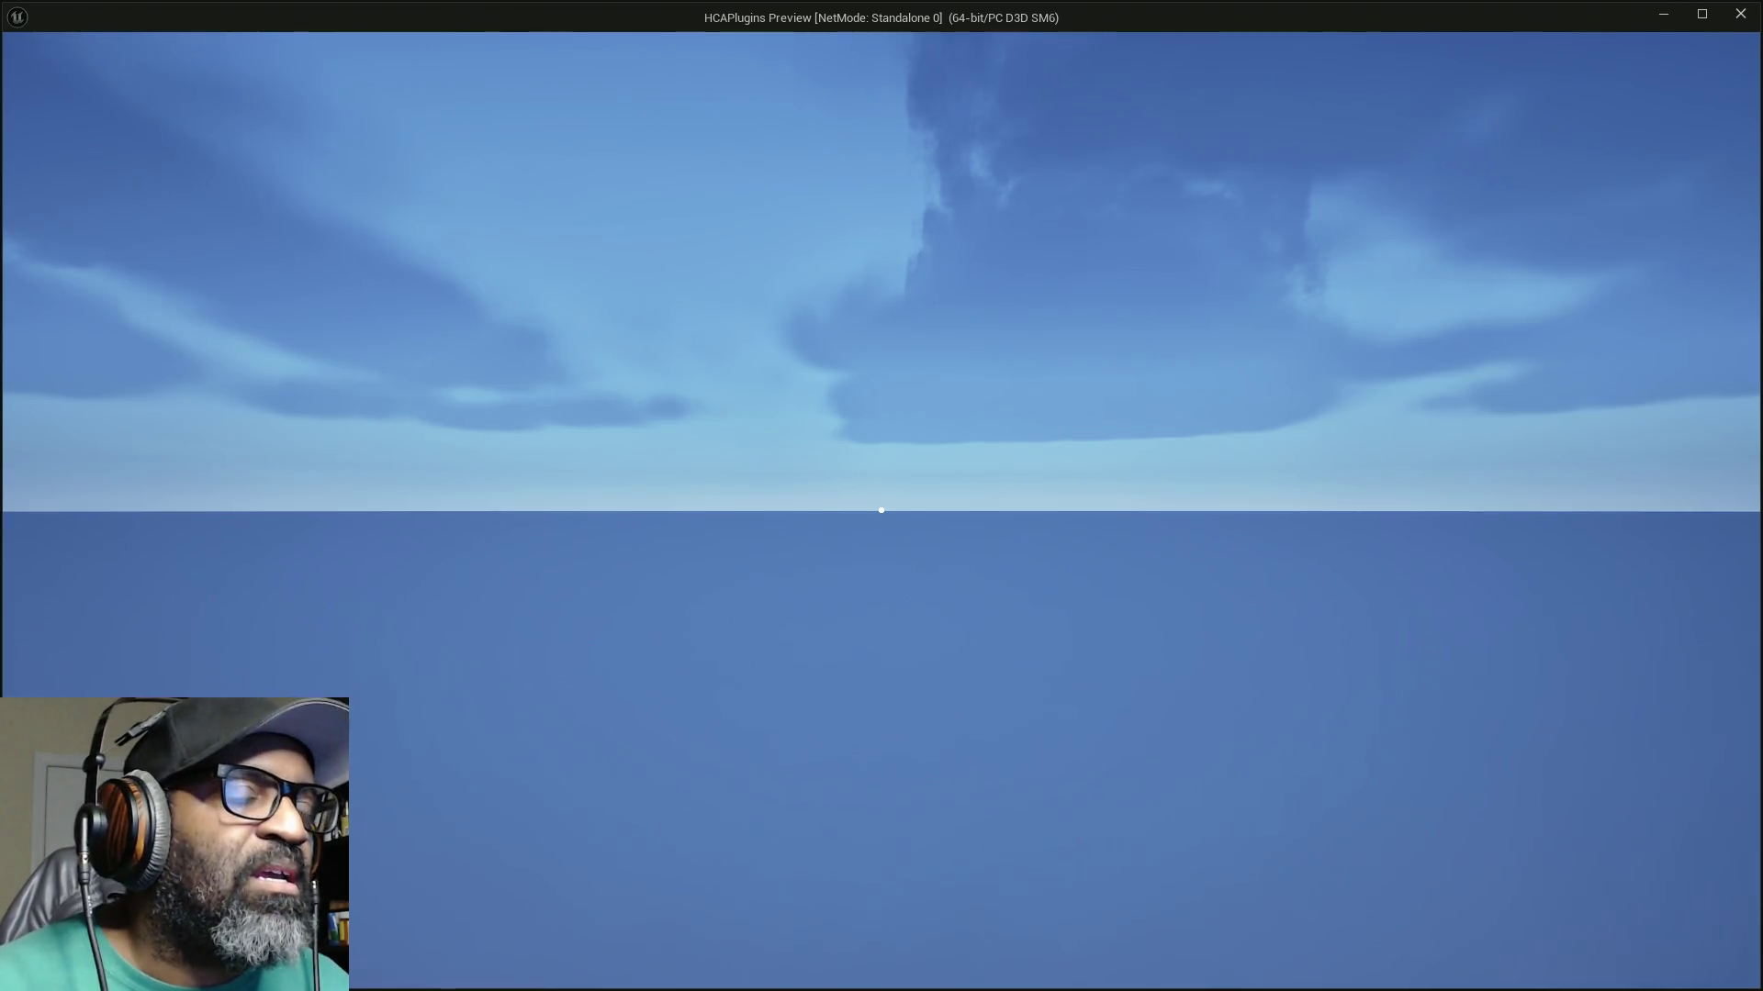
Step: Test whether the stuck preview still responds to fire and aim input
key("alt+Tab")
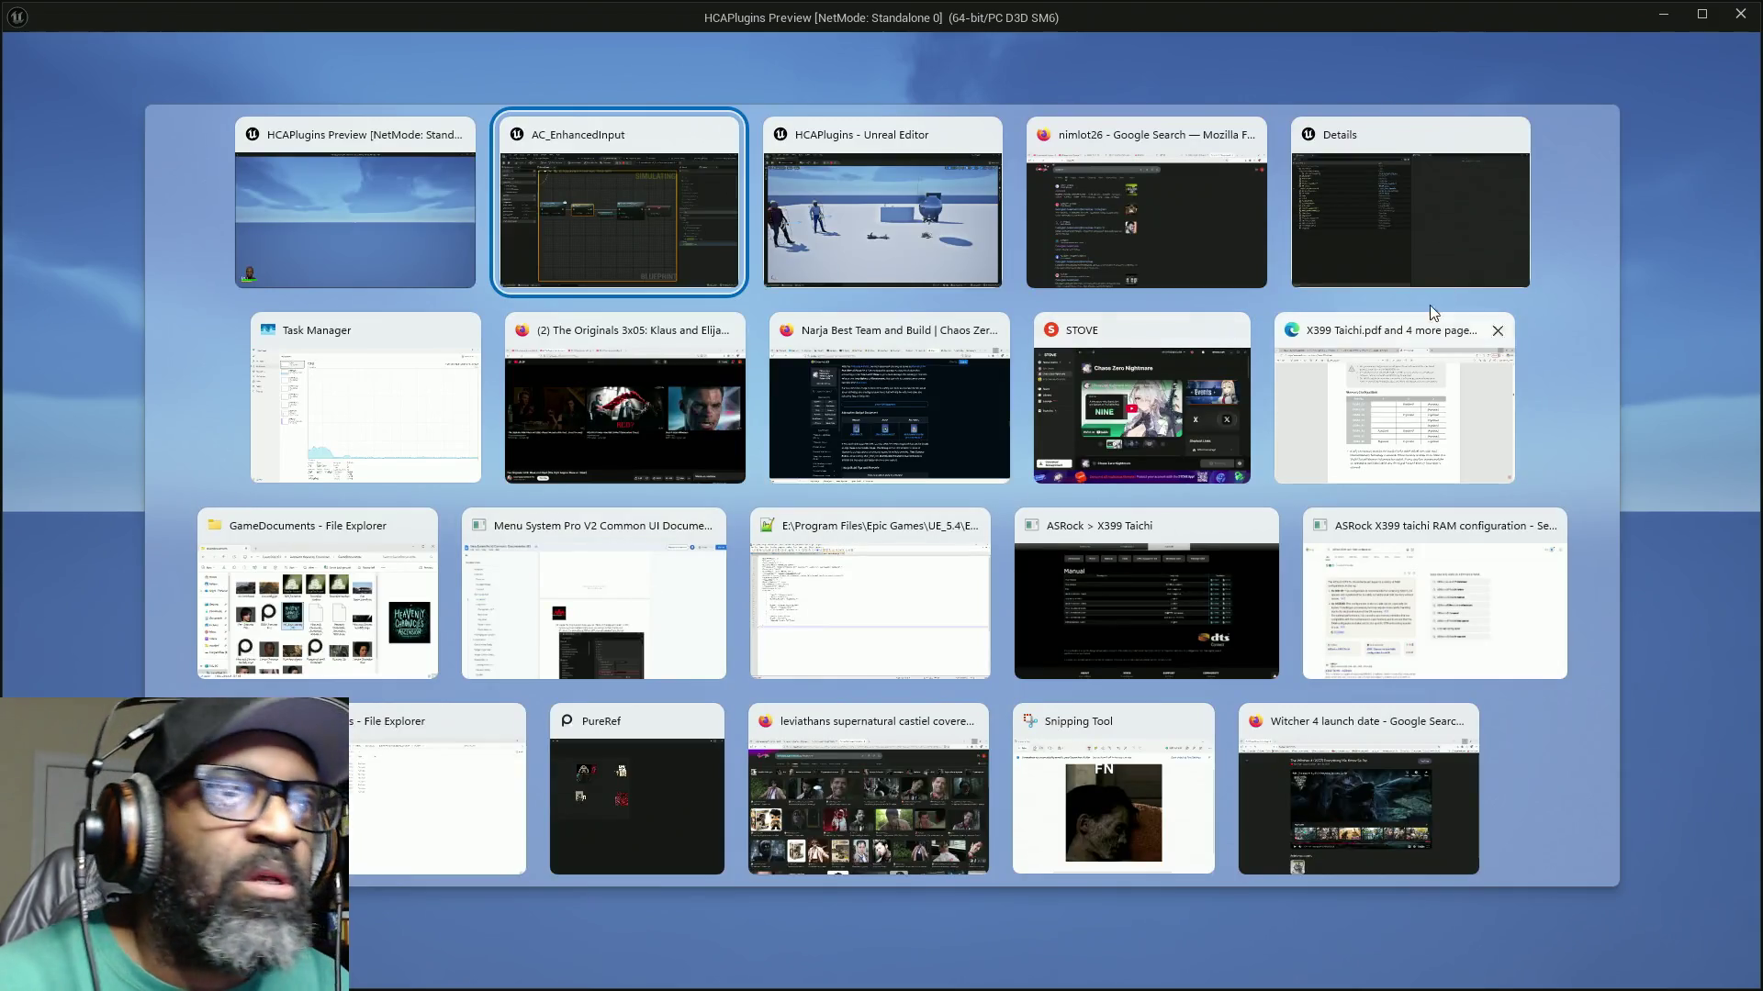
key("Escape")
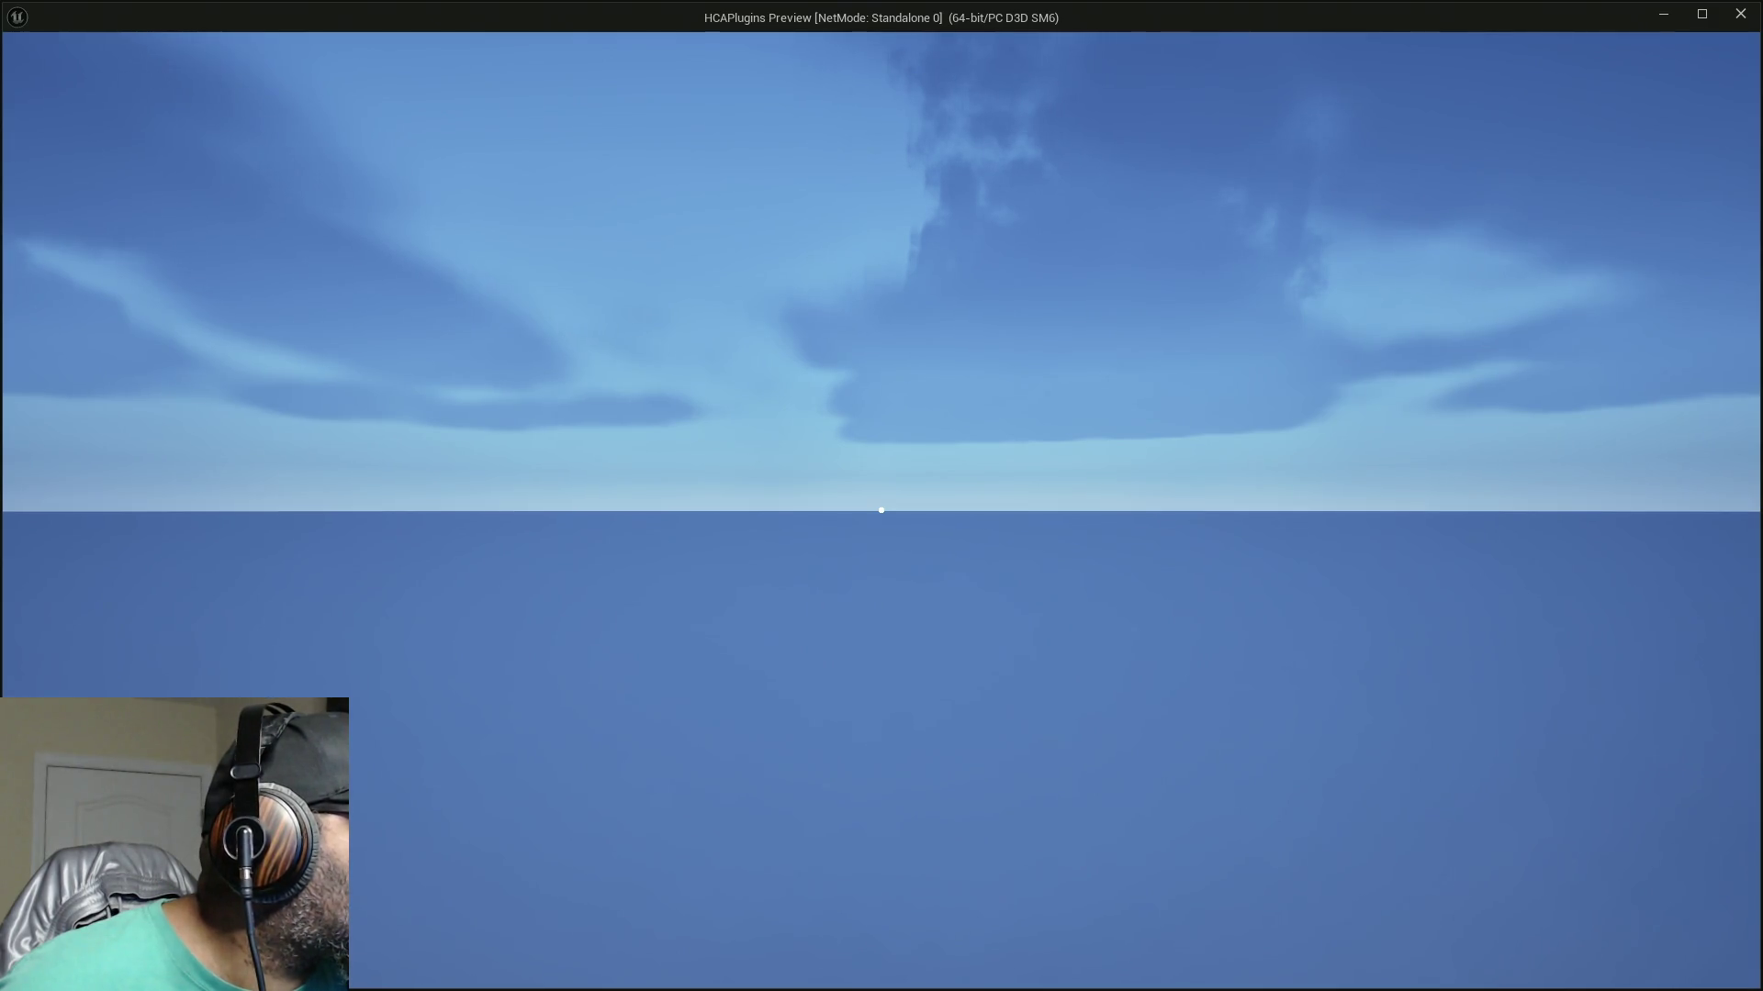
key("alt+Tab")
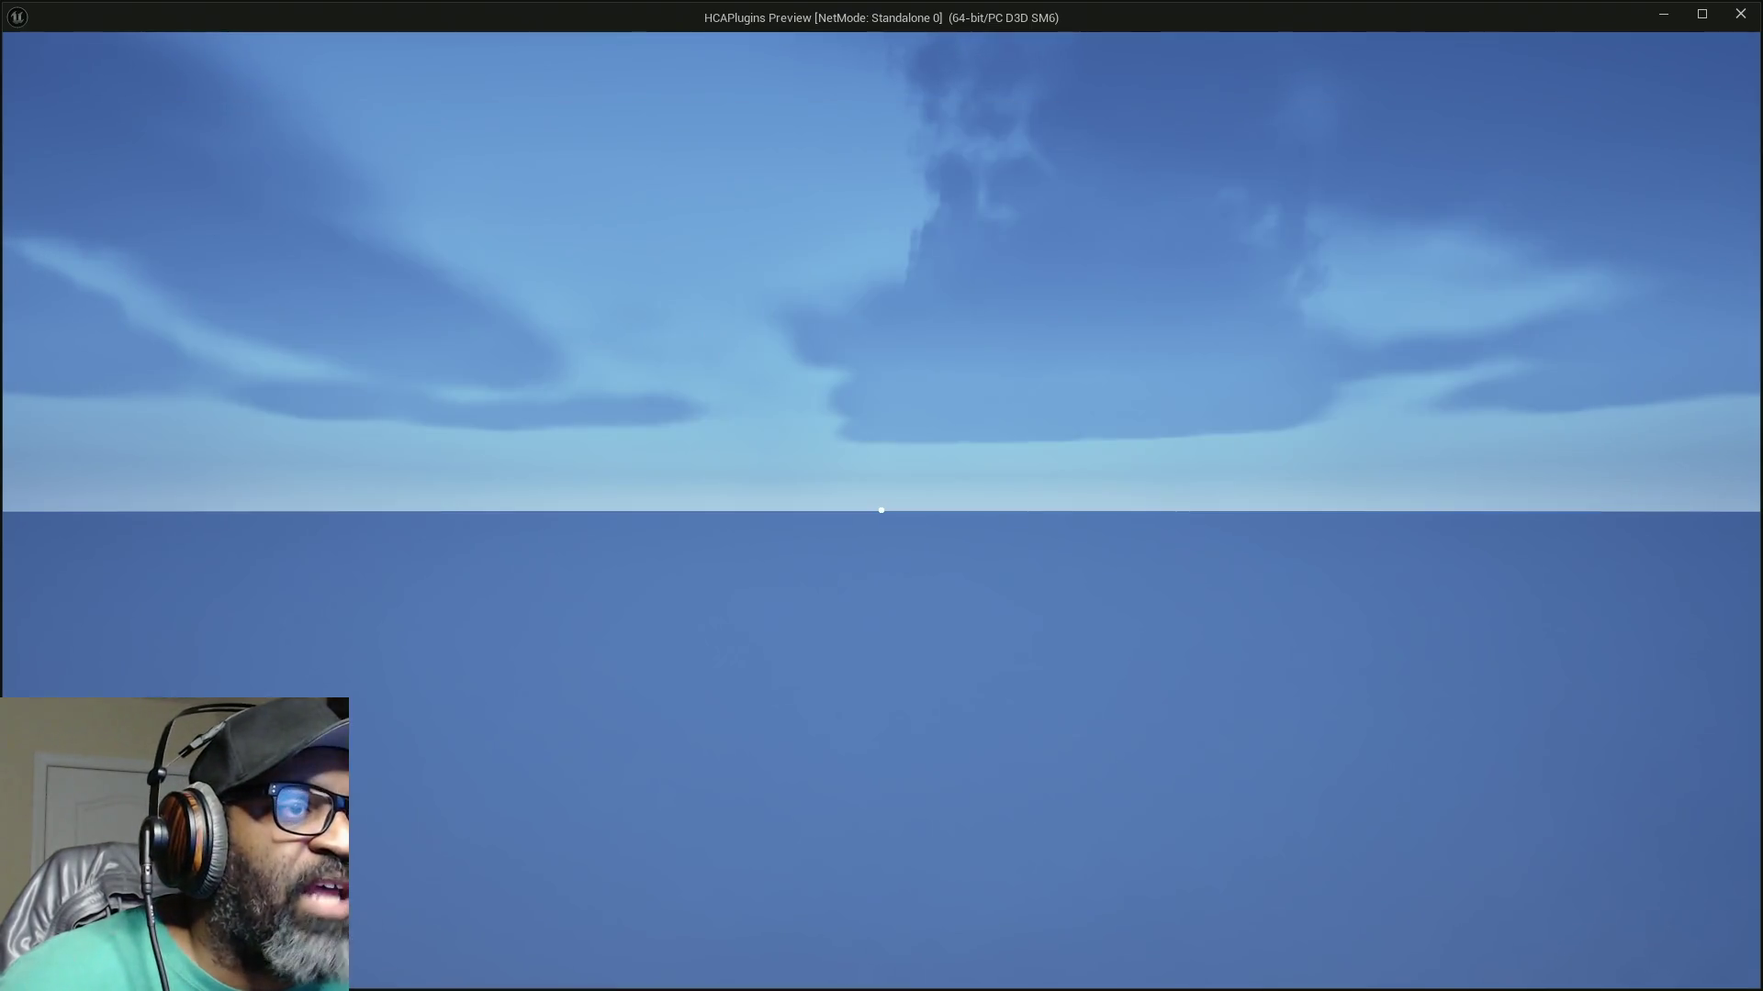
left_click(1013, 441)
left_click(1012, 442)
left_click(1013, 441)
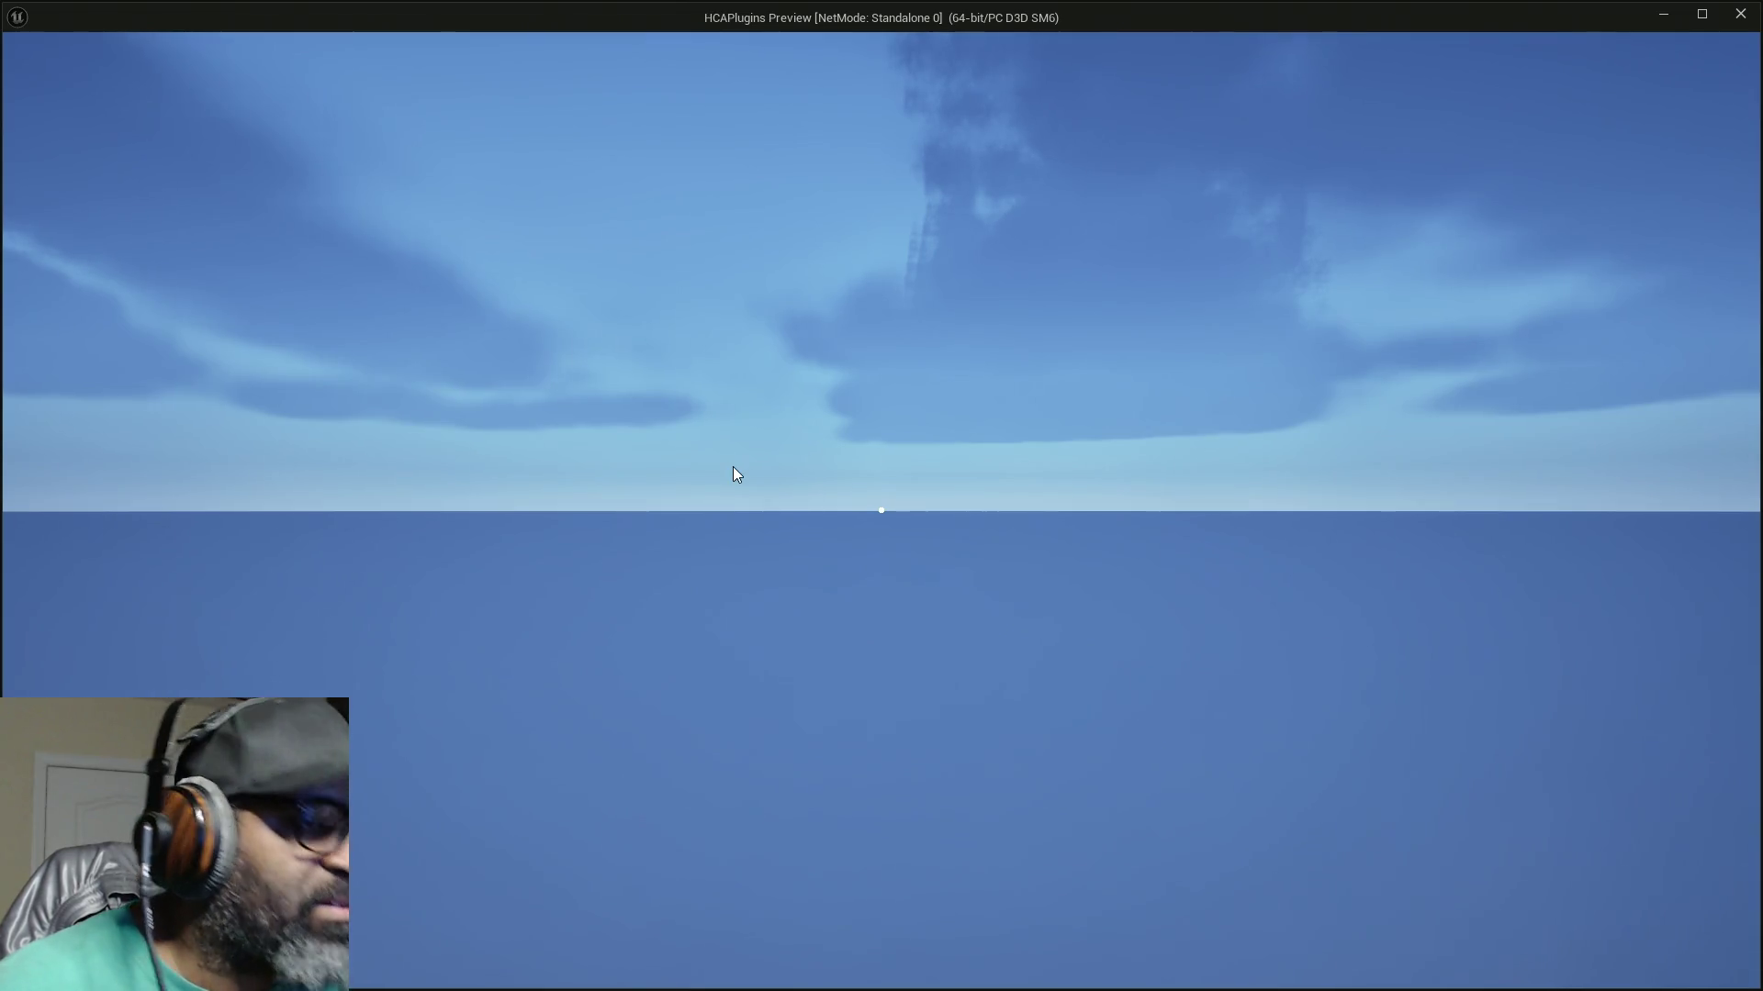
left_click(806, 621)
left_click(806, 621)
left_click(806, 620)
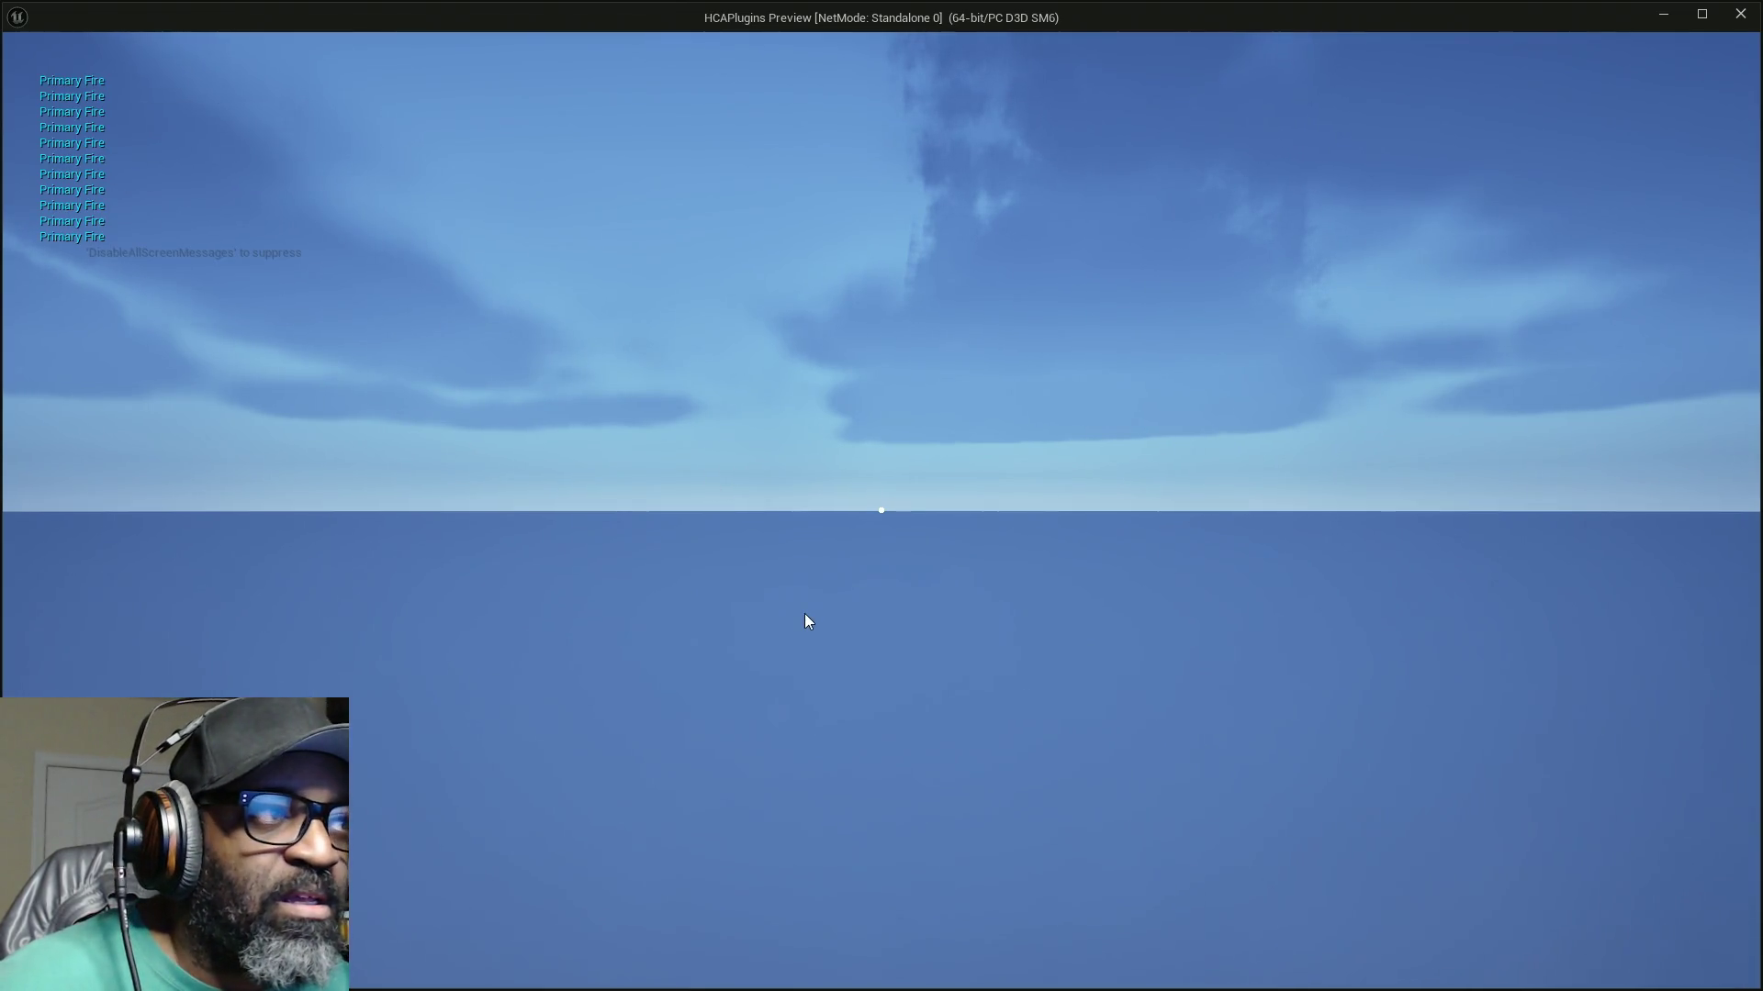
right_click(881, 510)
left_click(881, 510)
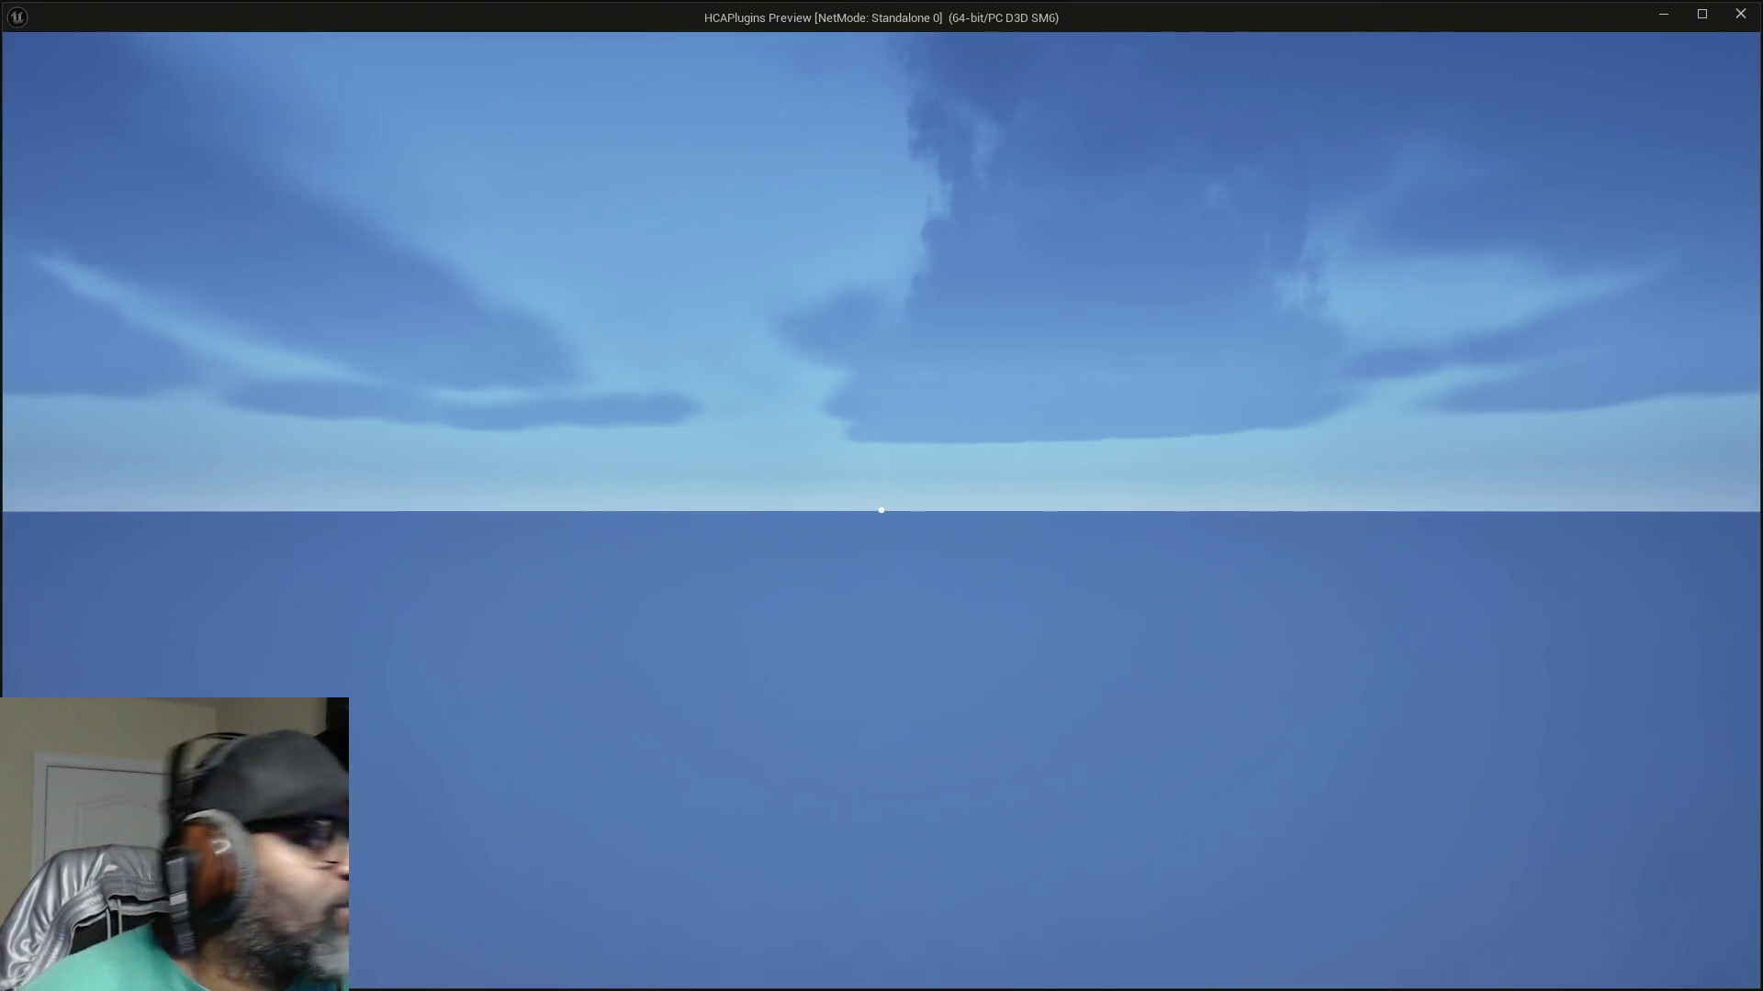
Step: Switch from the preview to the AC_EnhancedInput Blueprint editor, then to the Outliner window
key("alt+Tab")
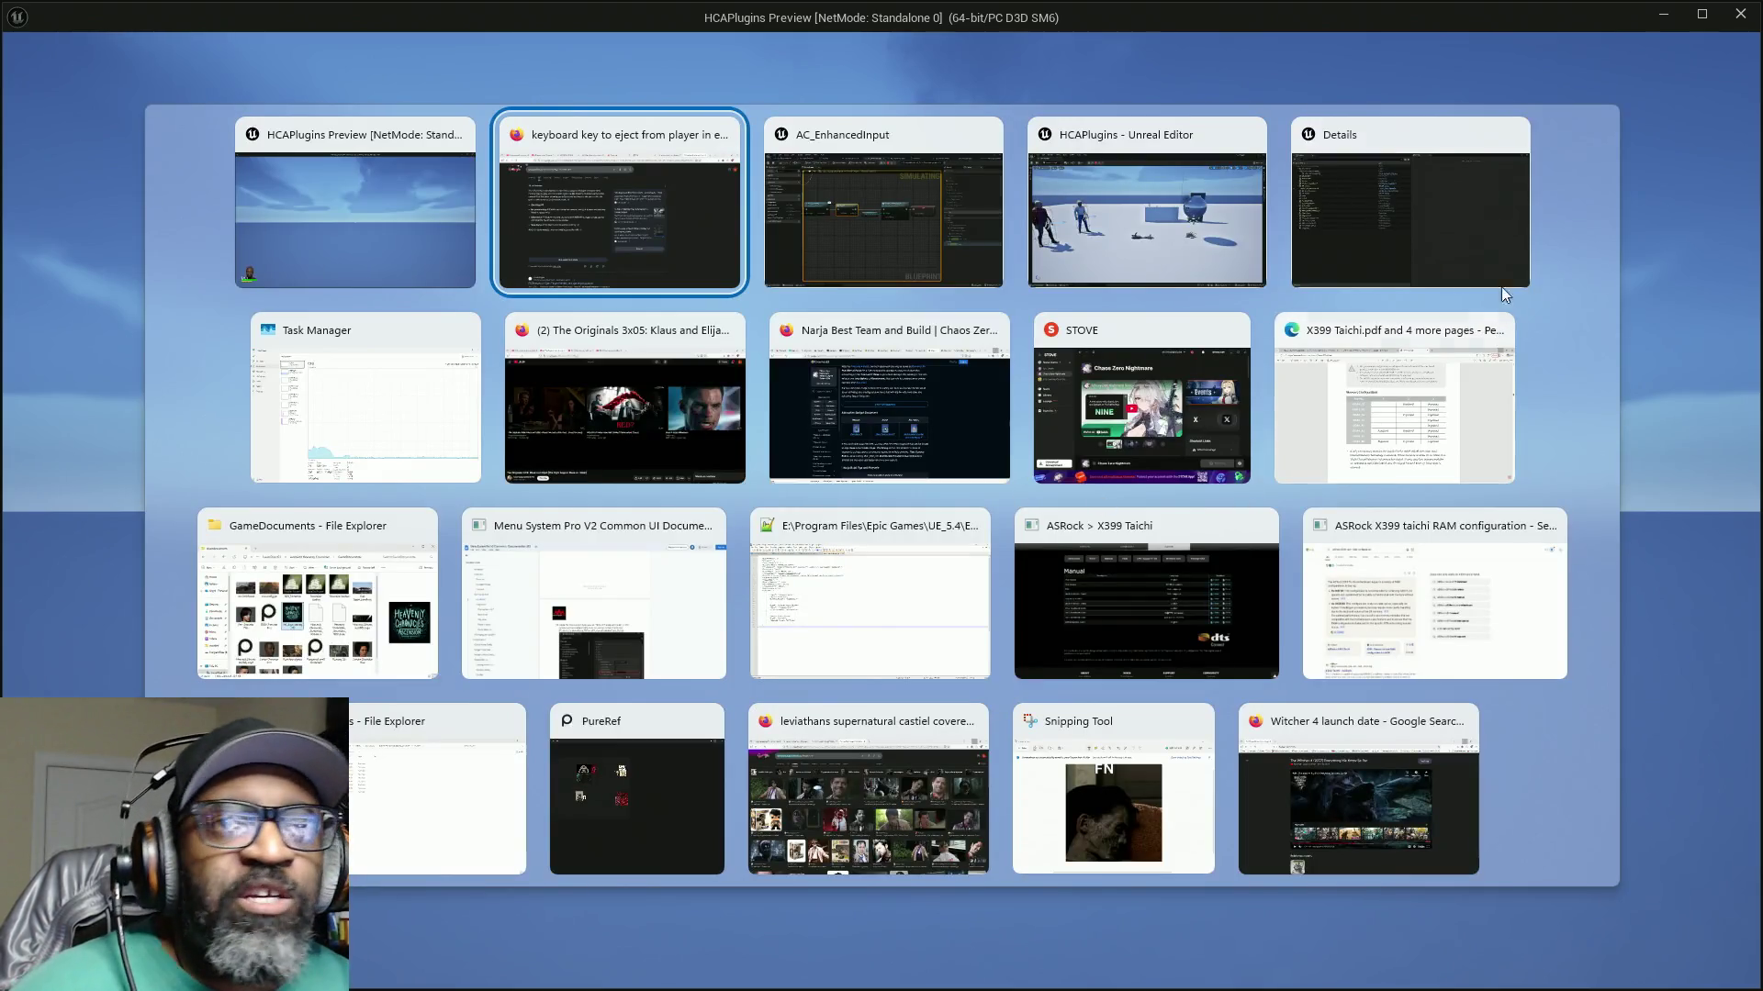
left_click(1317, 230)
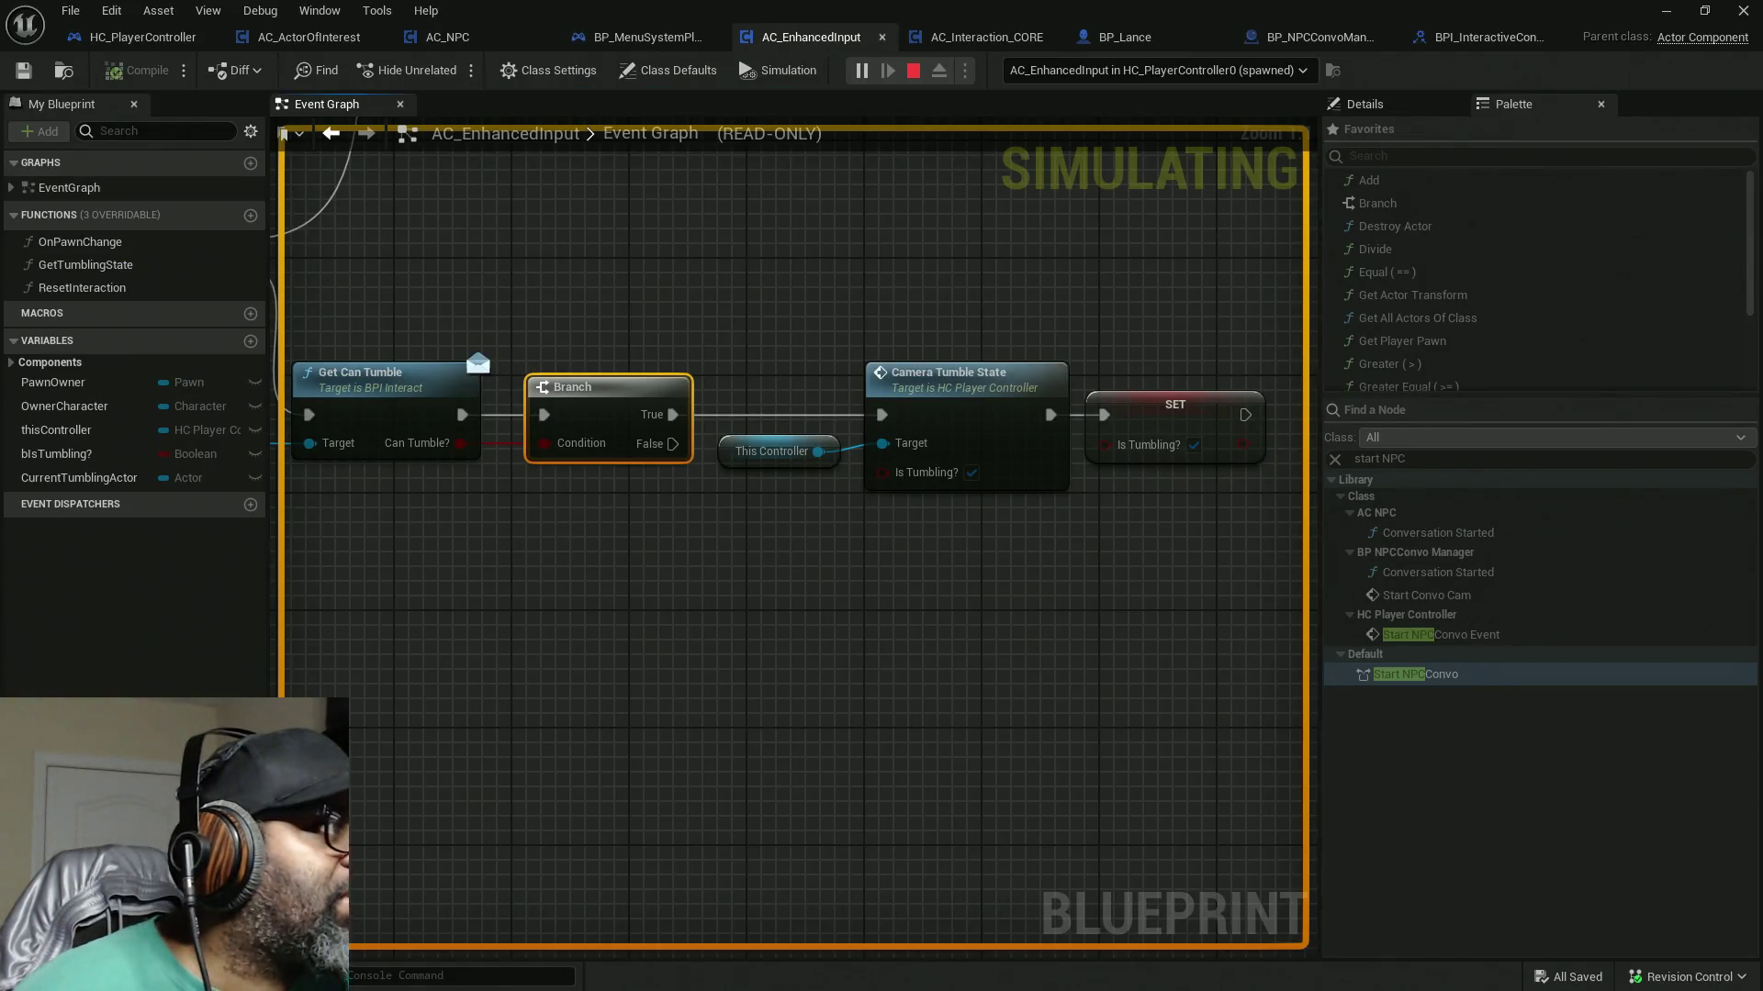
key("alt+Tab")
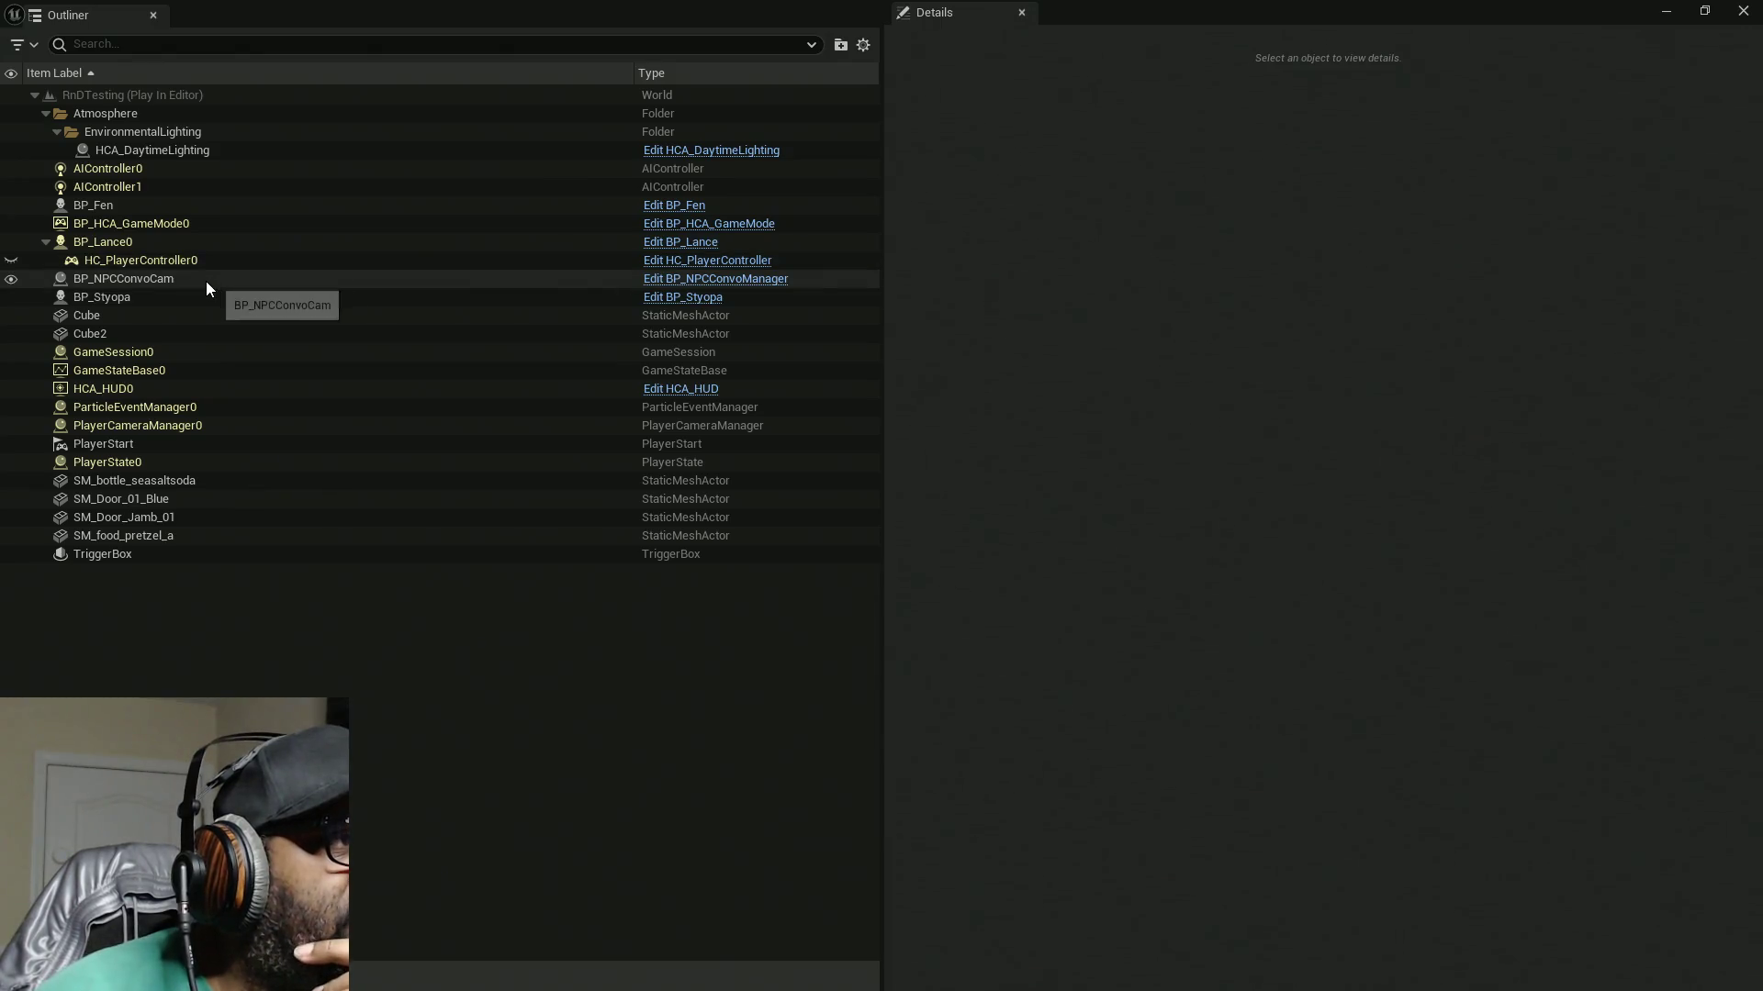
left_click(157, 428)
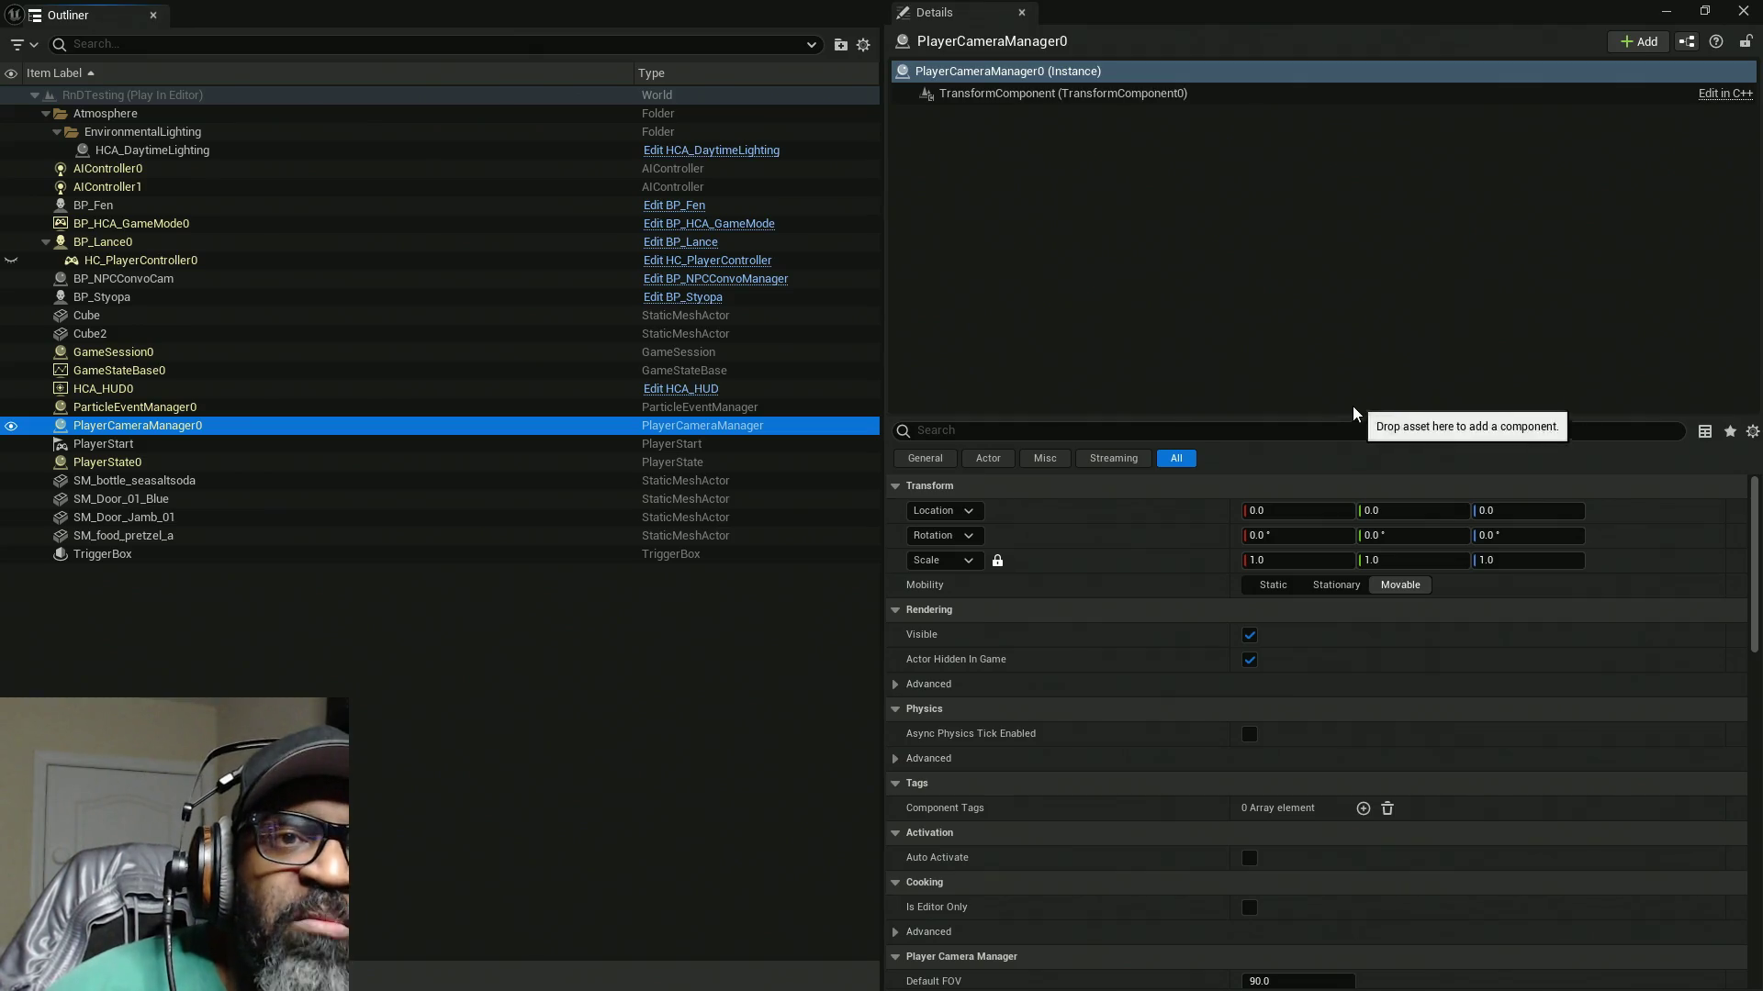
Step: Enlarge PlayerCameraManager0's Details panel, then shrink the Outliner window
left_click_drag(1343, 423, 1339, 144)
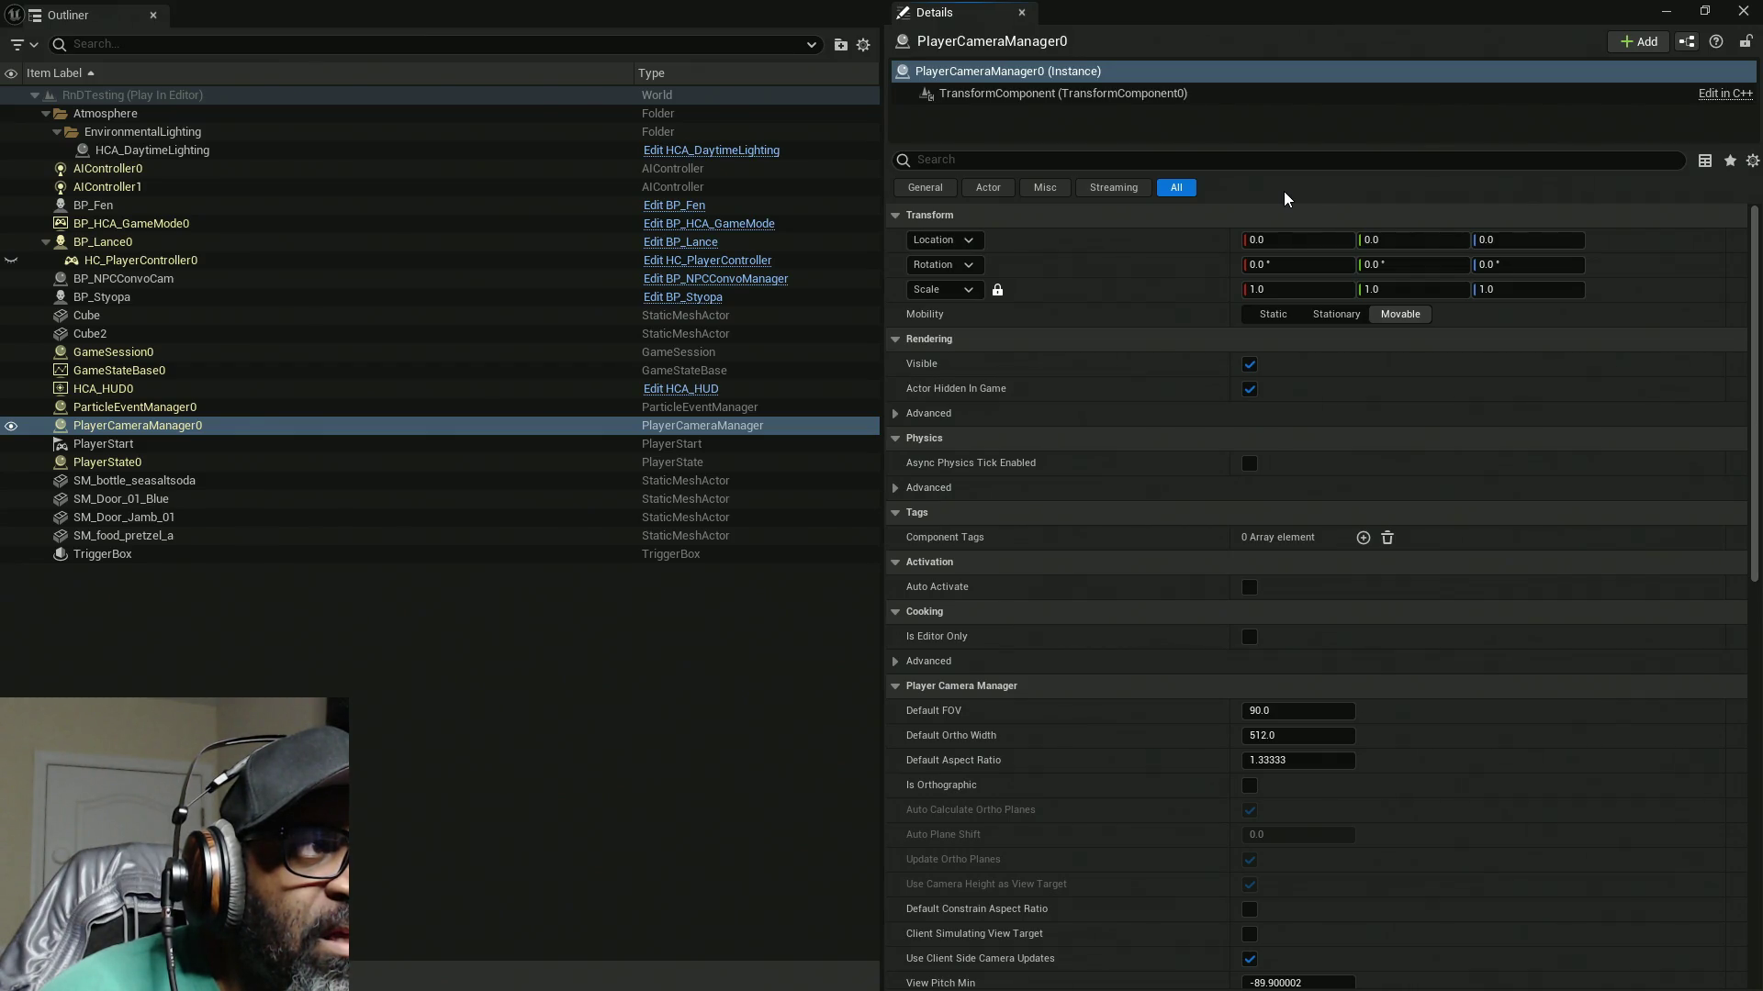
double_click(1362, 9)
Step: Close the Outliner window, stop the simulation, and maximize the AC_EnhancedInput Blueprint editor
left_click(465, 335)
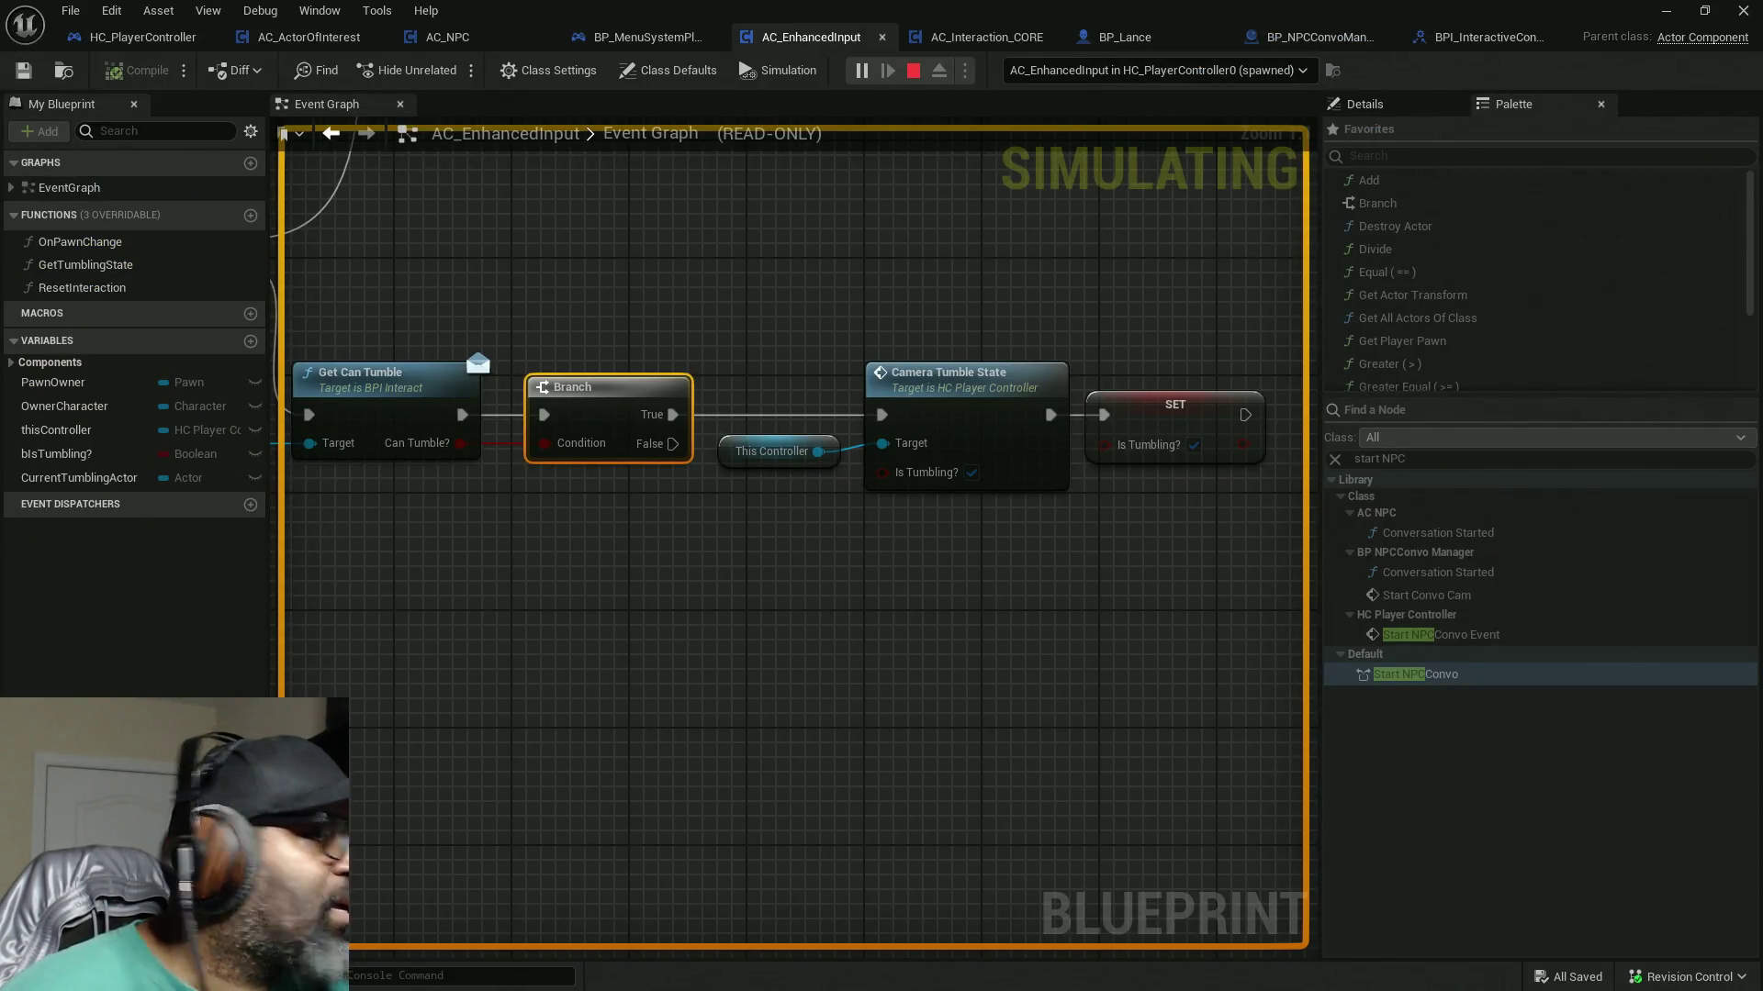
double_click(906, 11)
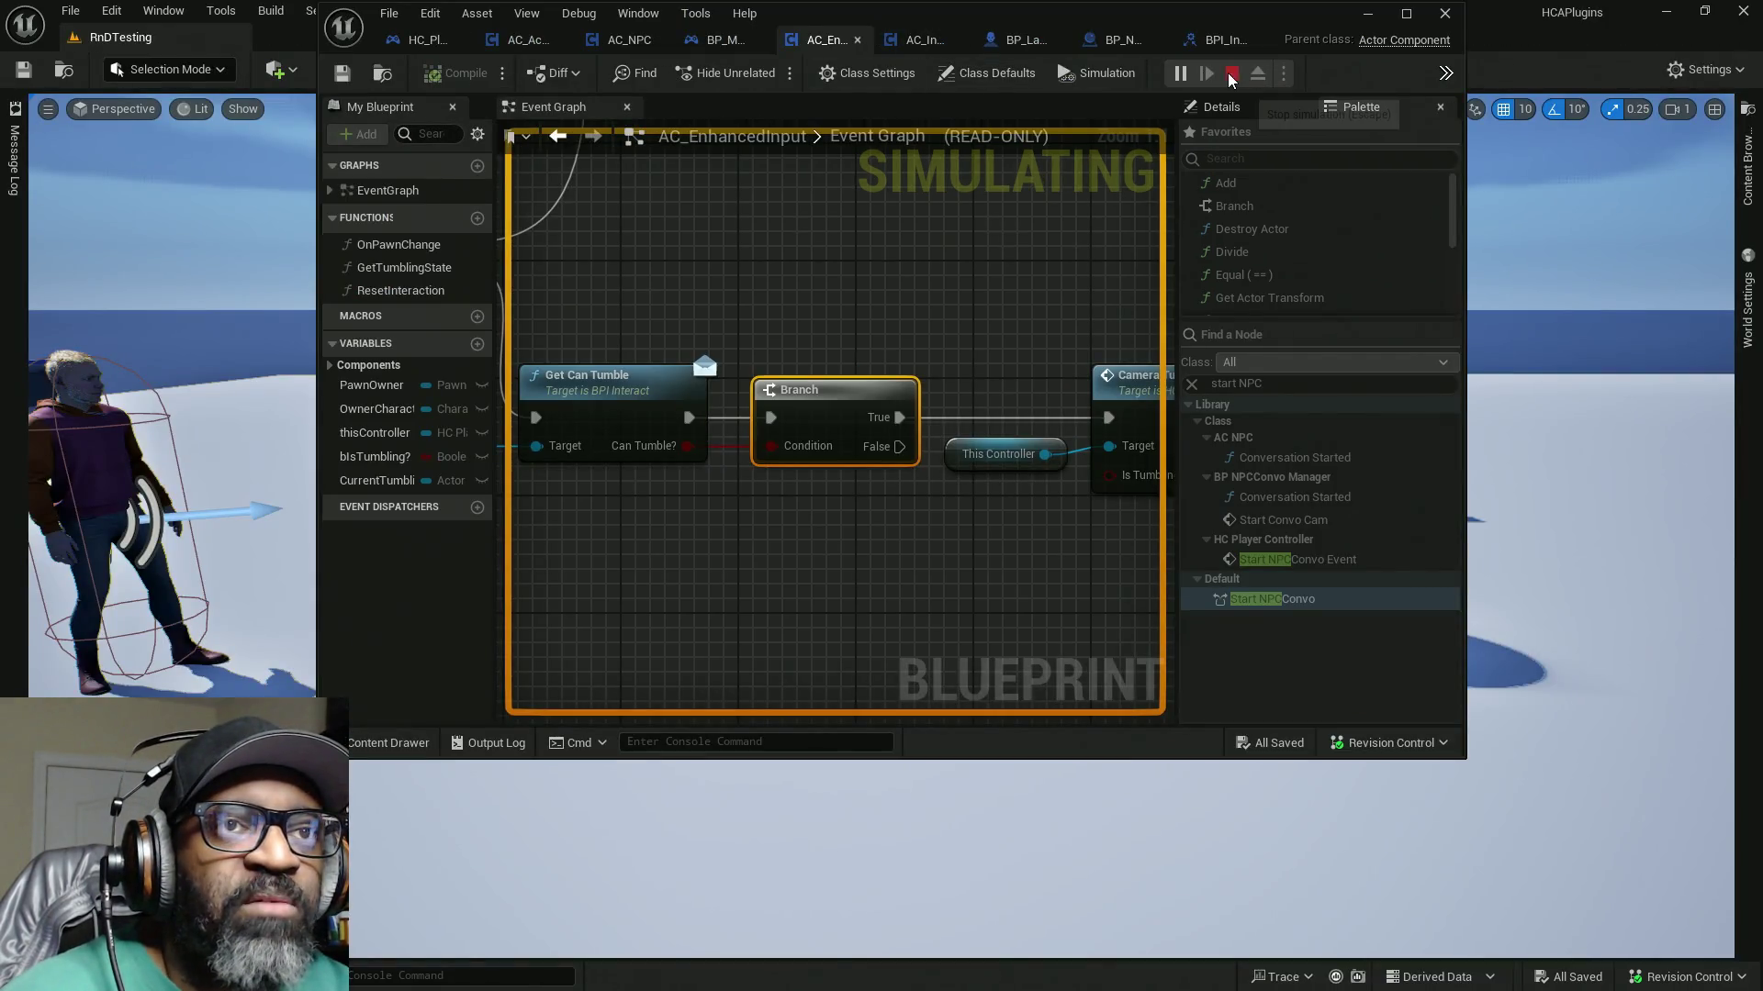
key("Escape")
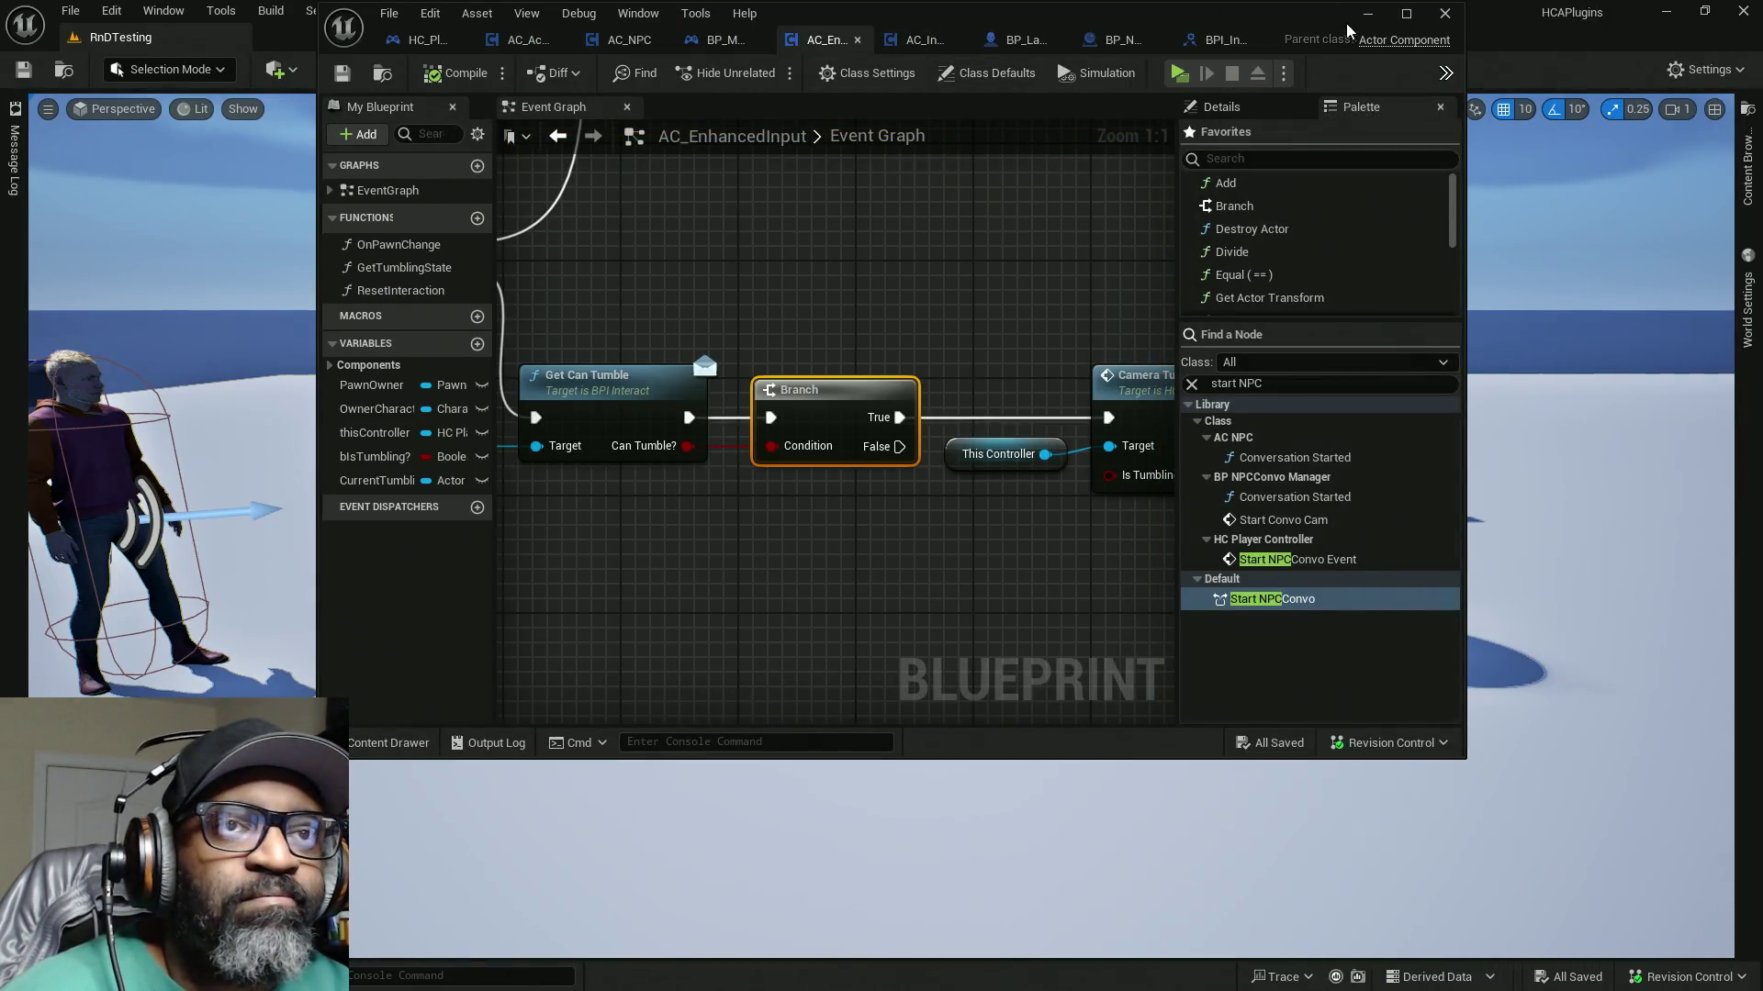
left_click(1406, 13)
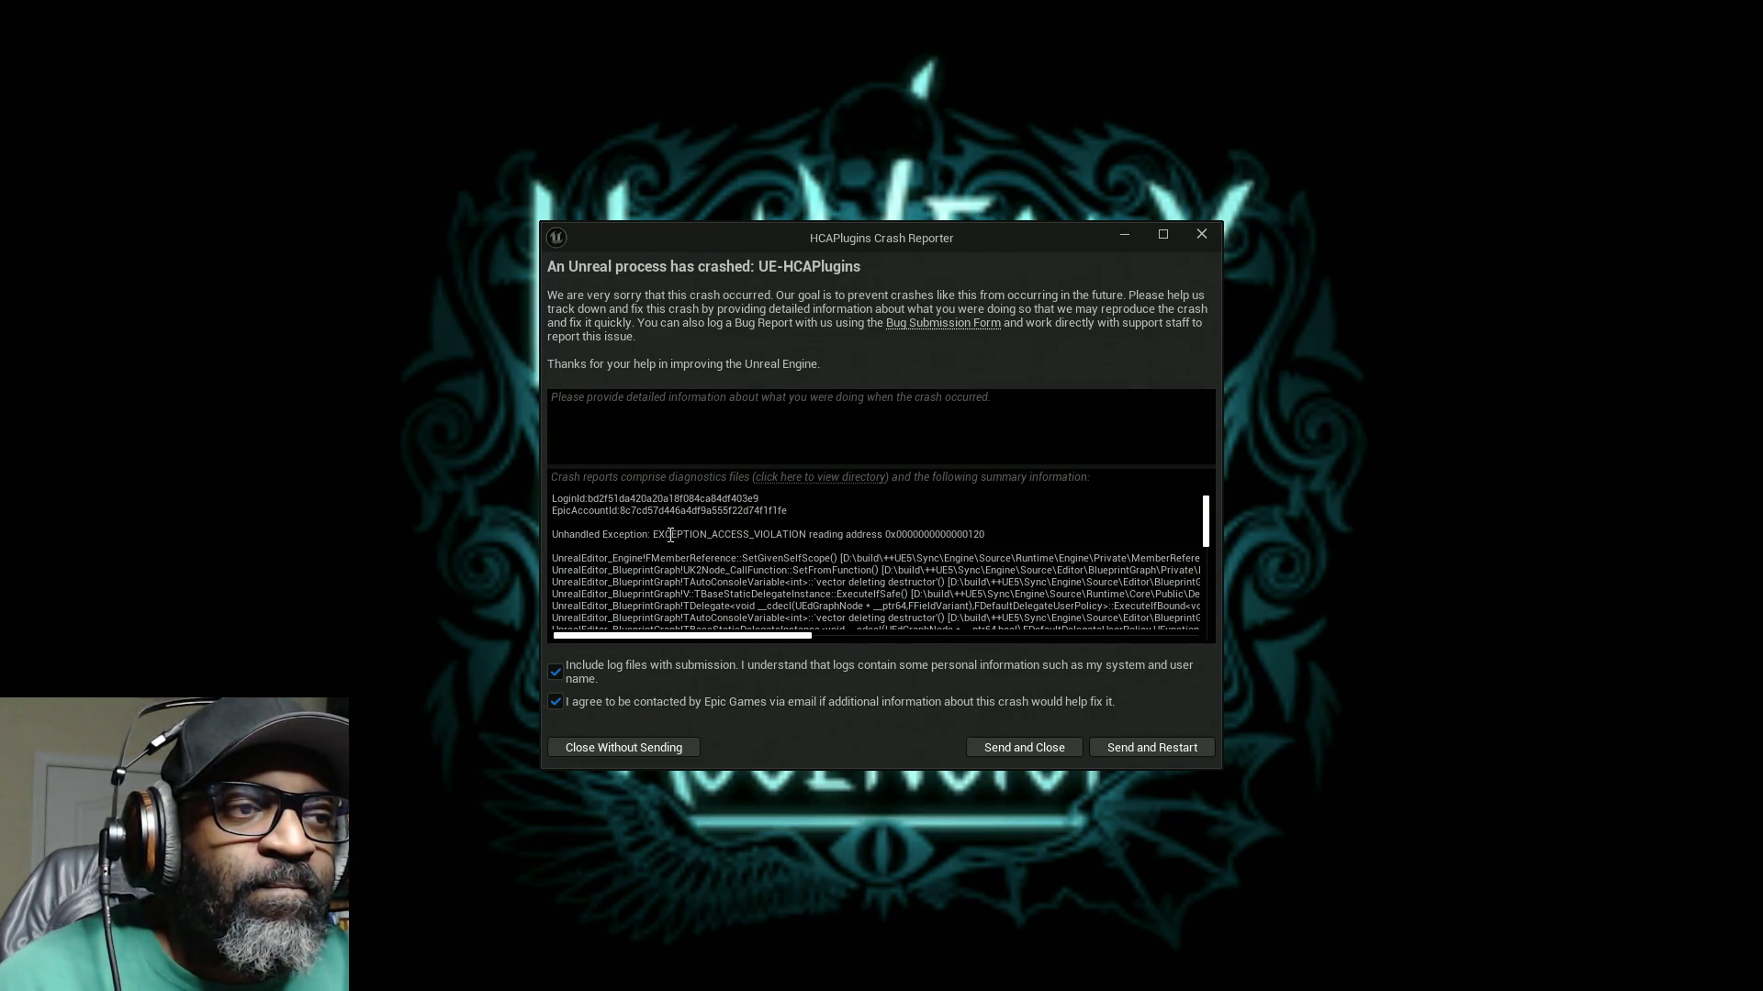
Step: Highlight the EXCEPTION_ACCESS_VIOLATION error and submit the report with Send and Restart
left_click_drag(650, 535, 808, 538)
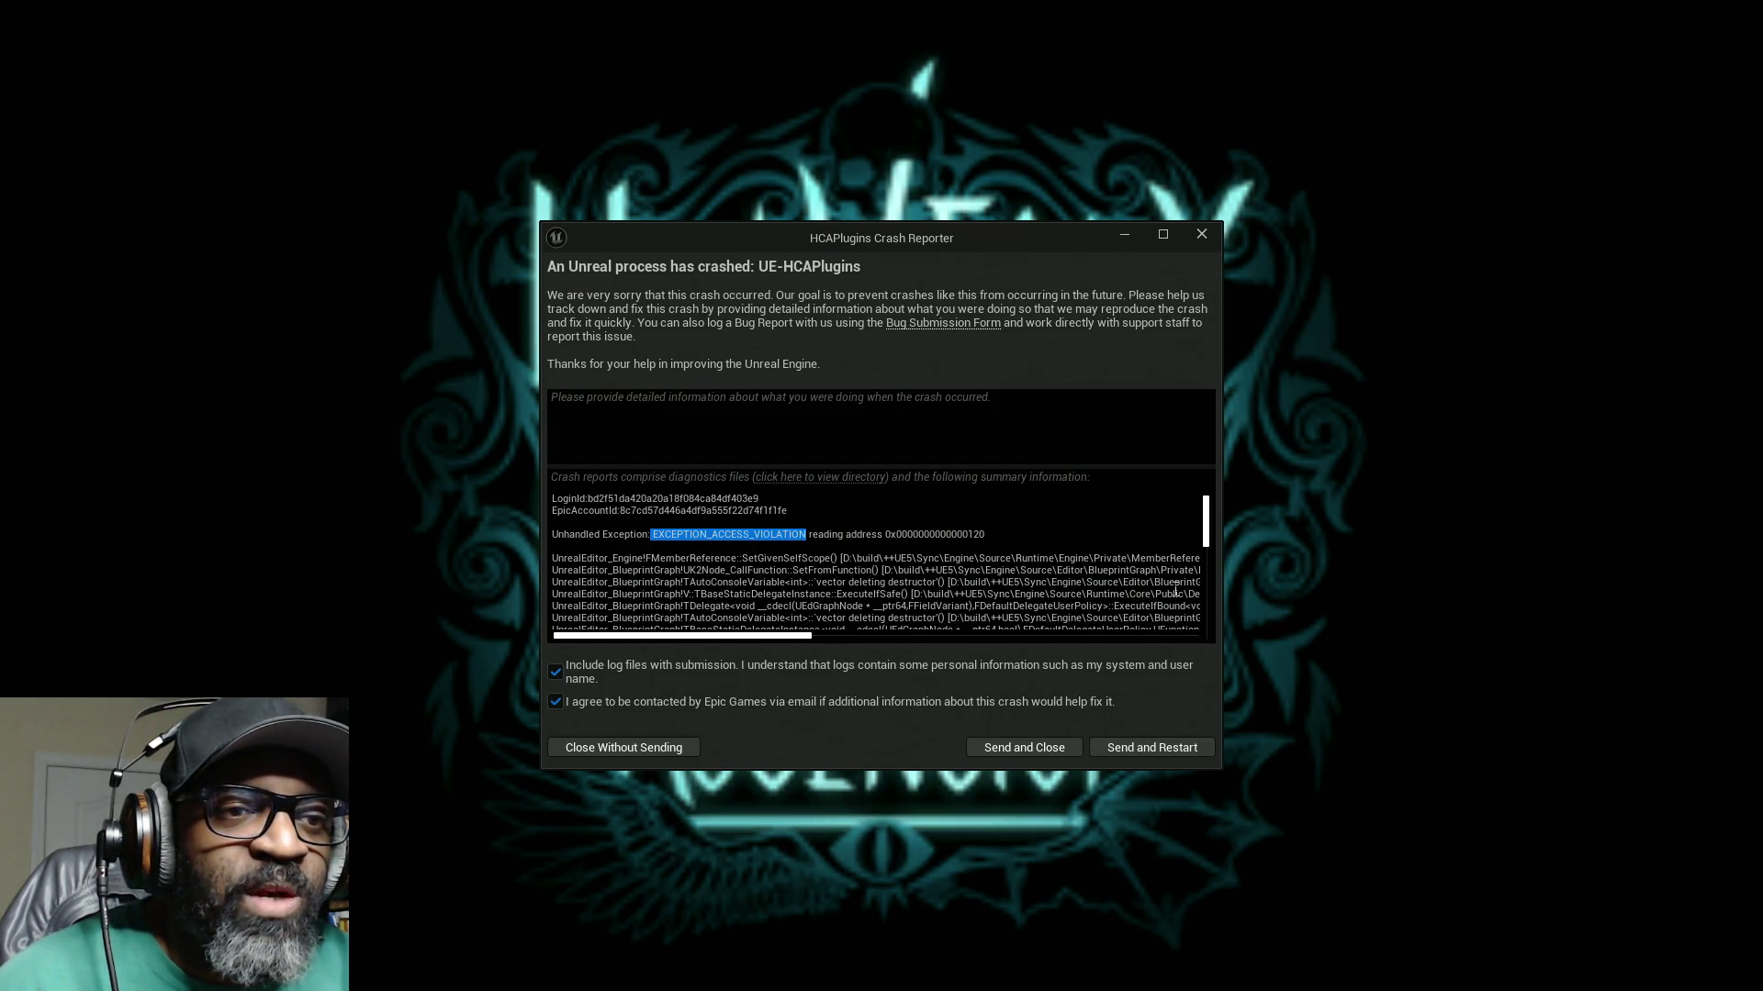
left_click(1142, 747)
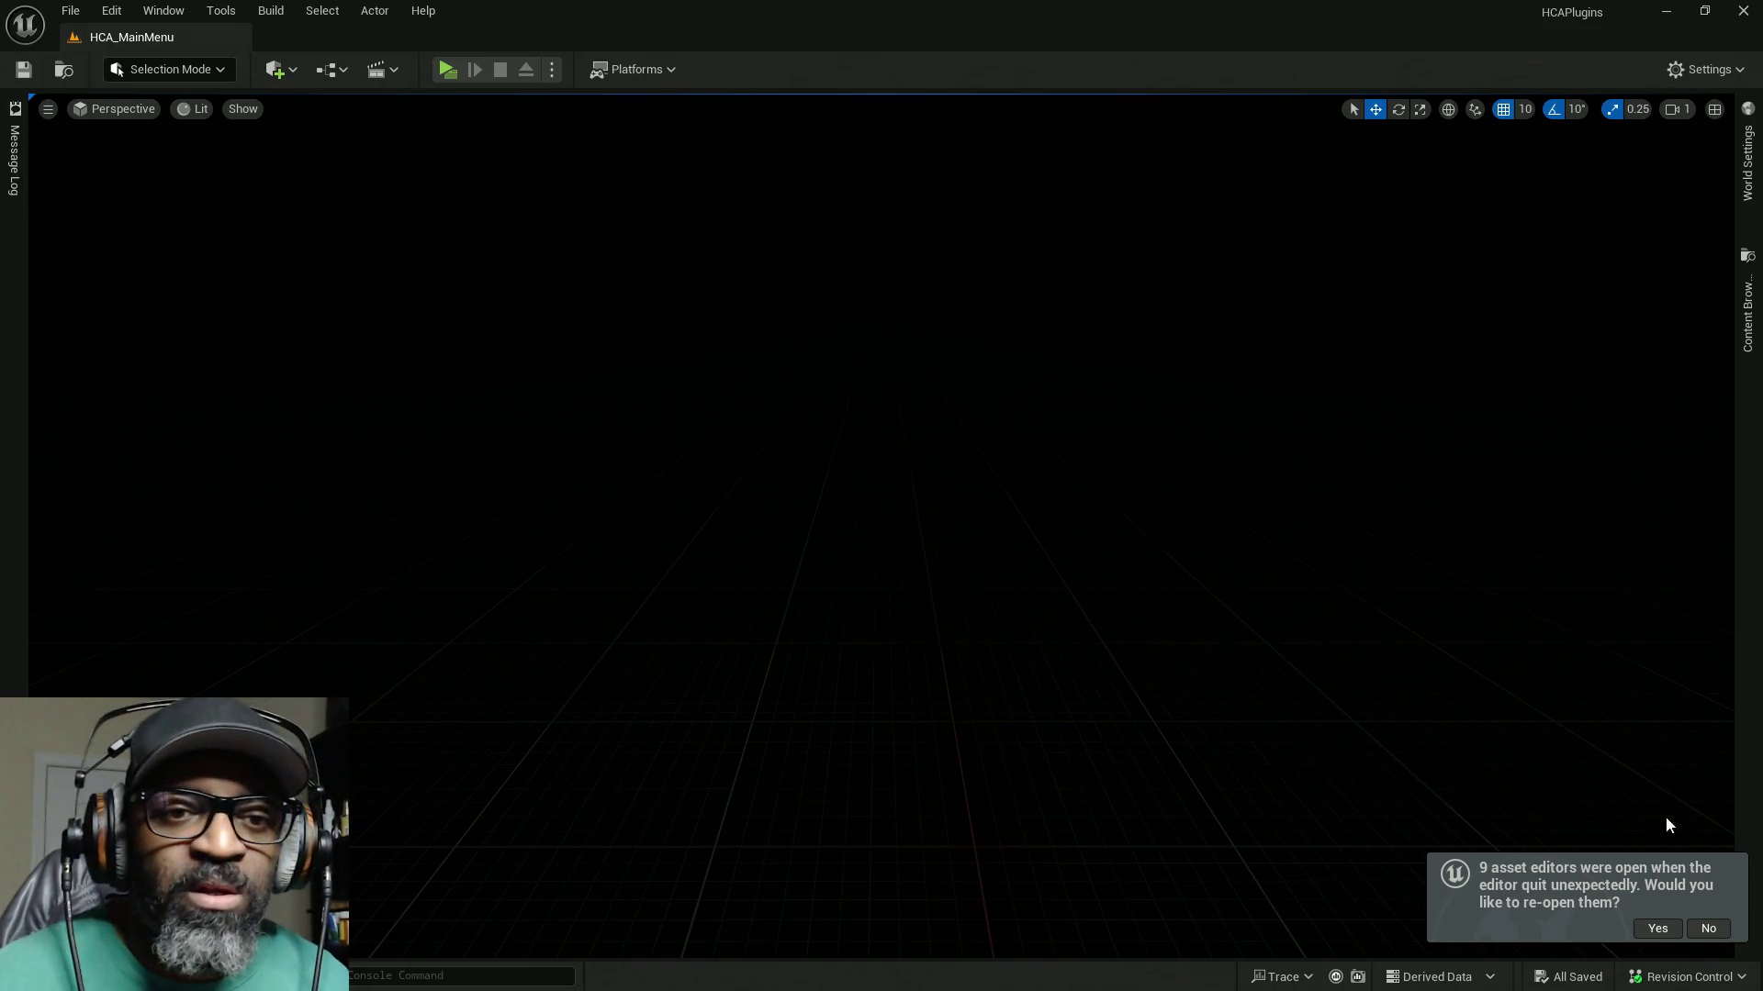
Step: Reopen the nine asset editors, then show the HCA_InteractionSystem BPs folder in the level editor
left_click(1658, 929)
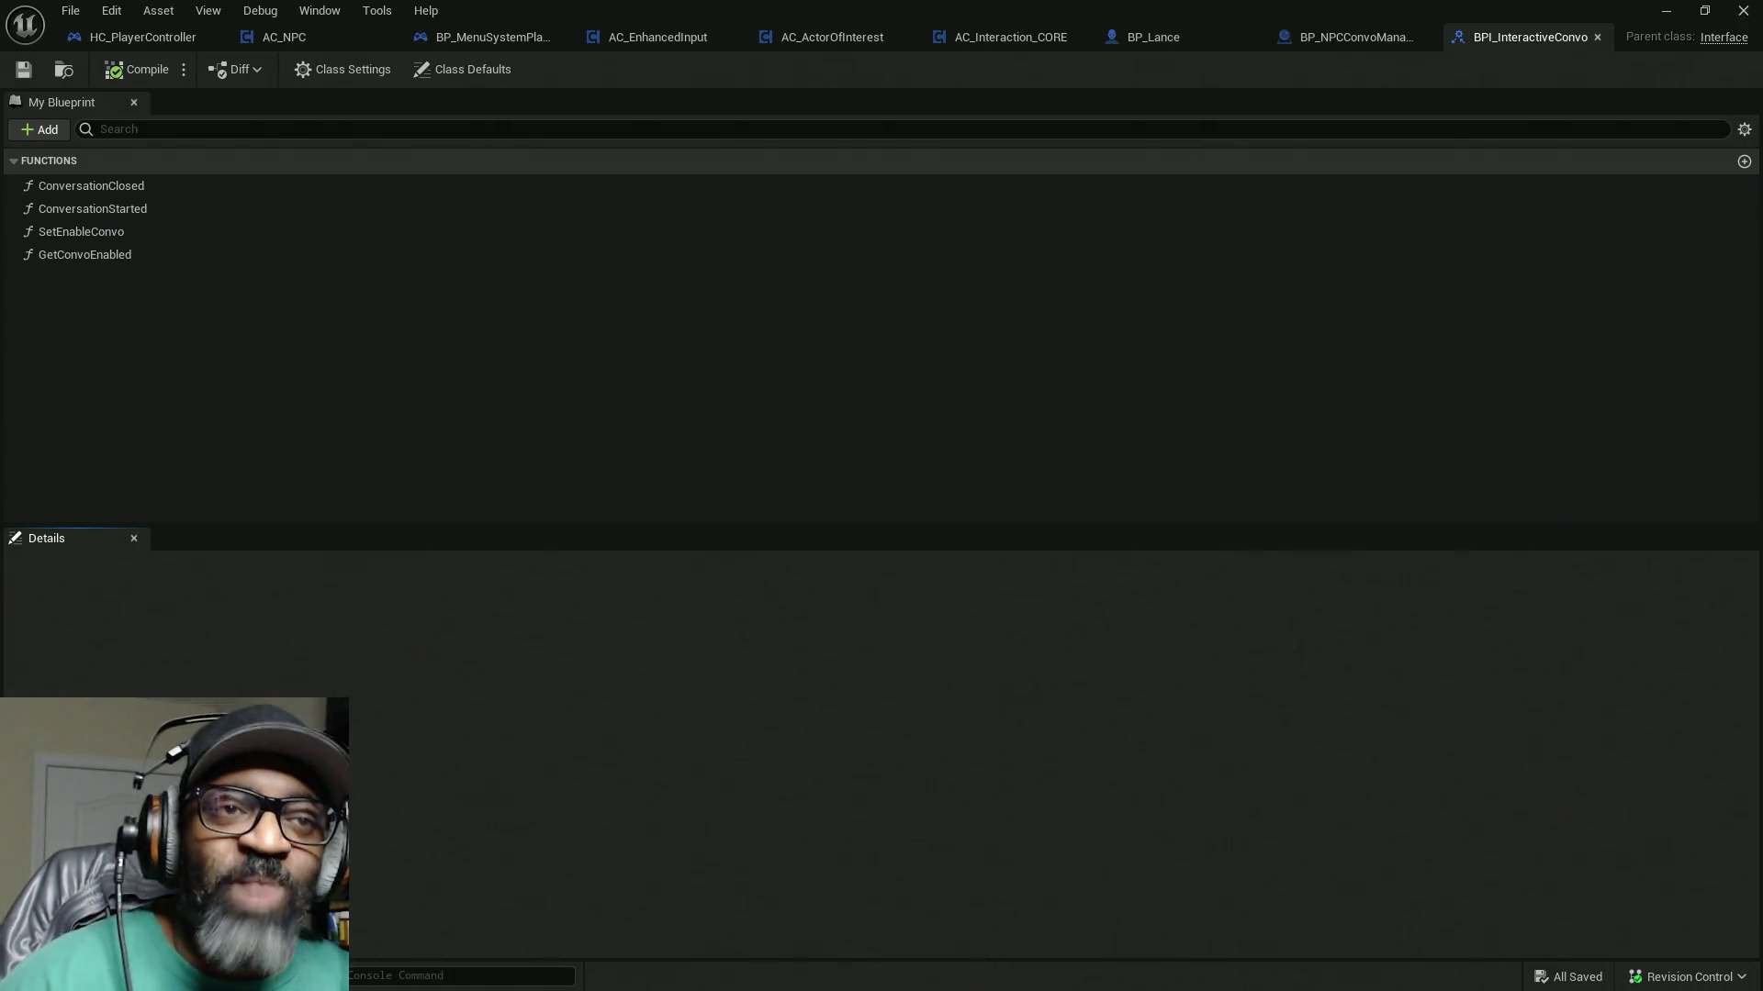
key("alt+Tab")
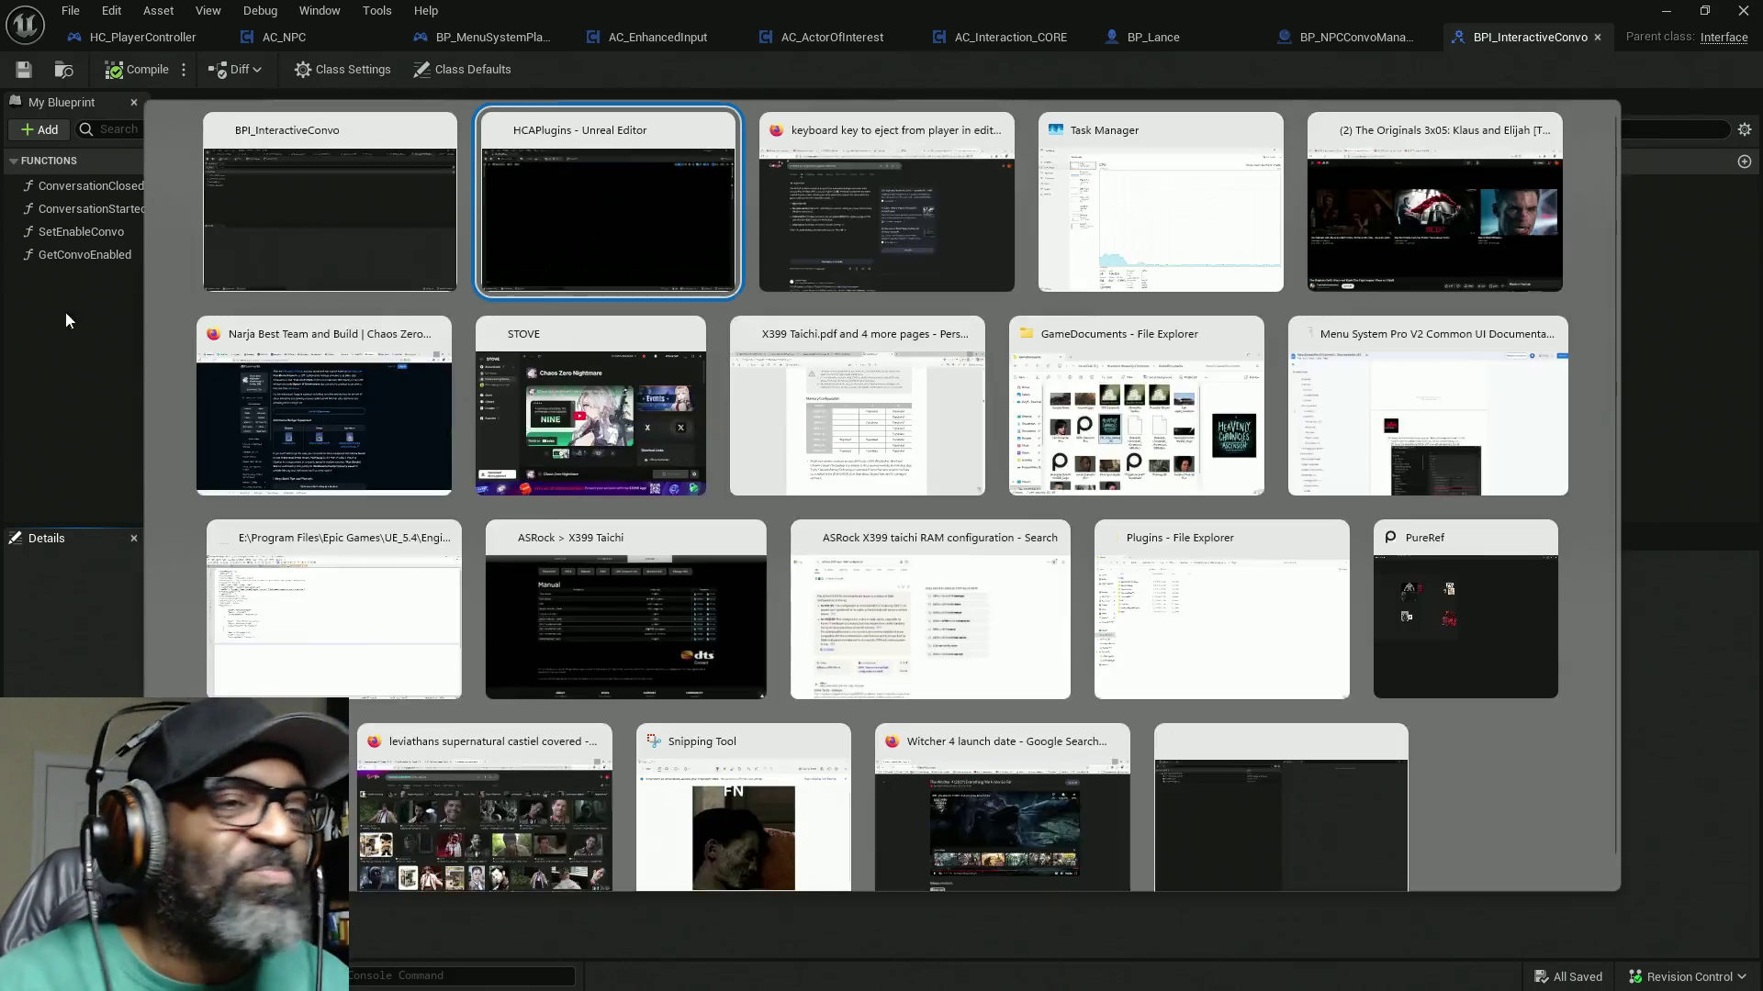
key("Escape")
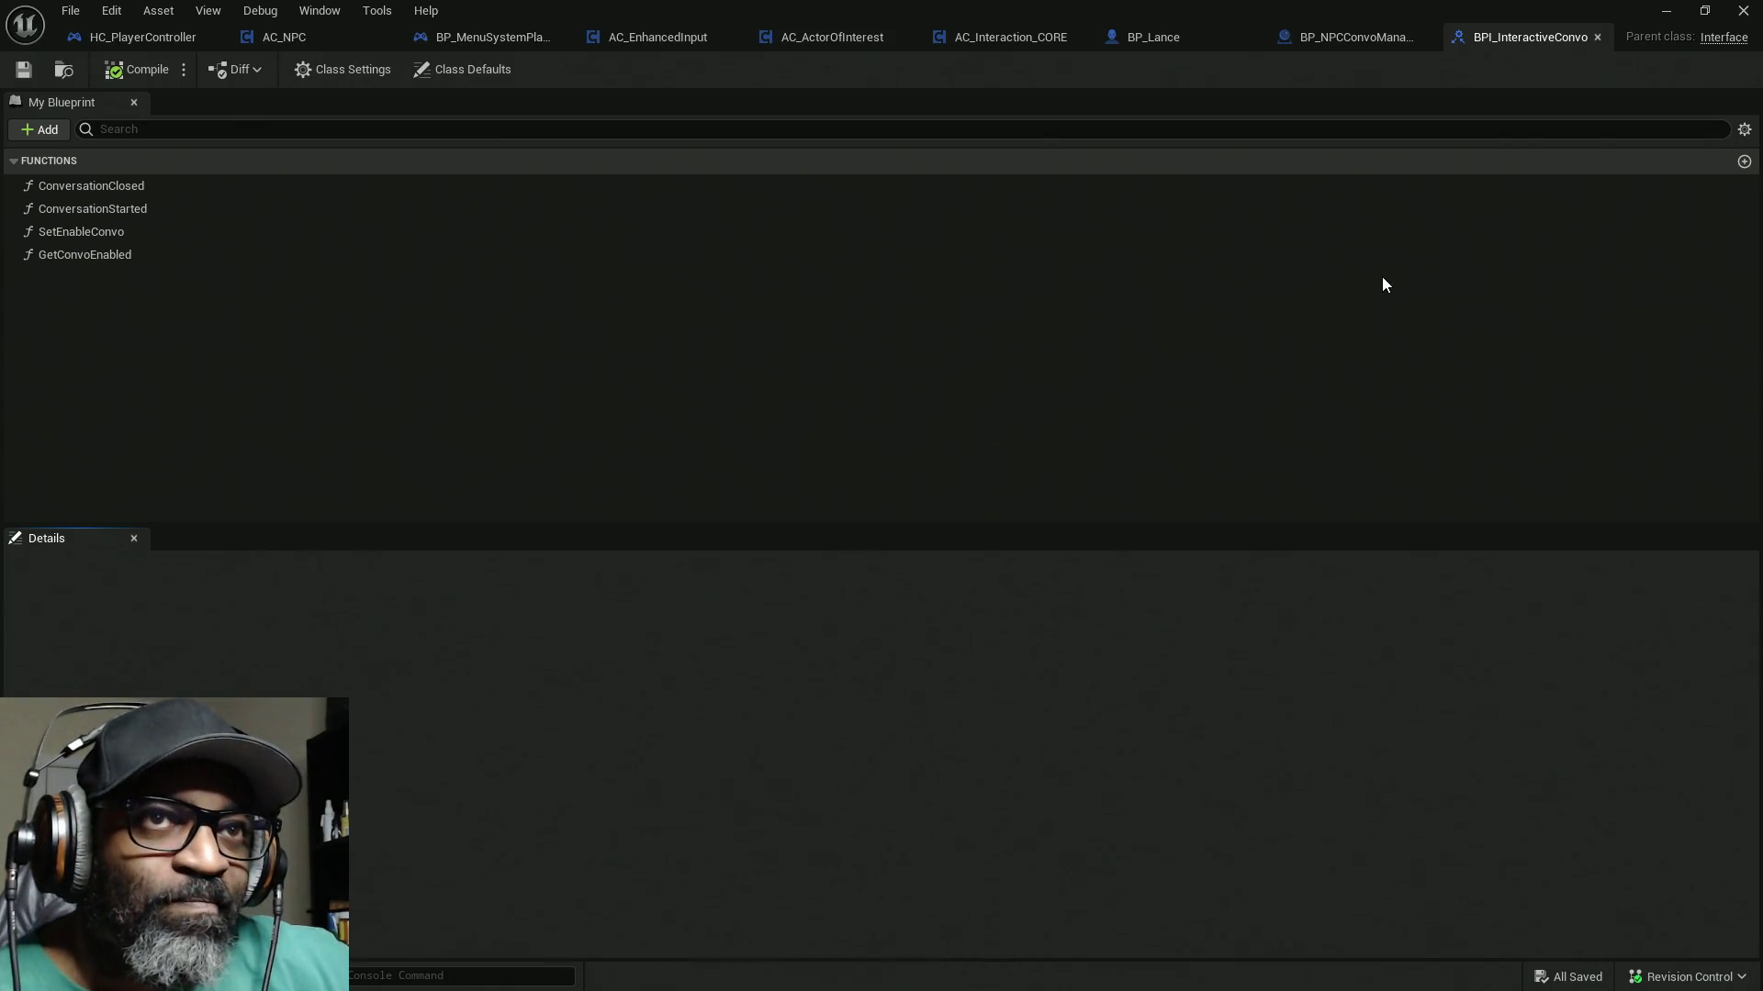
left_click(1344, 34)
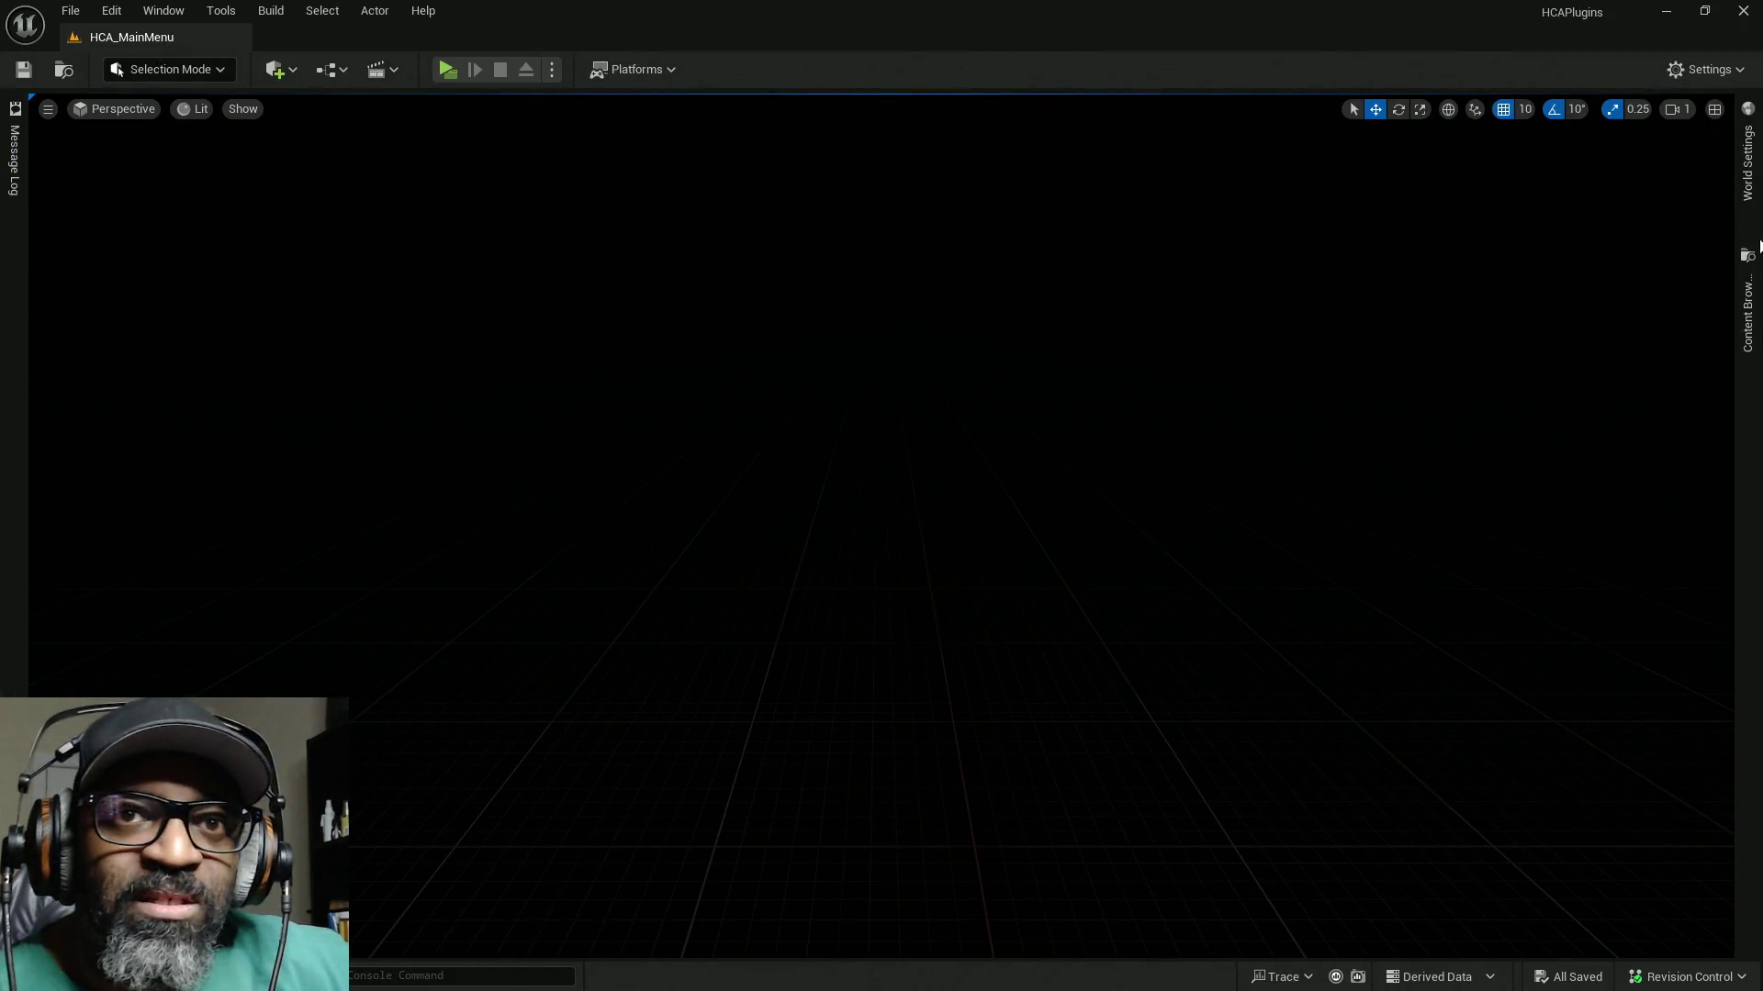
left_click(1747, 312)
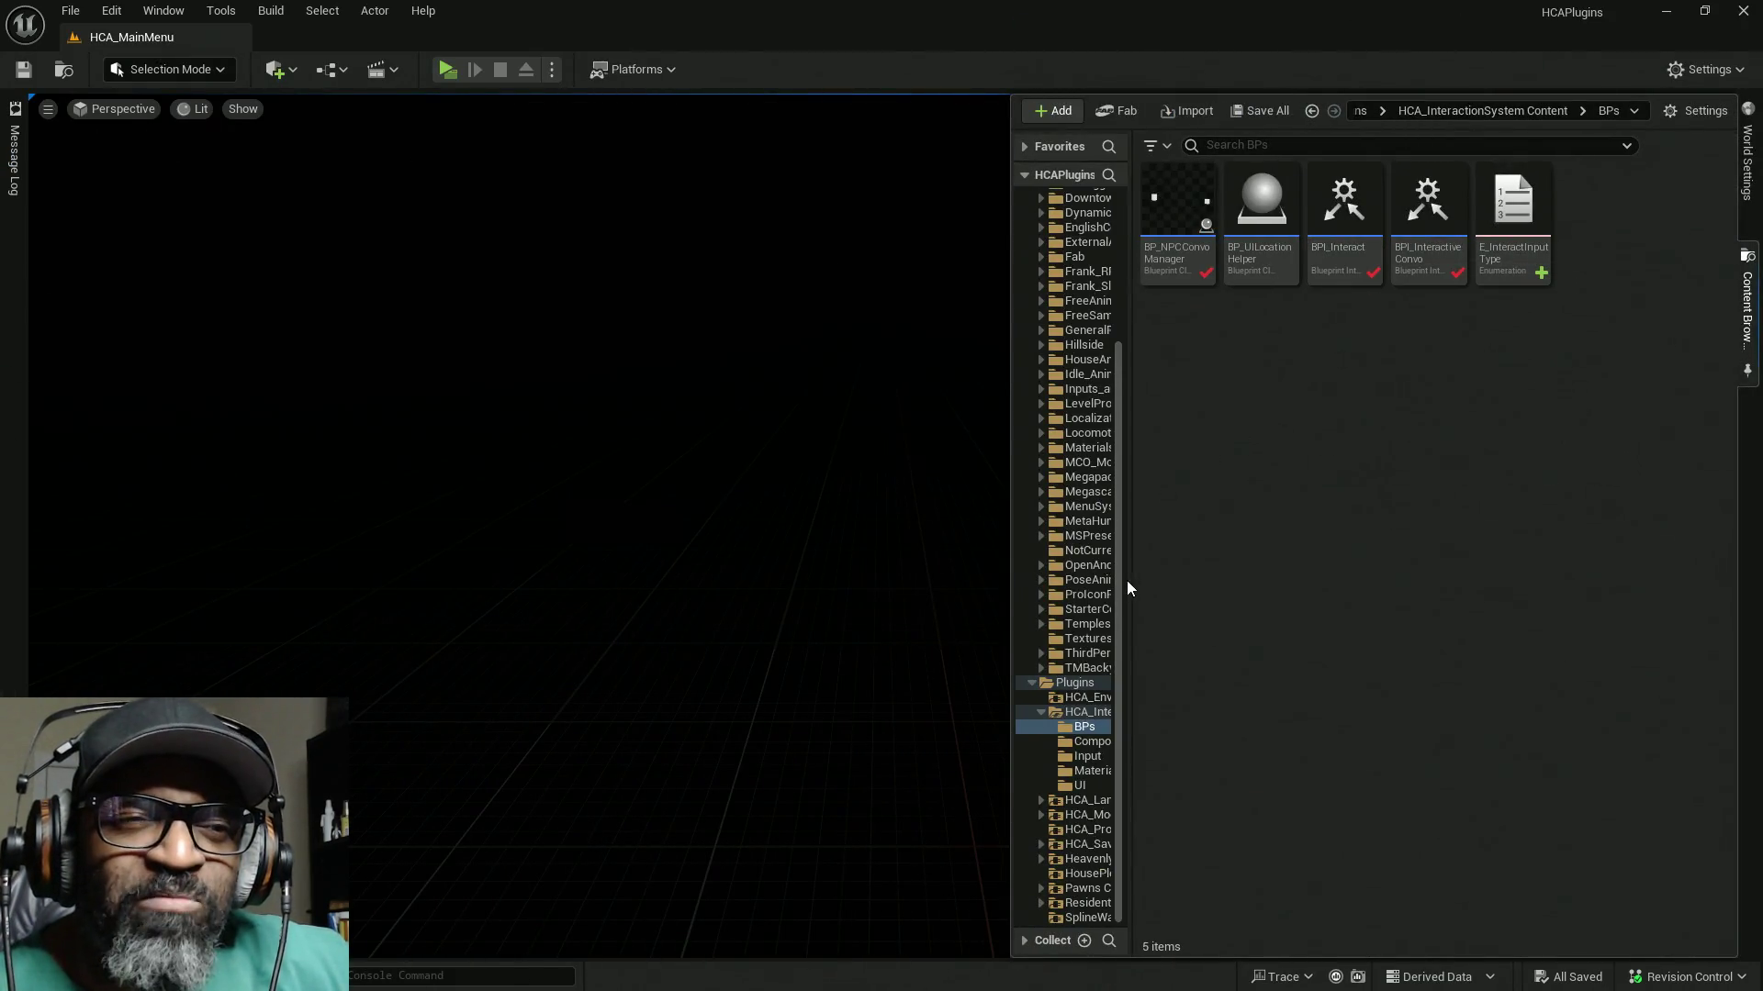
Step: Open the RnDTesting level from the Downtown_West Maps folder
left_click_drag(1133, 554, 1276, 551)
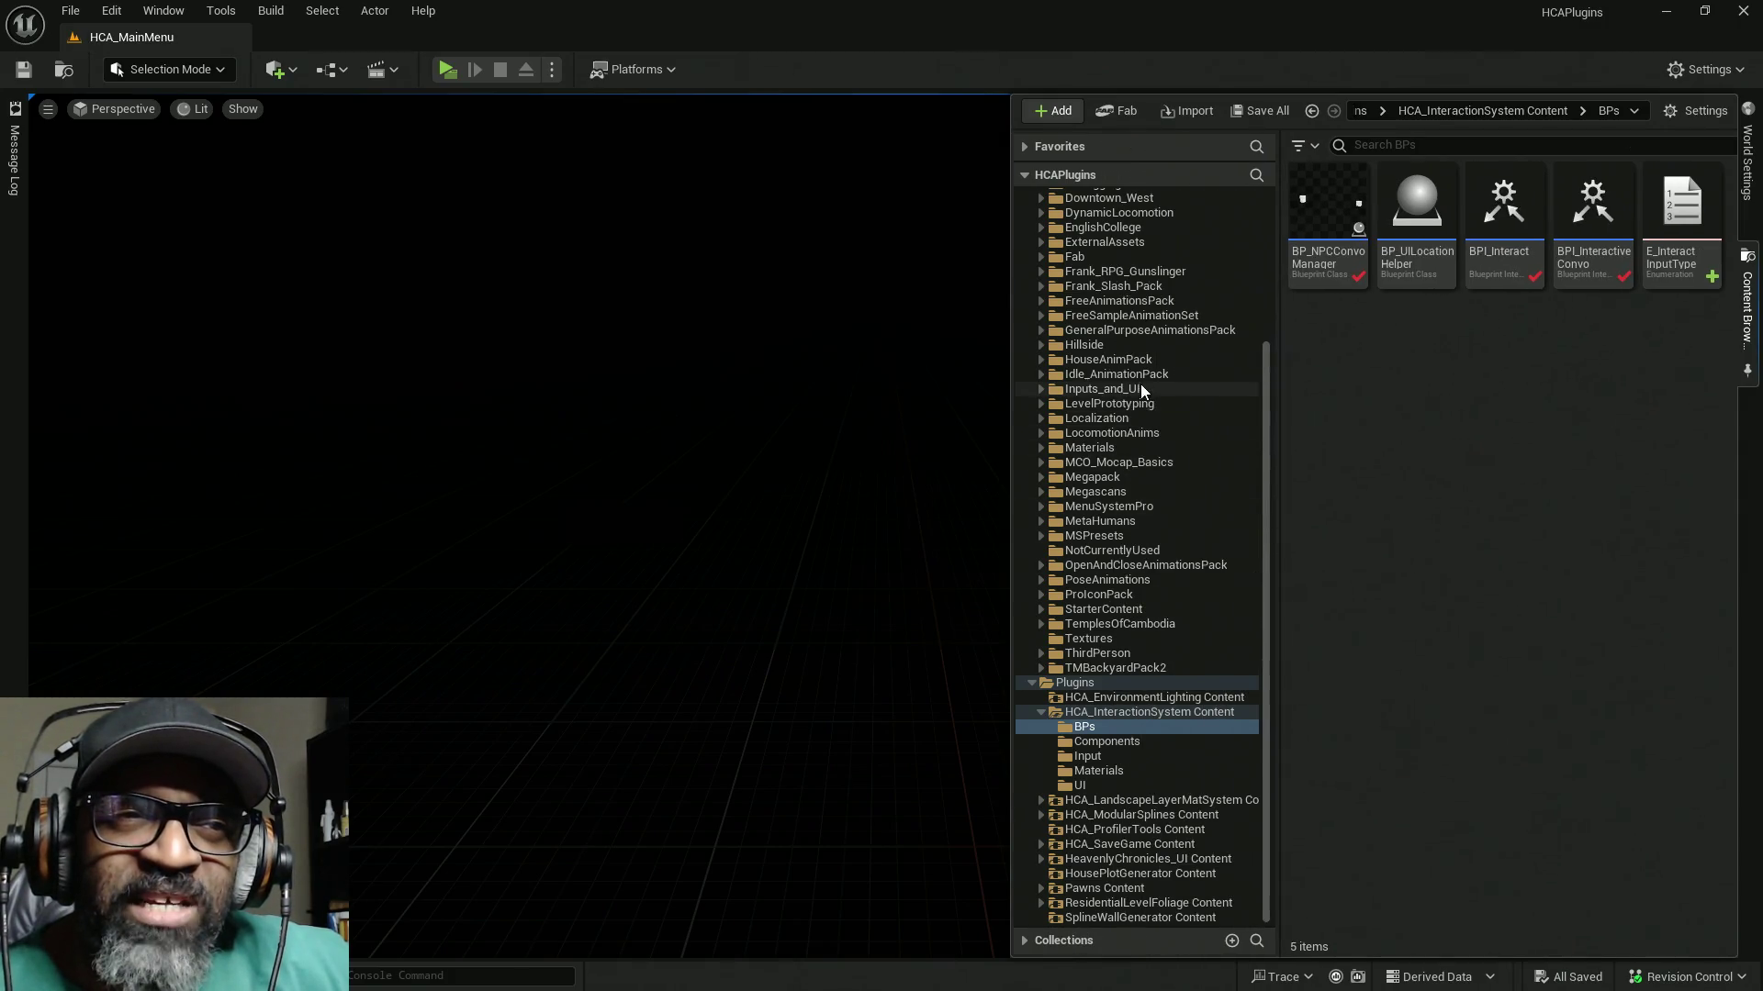
scroll(1140, 384, "up", 5)
left_click(1230, 346)
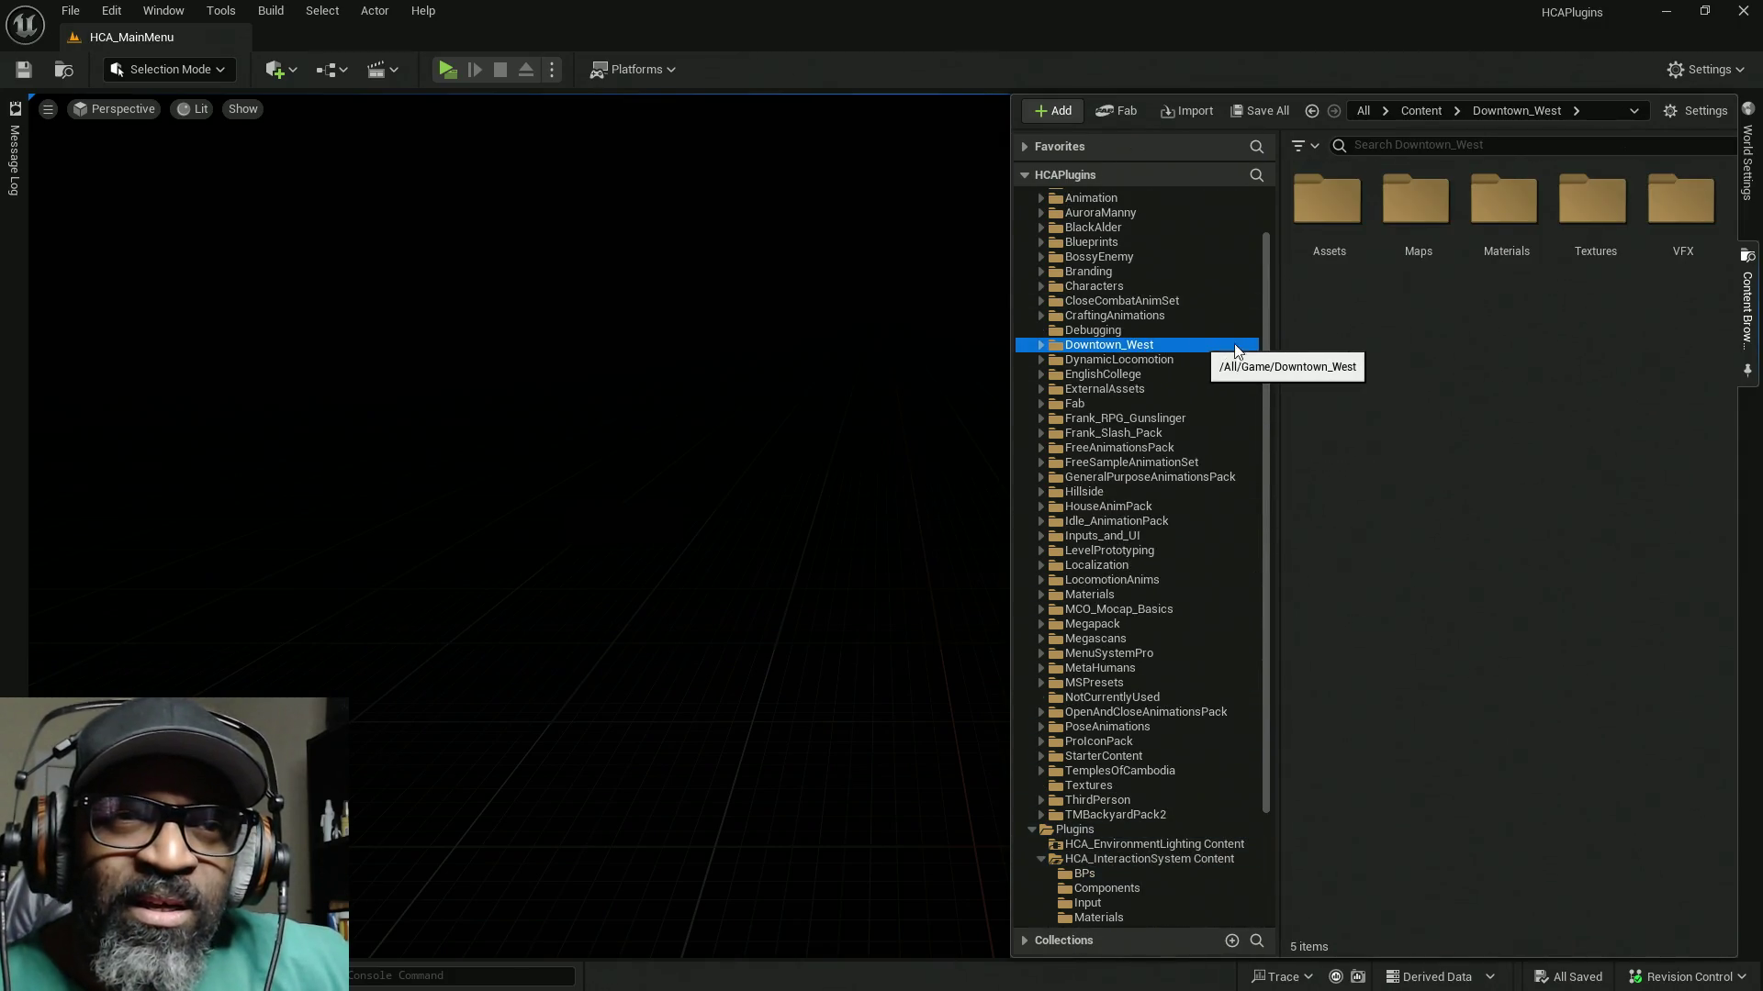
double_click(1418, 211)
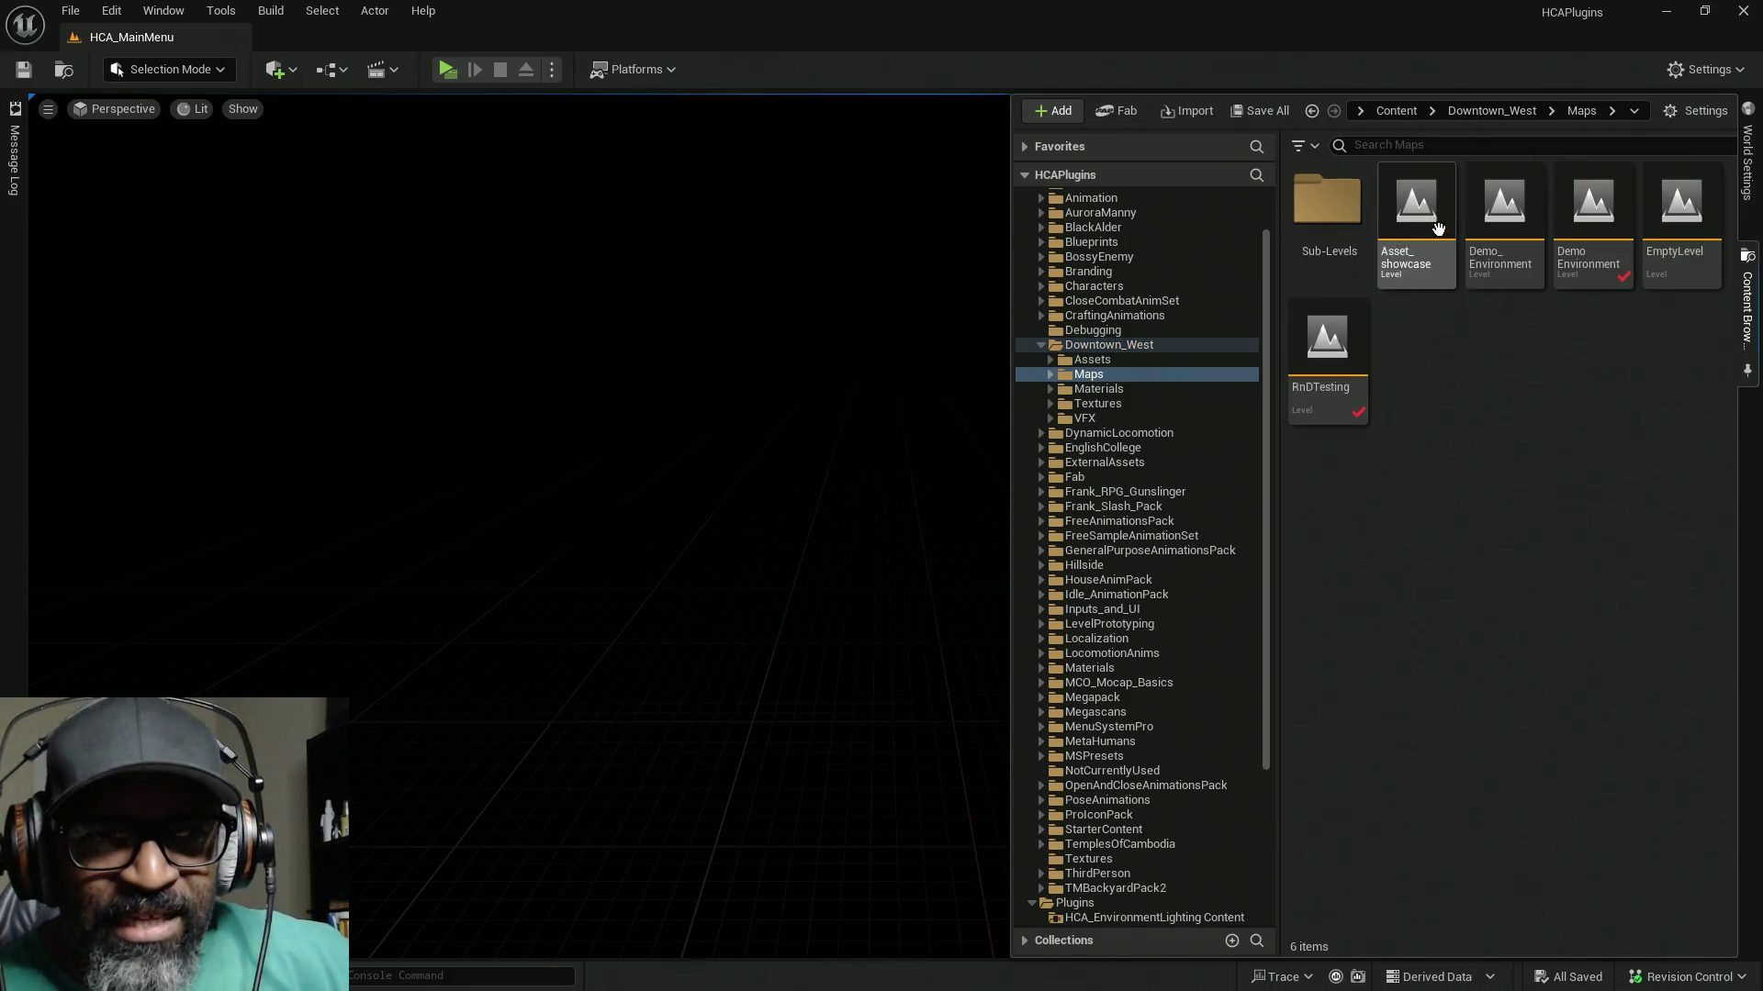
double_click(1327, 344)
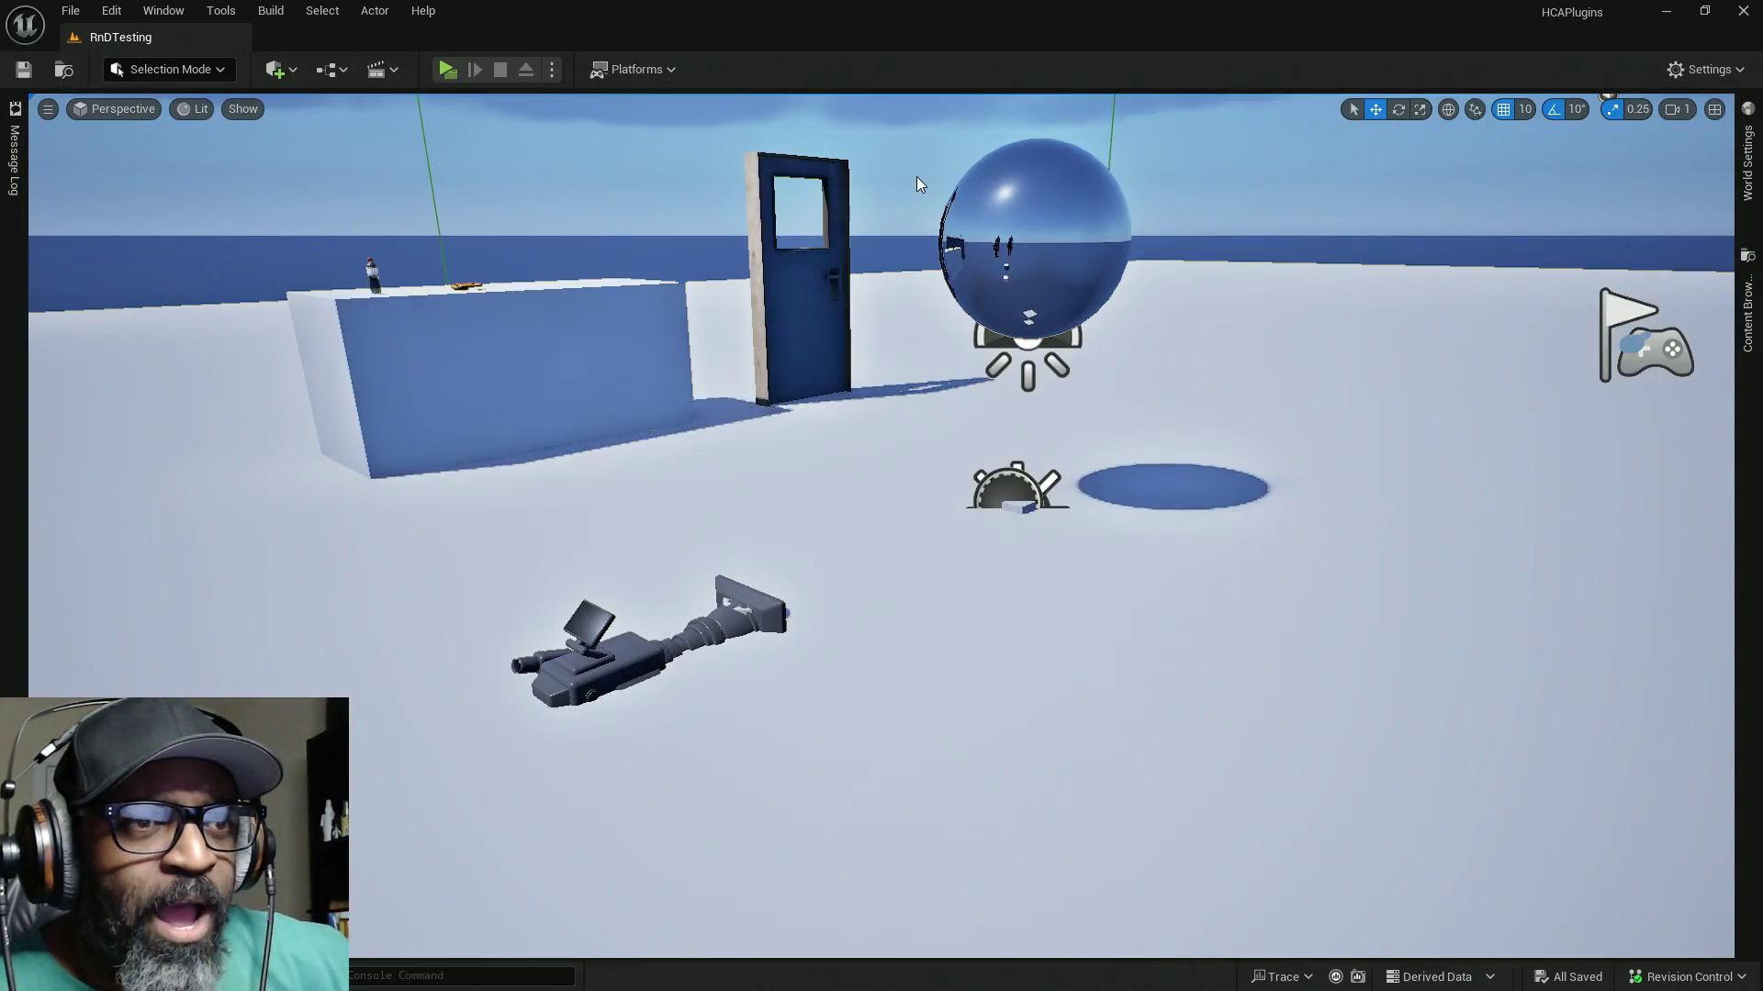
Step: Look around the loaded level, then maximize the BP_NPCConvoManager blueprint window
mouse_move(916, 176)
left_mouse_down()
mouse_move(916, 197)
mouse_move(789, 197)
mouse_move(881, 197)
left_mouse_up()
mouse_move(472, 480)
left_mouse_down()
mouse_move(440, 468)
mouse_move(624, 470)
left_mouse_up()
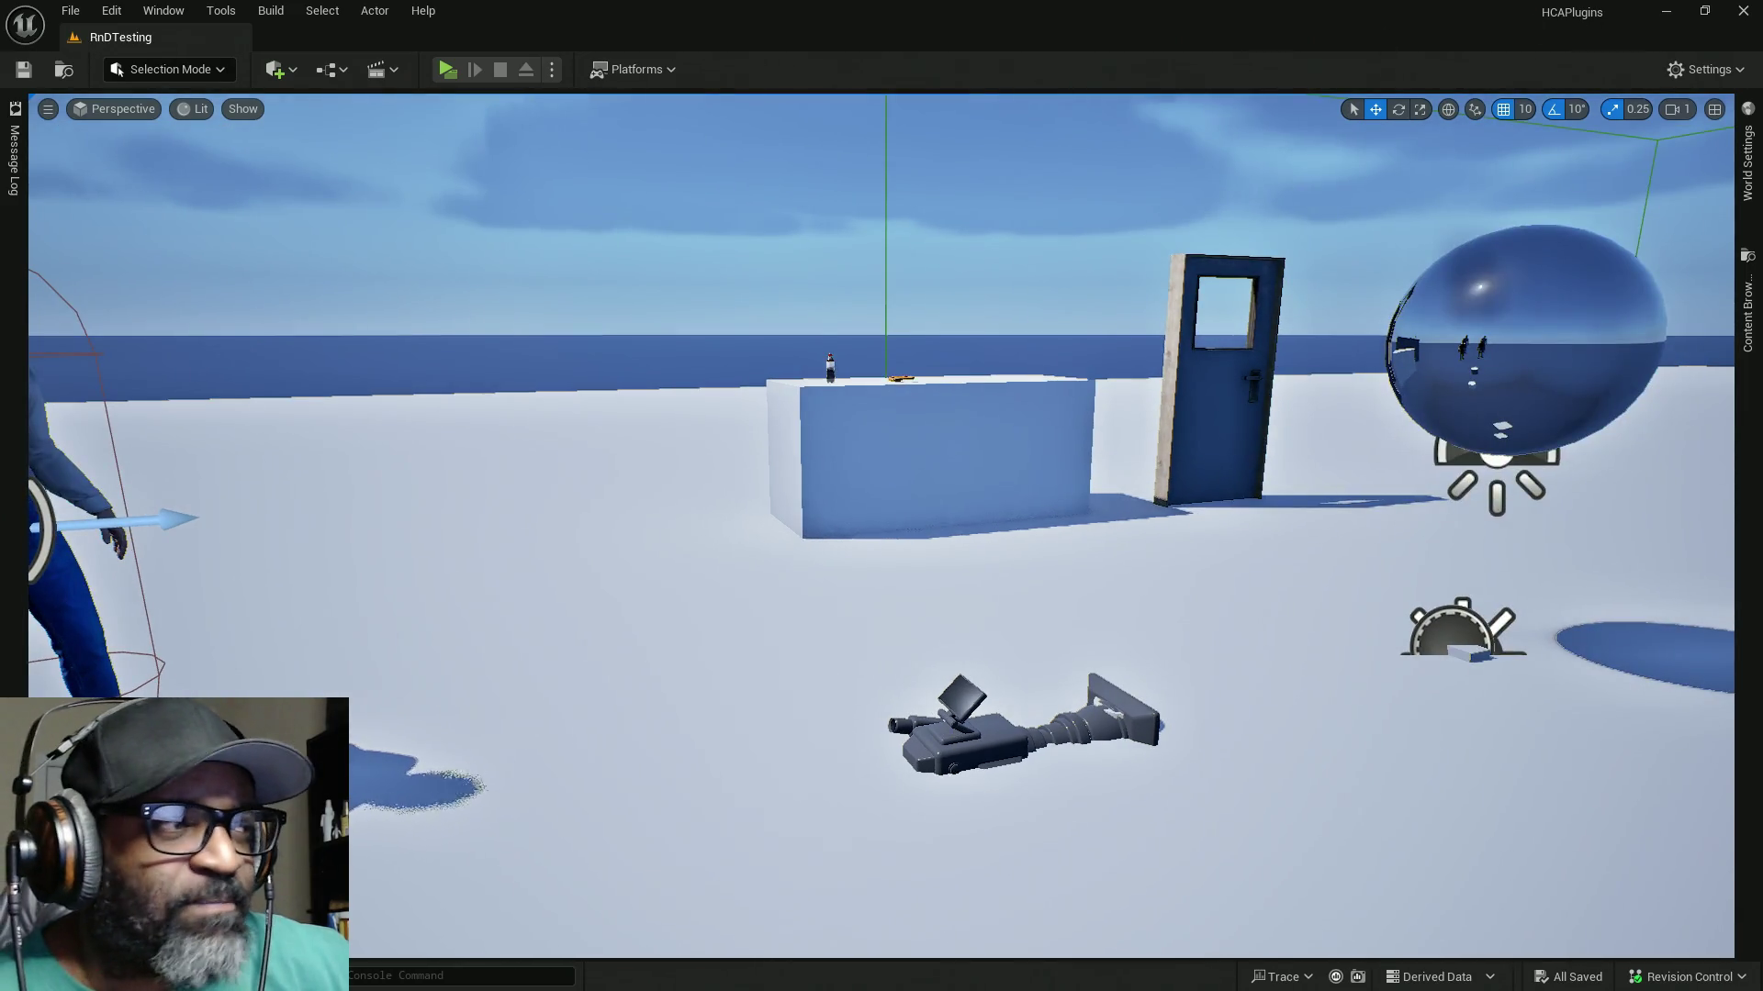
key("alt+Tab")
left_click_drag(887, 328, 1276, 10)
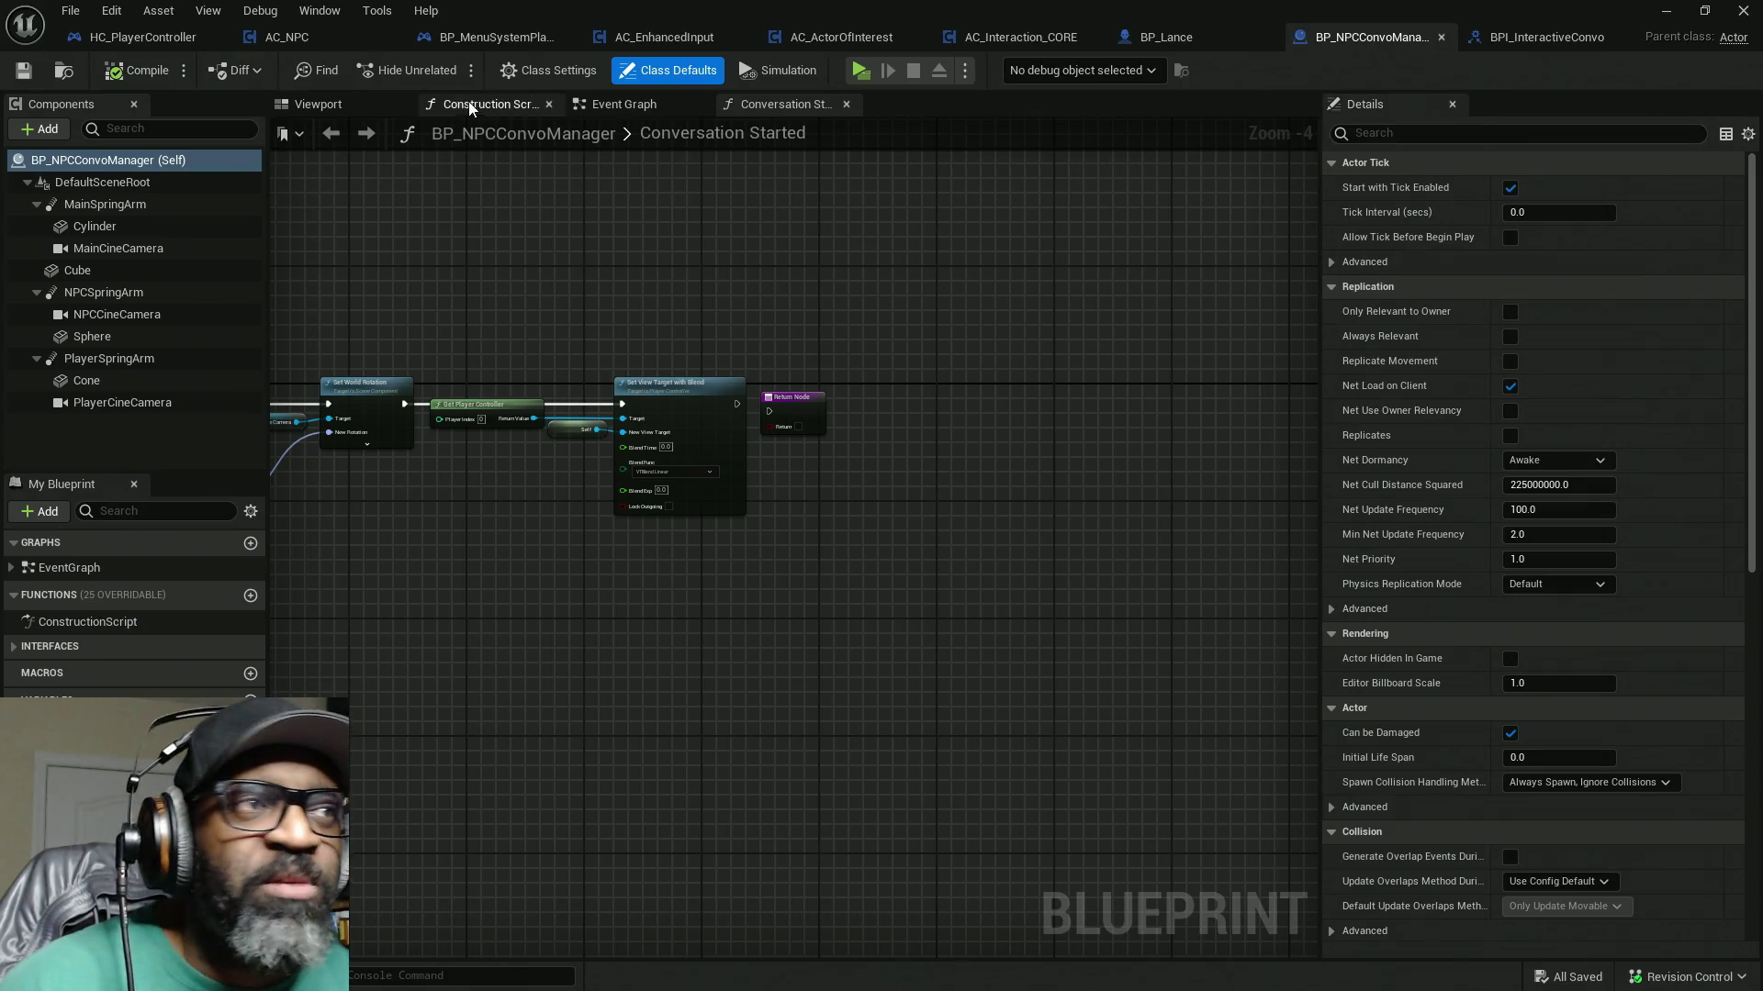
Step: Add the Palette panel from the Window menu
left_click(324, 15)
left_click(385, 127)
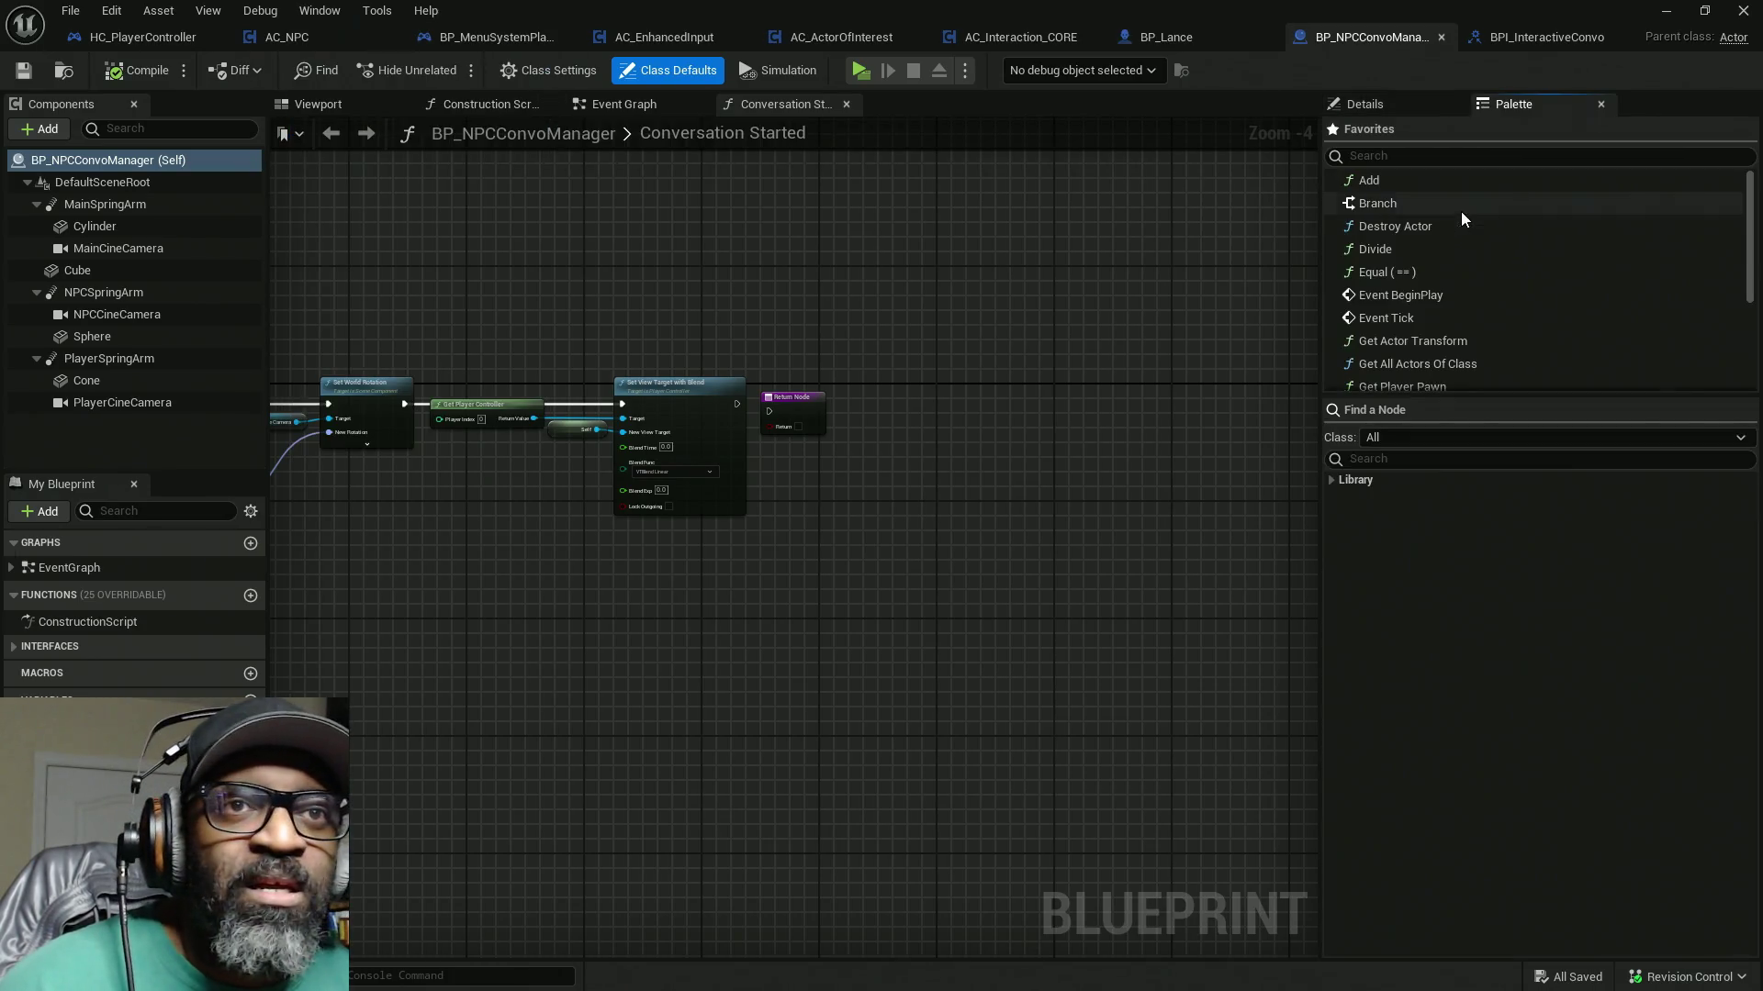
left_click_drag(560, 857, 528, 720)
Step: Add a Get Player Camera Manager node via 'get camera man' and place it below Set View Target with Blend
right_click(659, 613)
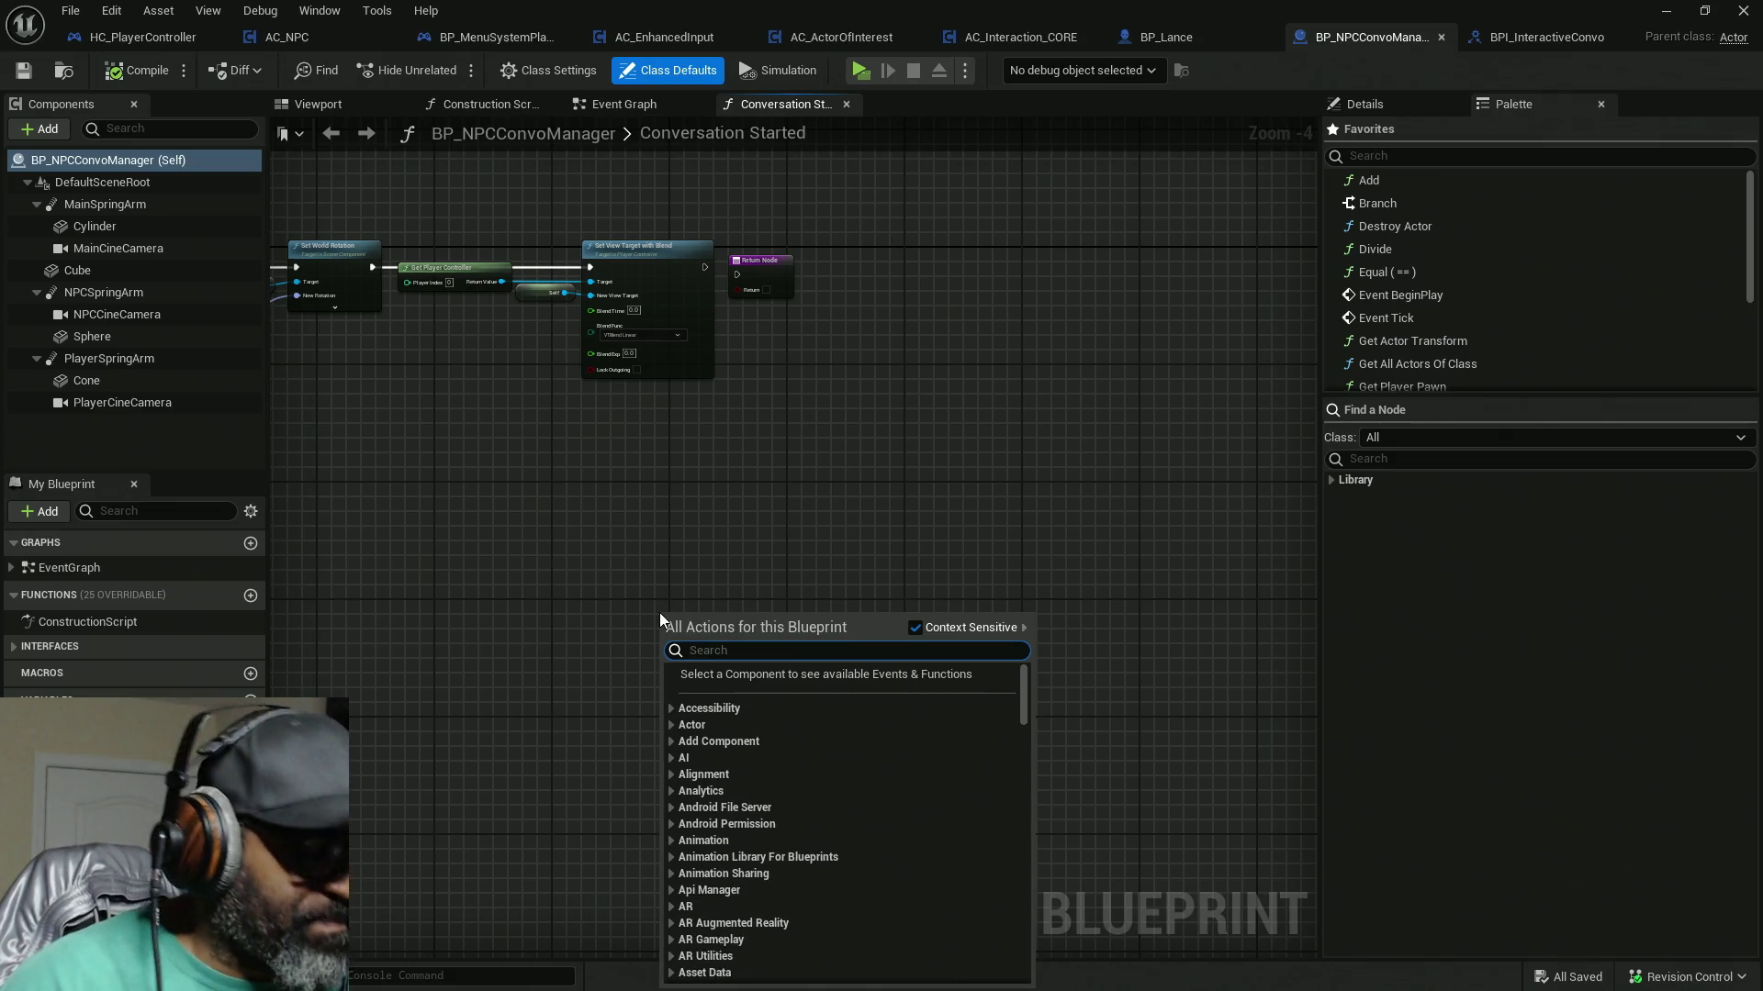
type("get")
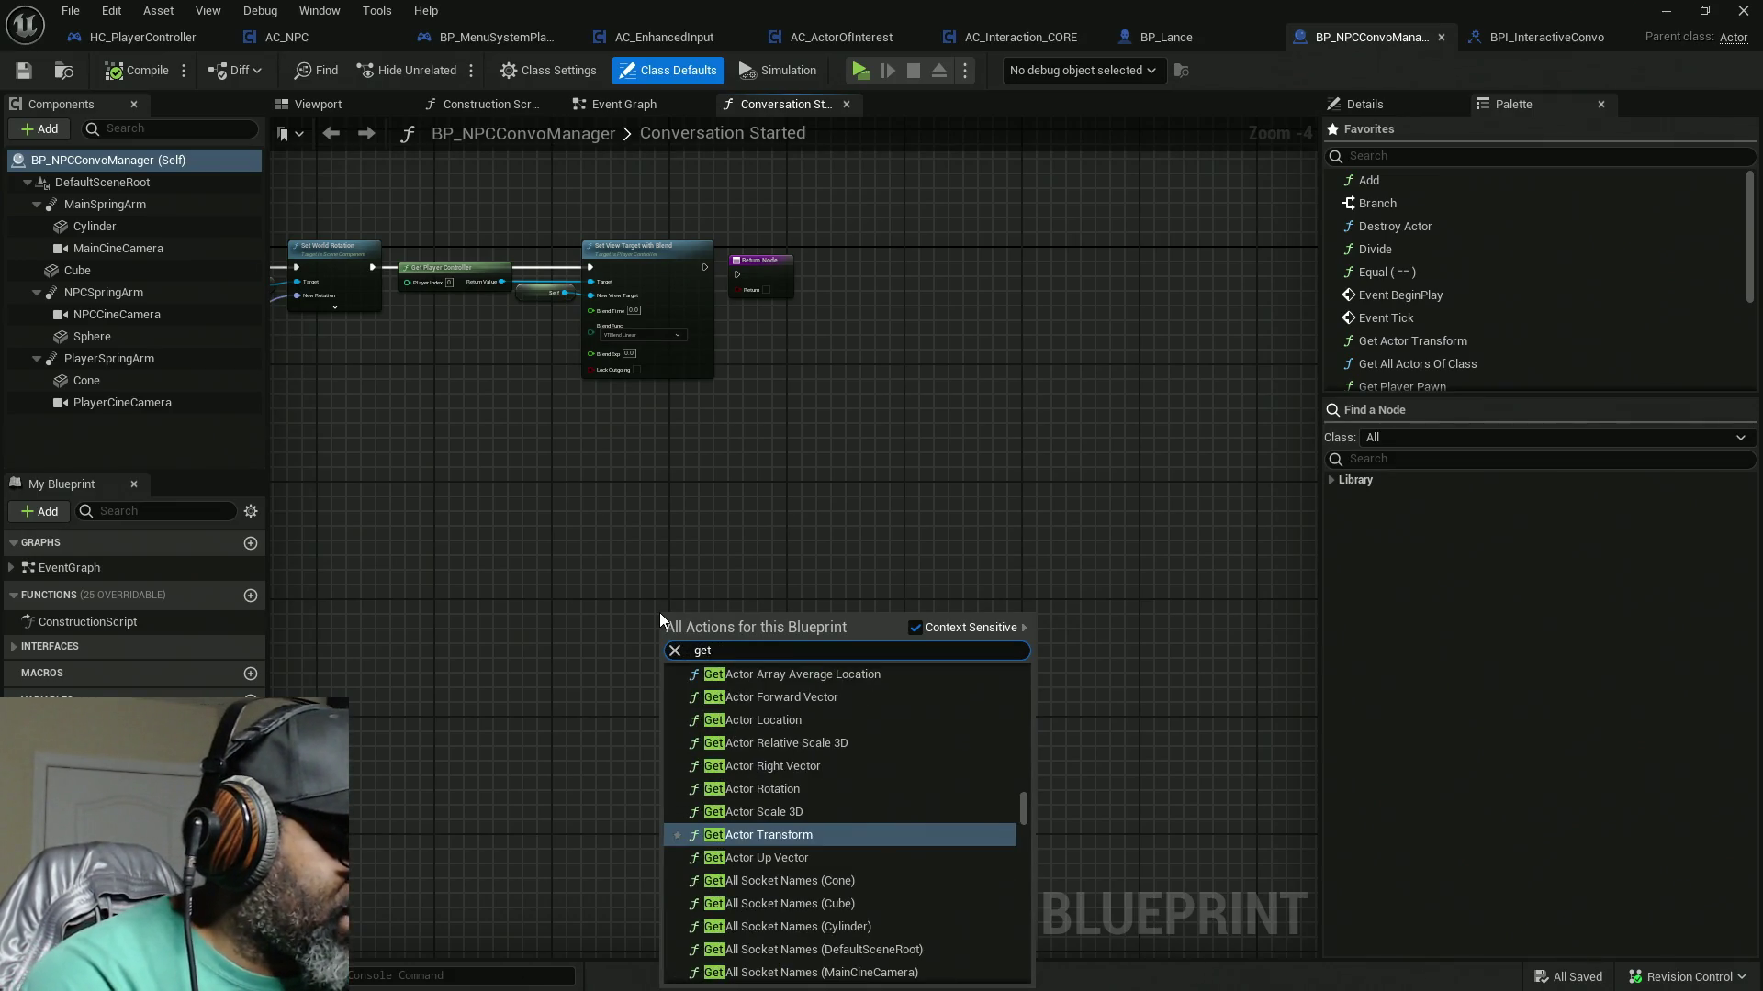
type(" camera man")
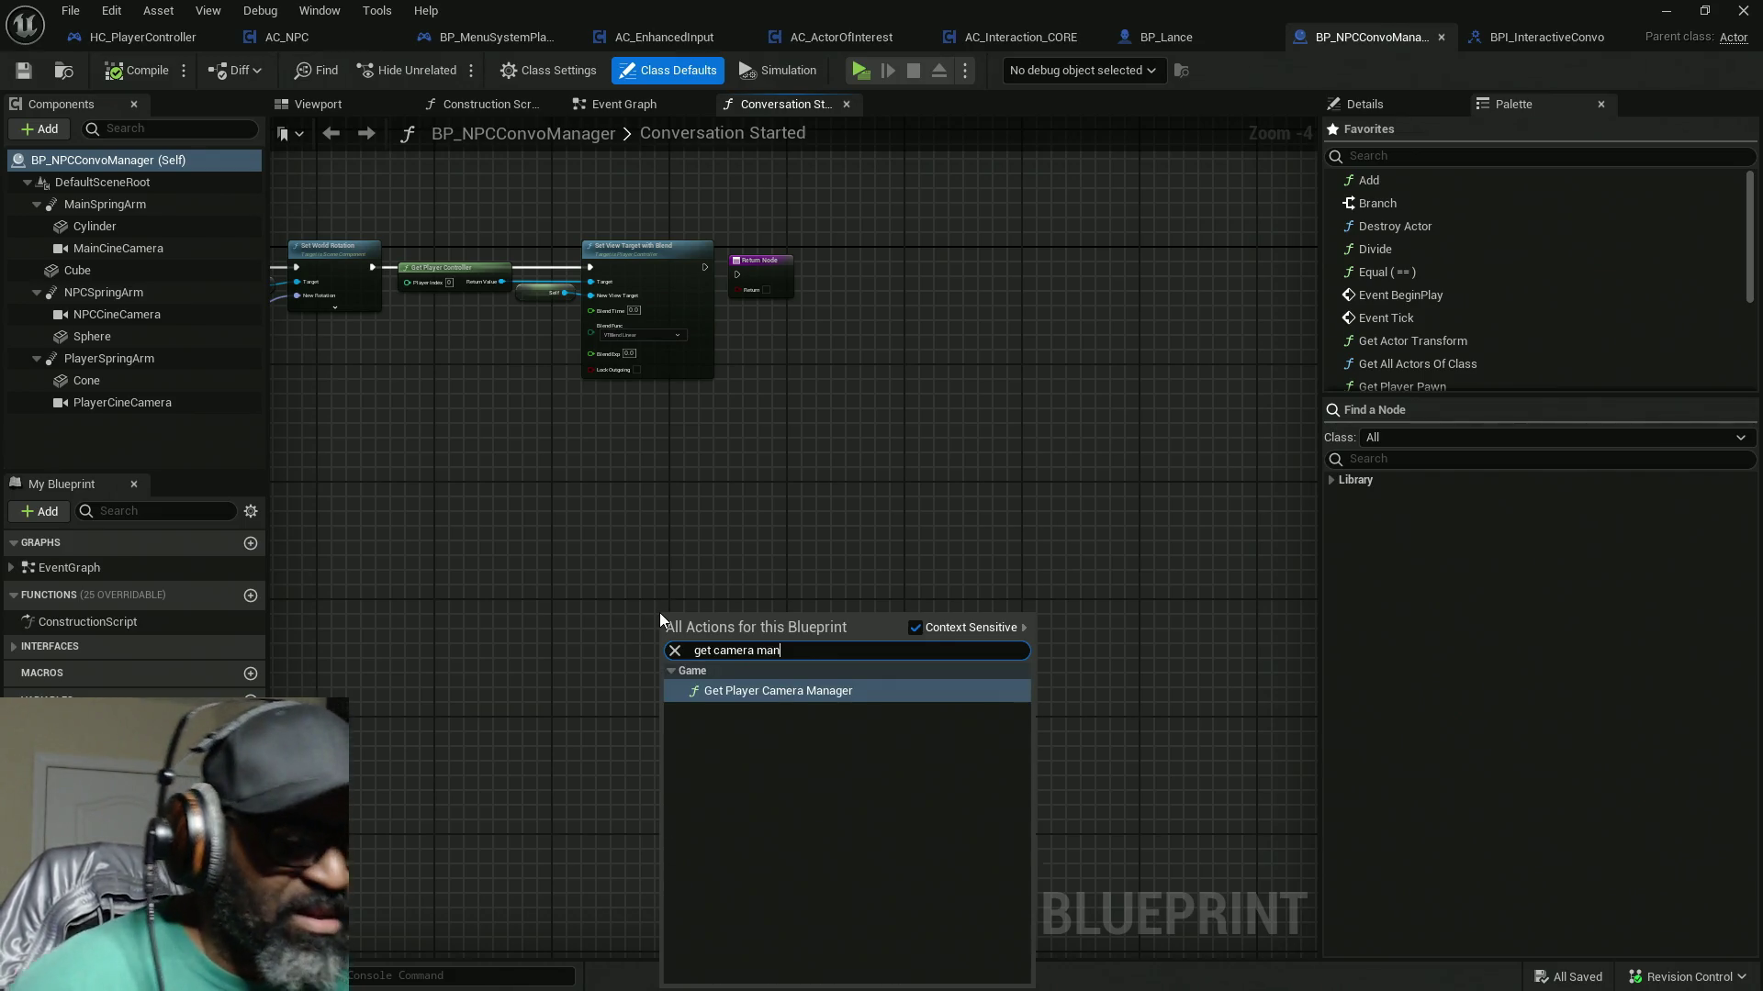
key("Return")
scroll(612, 549, "up", 4)
left_click_drag(827, 640, 688, 319)
left_click_drag(734, 594, 731, 595)
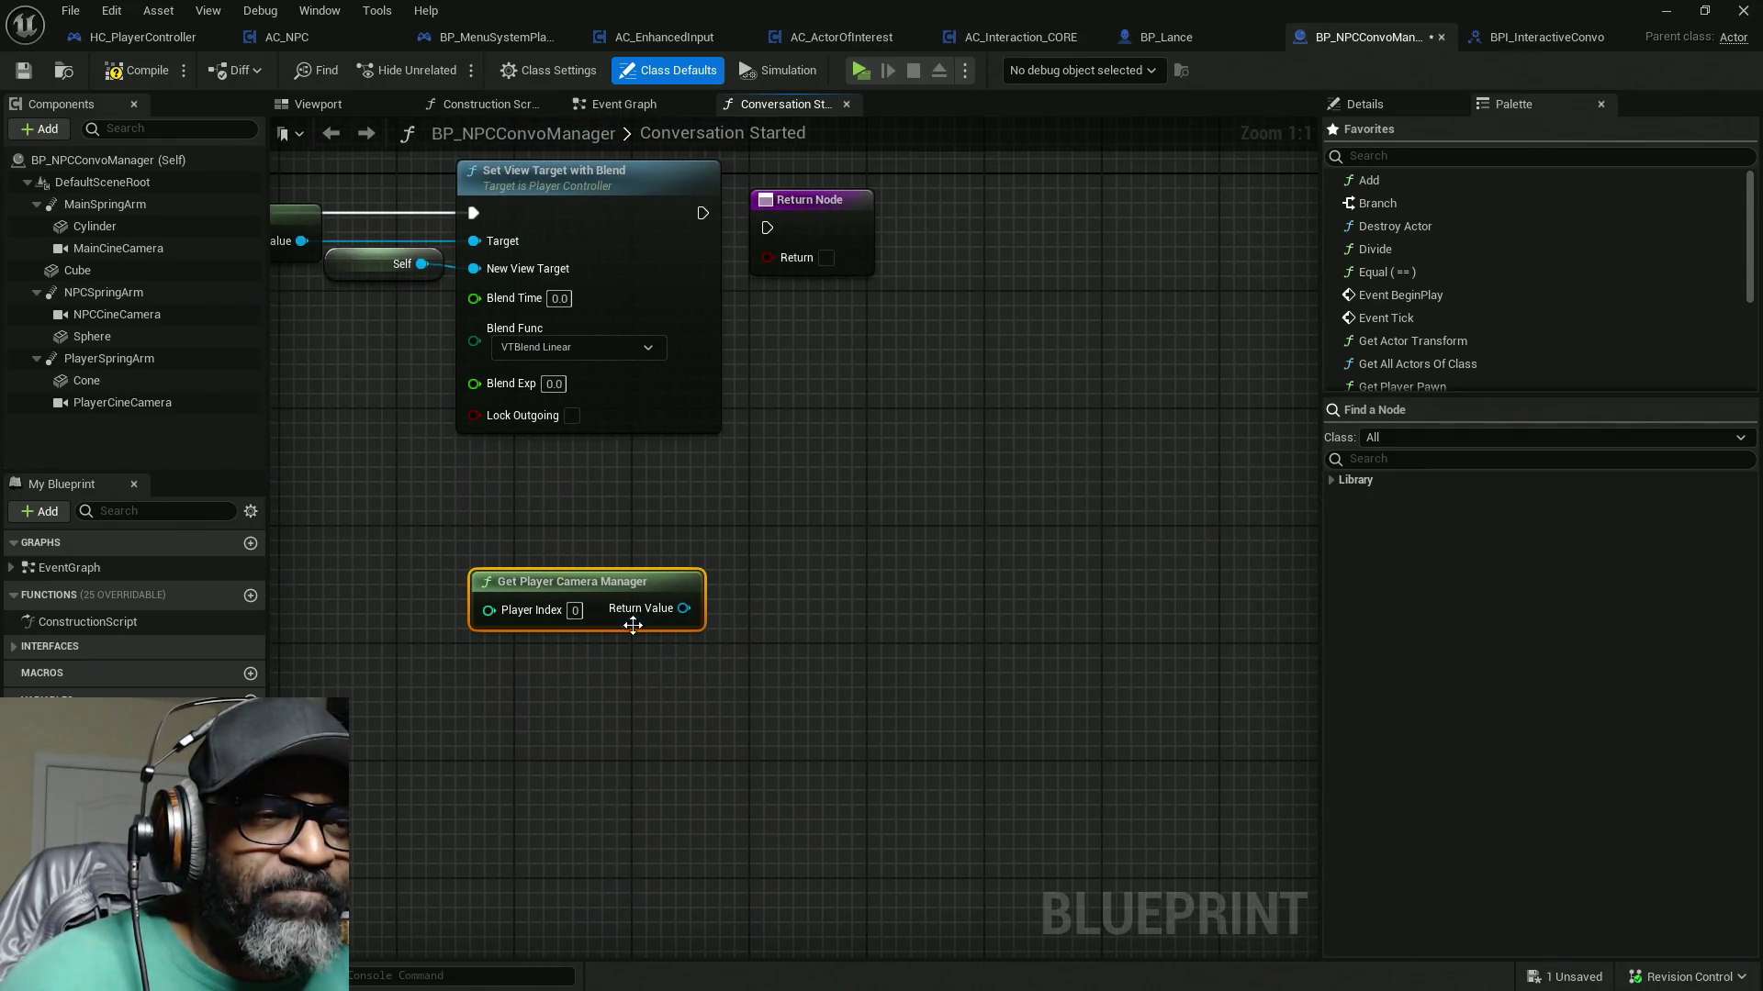
left_click(1449, 439)
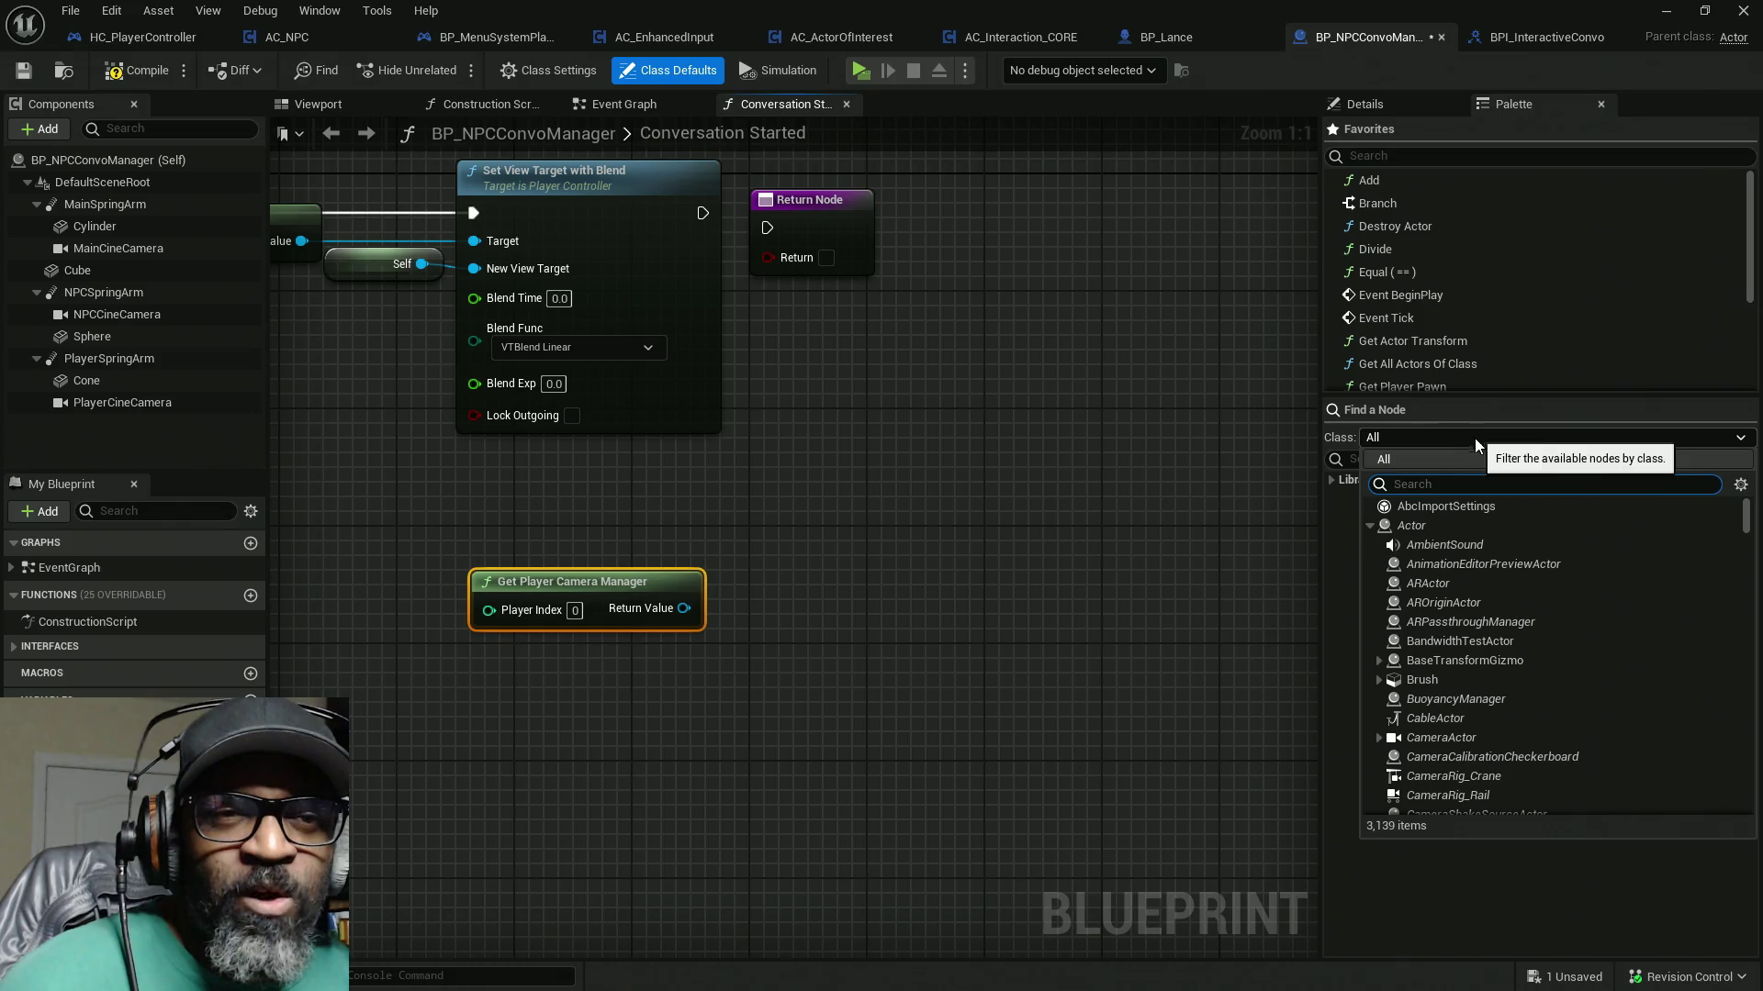
Step: Filter the node palette to the PlayerCameraManager class and expand its Library categories
type("ca")
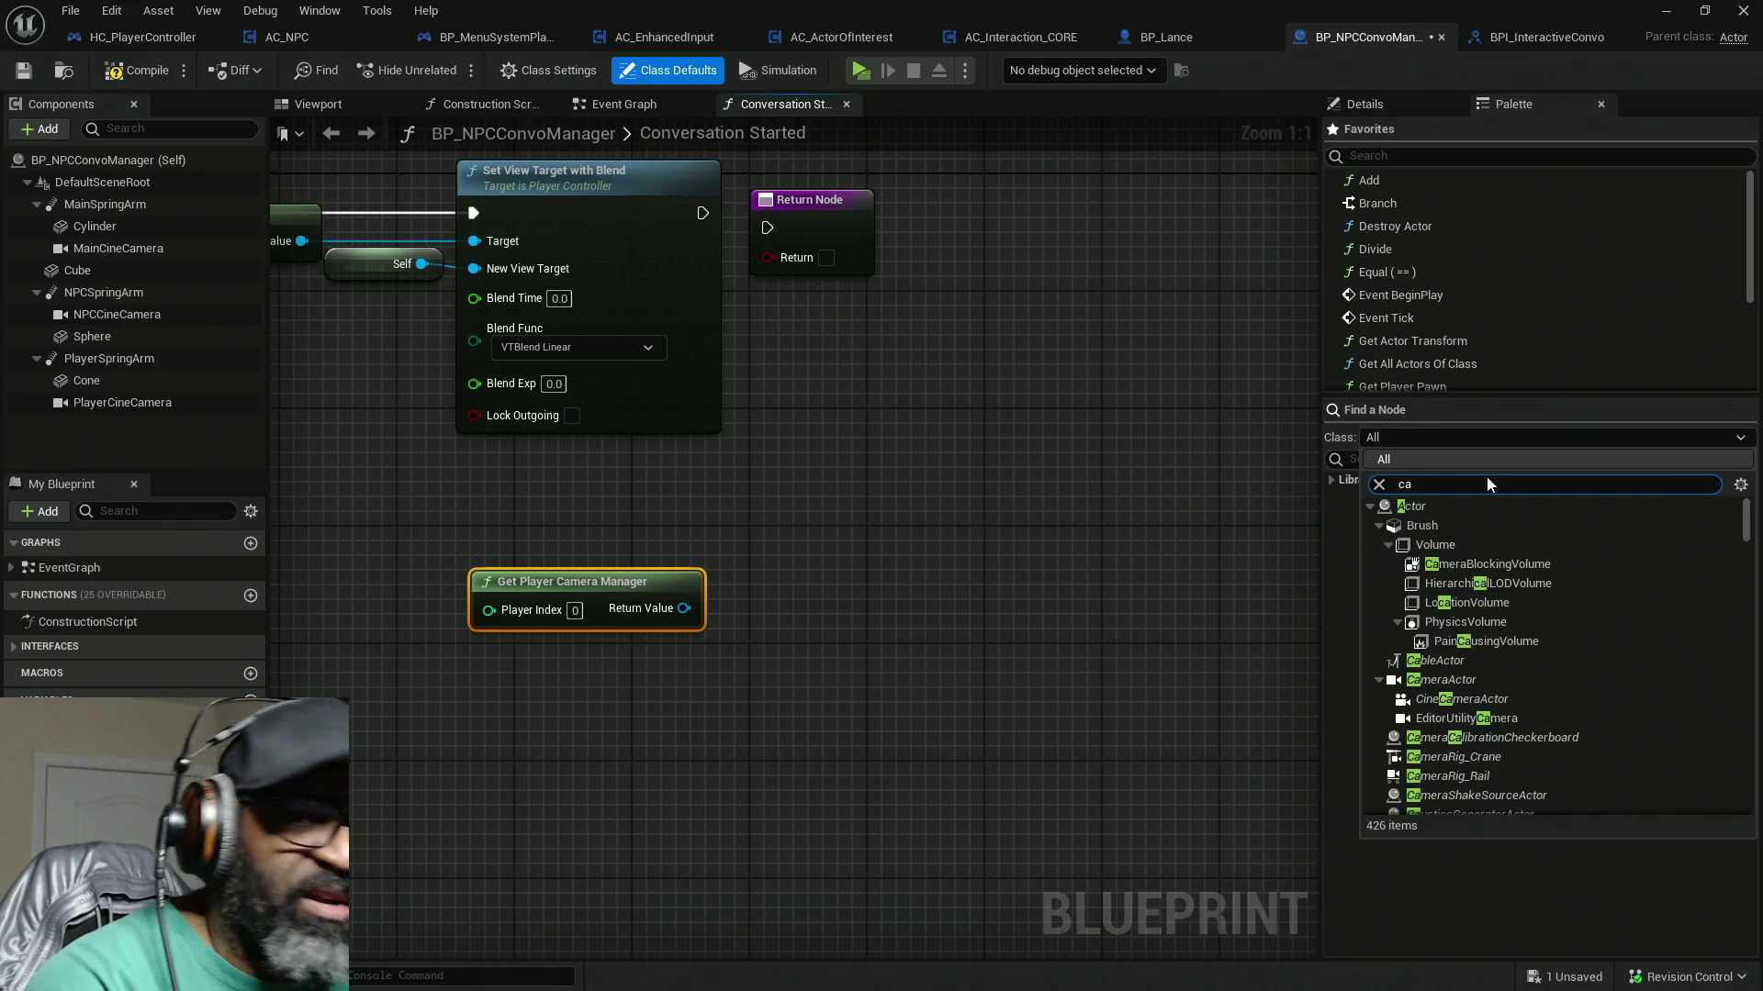
type("mera")
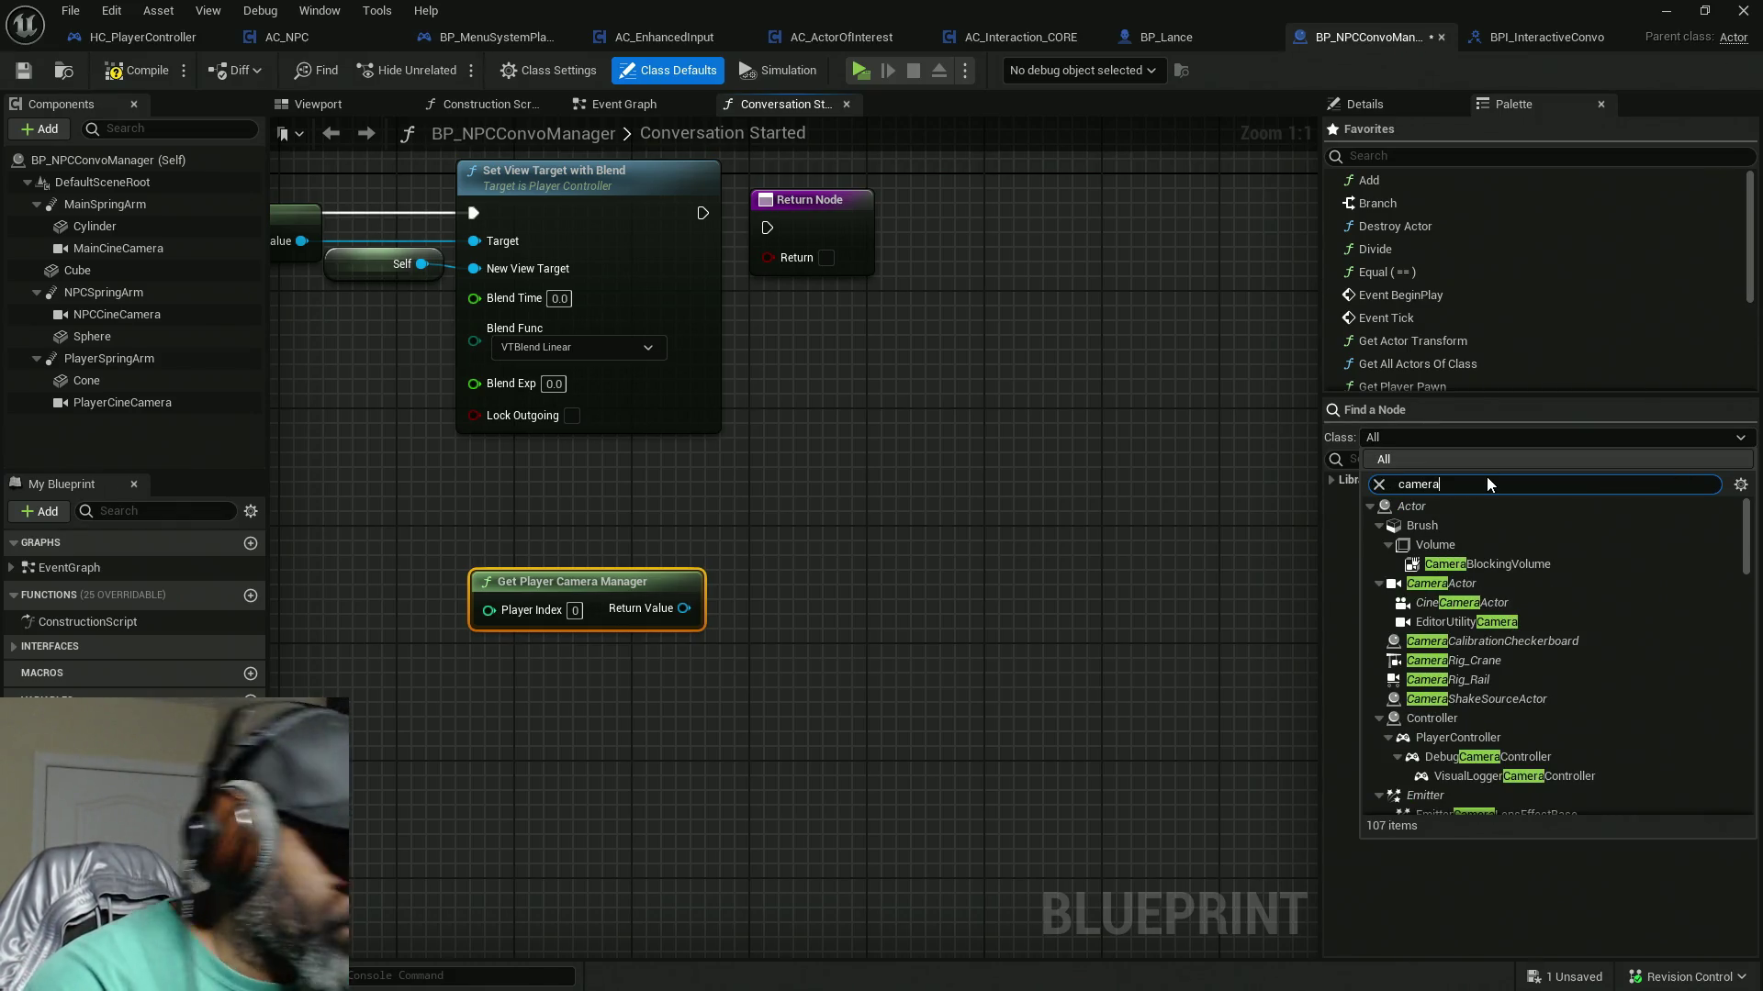
type(" man")
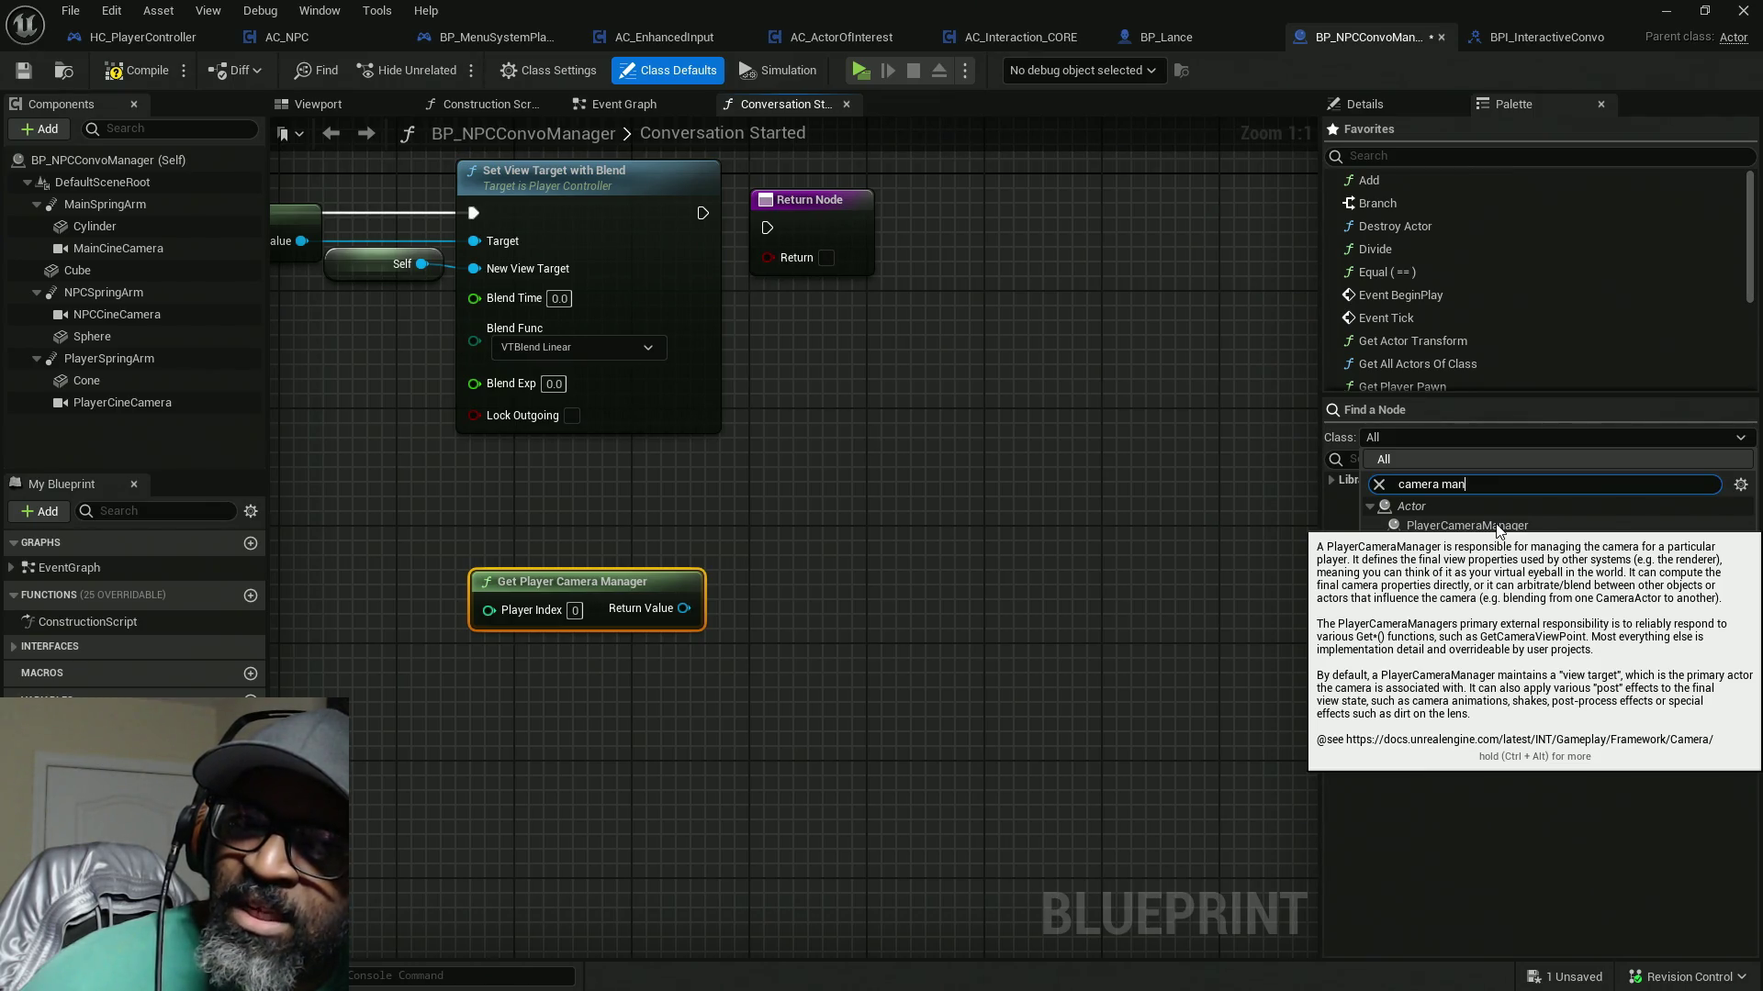
left_click(1497, 526)
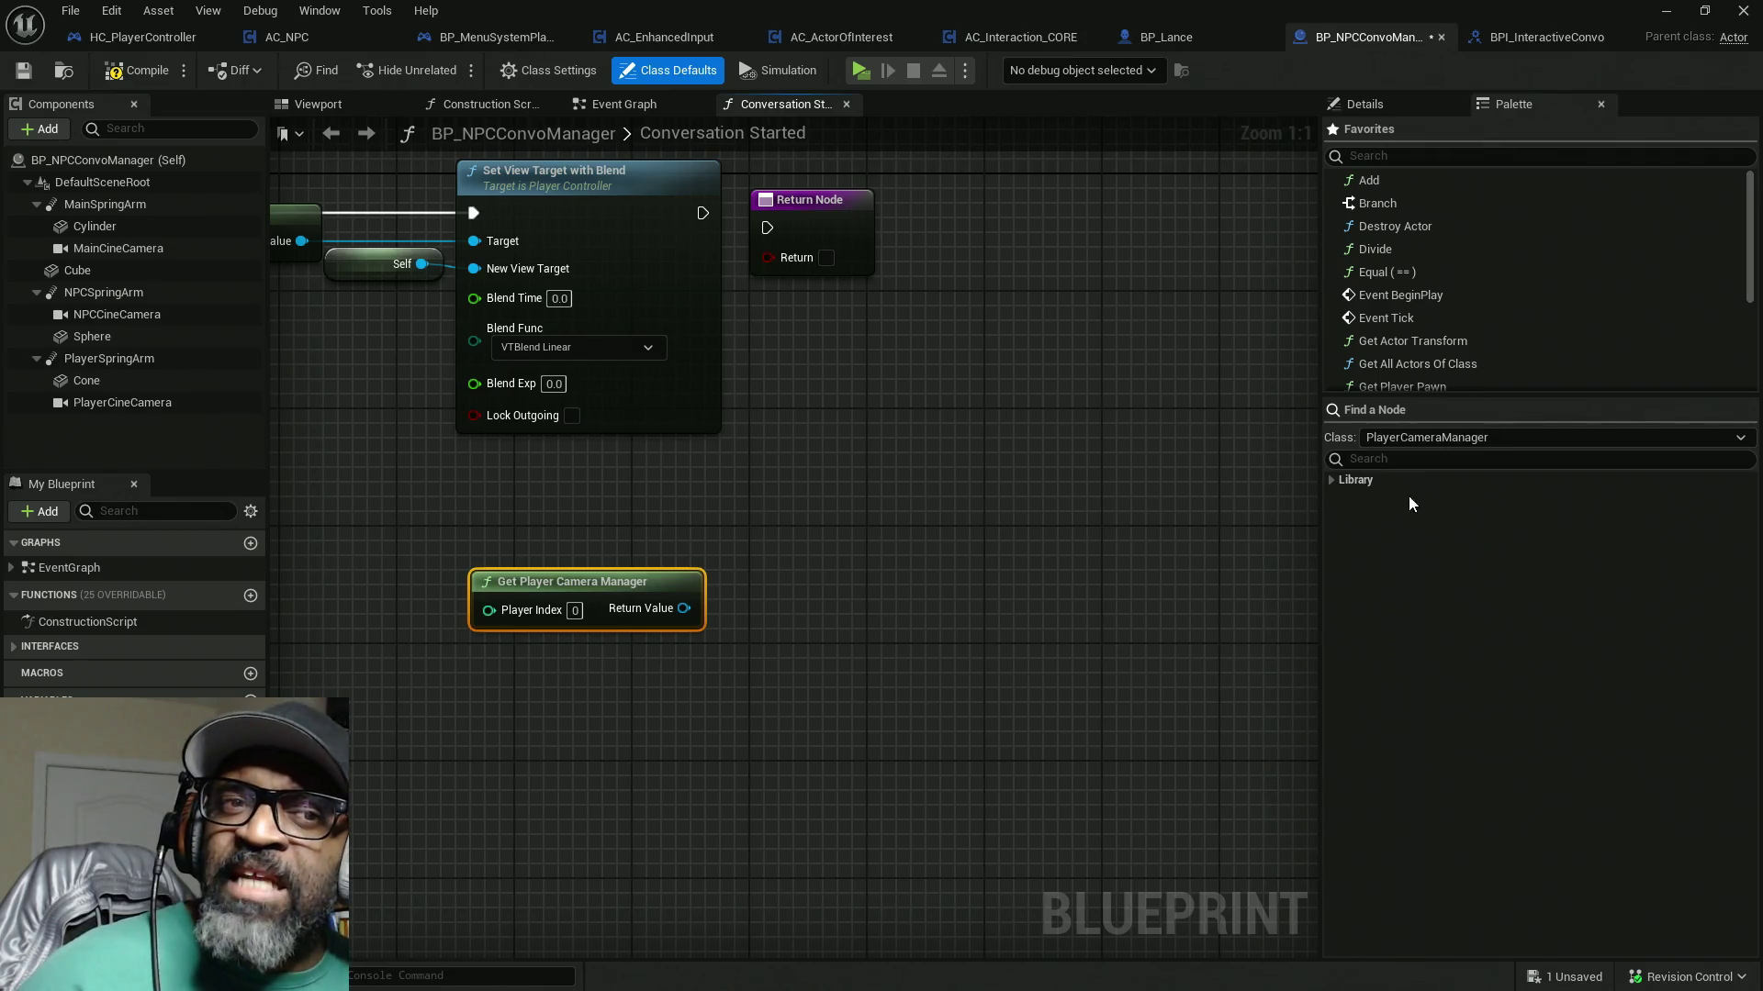
left_click(1330, 479)
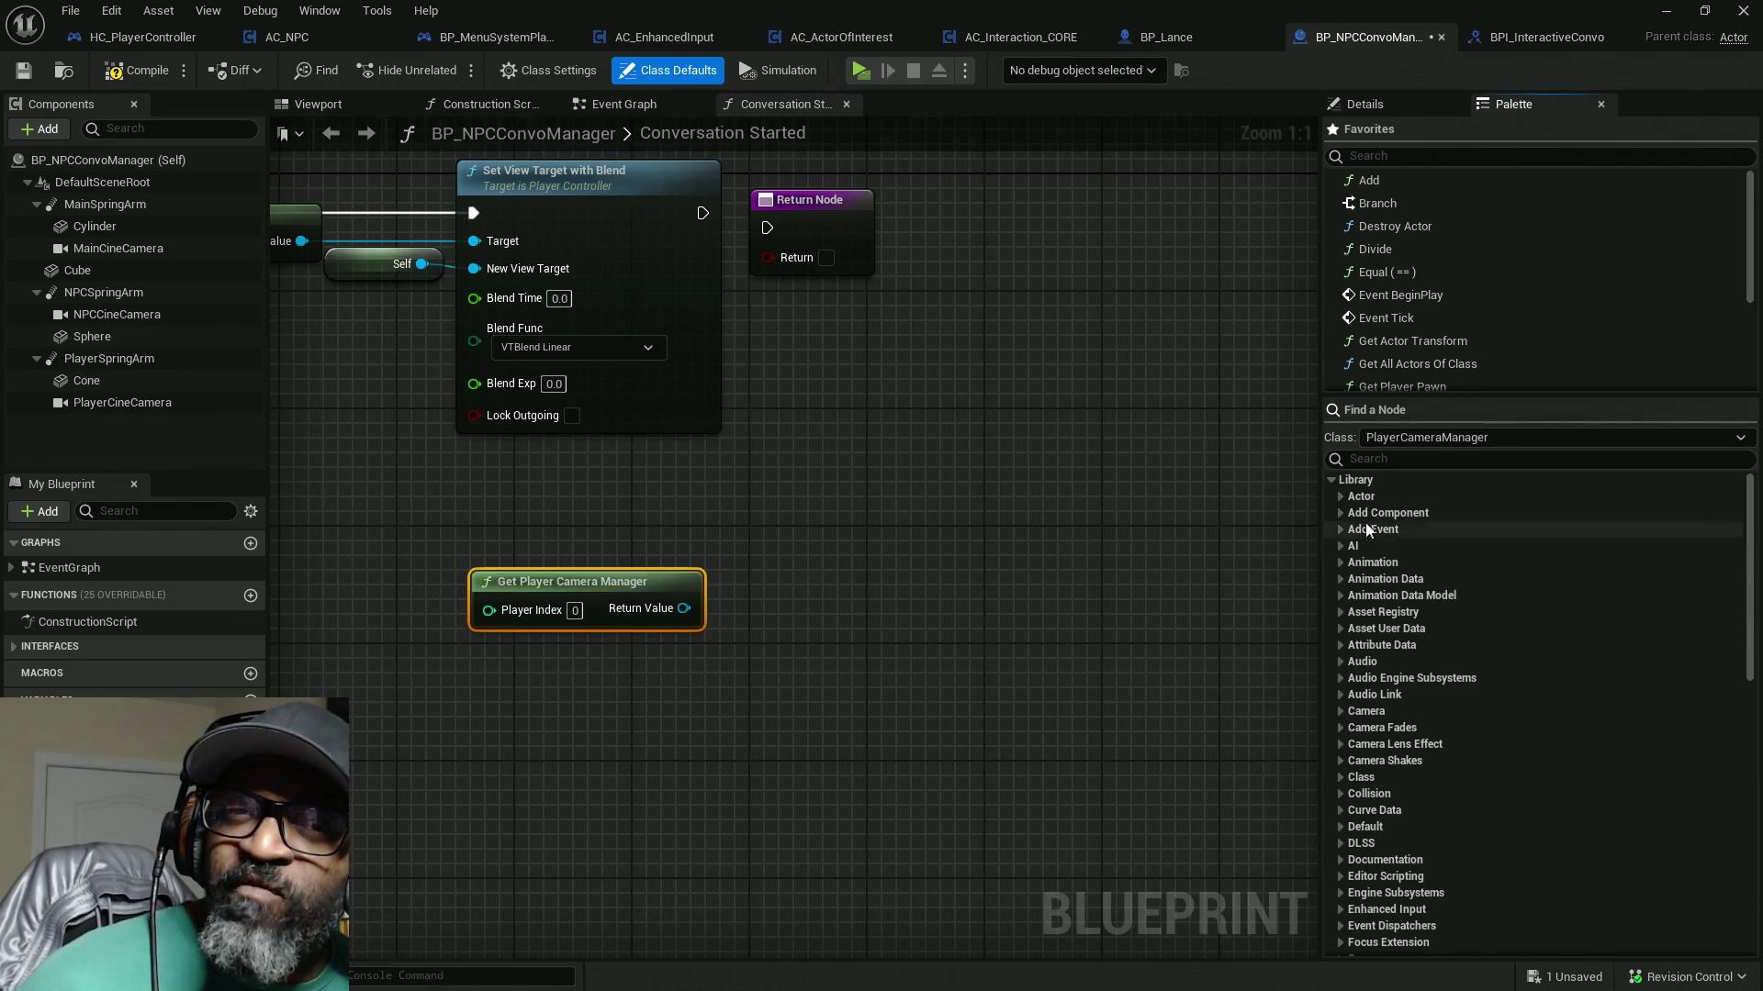
Step: Search the node palette for 'cama' and scroll through the camera node results
left_click(1393, 460)
type("cam")
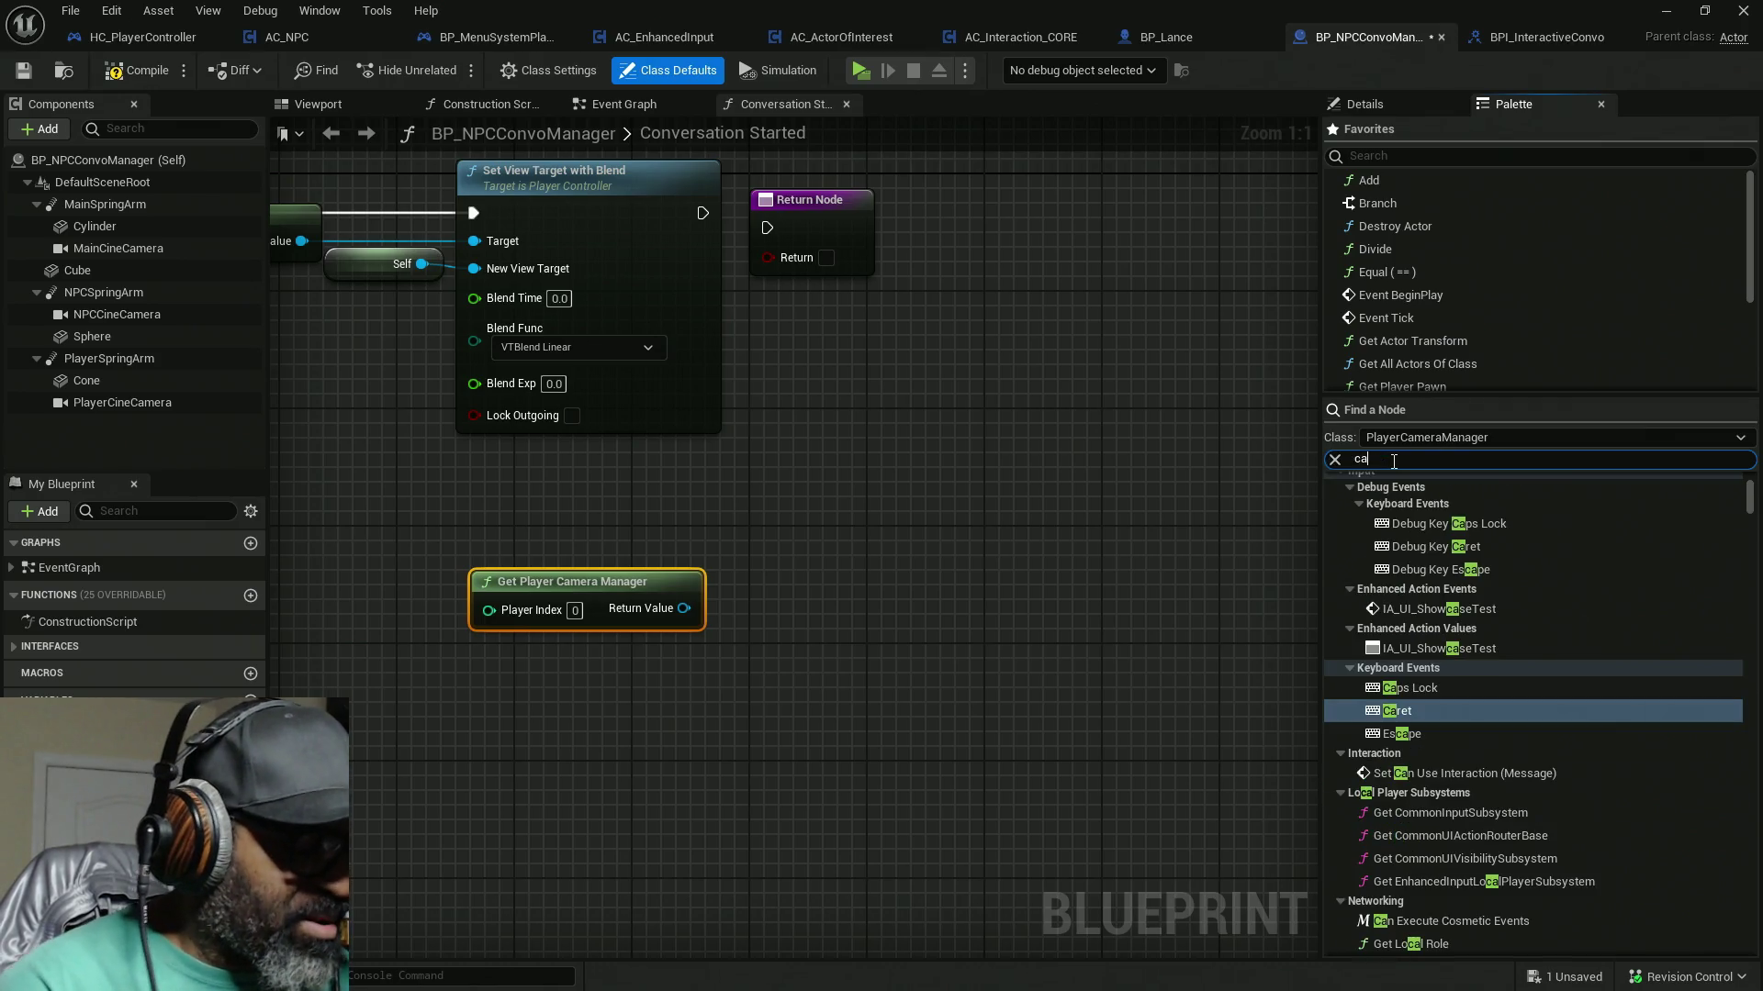
type("era")
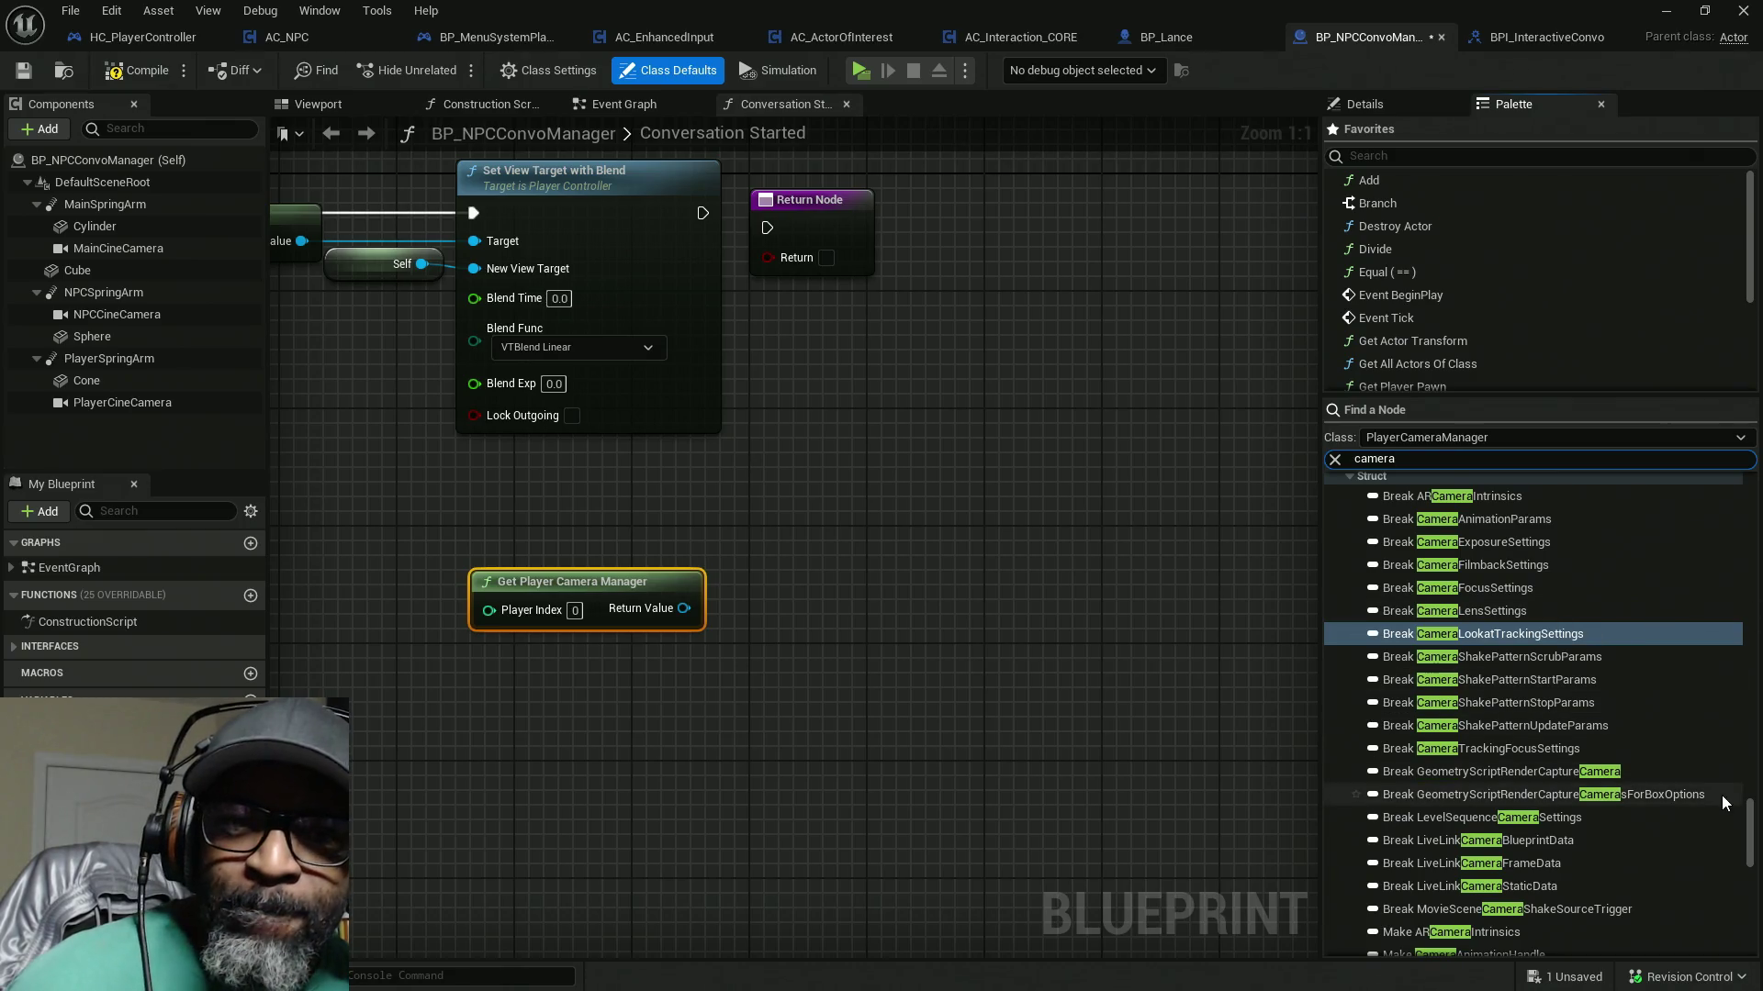
left_click_drag(1742, 806, 1749, 491)
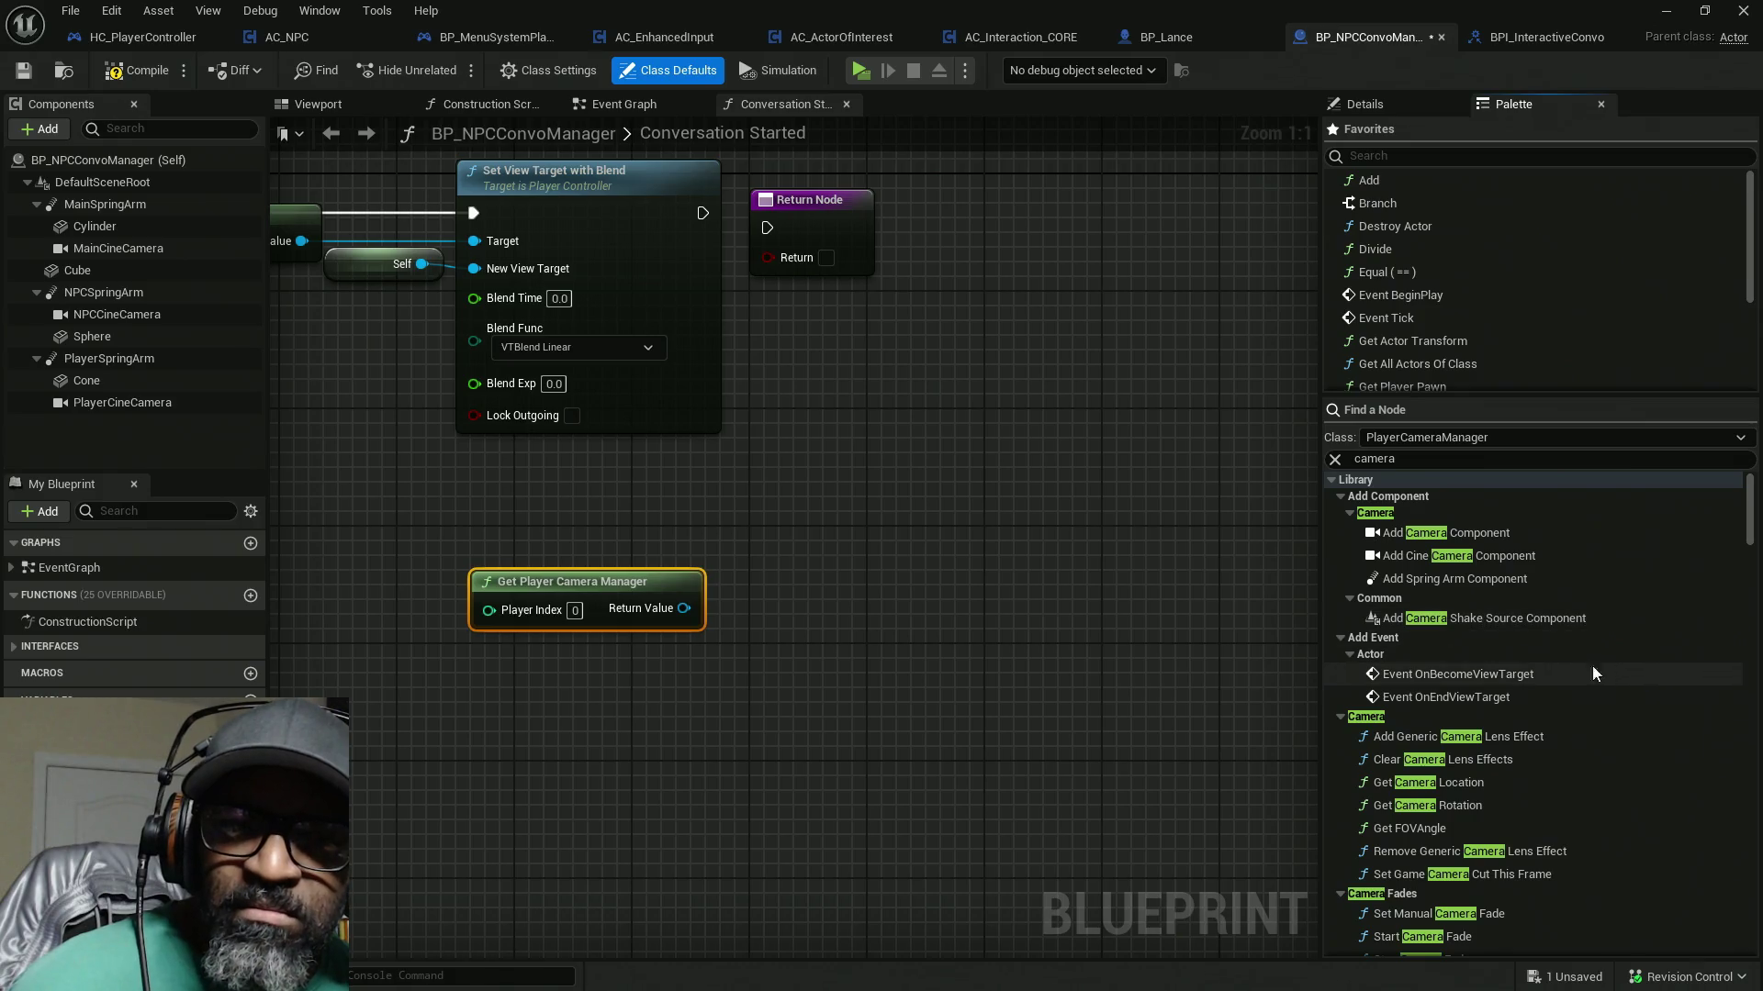
scroll(1607, 684, "down", 2)
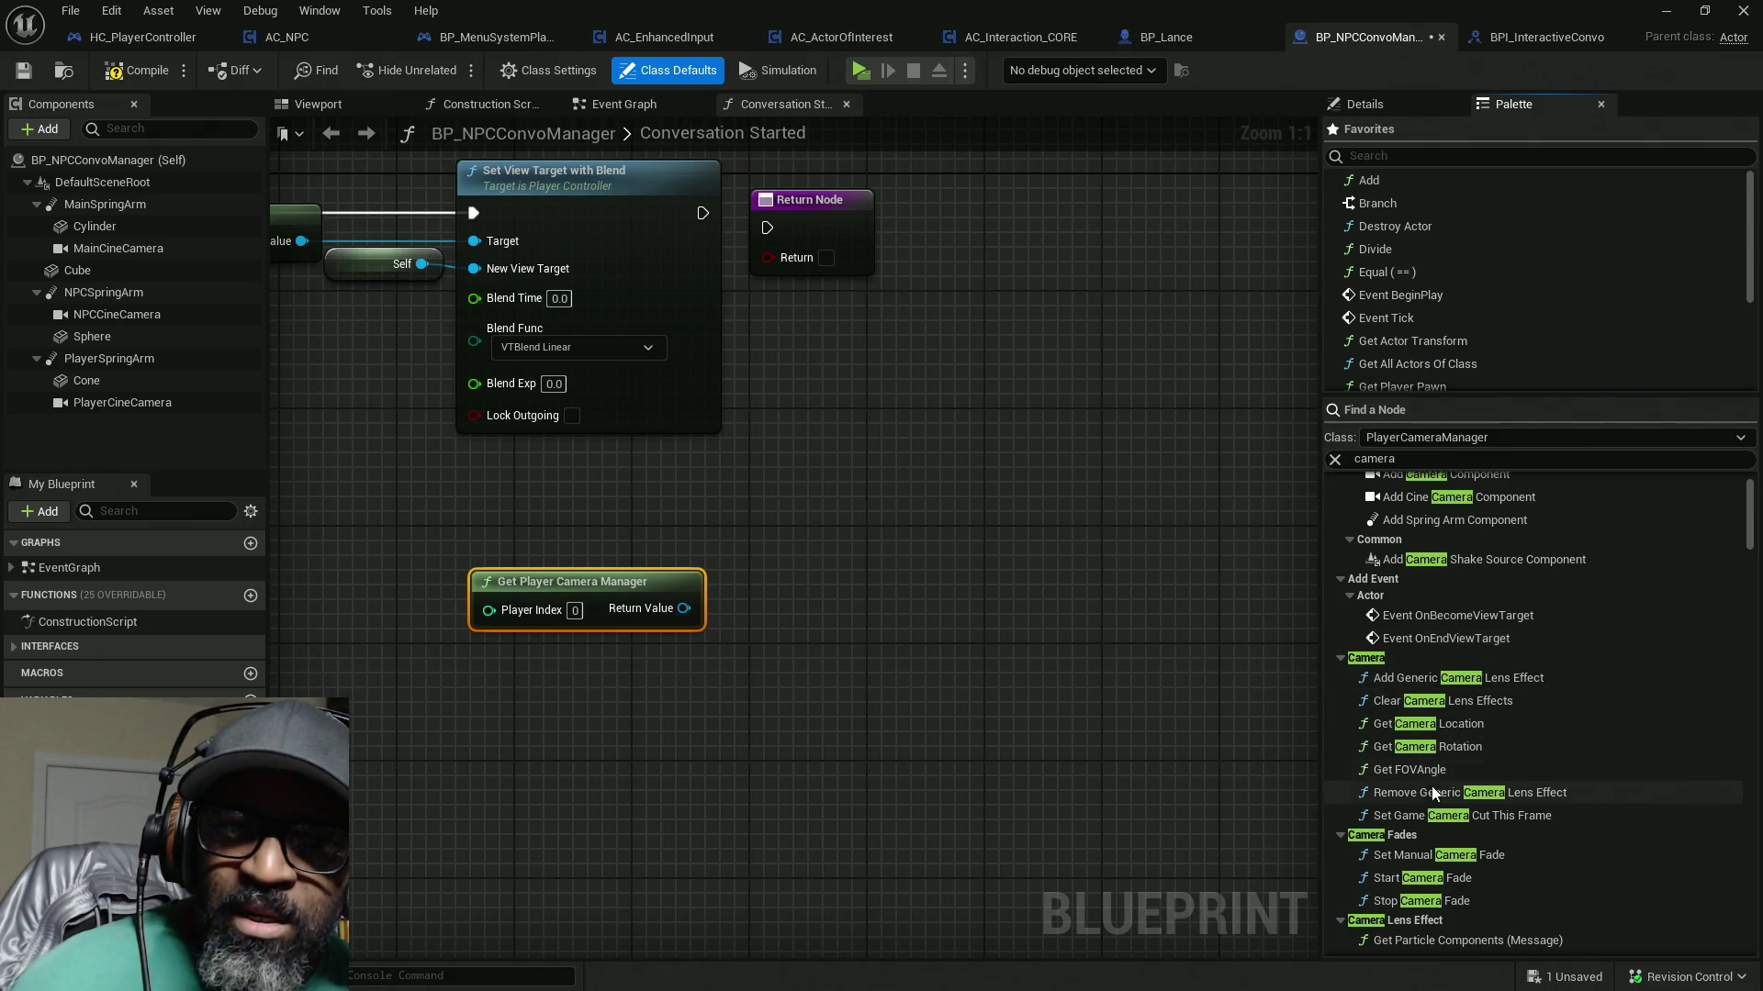
scroll(1640, 723, "down", 3)
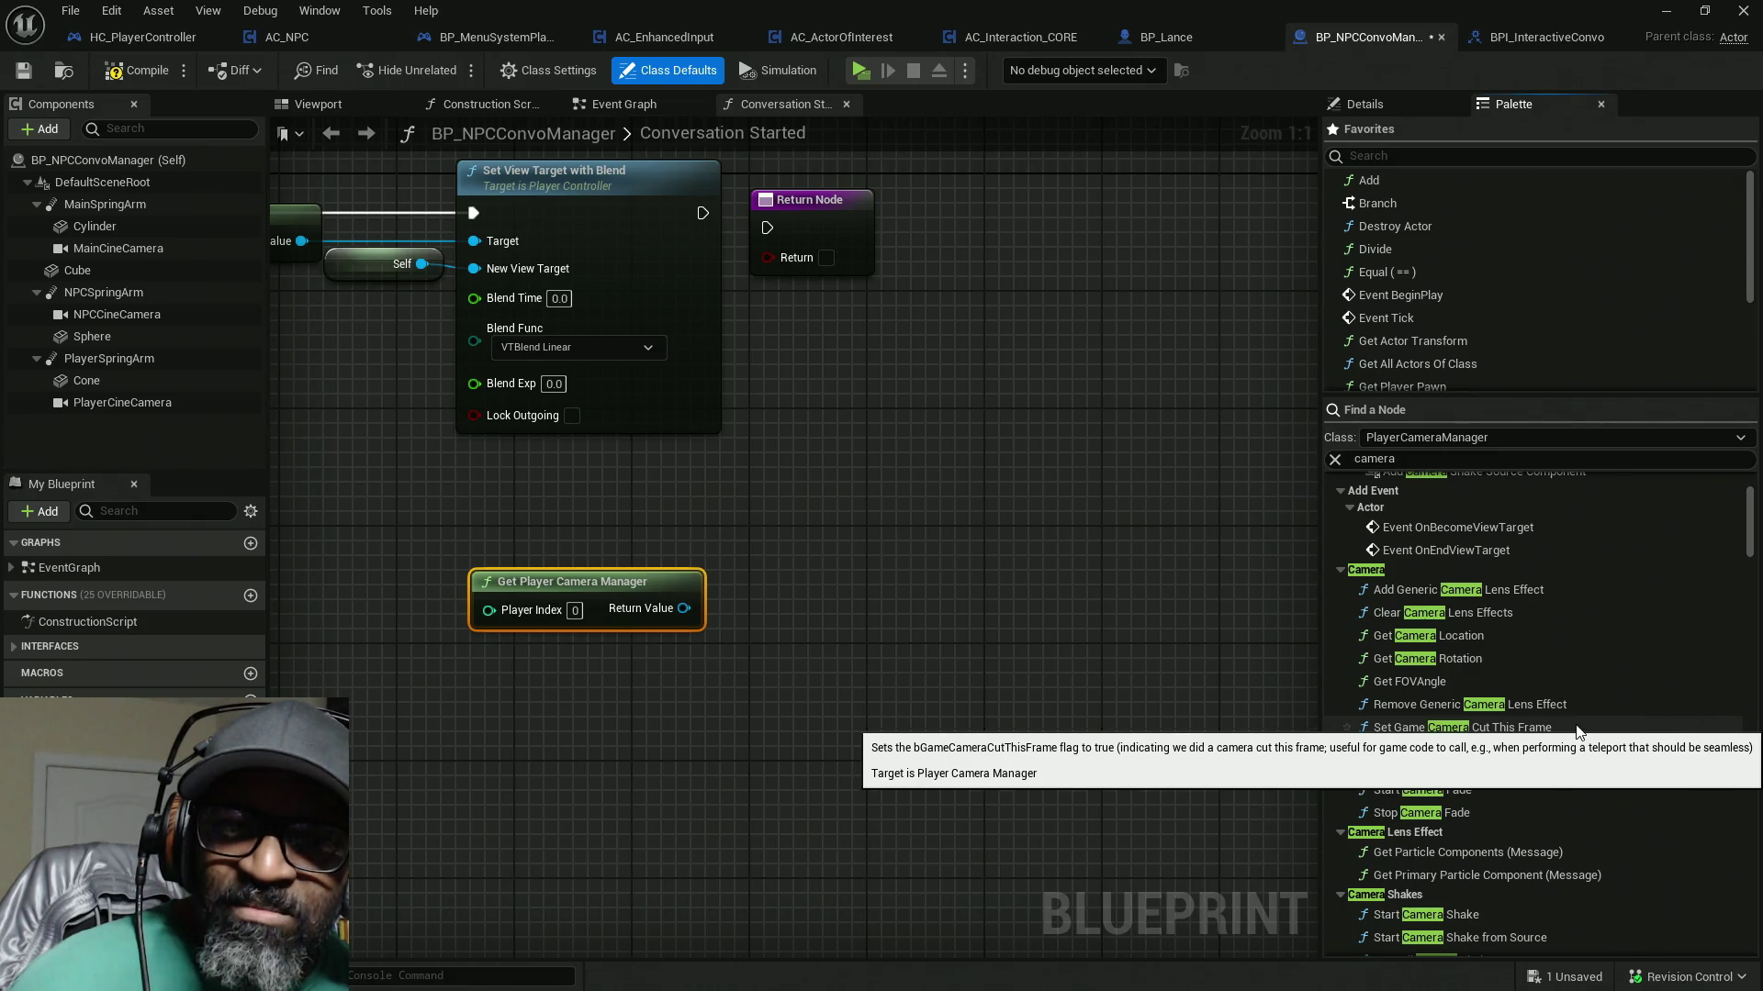
scroll(1615, 648, "down", 4)
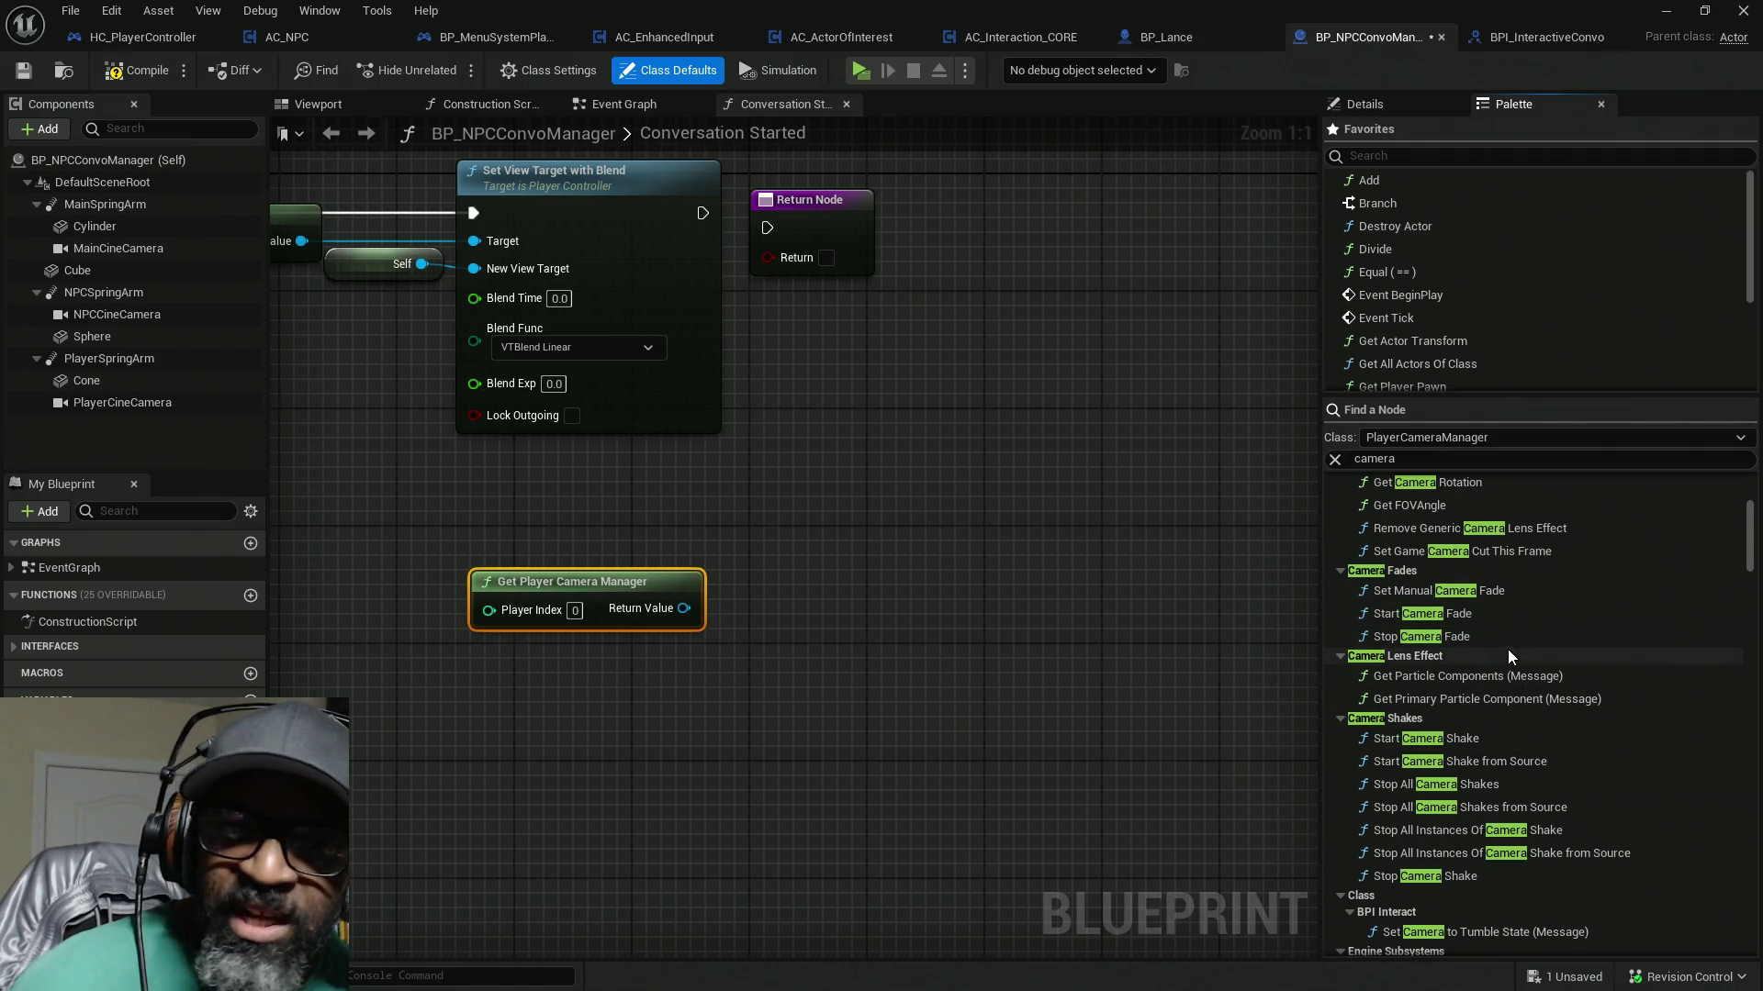
scroll(1506, 648, "down", 8)
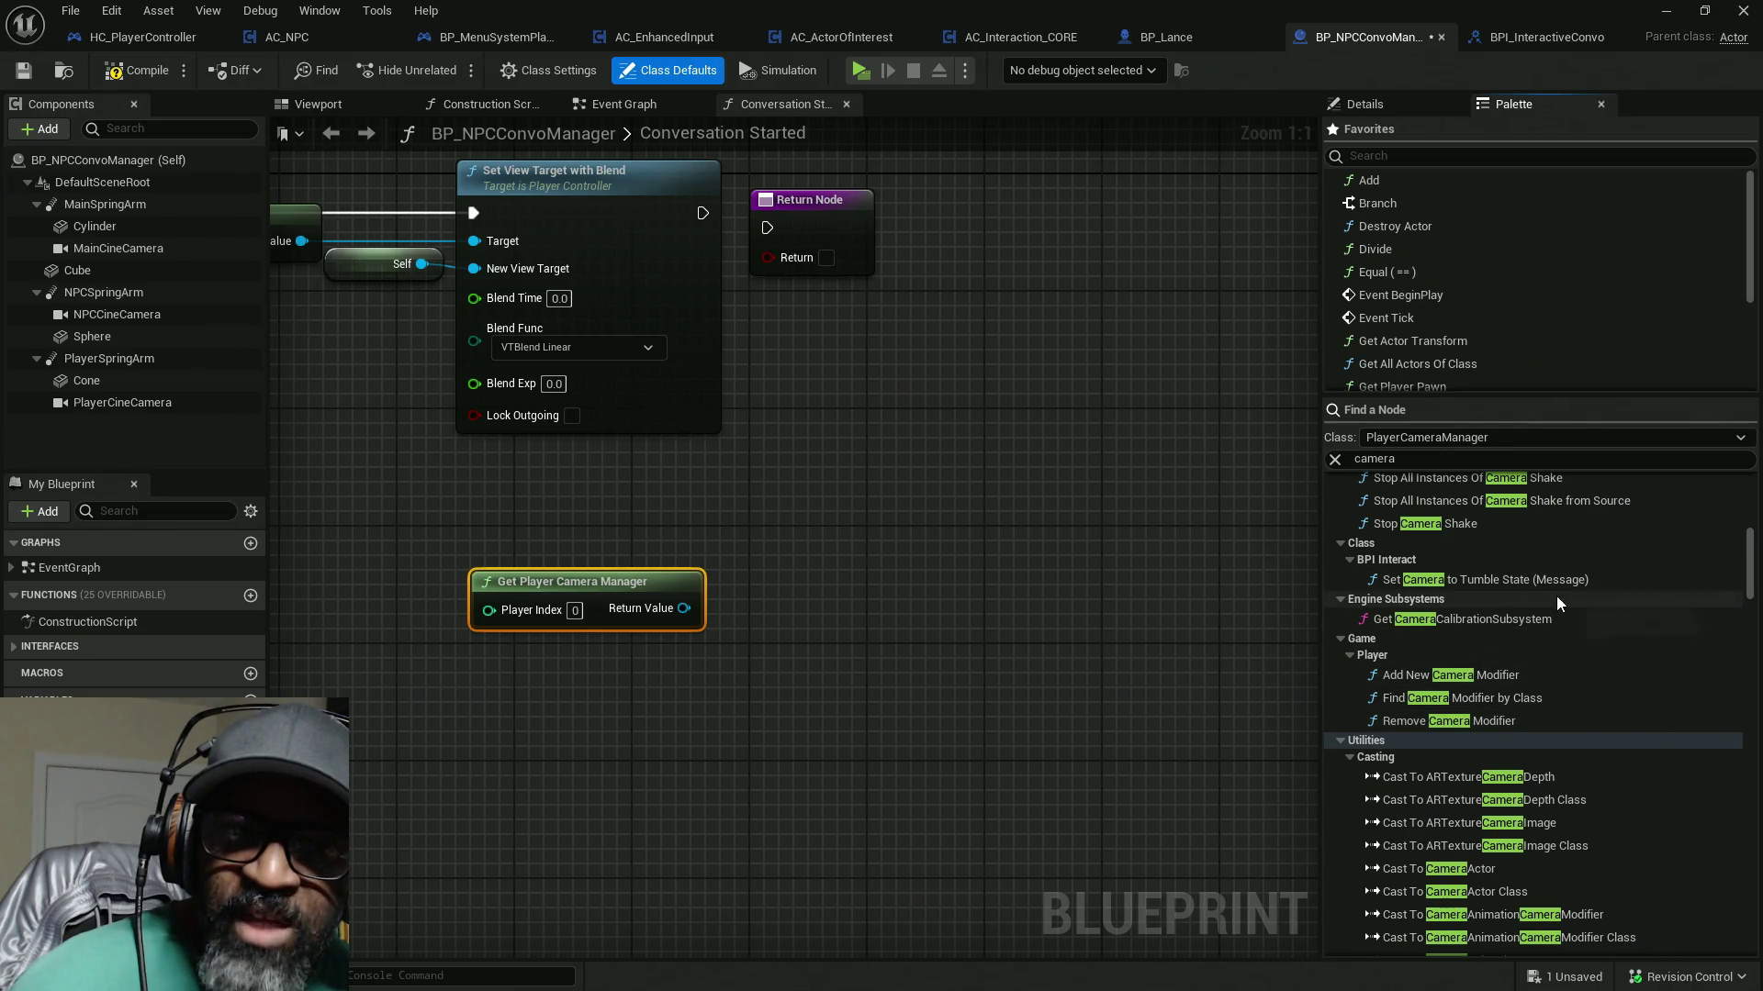
scroll(1559, 634, "down", 3)
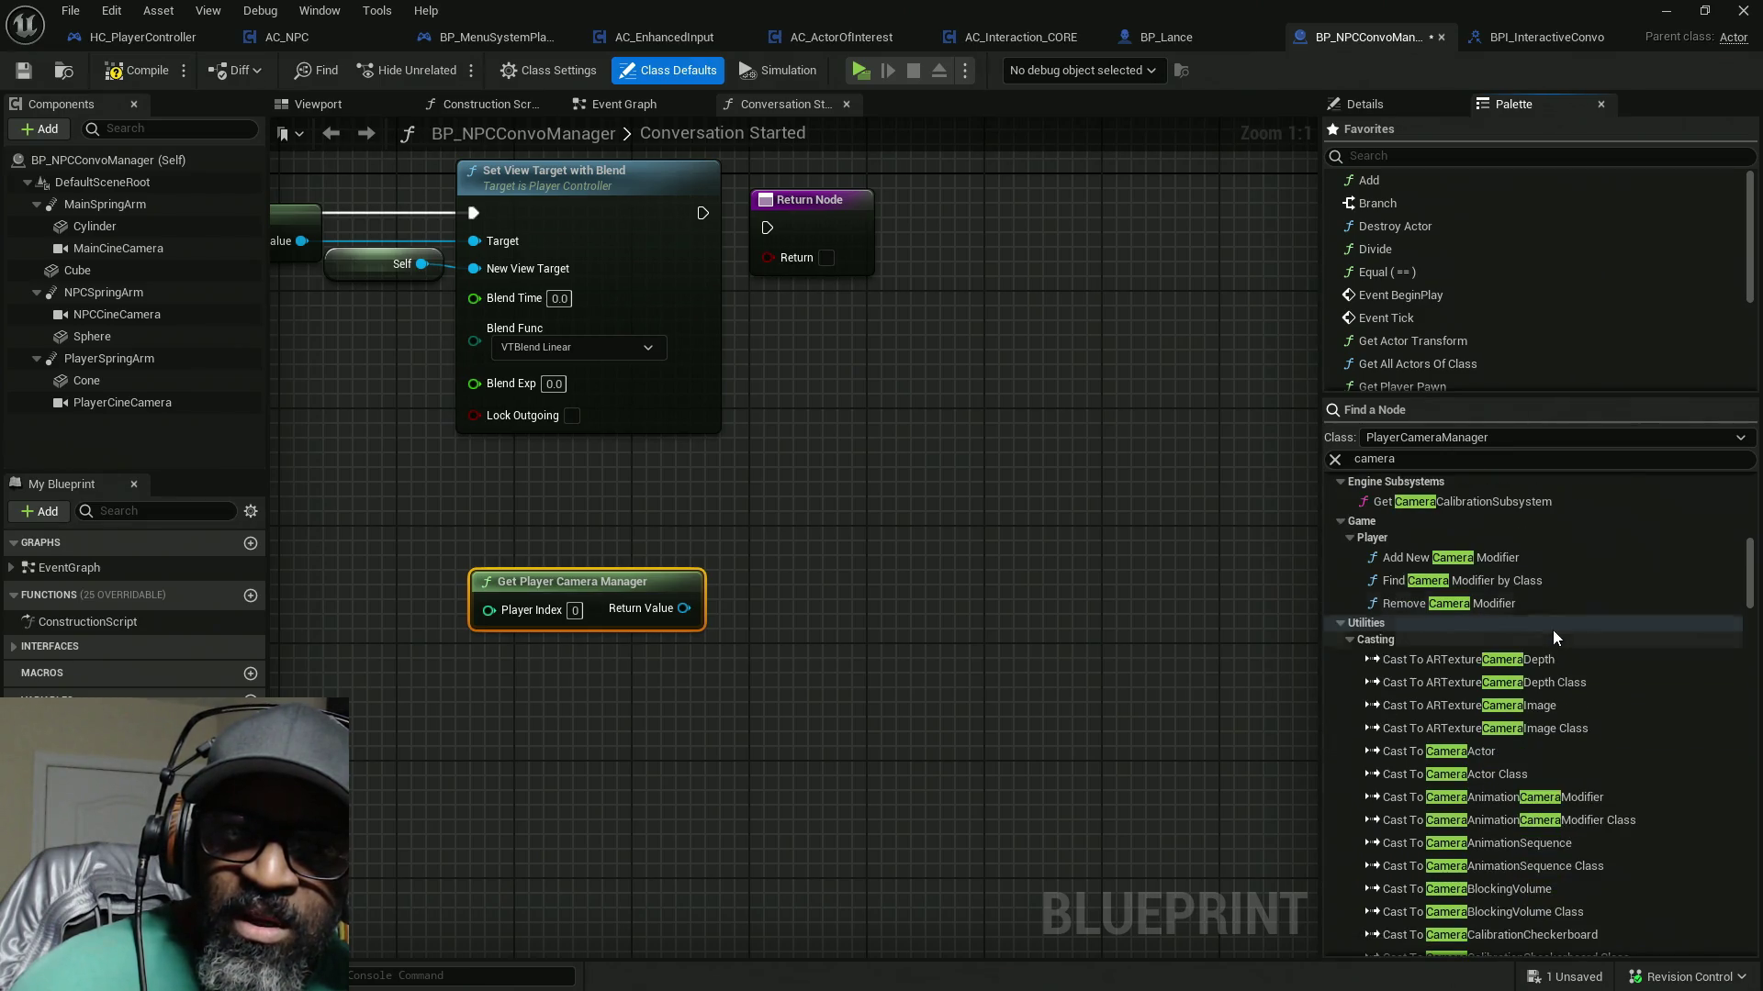
Step: Collapse the Casting, Enum, Flow Control and Struct node categories
left_click(1350, 640)
left_click(1349, 657)
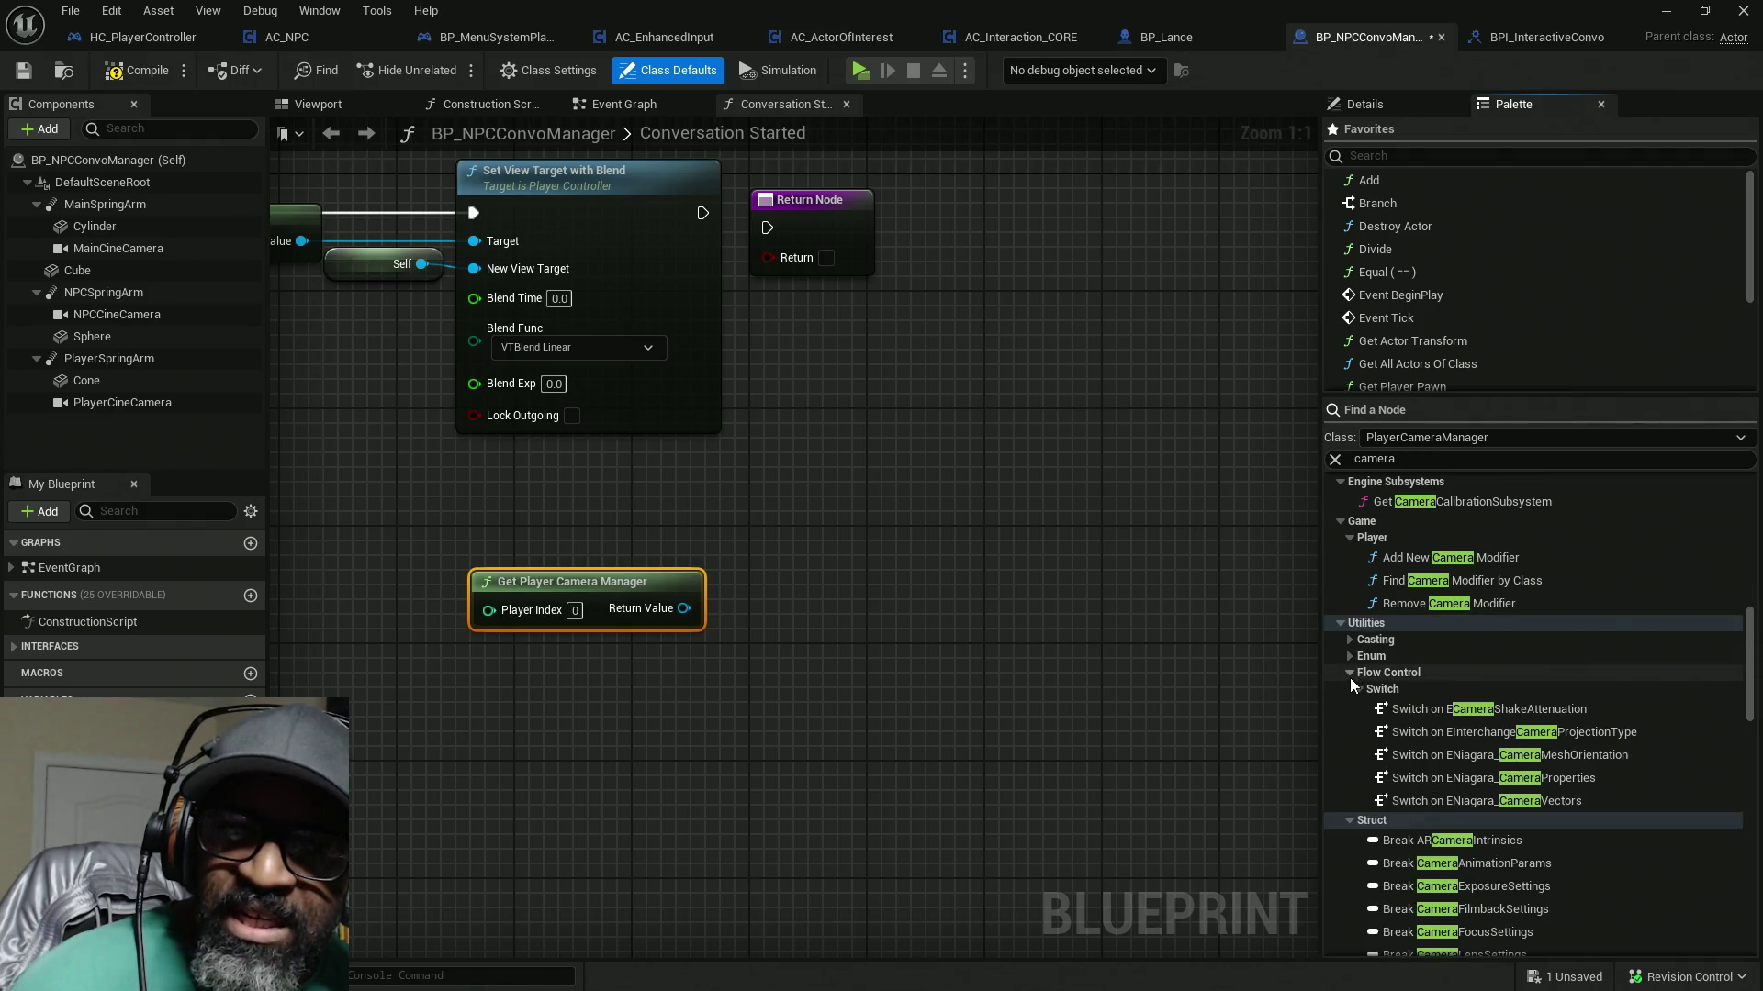
left_click(1352, 677)
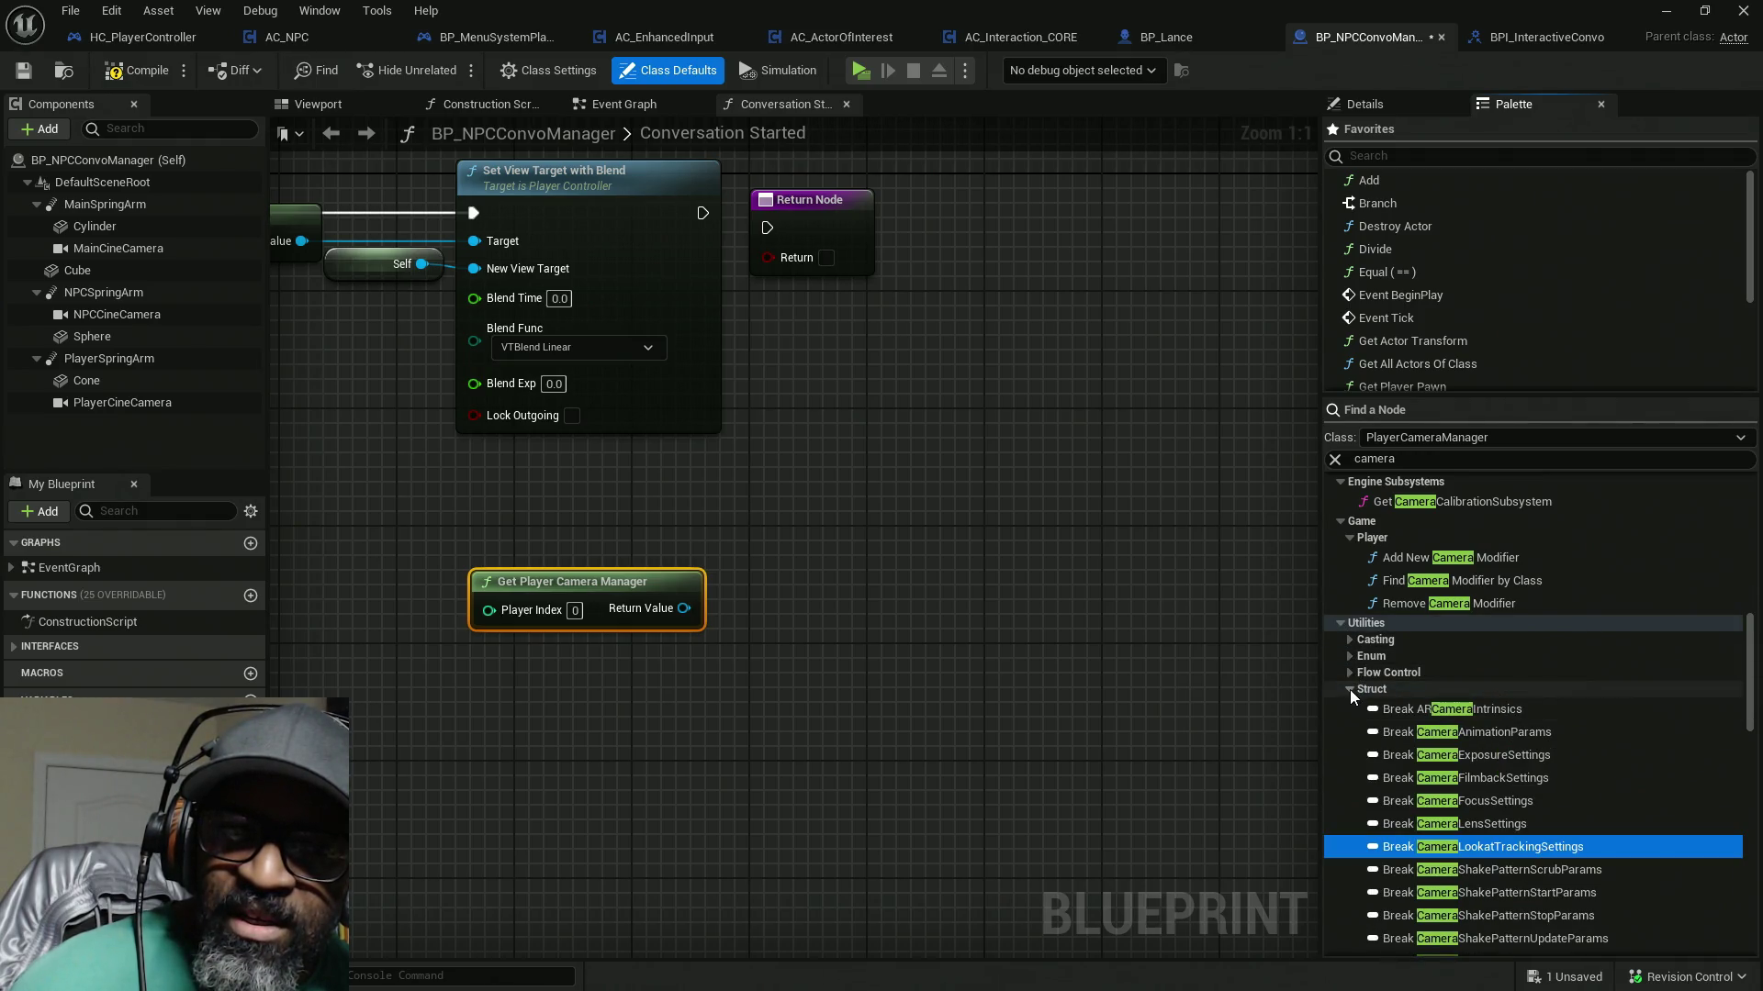
left_click(1349, 689)
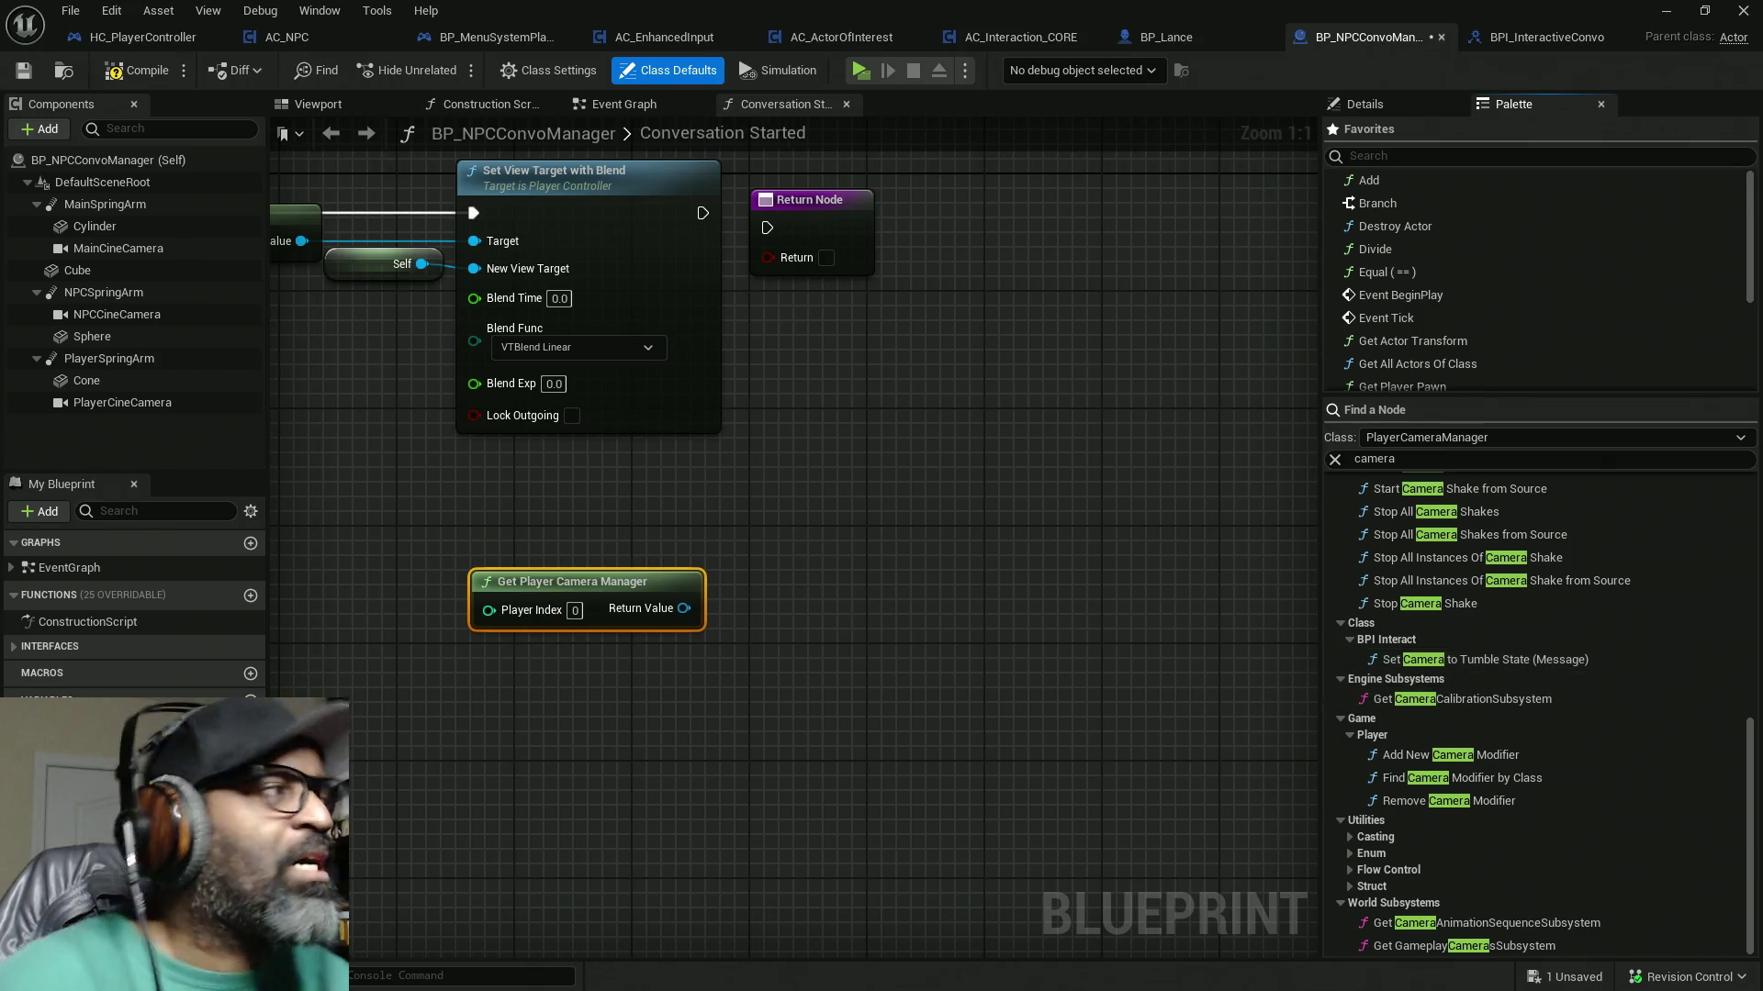
Step: Replace the palette search text with 'get view targ'
key("alt+Tab")
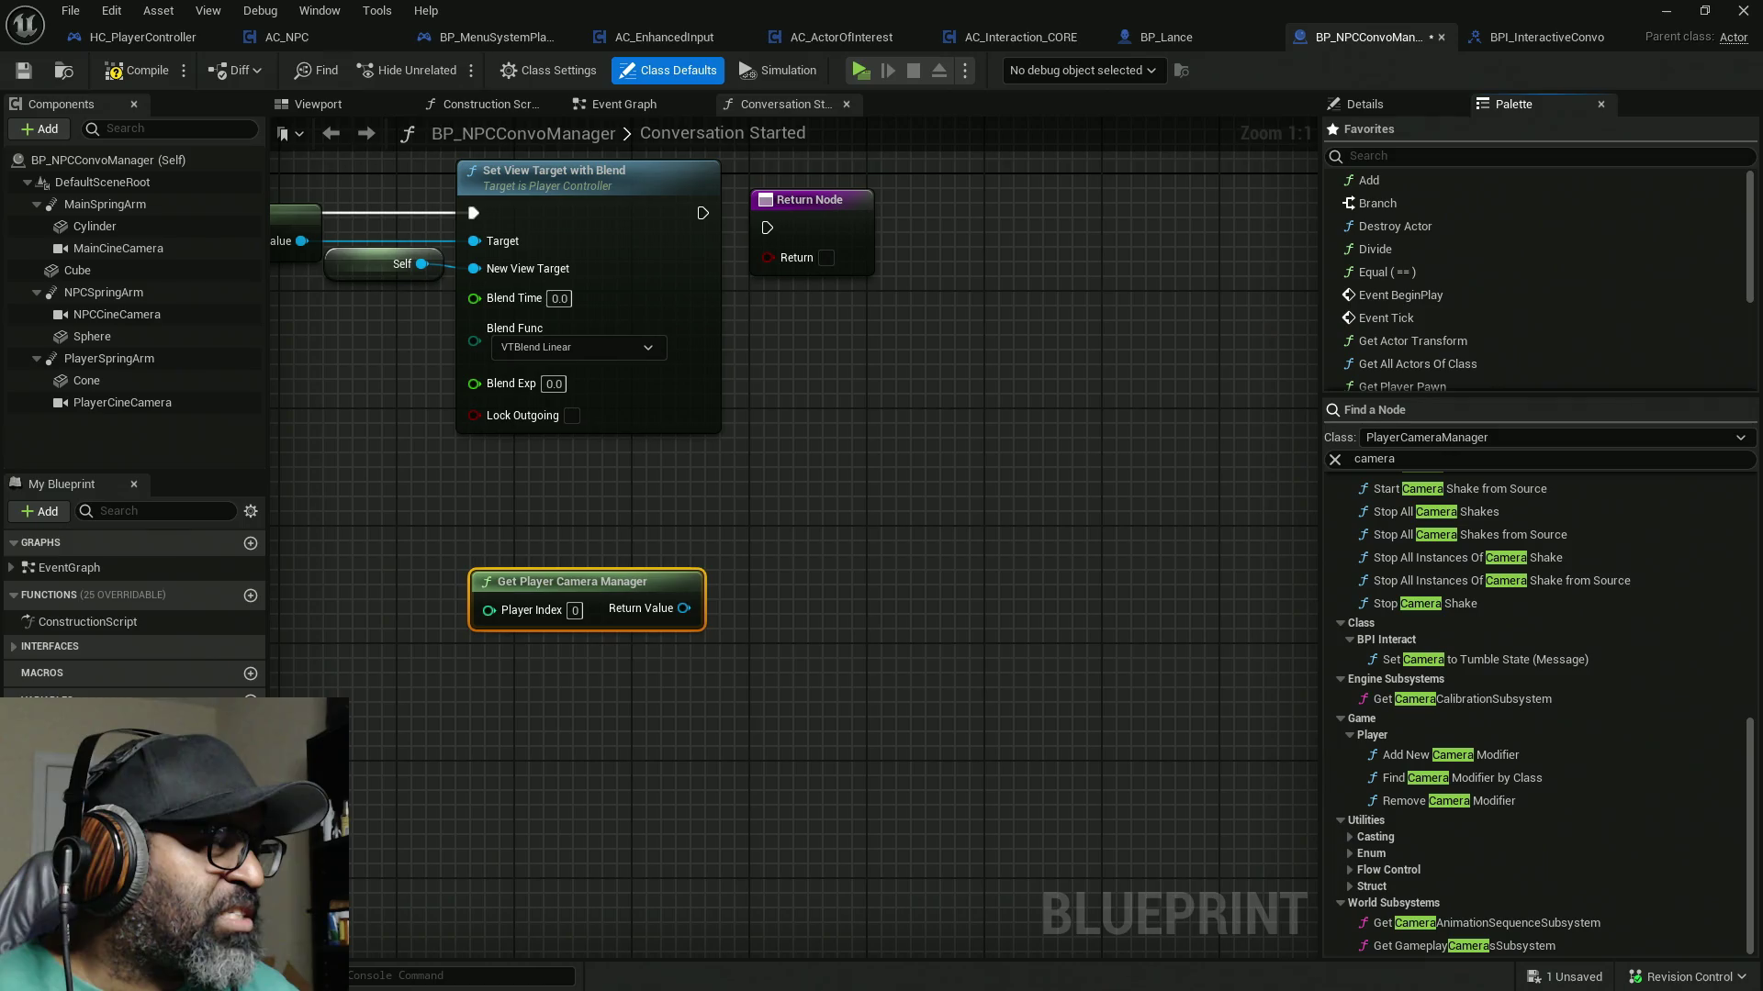
left_click(1400, 459)
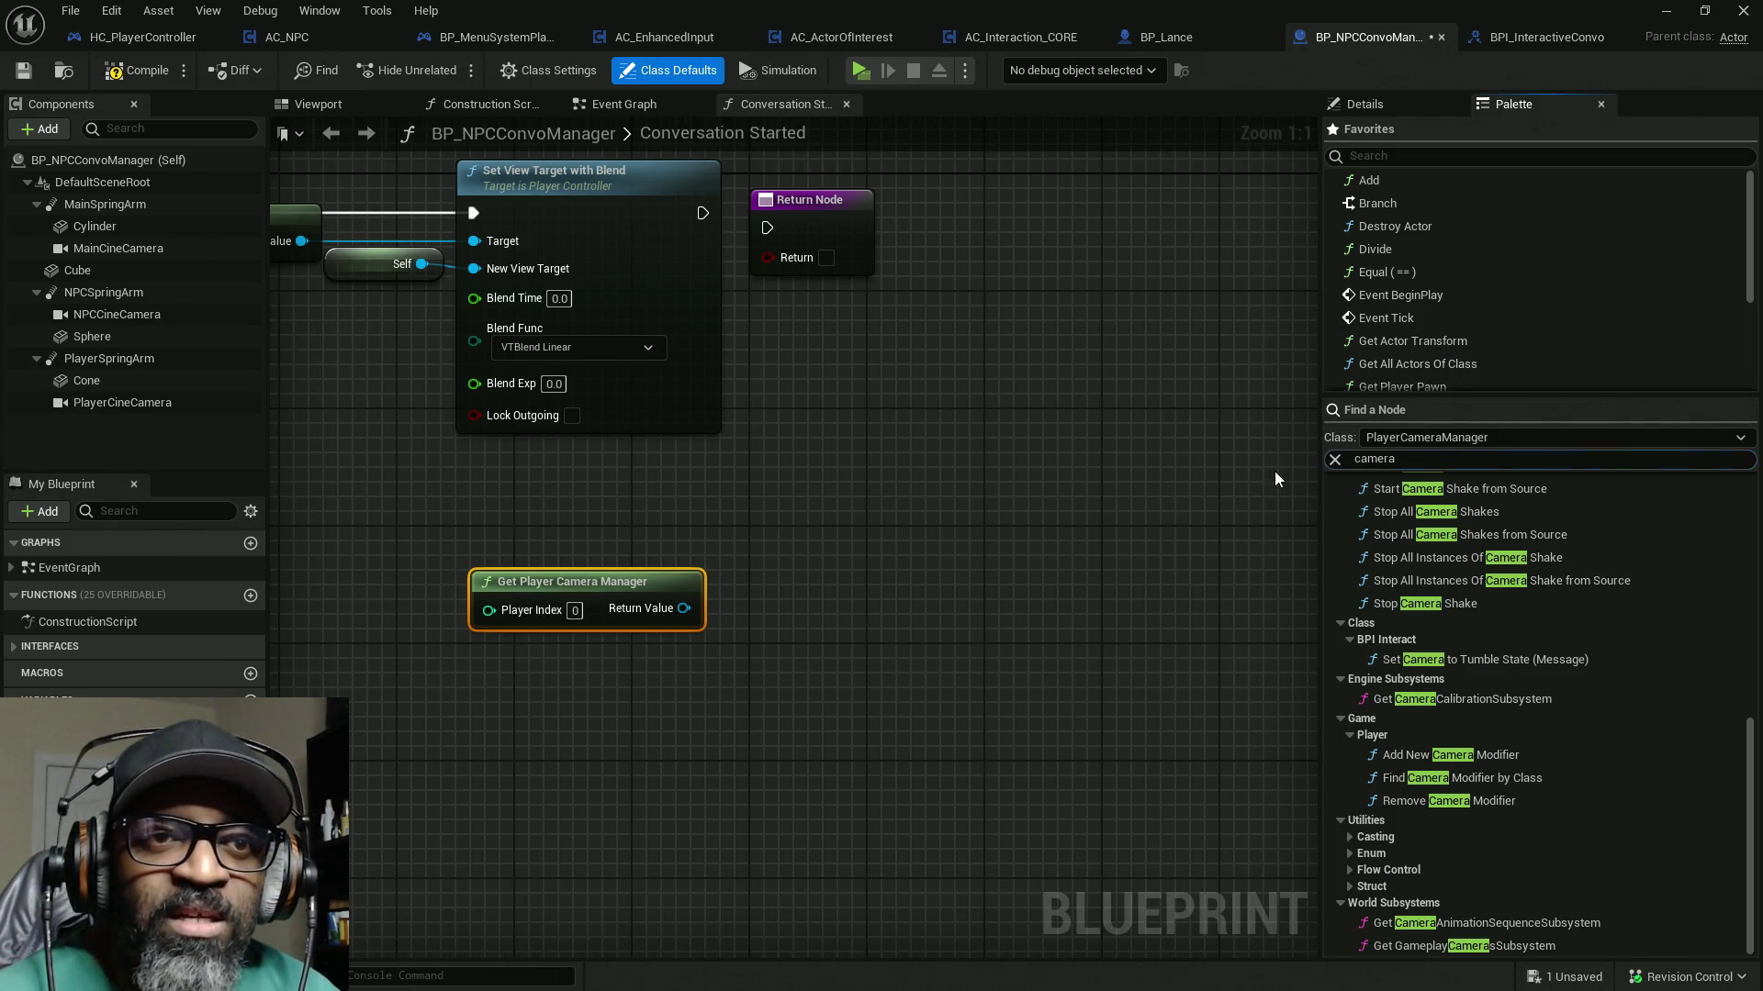
type("g")
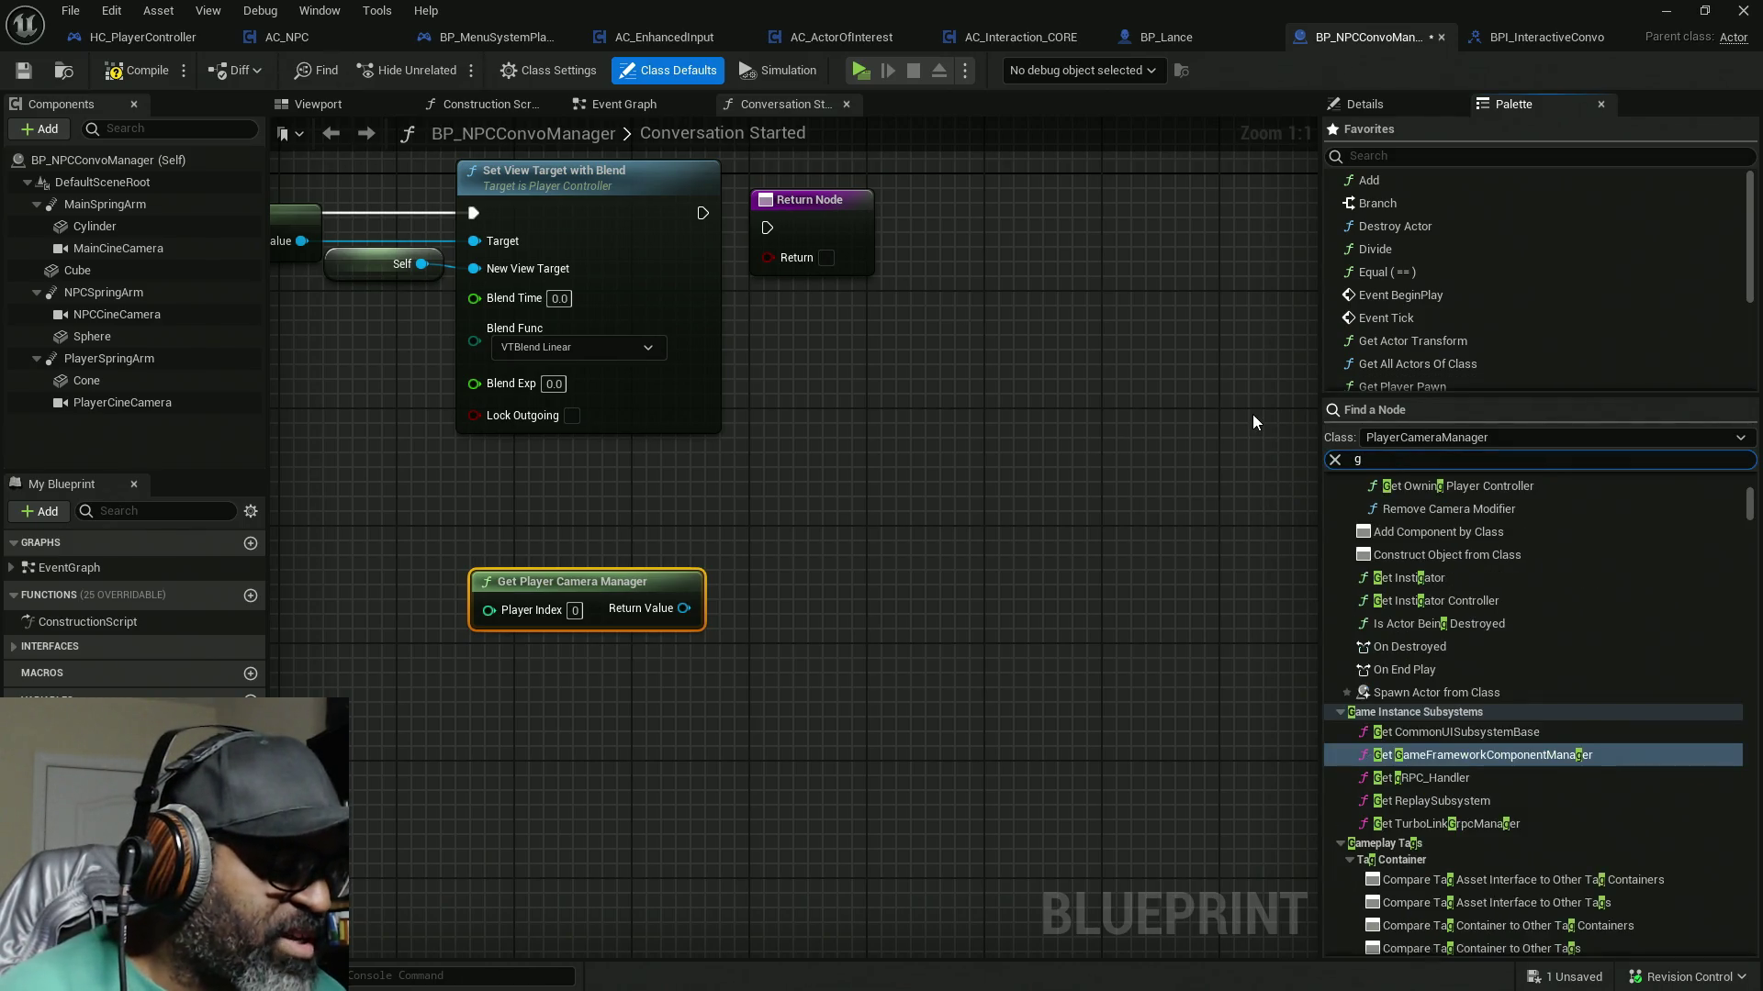
type("et view targ")
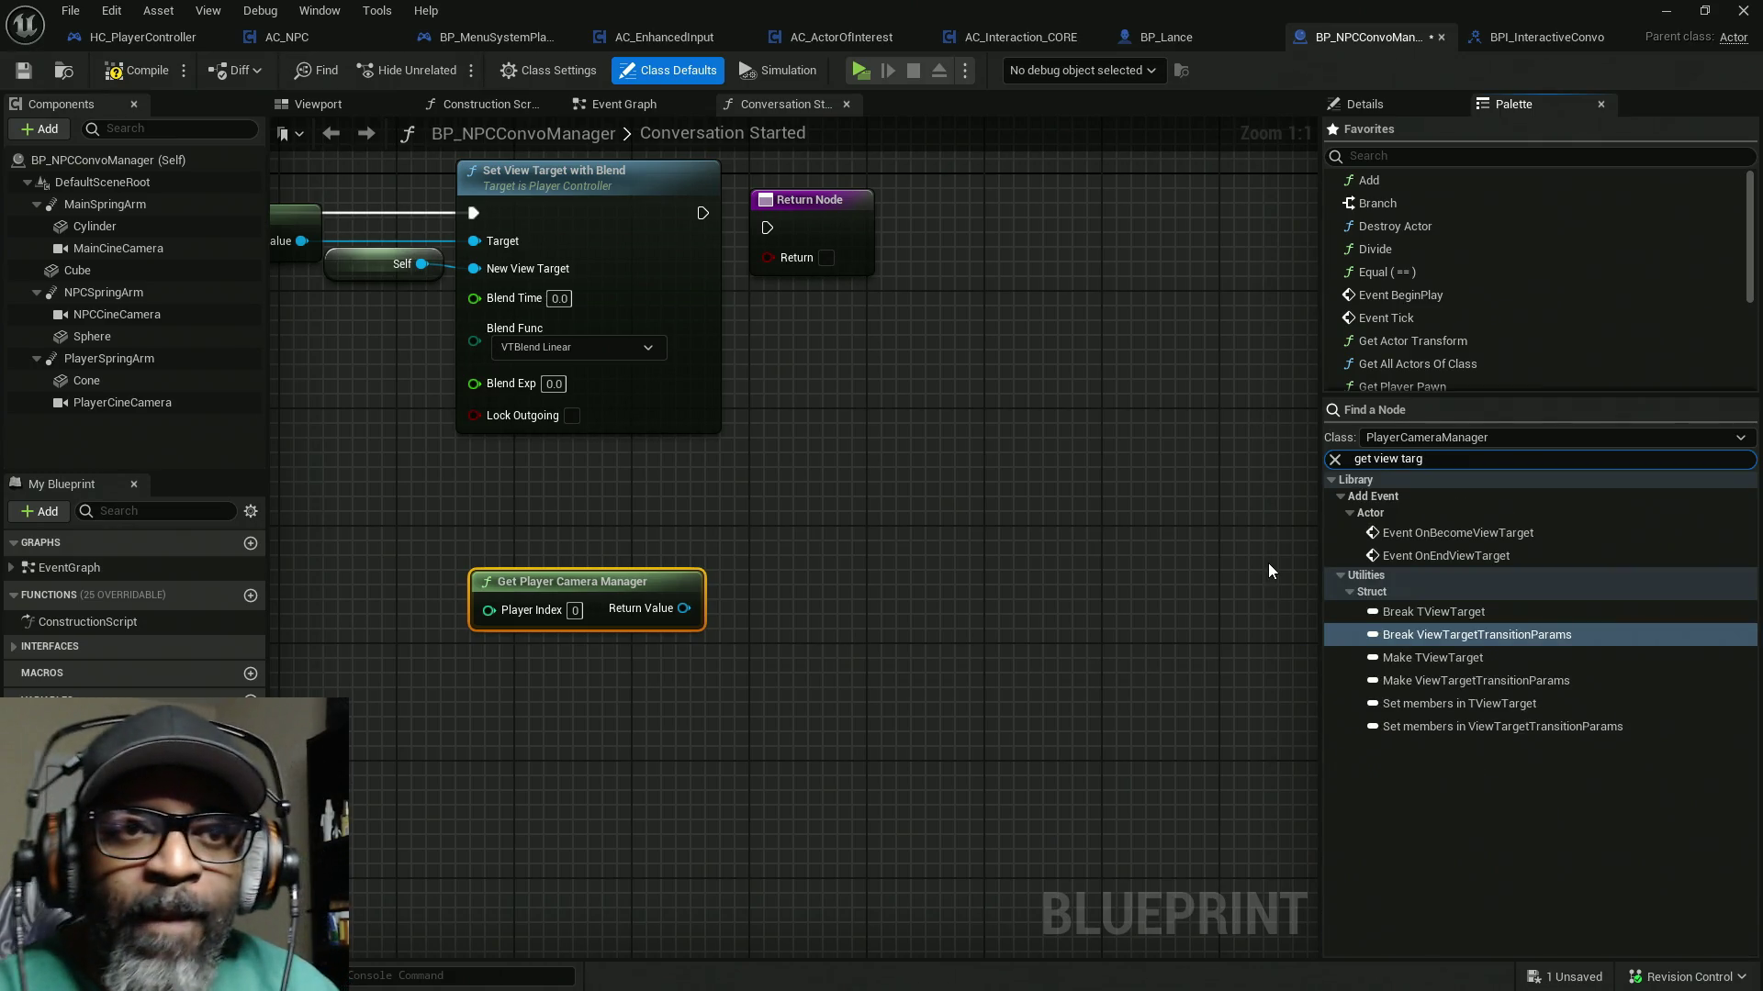
Step: Search 'get view targ' from the Return Value pin, then cancel the node menu
left_click_drag(684, 610, 814, 681)
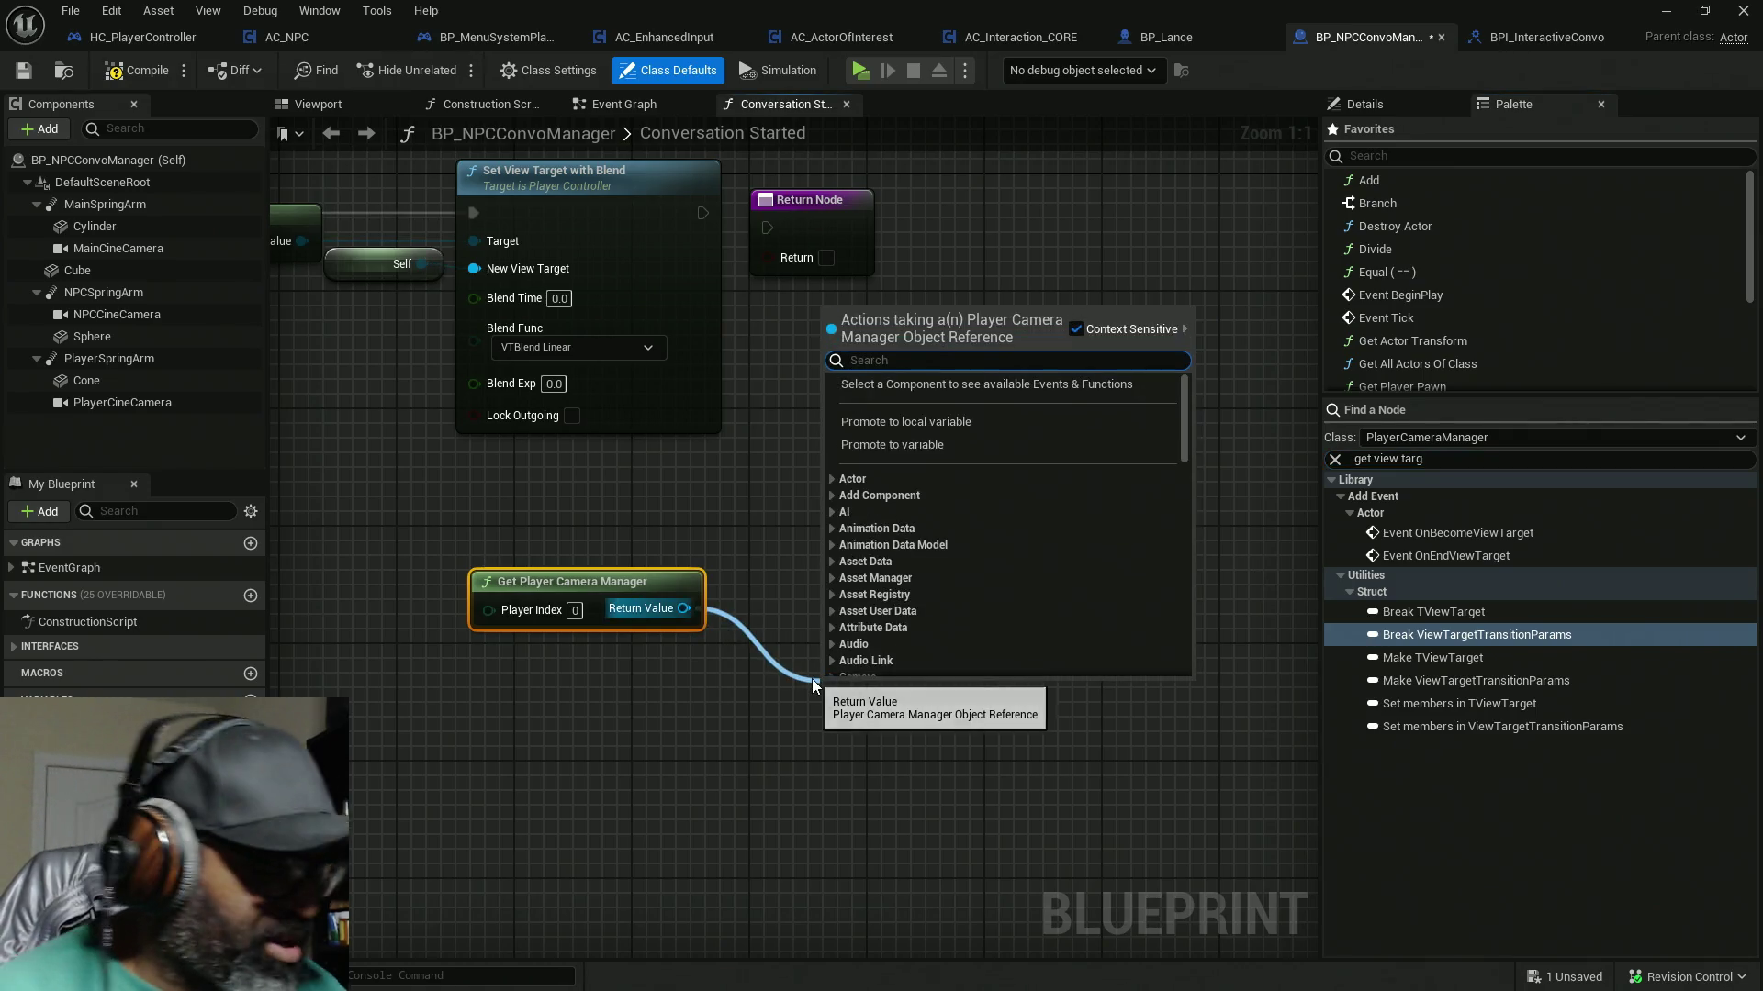
type("get")
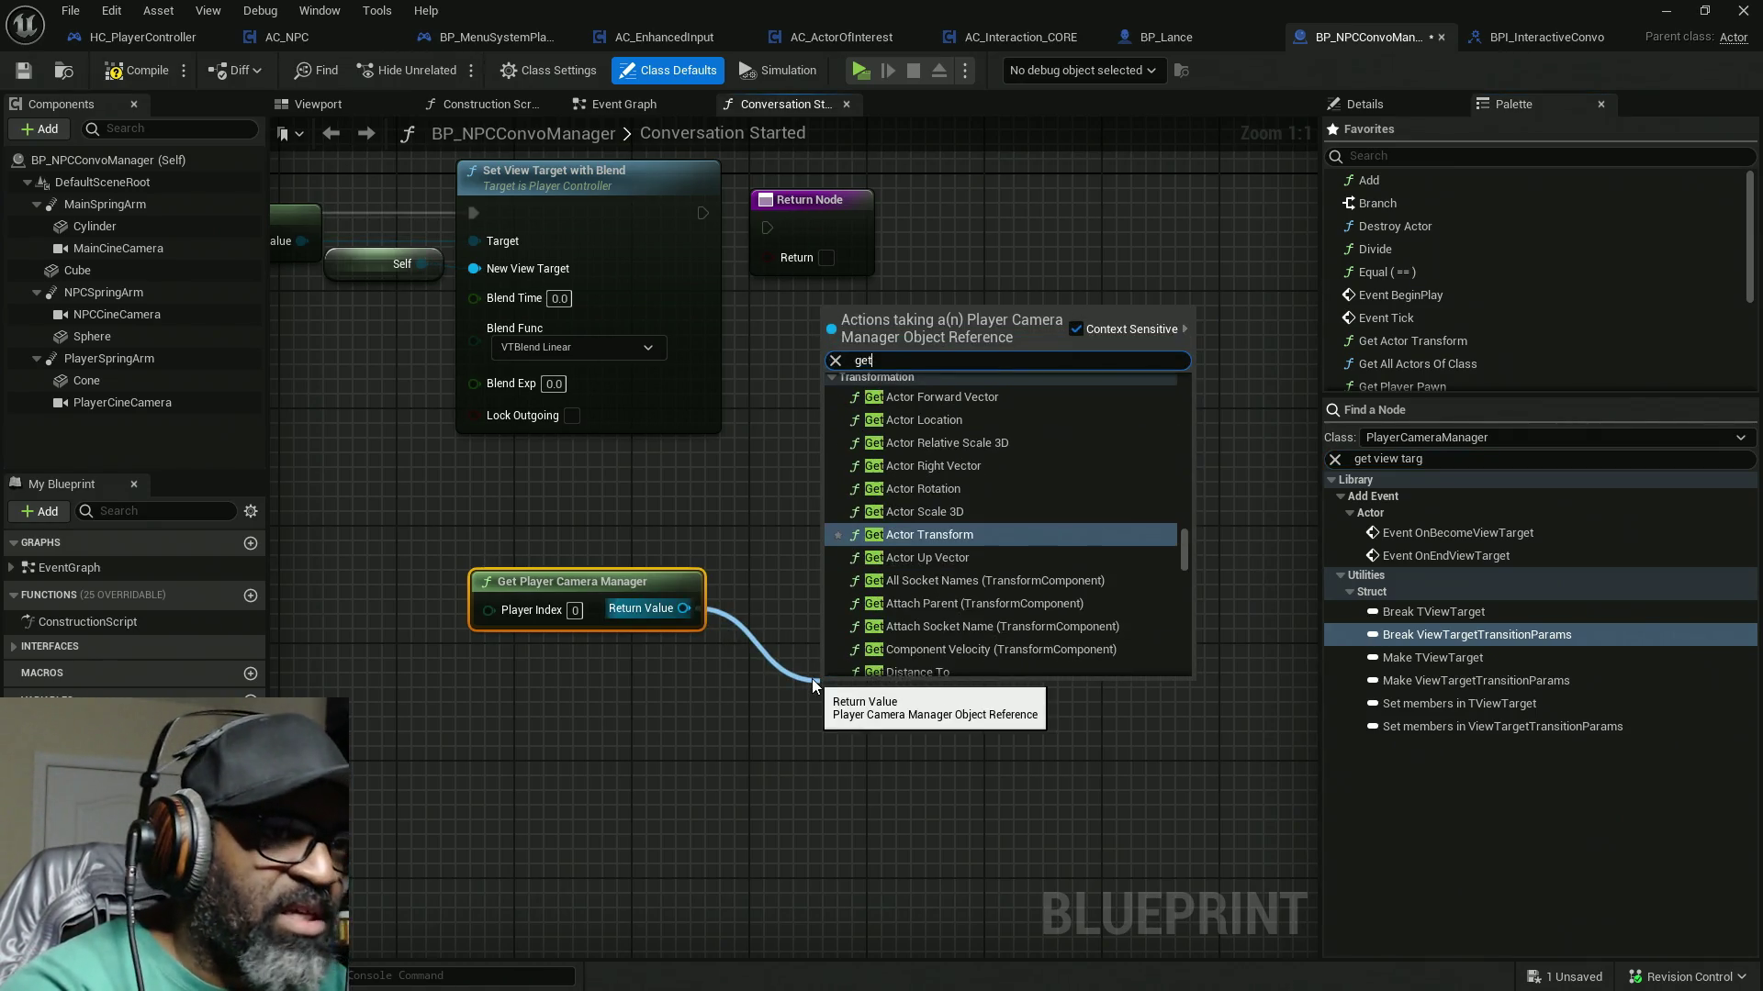
type(" view ")
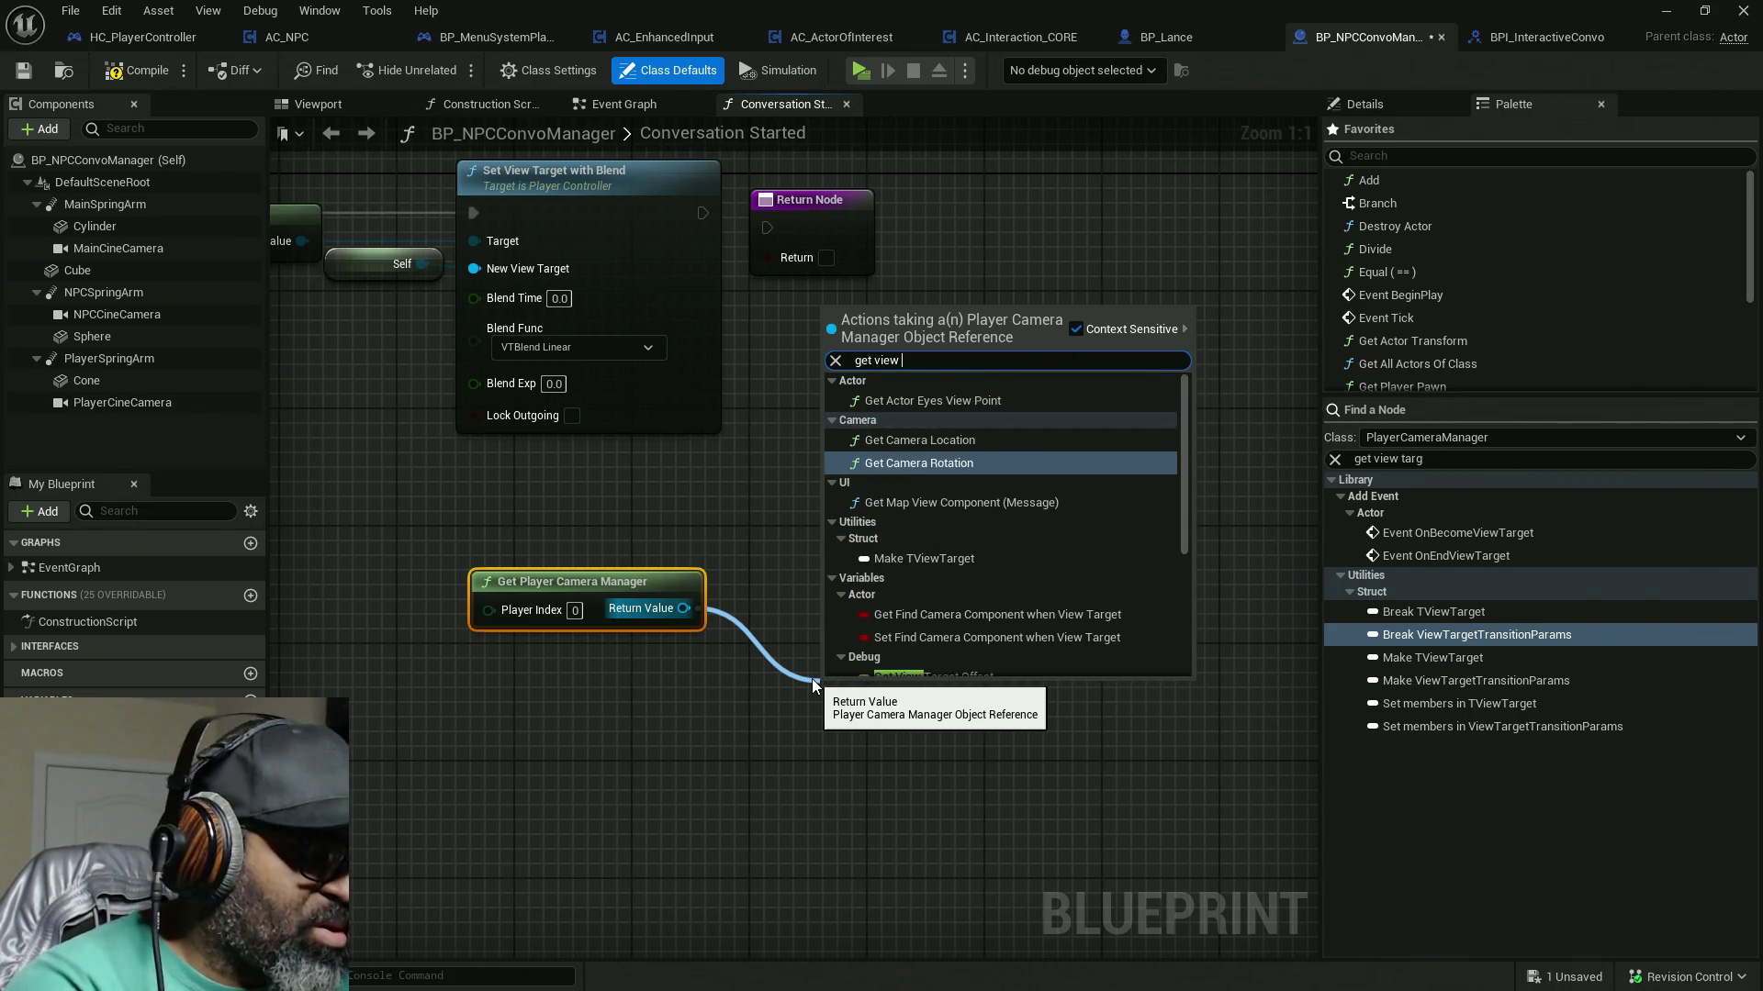
type("targ")
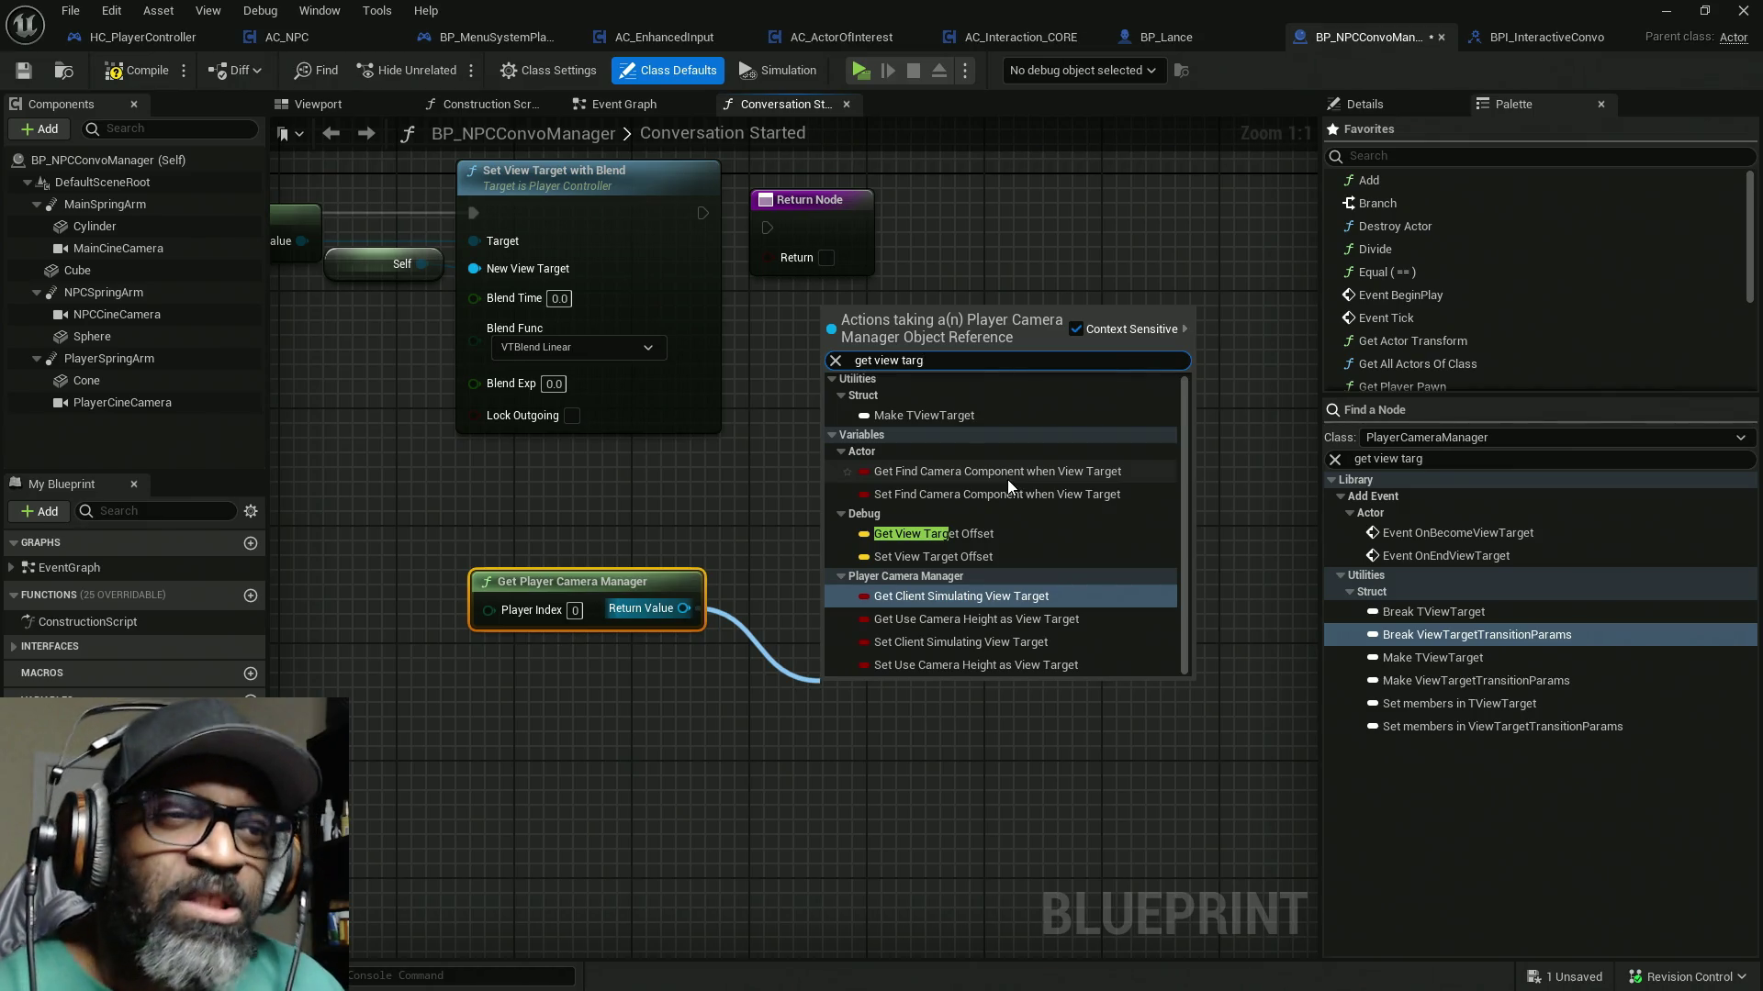
key("alt+Tab")
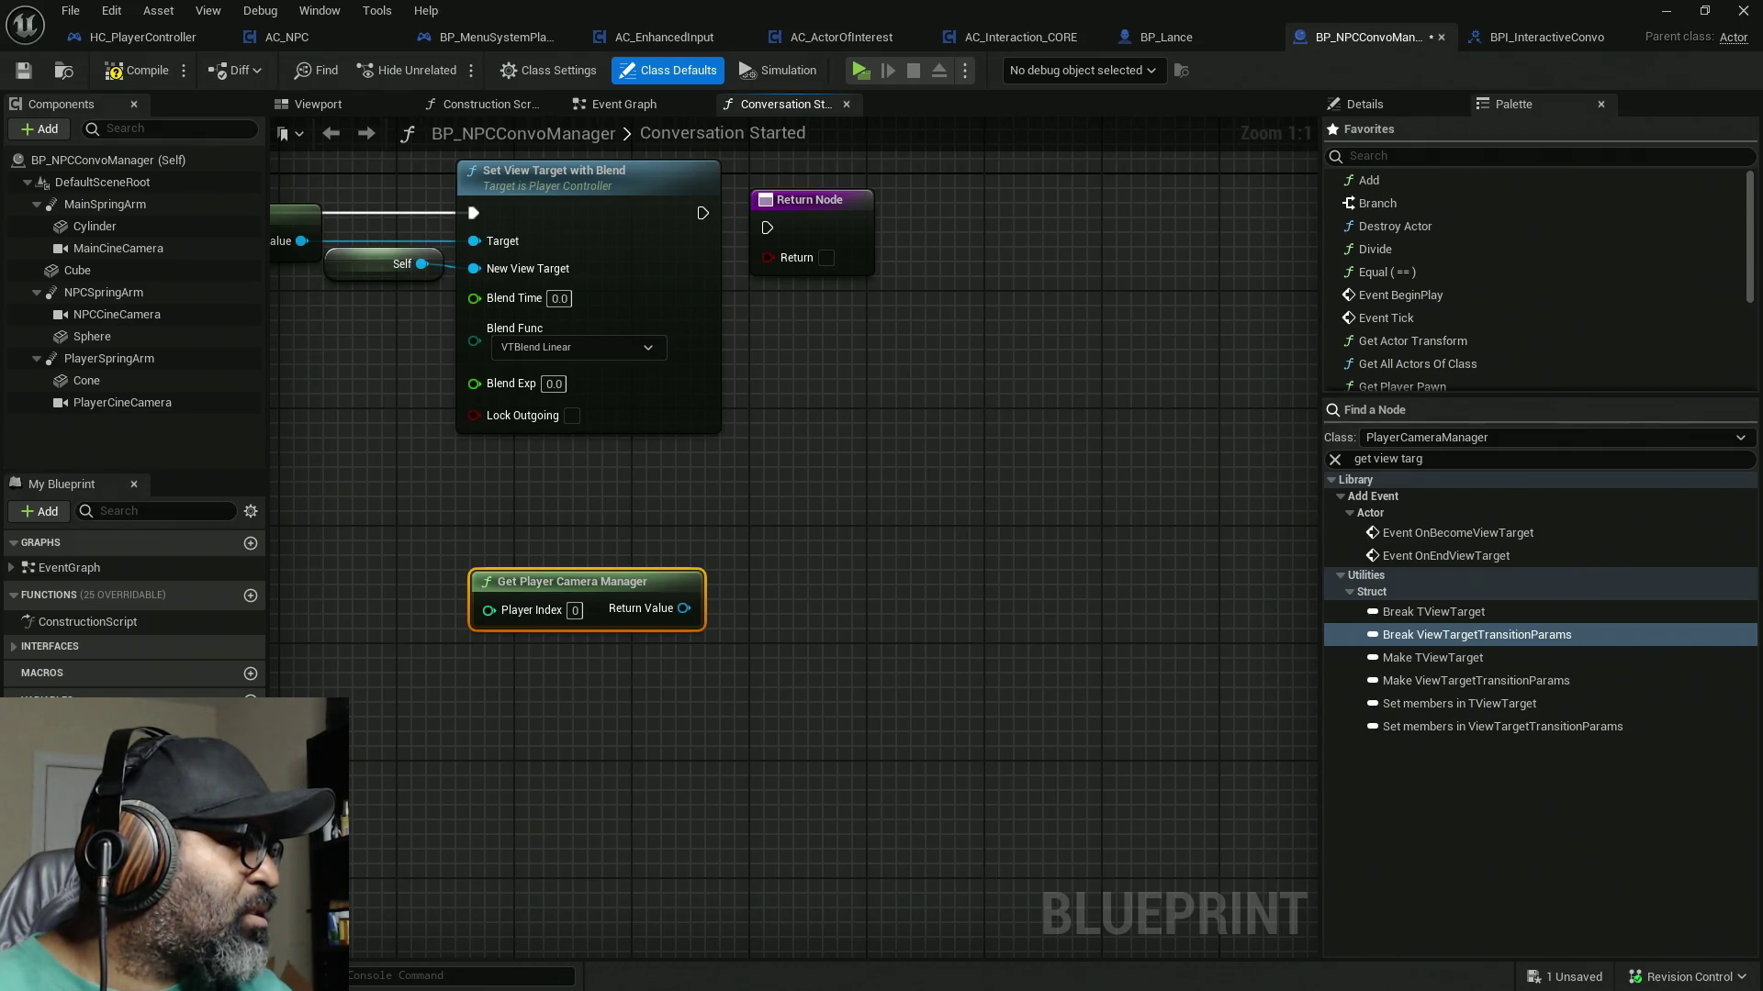
Step: Set the palette Class filter to All, then drag in a Get View Target node and delete it
left_click(1430, 440)
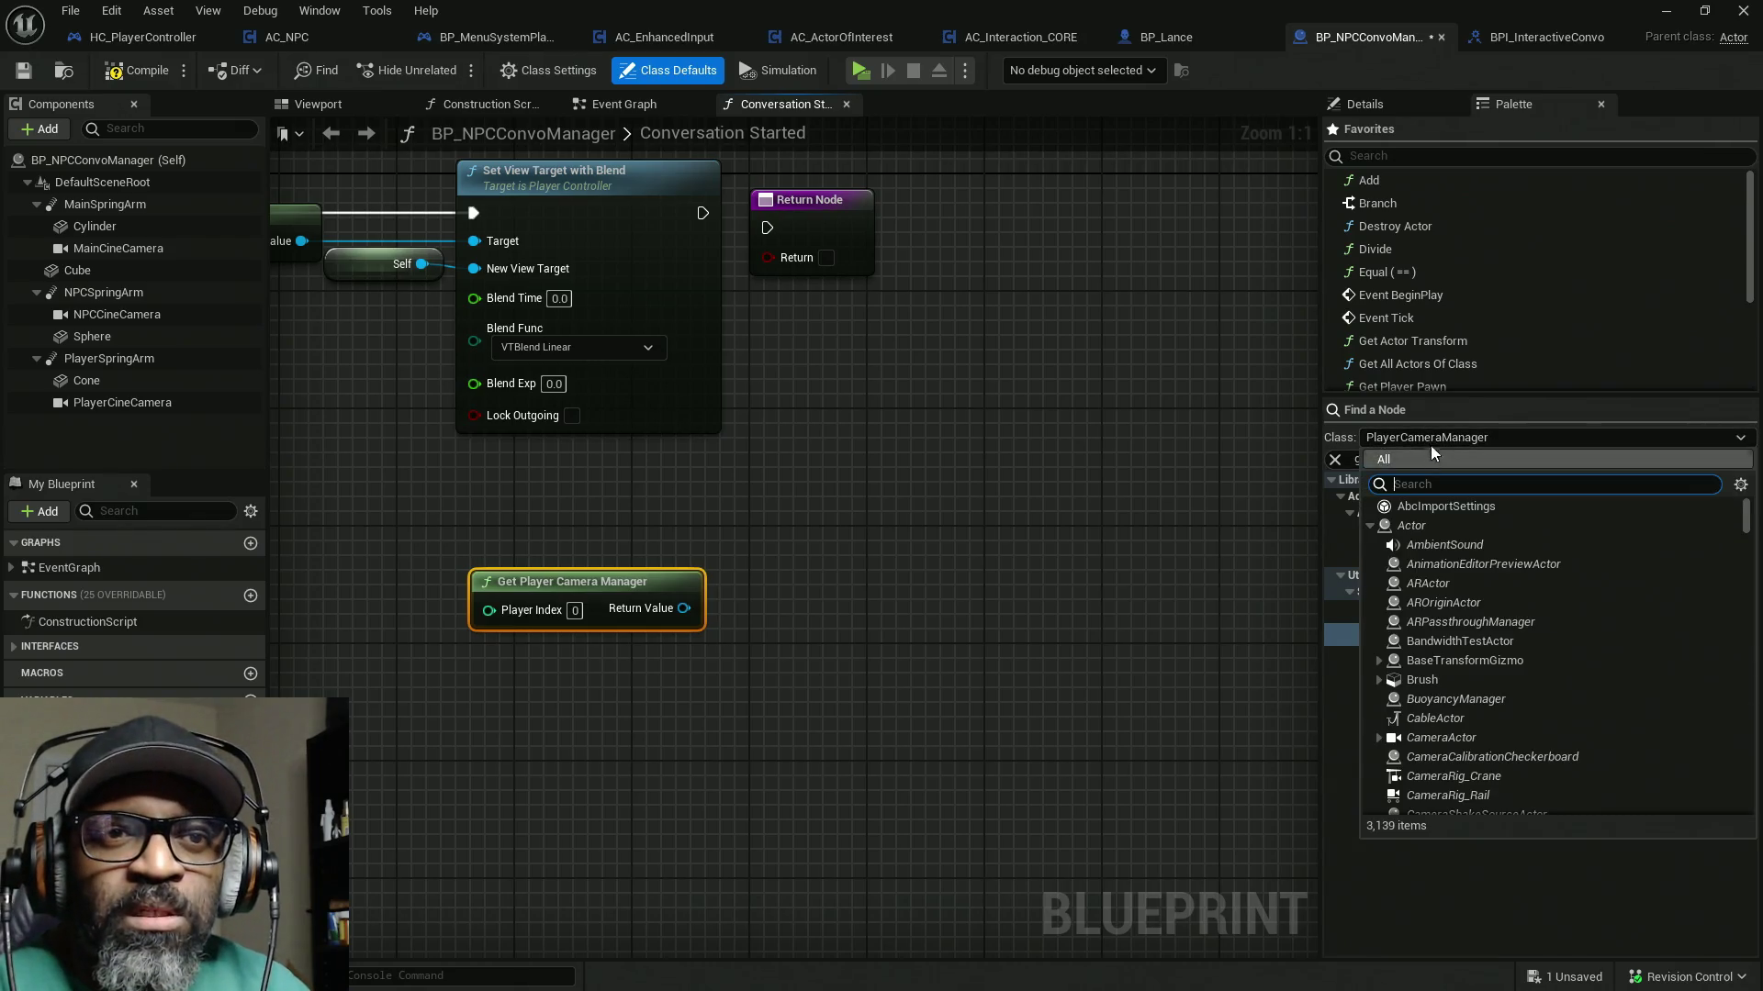
left_click(1436, 459)
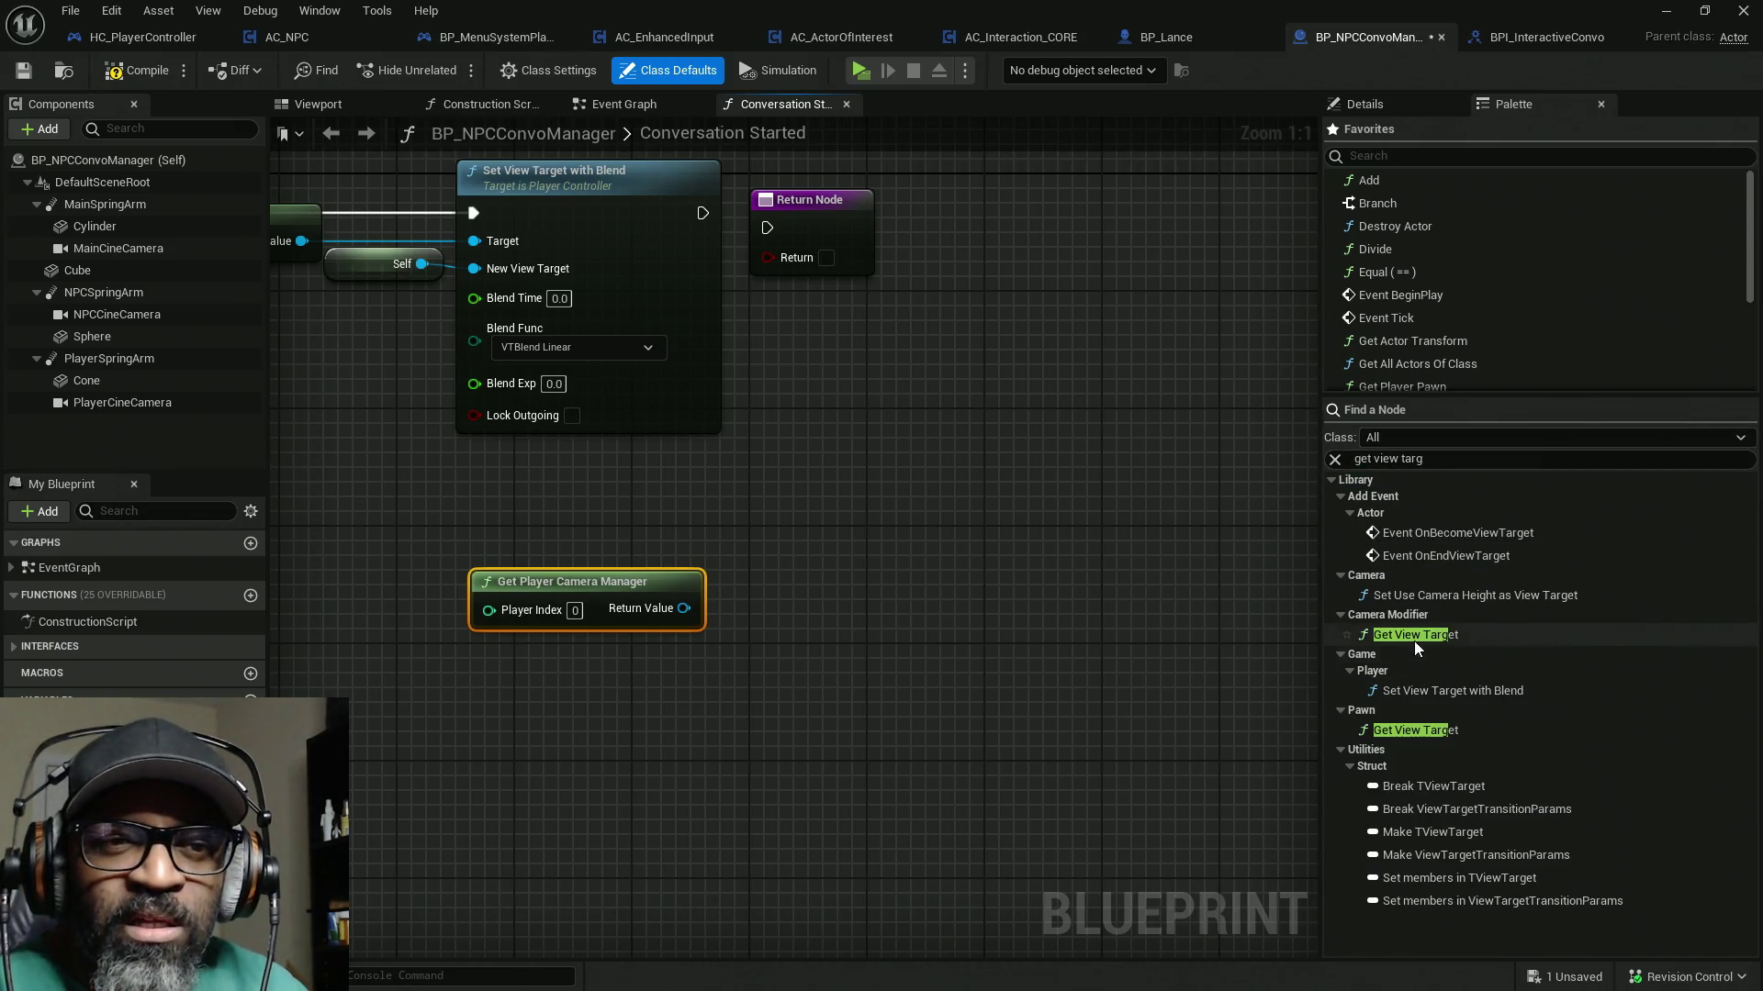
mouse_move(1419, 729)
left_mouse_down()
mouse_move(693, 647)
mouse_move(882, 627)
left_mouse_up()
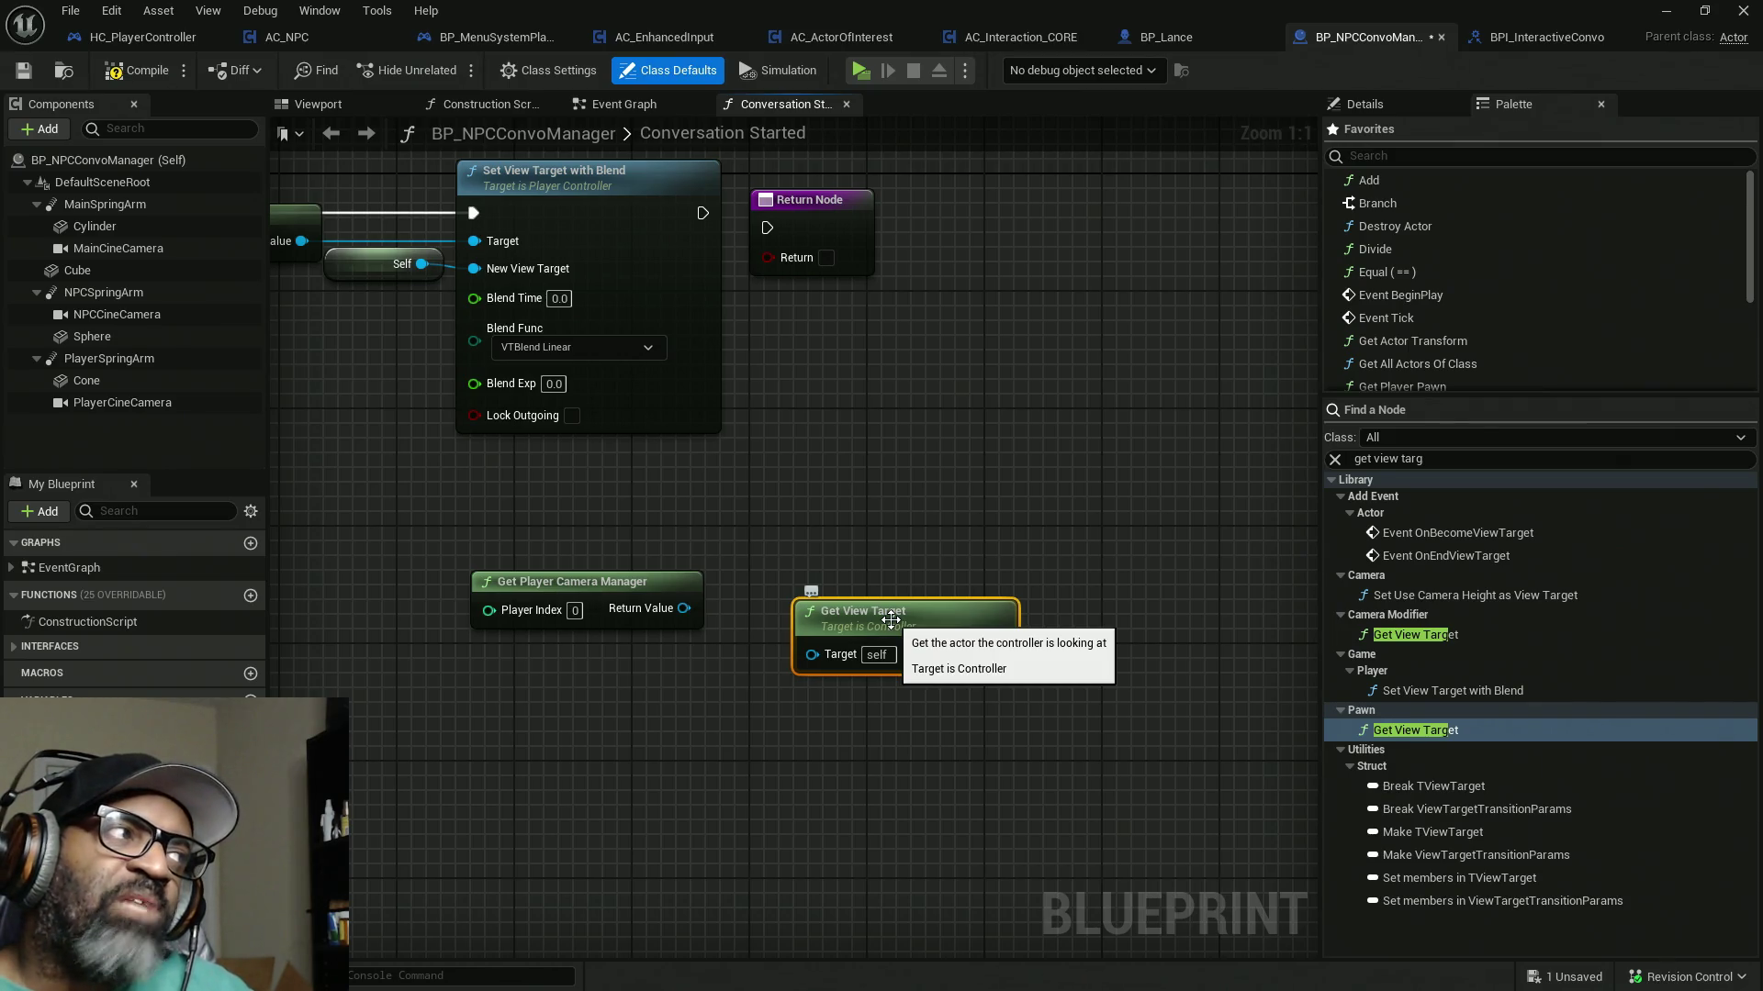
key("Delete")
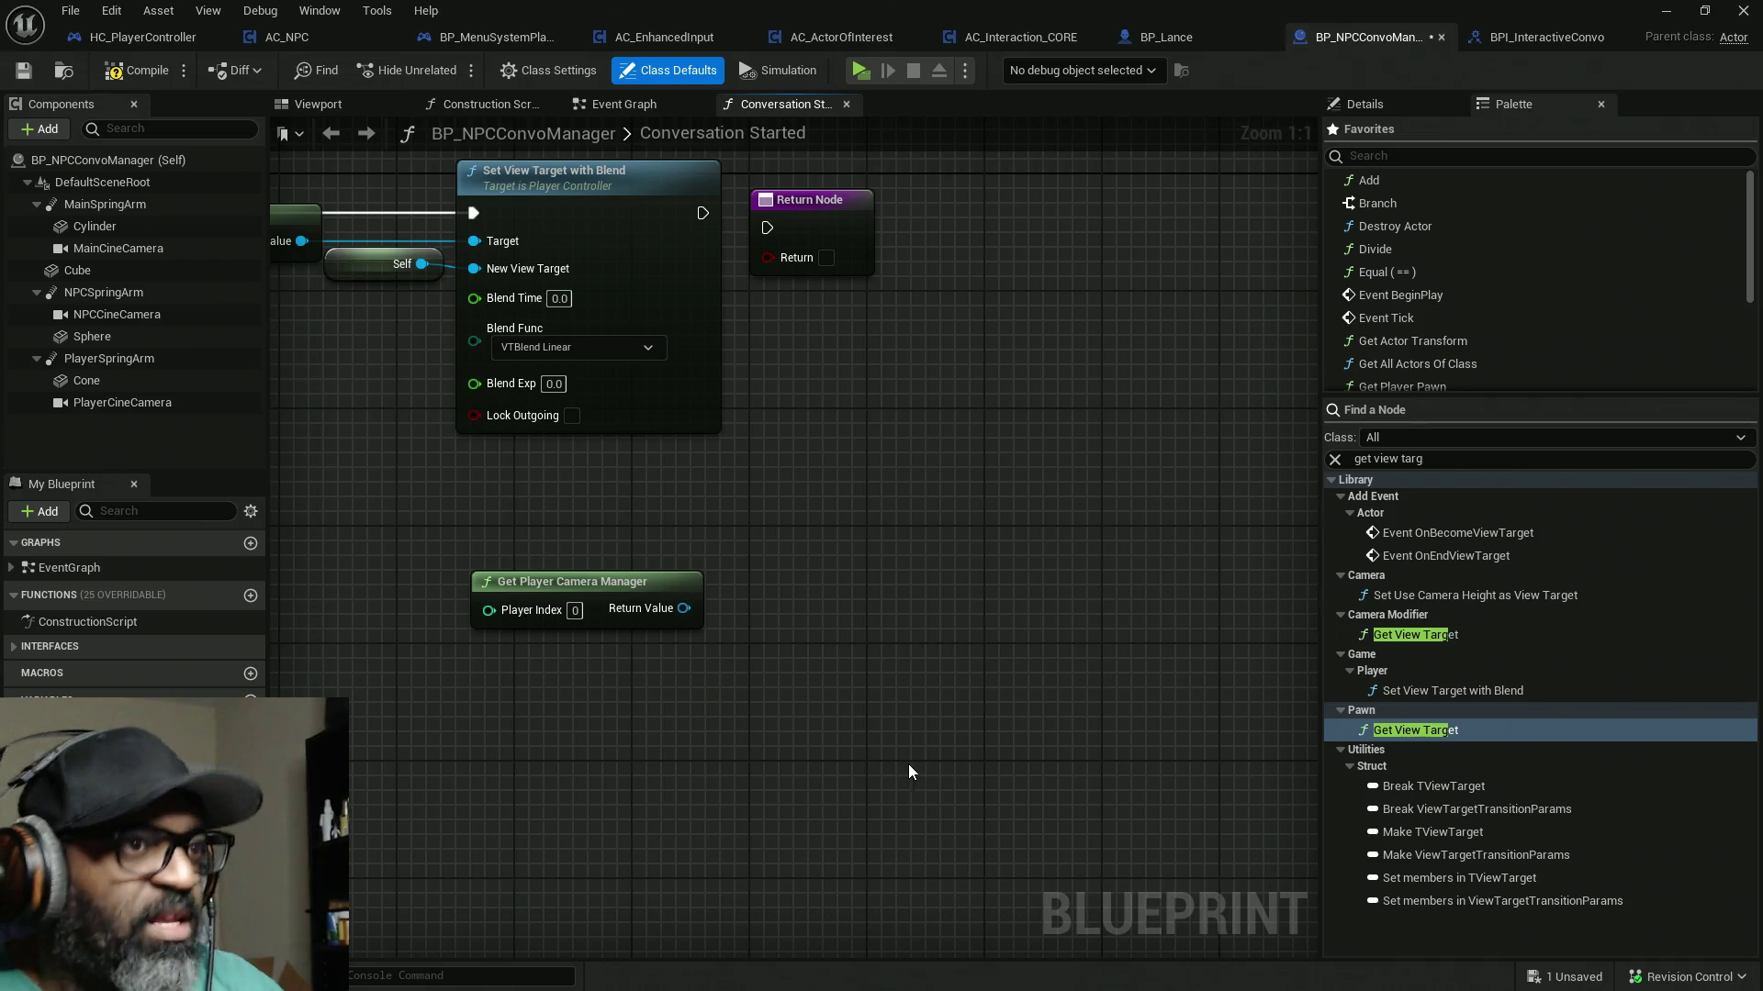
key("alt+Tab")
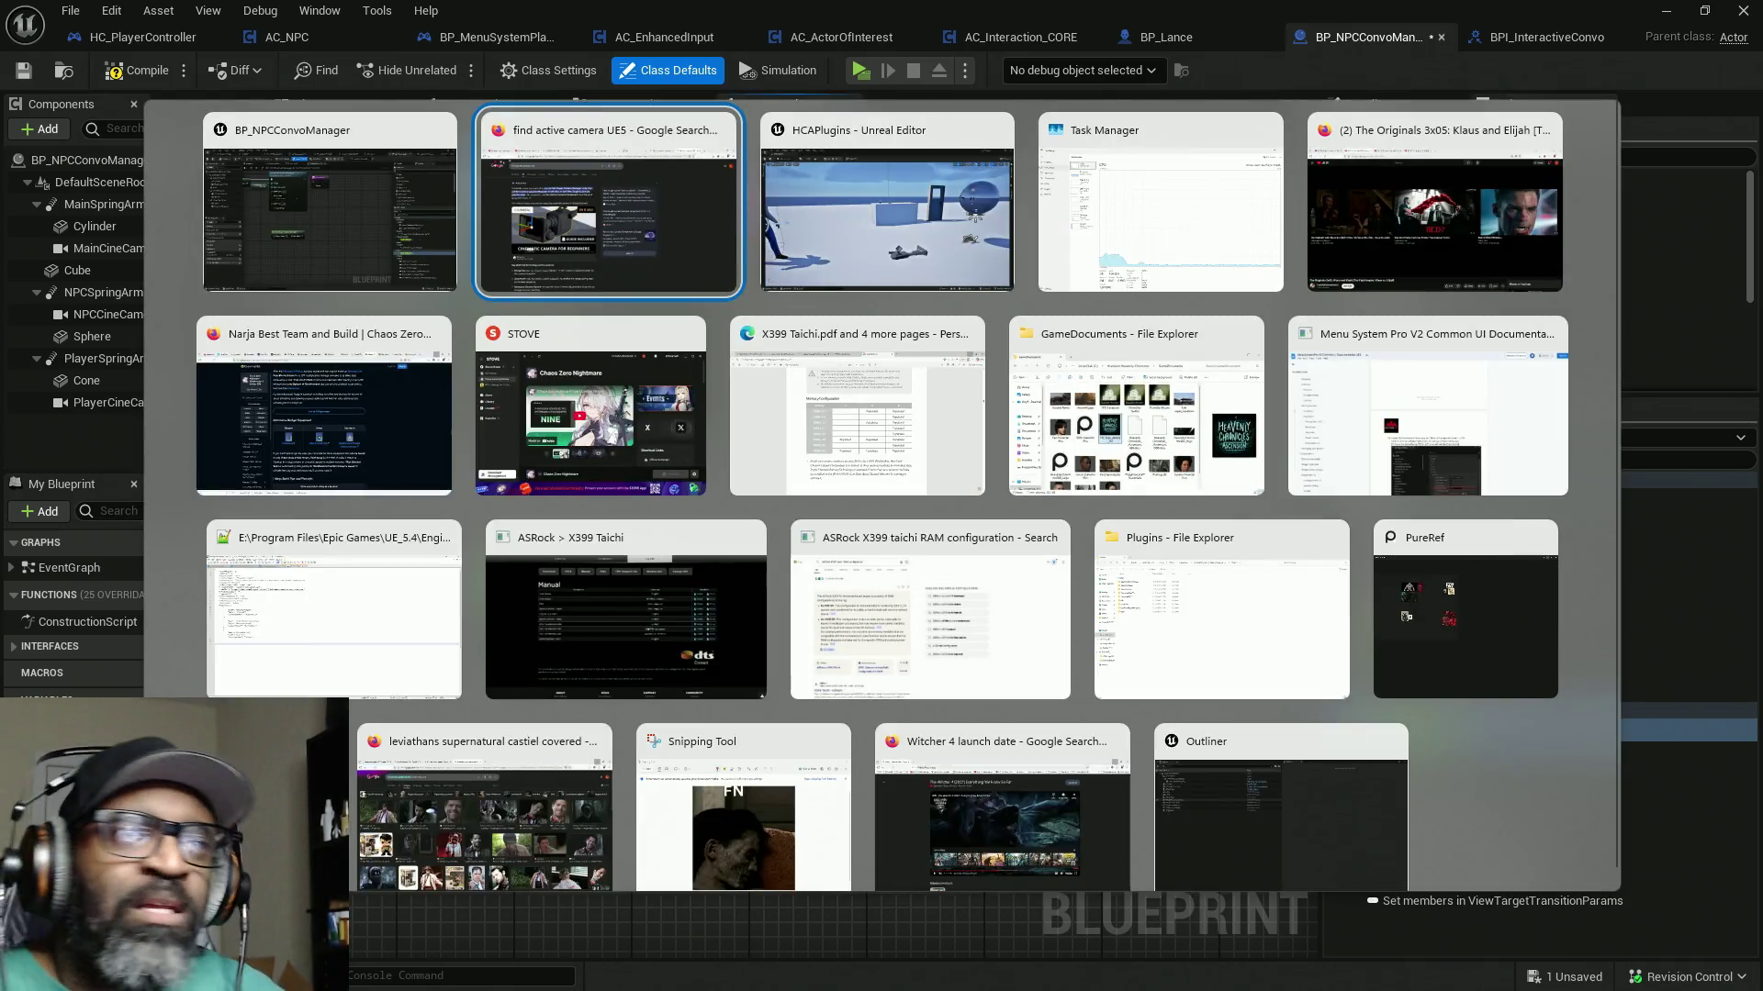
key("Escape")
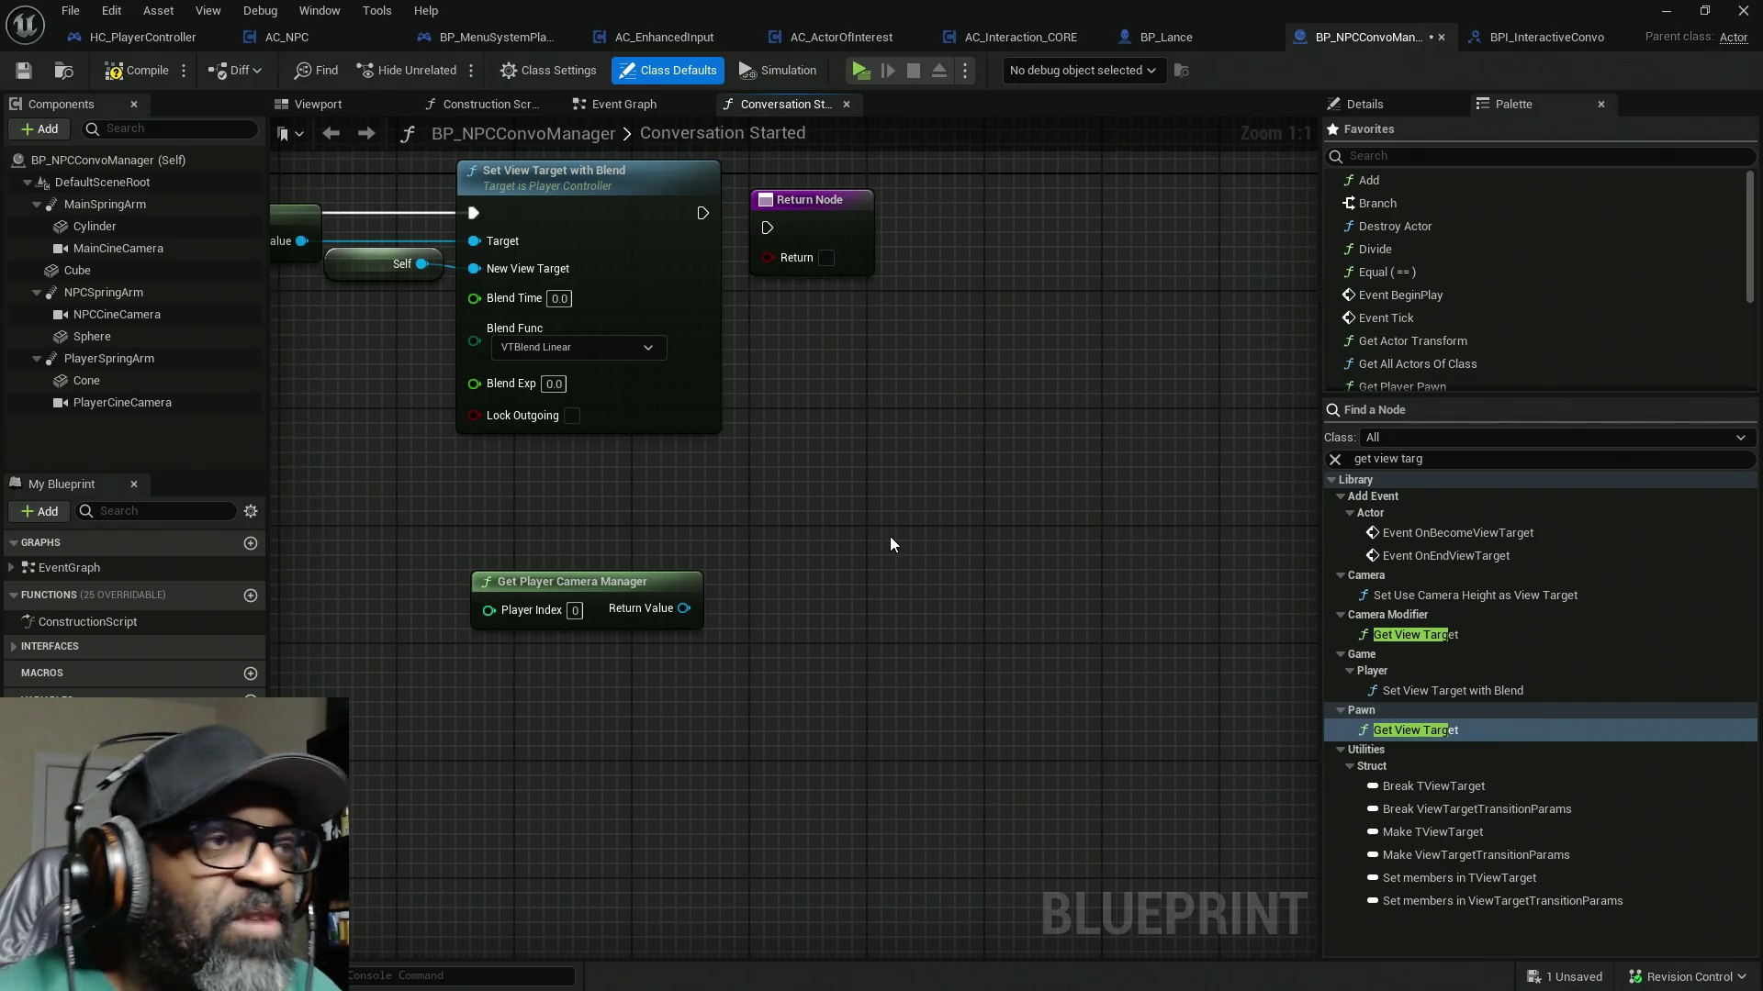
mouse_move(739, 486)
left_mouse_down()
mouse_move(979, 528)
mouse_move(723, 732)
left_mouse_up()
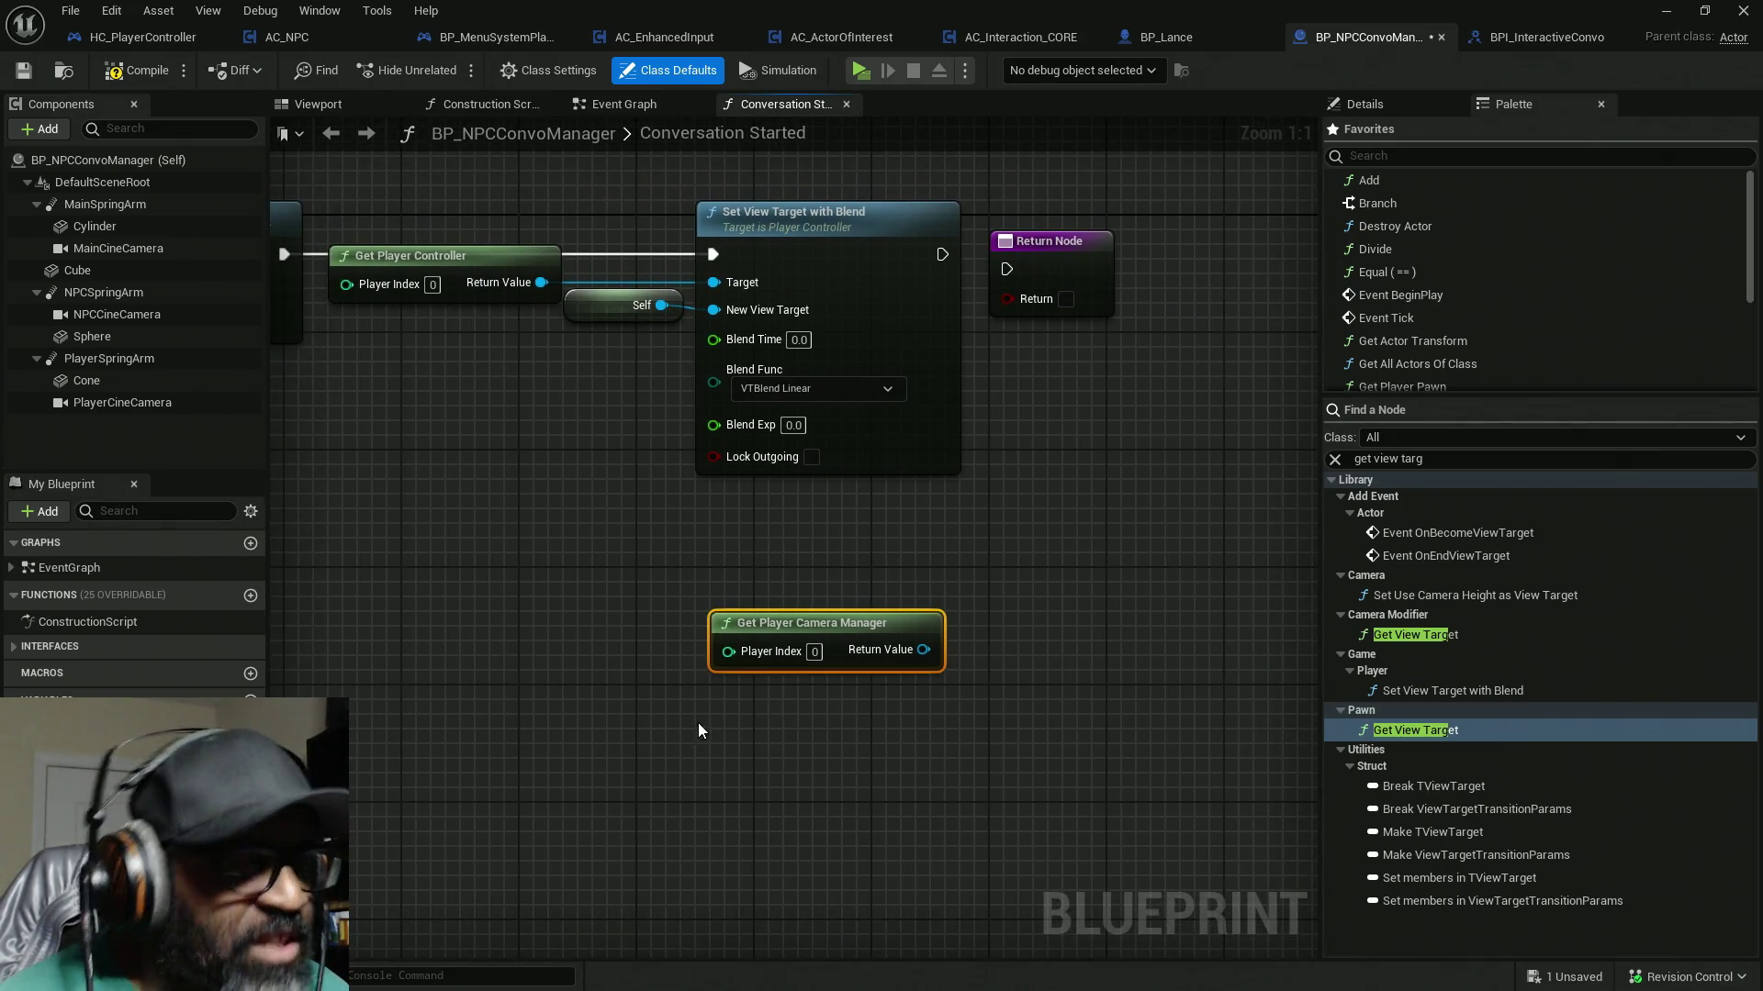
Step: Delete the Get Player Camera Manager node and compile the blueprint
key("Delete")
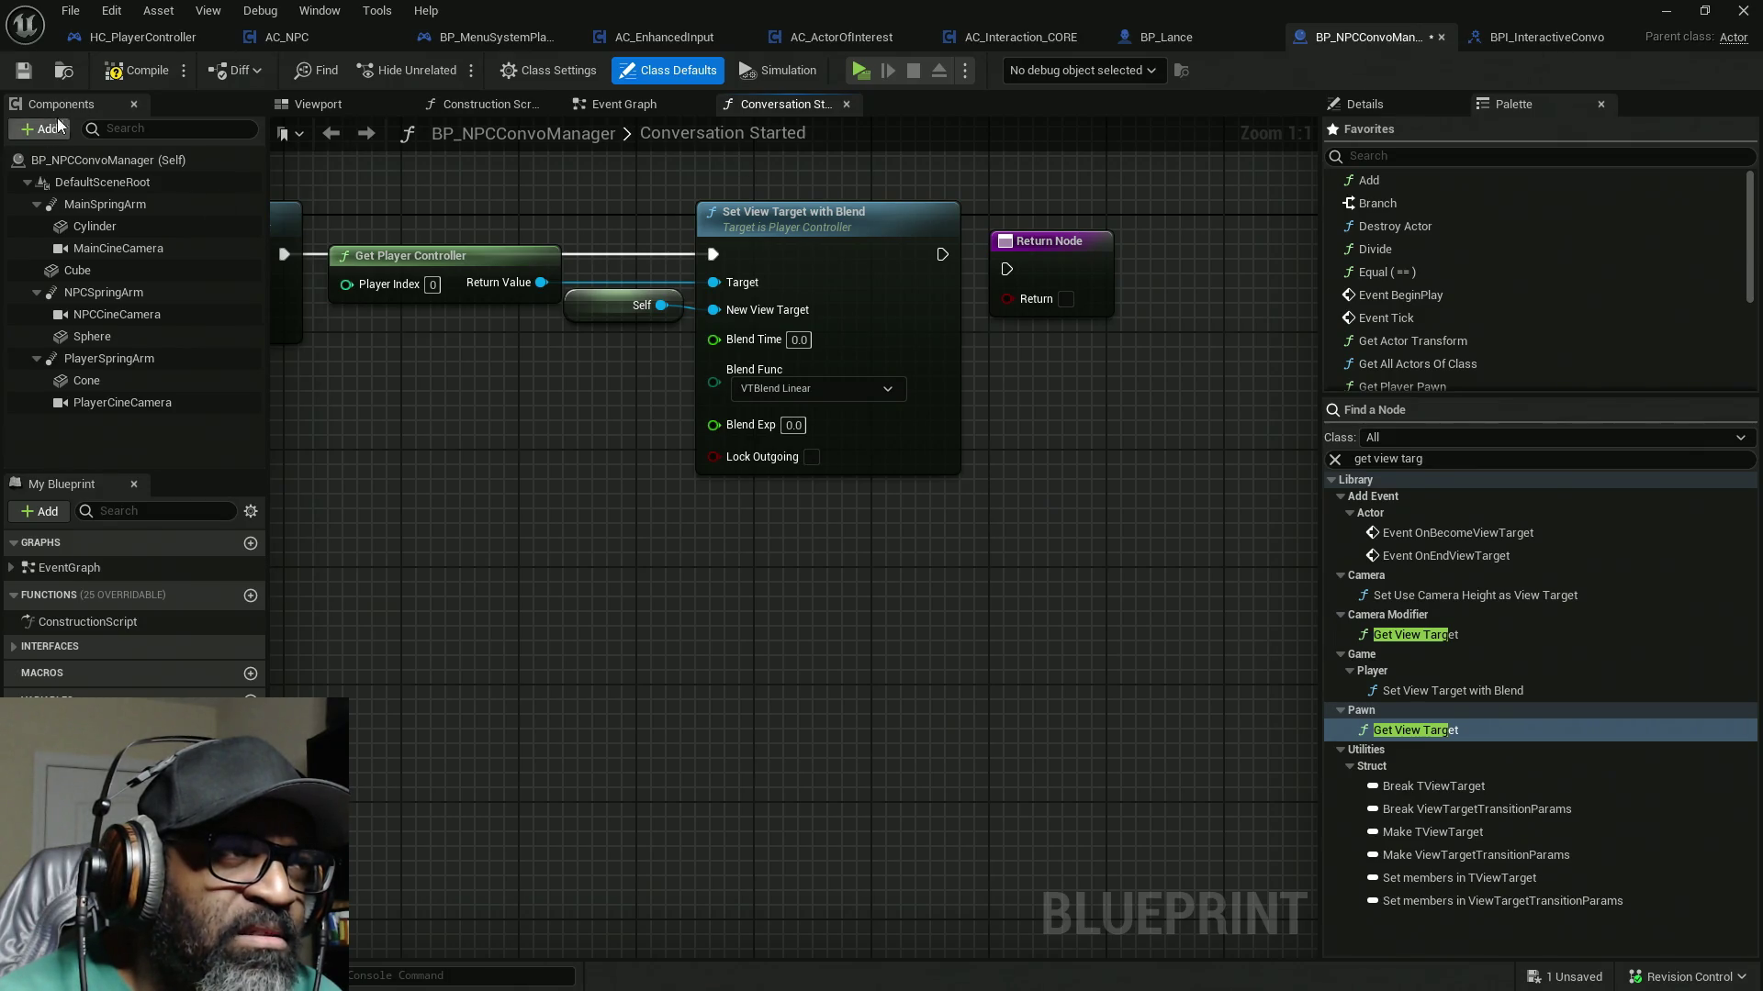
left_click(140, 81)
scroll(507, 470, "down", 6)
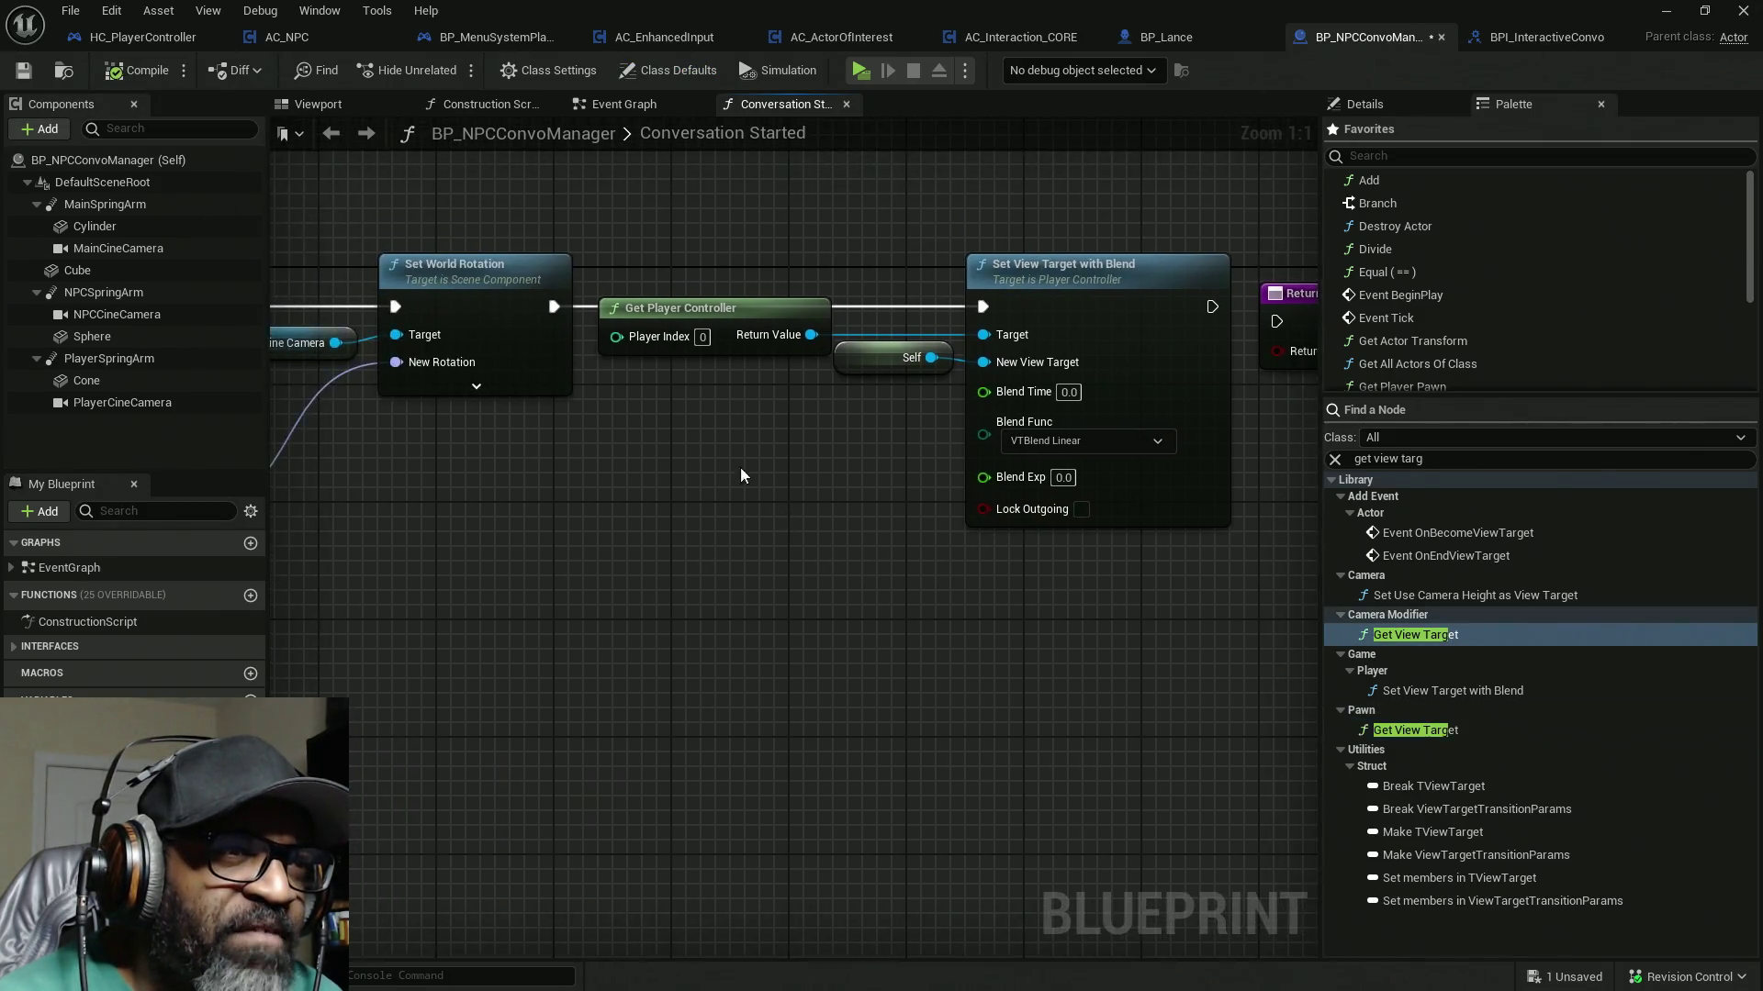
Step: Pan and zoom across the conversation graph to survey all its nodes
mouse_move(554, 515)
left_mouse_down()
mouse_move(806, 464)
mouse_move(810, 422)
left_mouse_up()
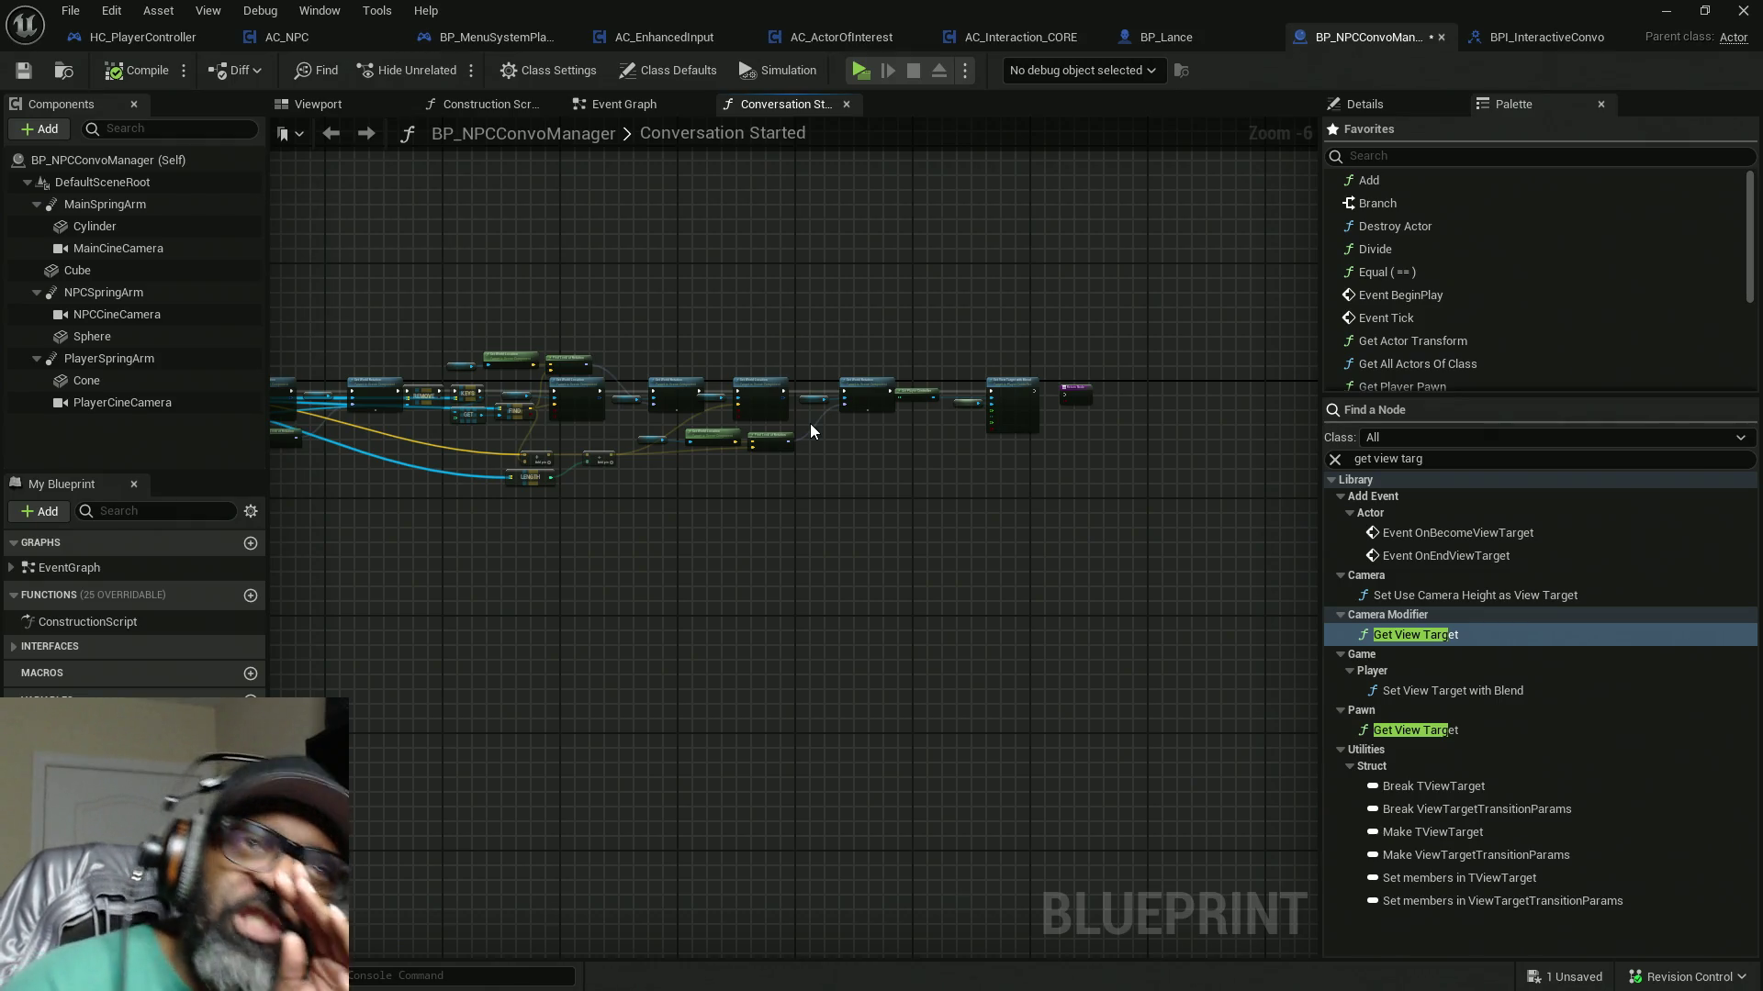
left_click_drag(810, 422, 978, 377)
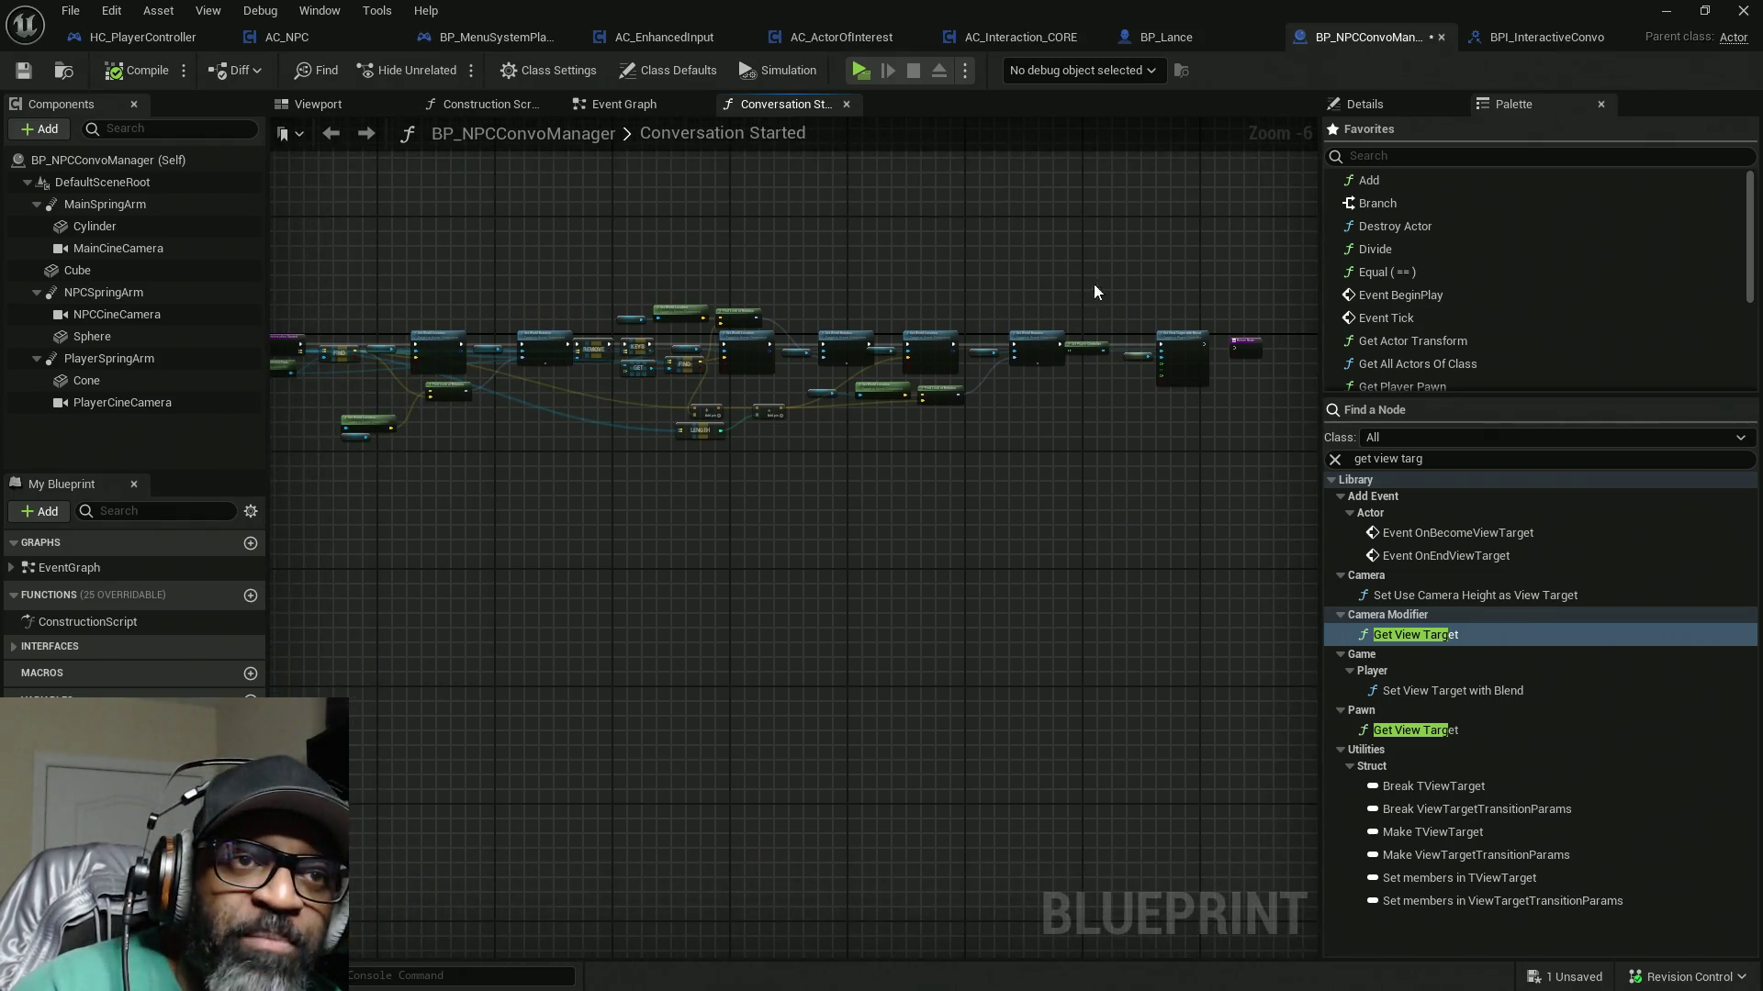
left_click_drag(1223, 225, 299, 618)
mouse_move(299, 619)
left_mouse_down()
mouse_move(460, 610)
mouse_move(530, 661)
left_mouse_up()
scroll(487, 418, "up", 4)
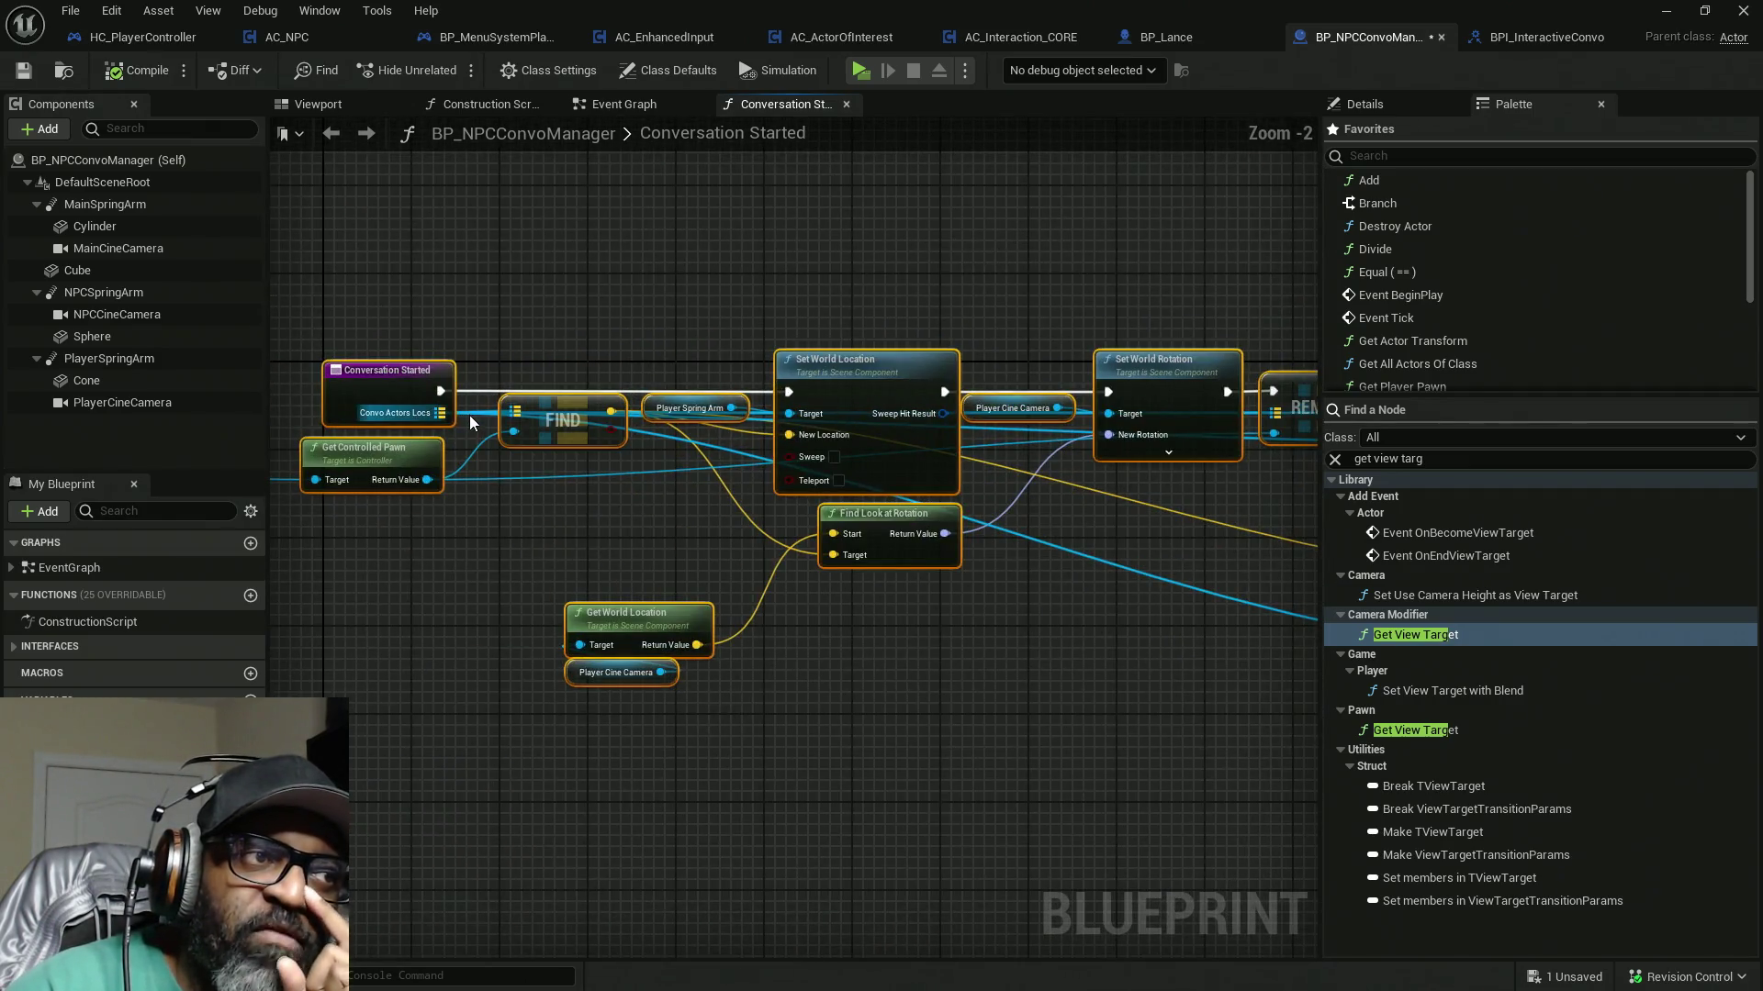
left_click(127, 38)
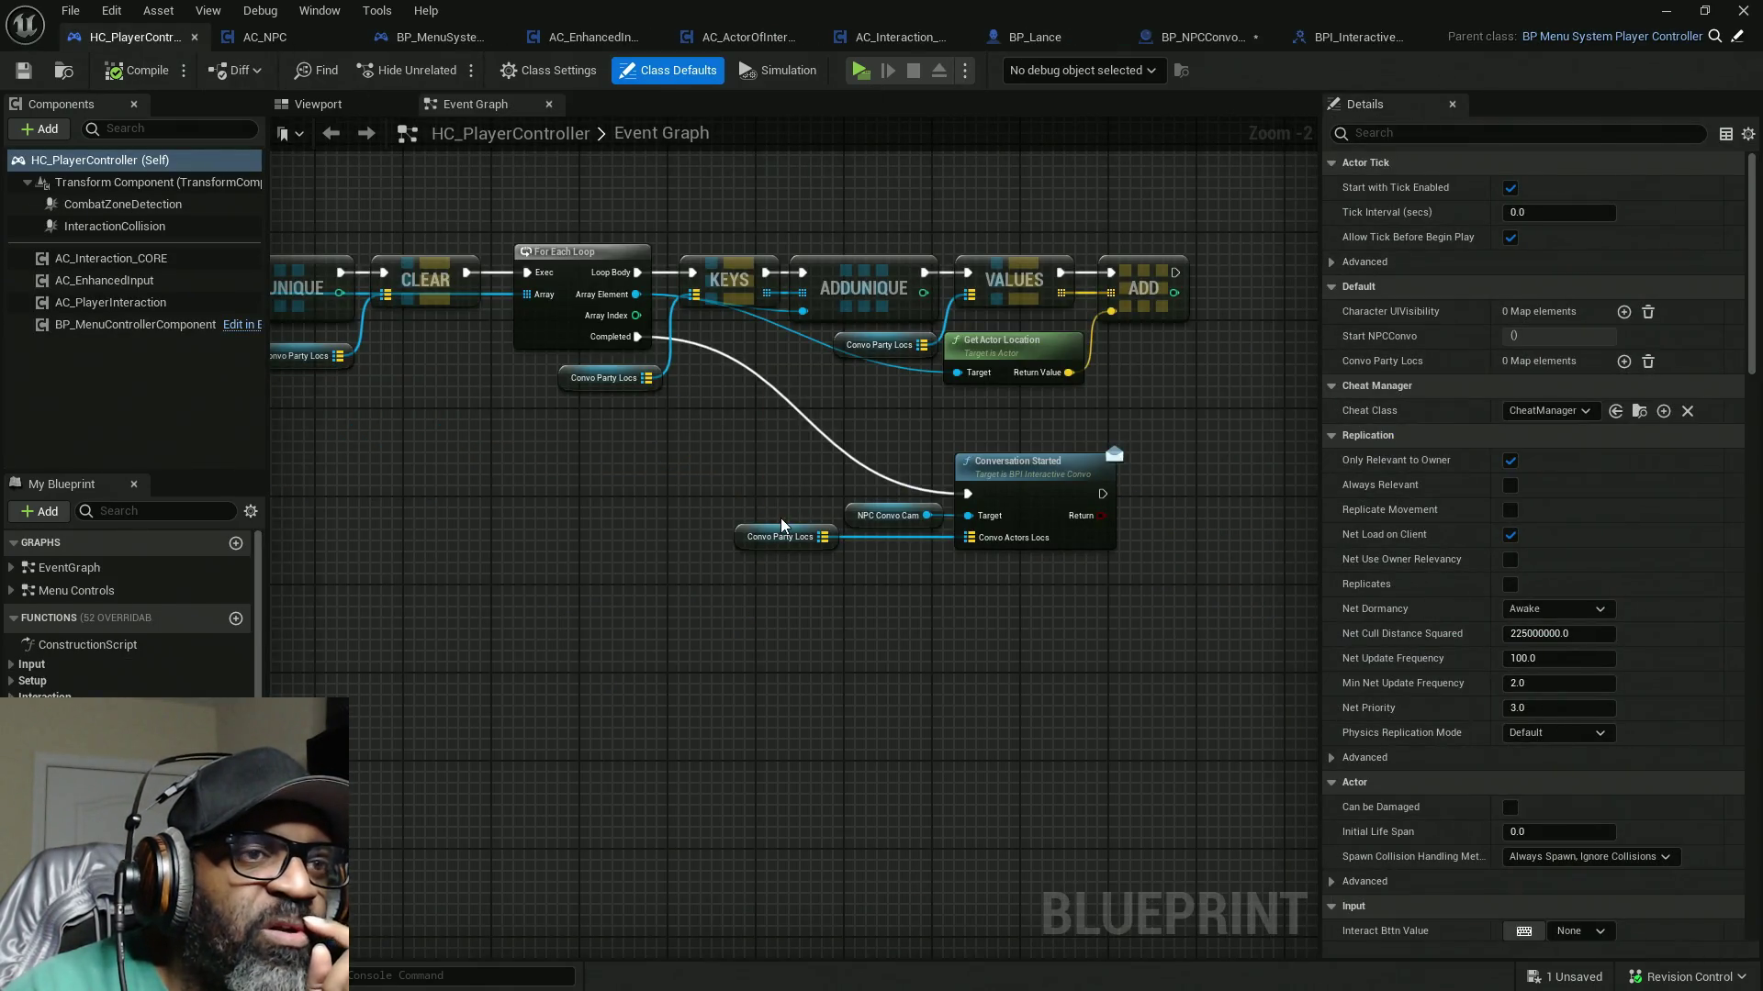
Step: Select Conversation Started with its input variables and move them lower
left_click_drag(780, 508, 648, 463)
mouse_move(595, 376)
left_mouse_down()
mouse_move(1207, 656)
mouse_move(1117, 676)
left_mouse_up()
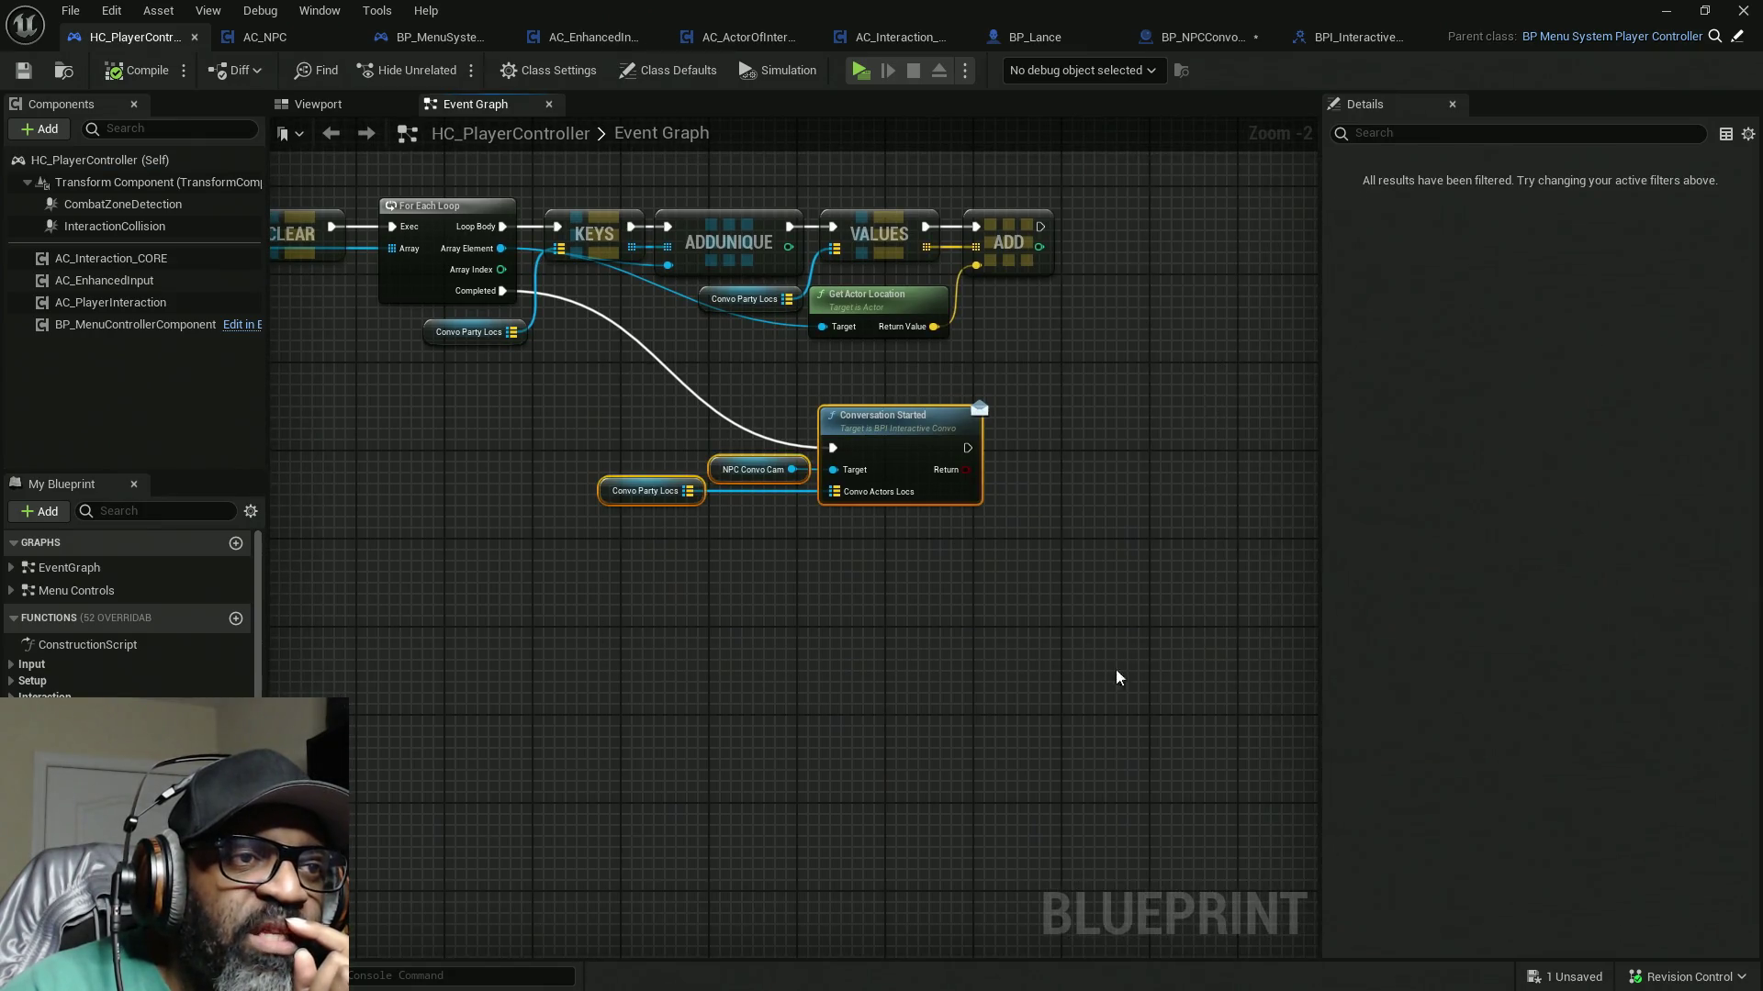
left_click_drag(895, 431, 911, 549)
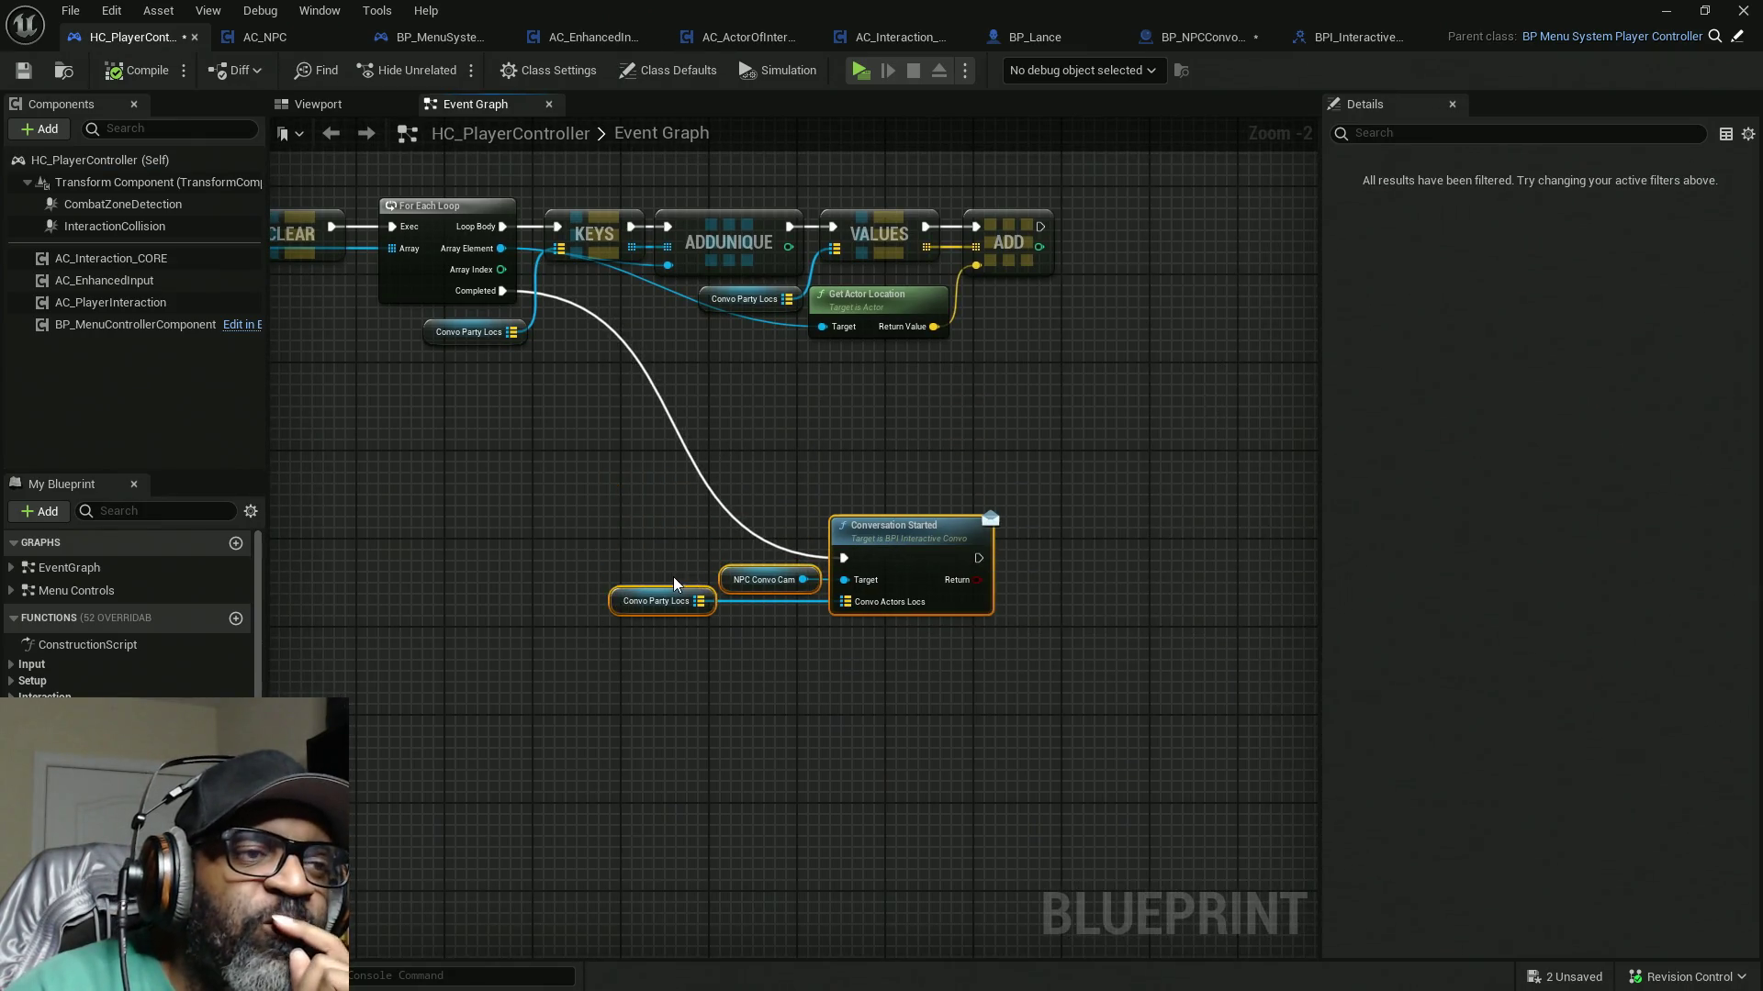
Step: Add a Keys node on Convo Party Locs, driven by the loop's Completed pin
left_click_drag(695, 603, 786, 707)
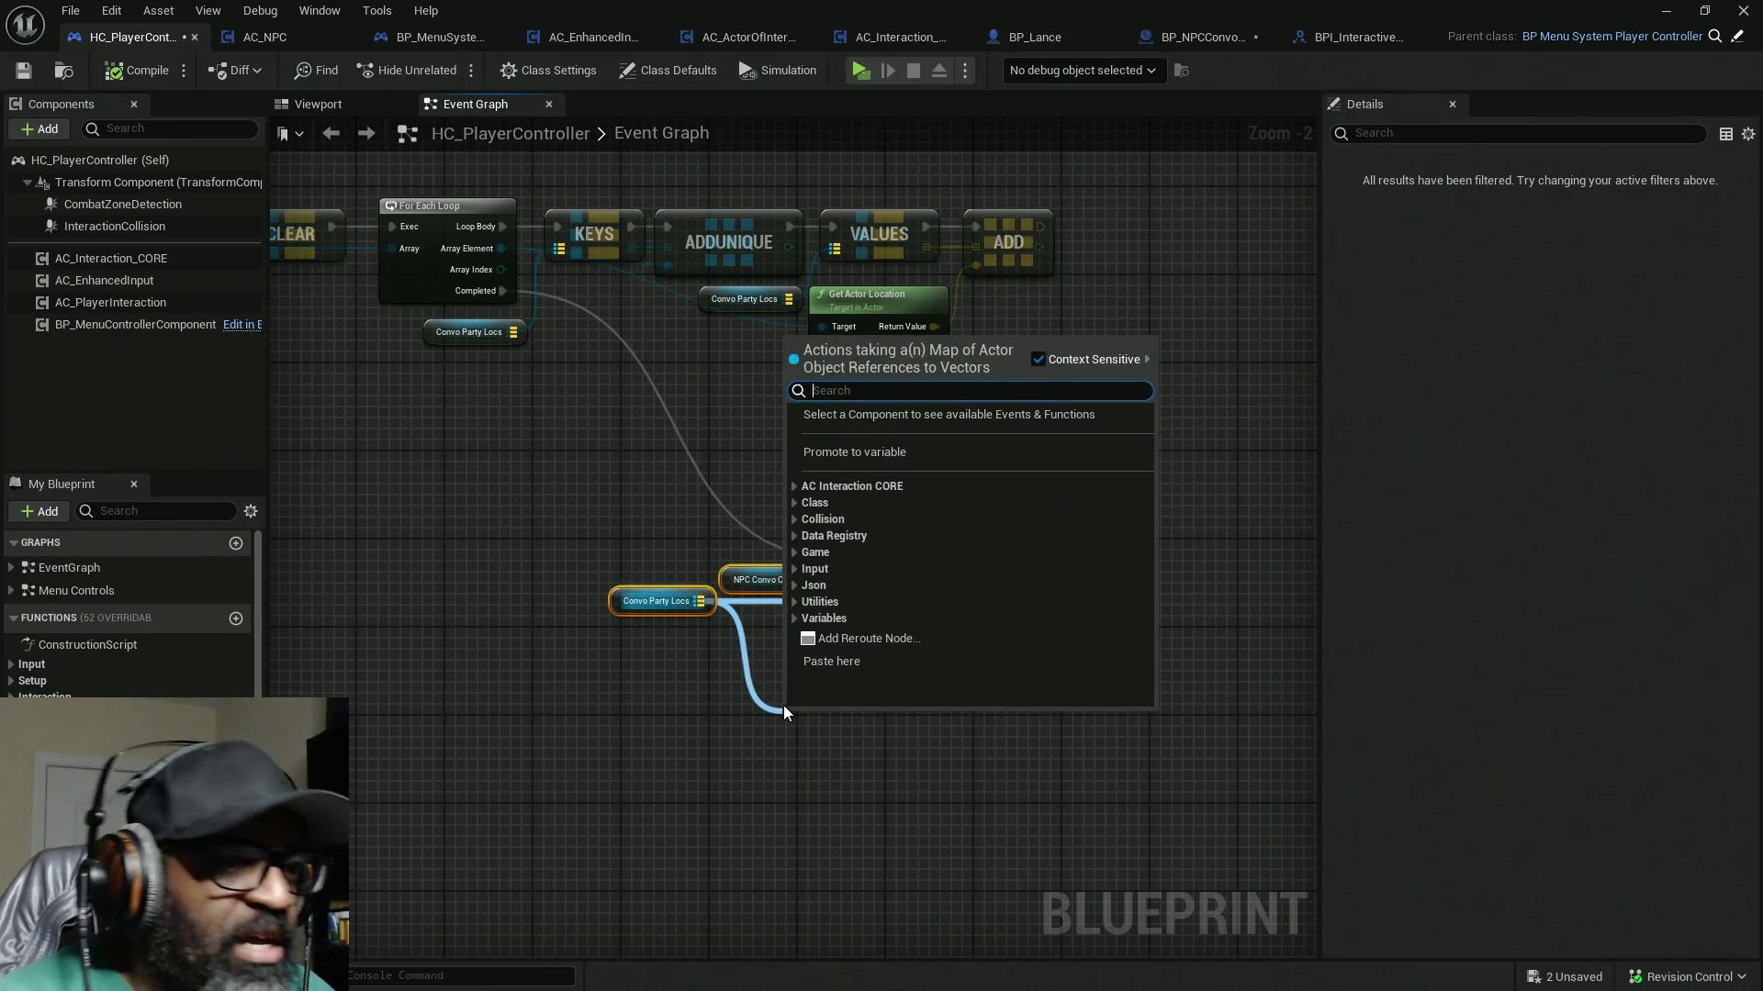
type("keys")
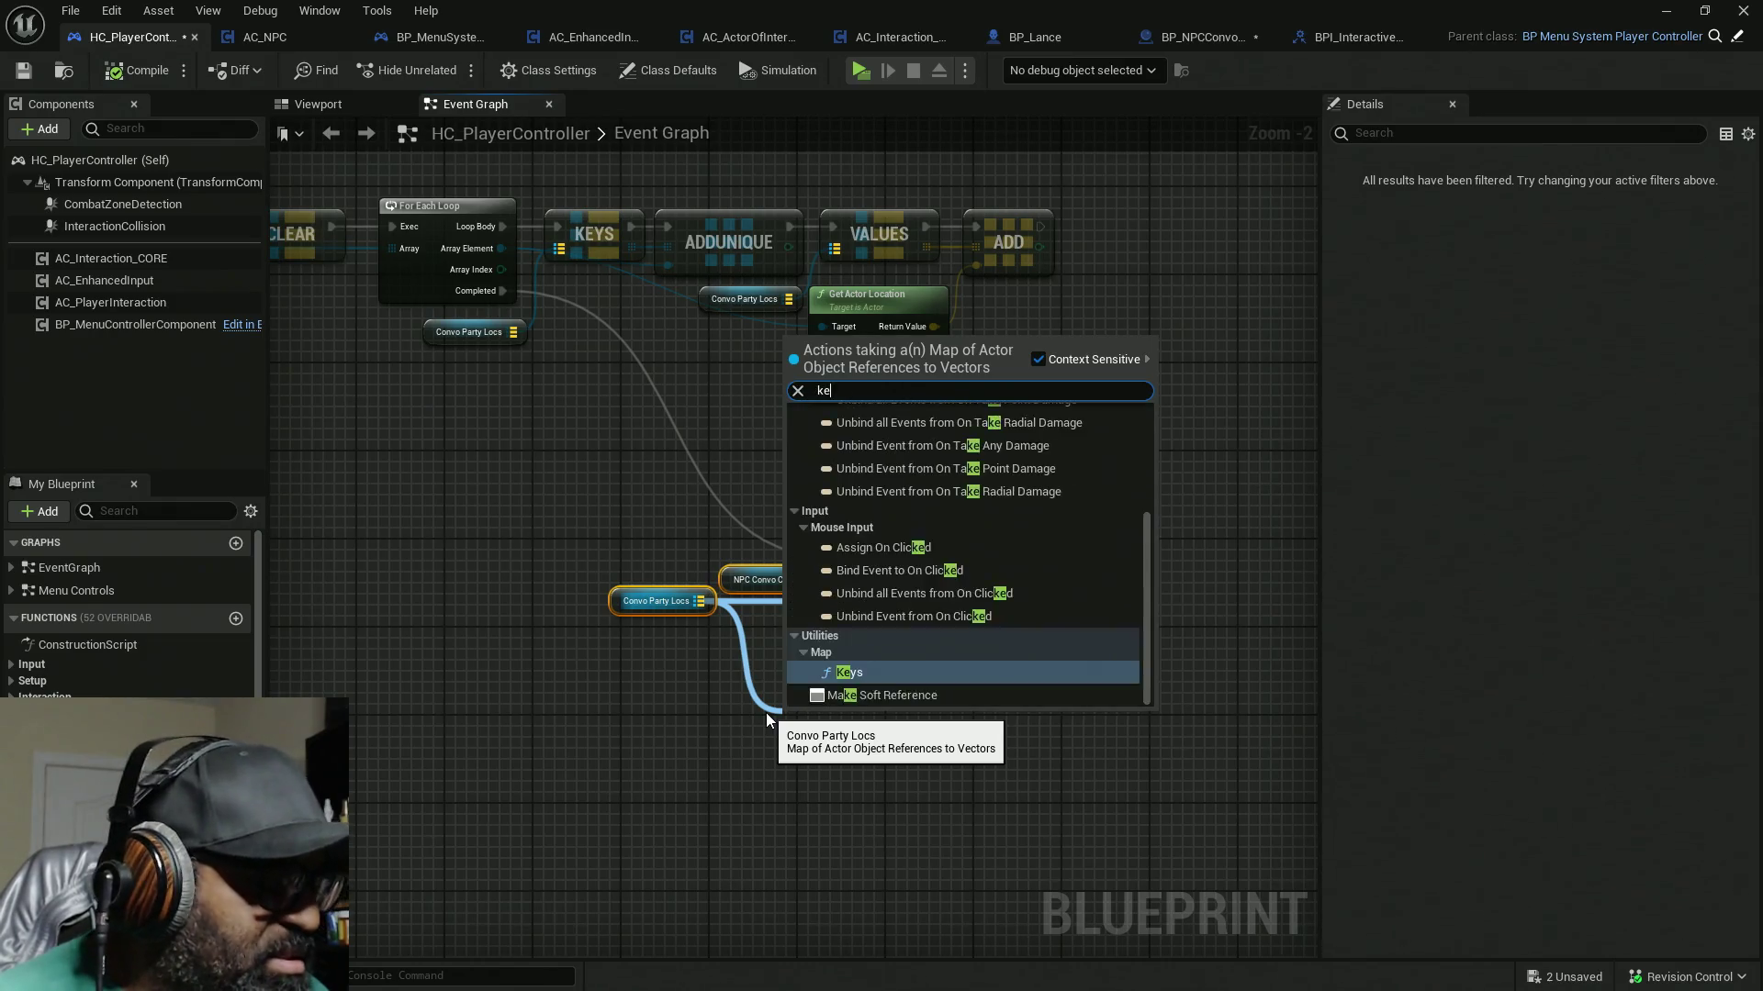
left_click(896, 448)
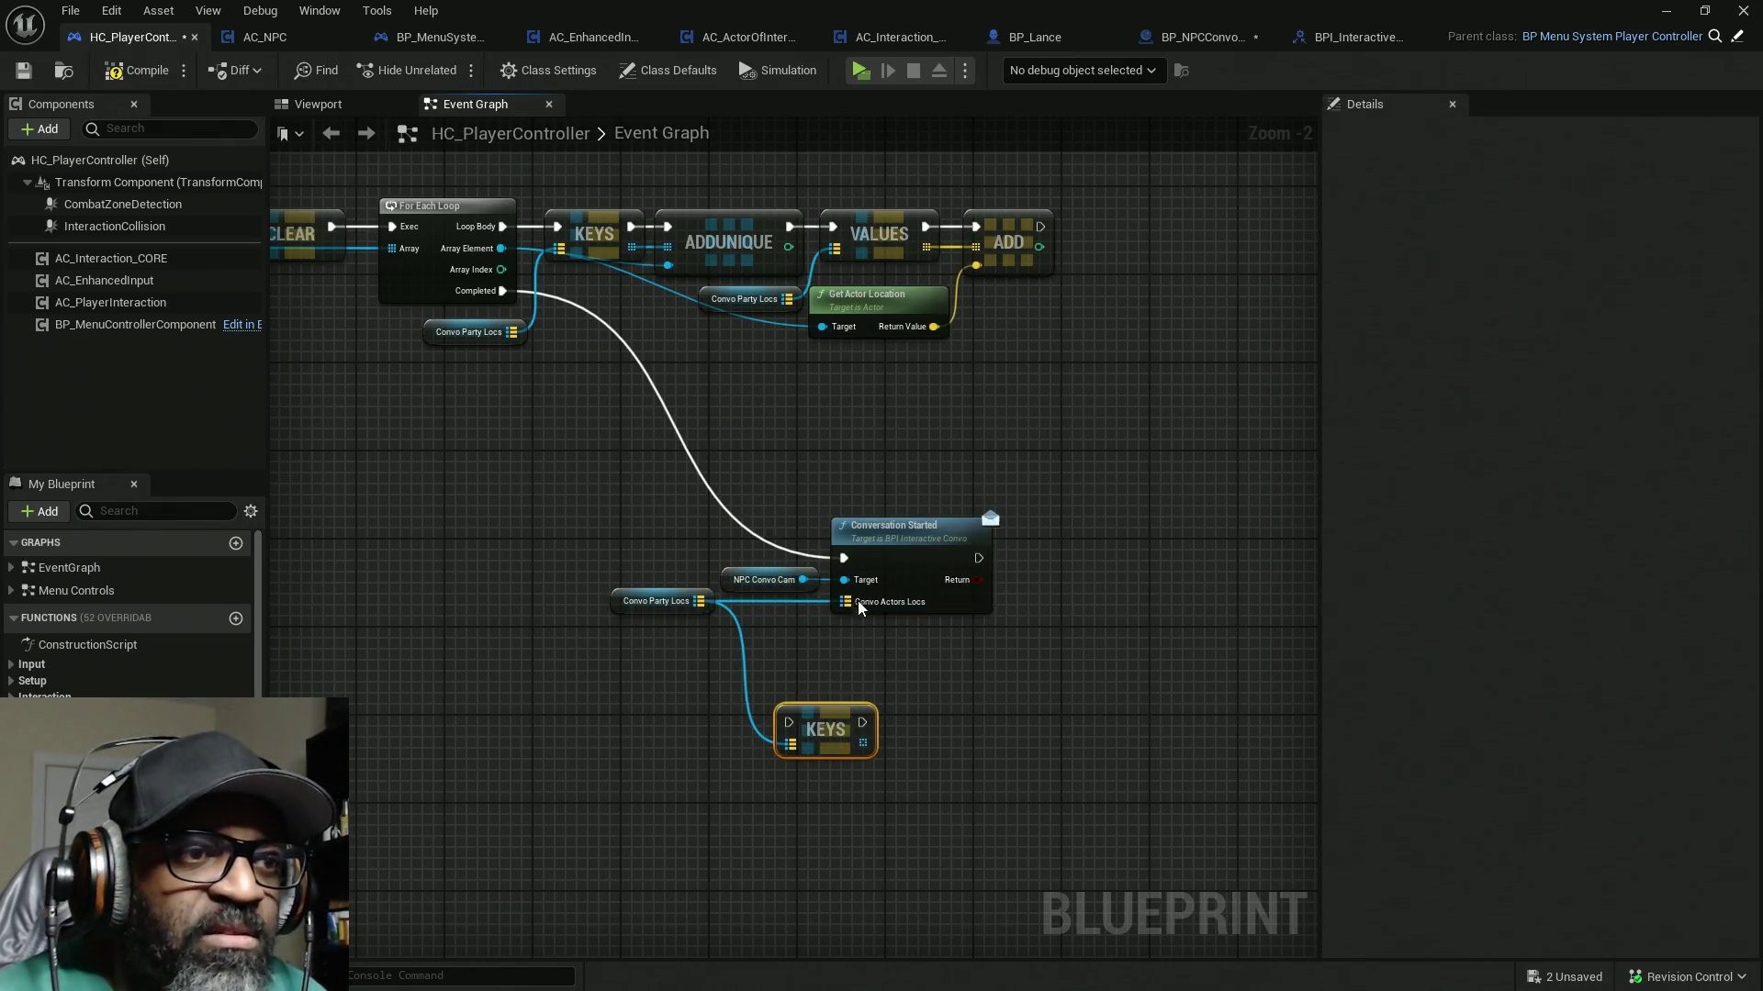
left_click_drag(1104, 546, 1225, 534)
mouse_move(503, 291)
left_mouse_down()
mouse_move(858, 672)
mouse_move(815, 732)
mouse_move(865, 544)
left_mouse_up()
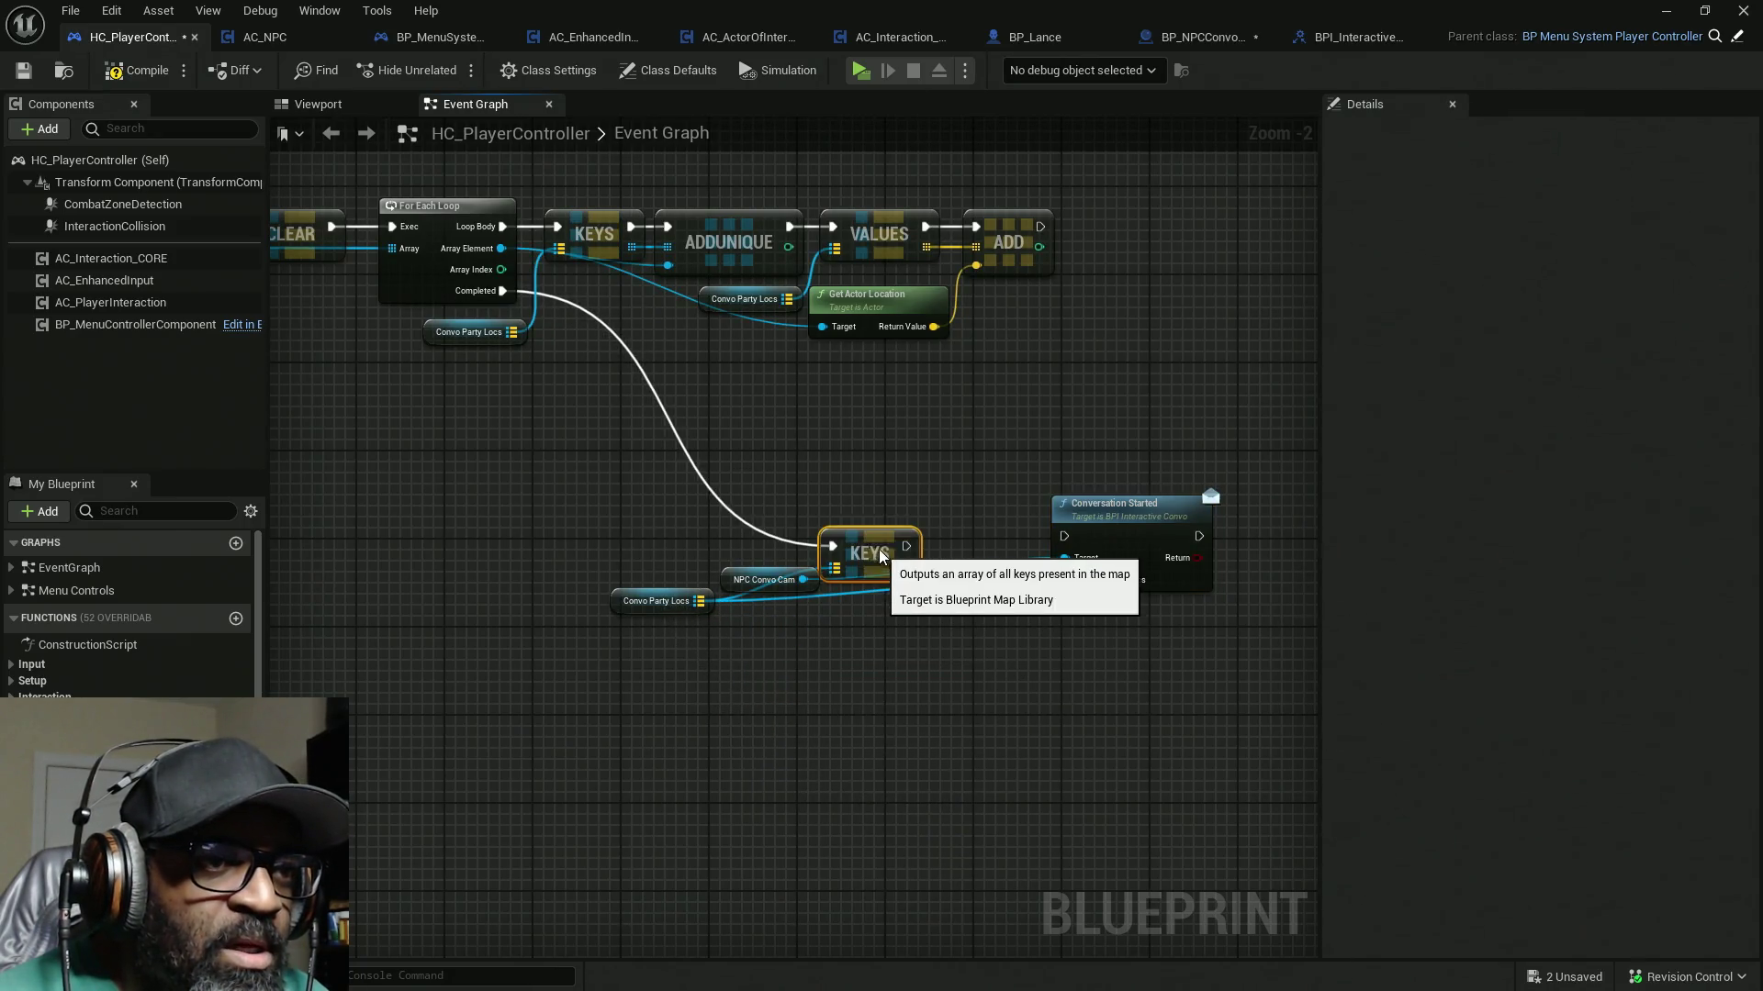
Step: Rearrange Conversation Started, Keys and NPC Convo Cam to clear space
mouse_move(1061, 550)
left_mouse_down()
mouse_move(751, 800)
mouse_move(555, 815)
left_mouse_up()
left_click_drag(866, 548, 900, 591)
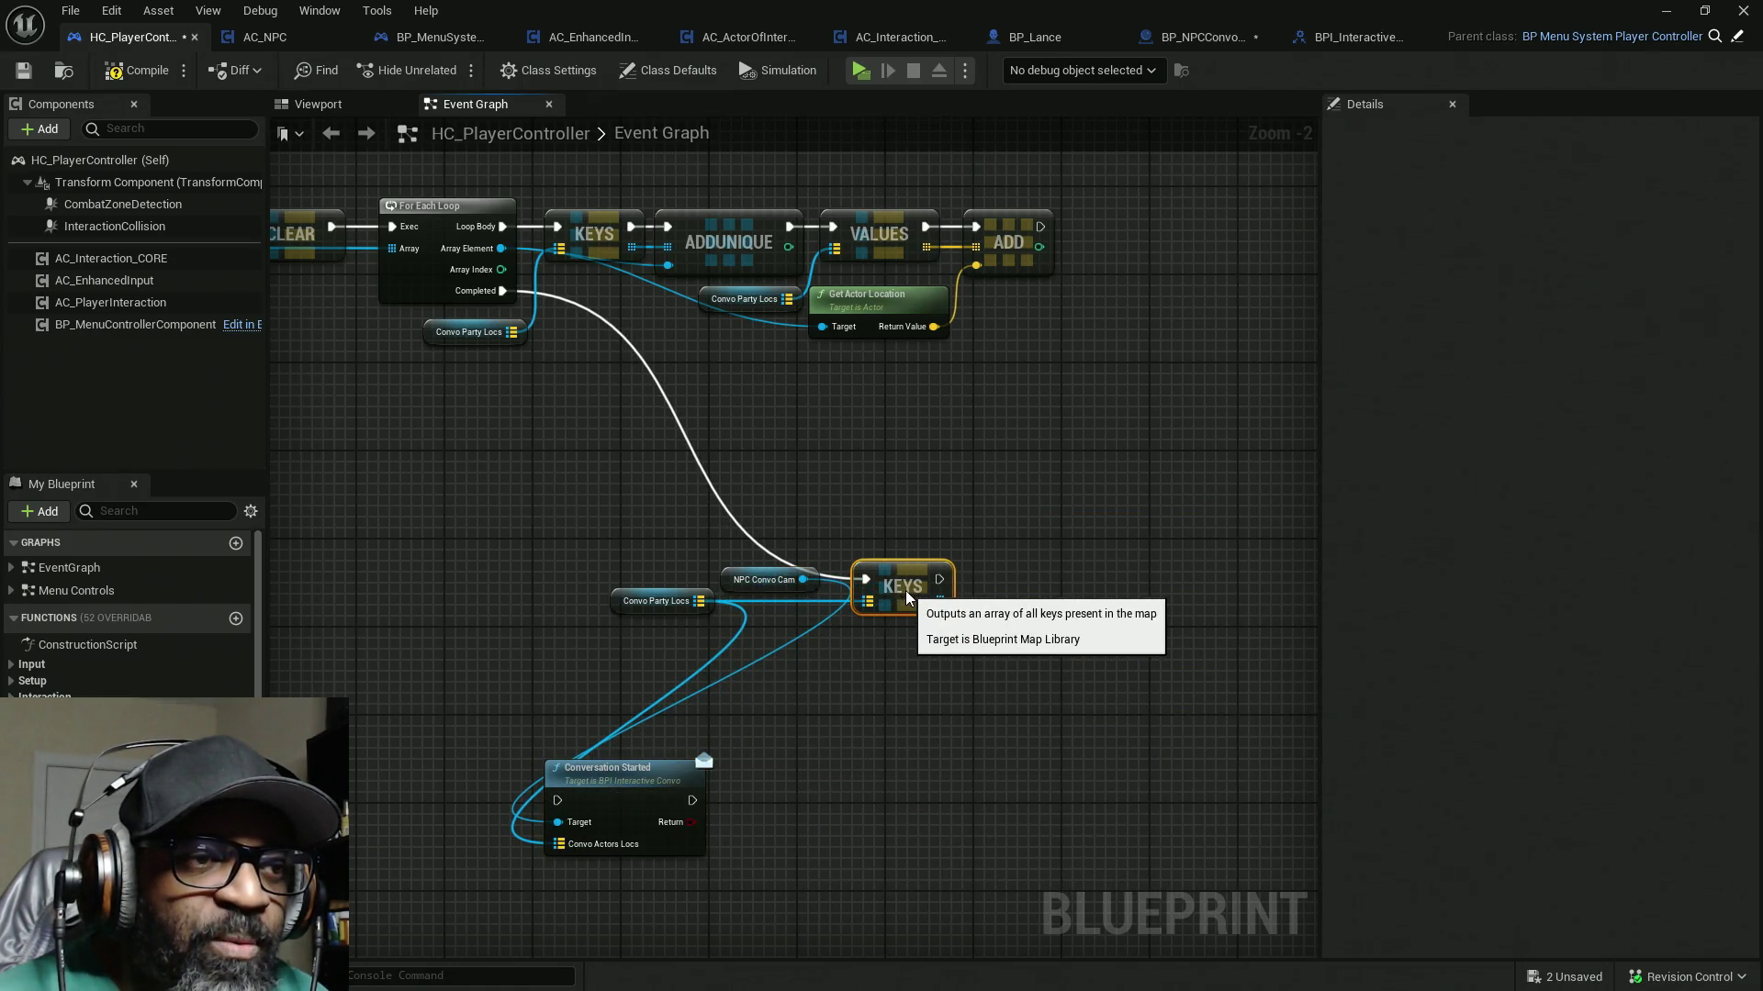
left_click_drag(737, 579, 631, 563)
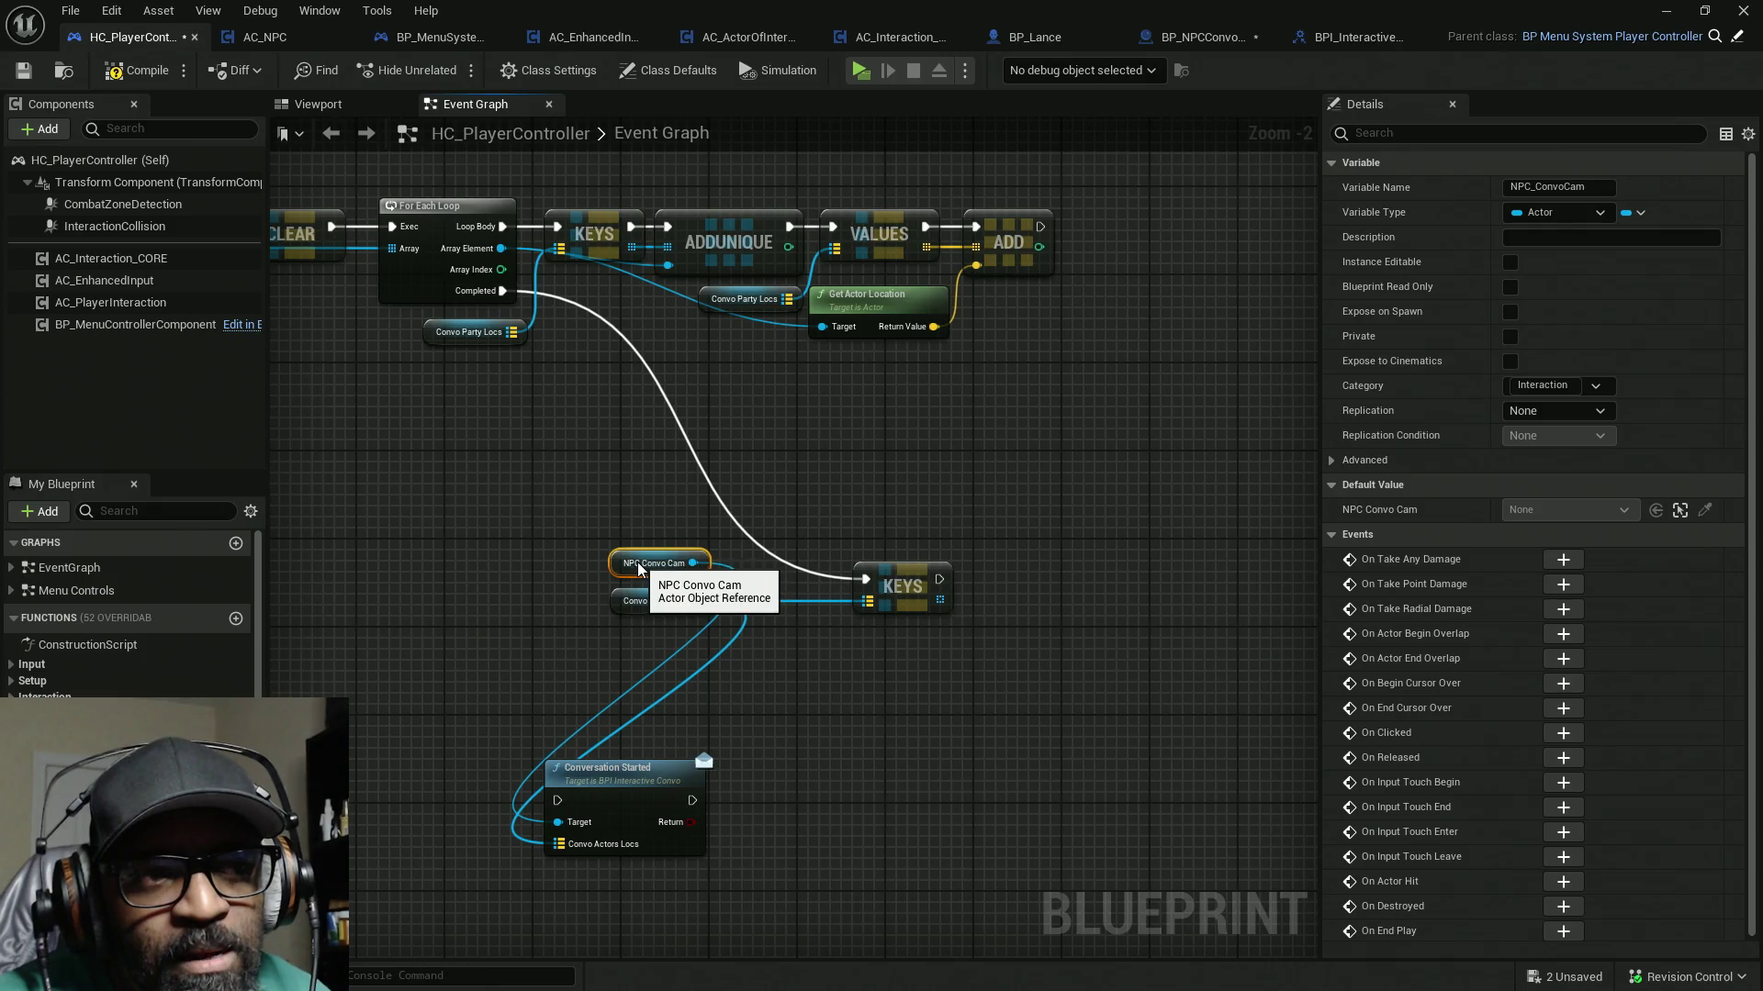
Step: Add a For Each Loop over the Keys output and place it beside Keys
mouse_move(898, 580)
left_mouse_down()
mouse_move(819, 578)
mouse_move(971, 606)
left_mouse_up()
type("oop")
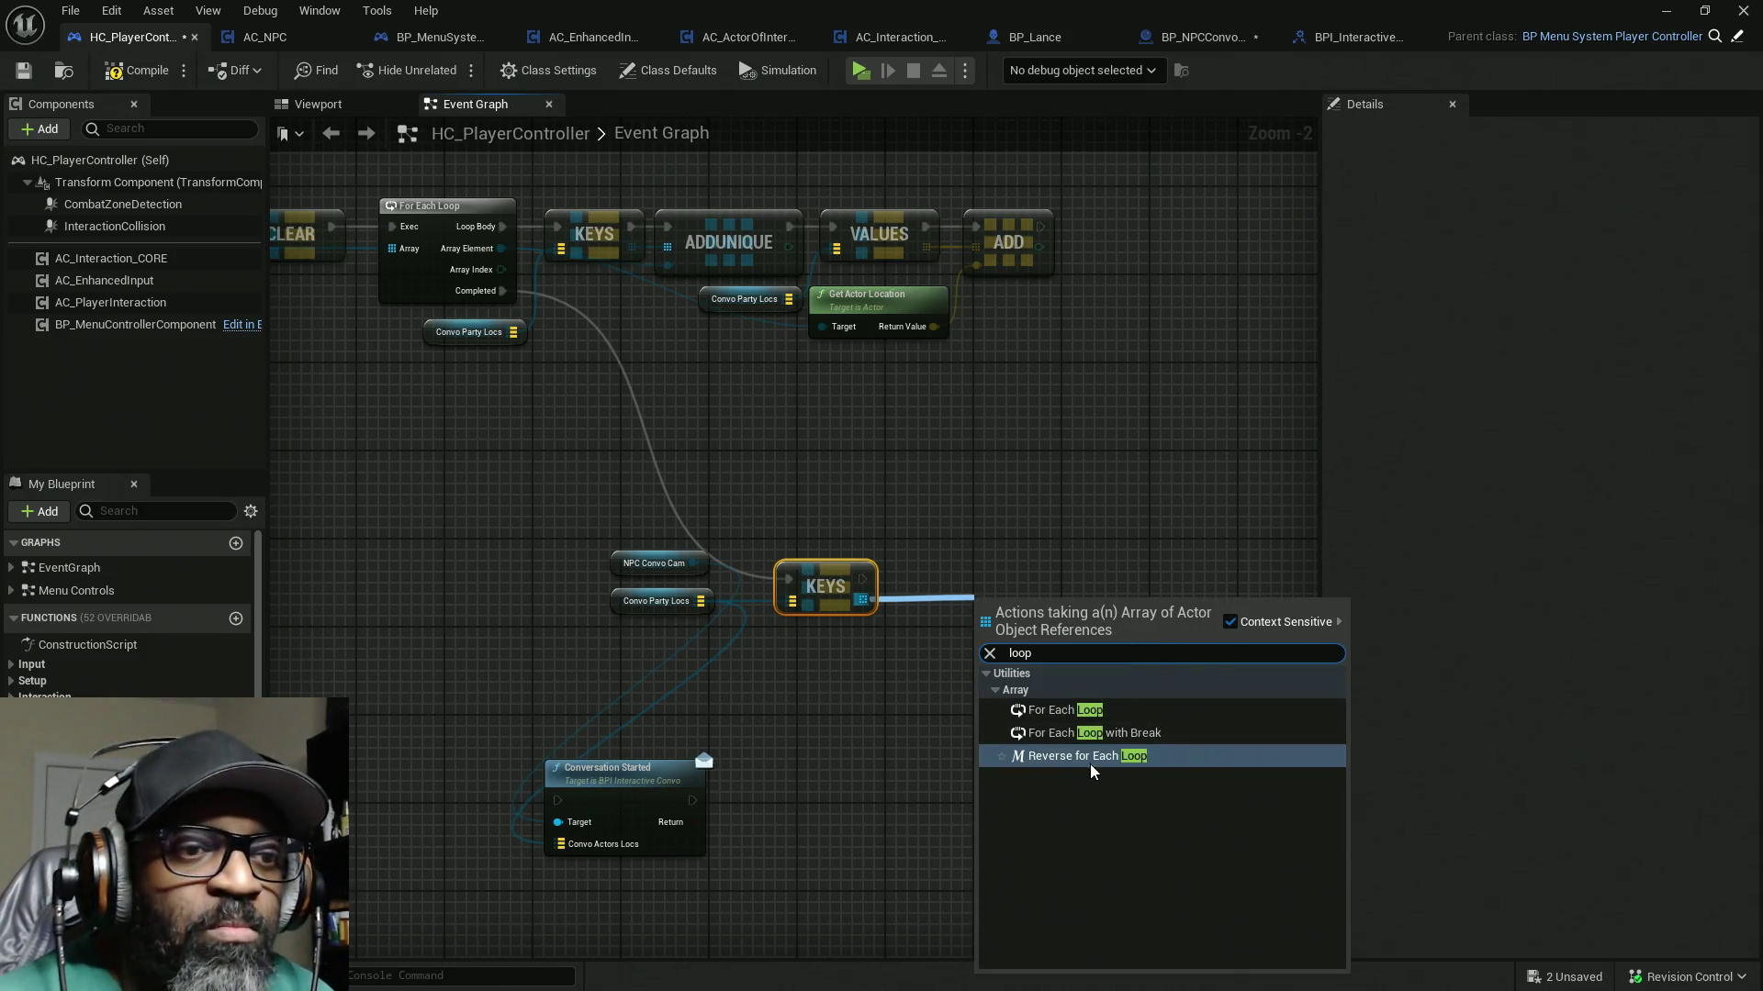
left_click(1065, 711)
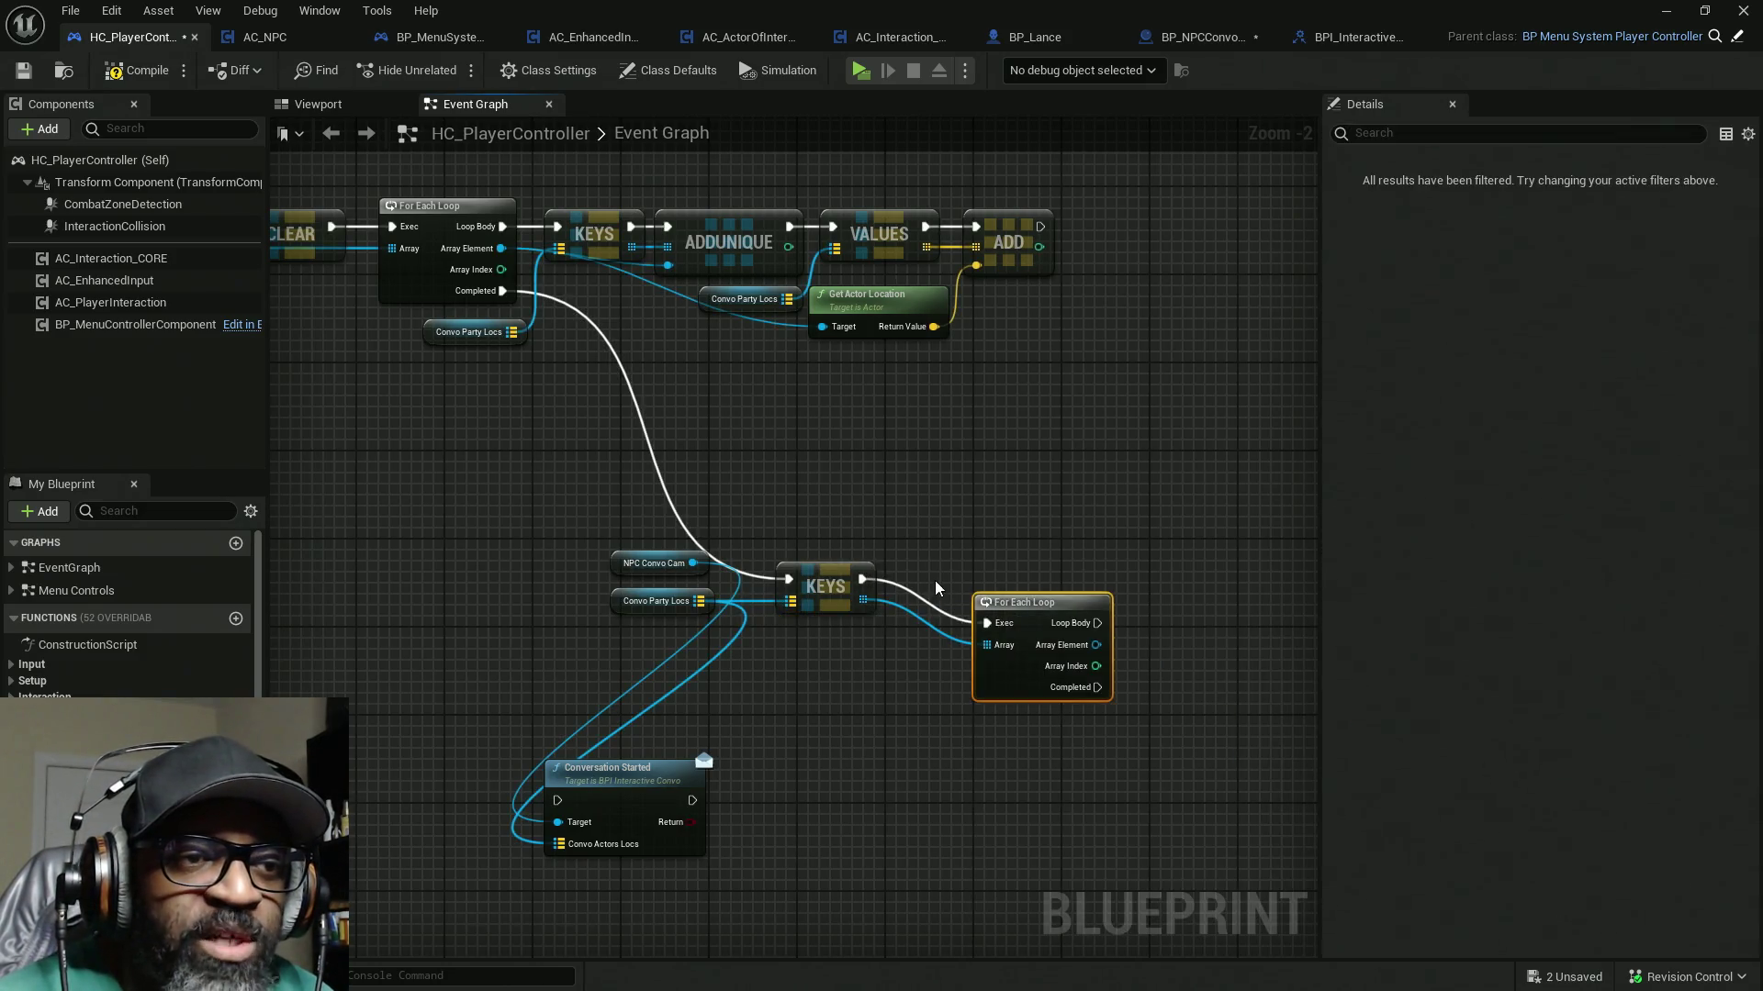
left_click_drag(1011, 609, 933, 564)
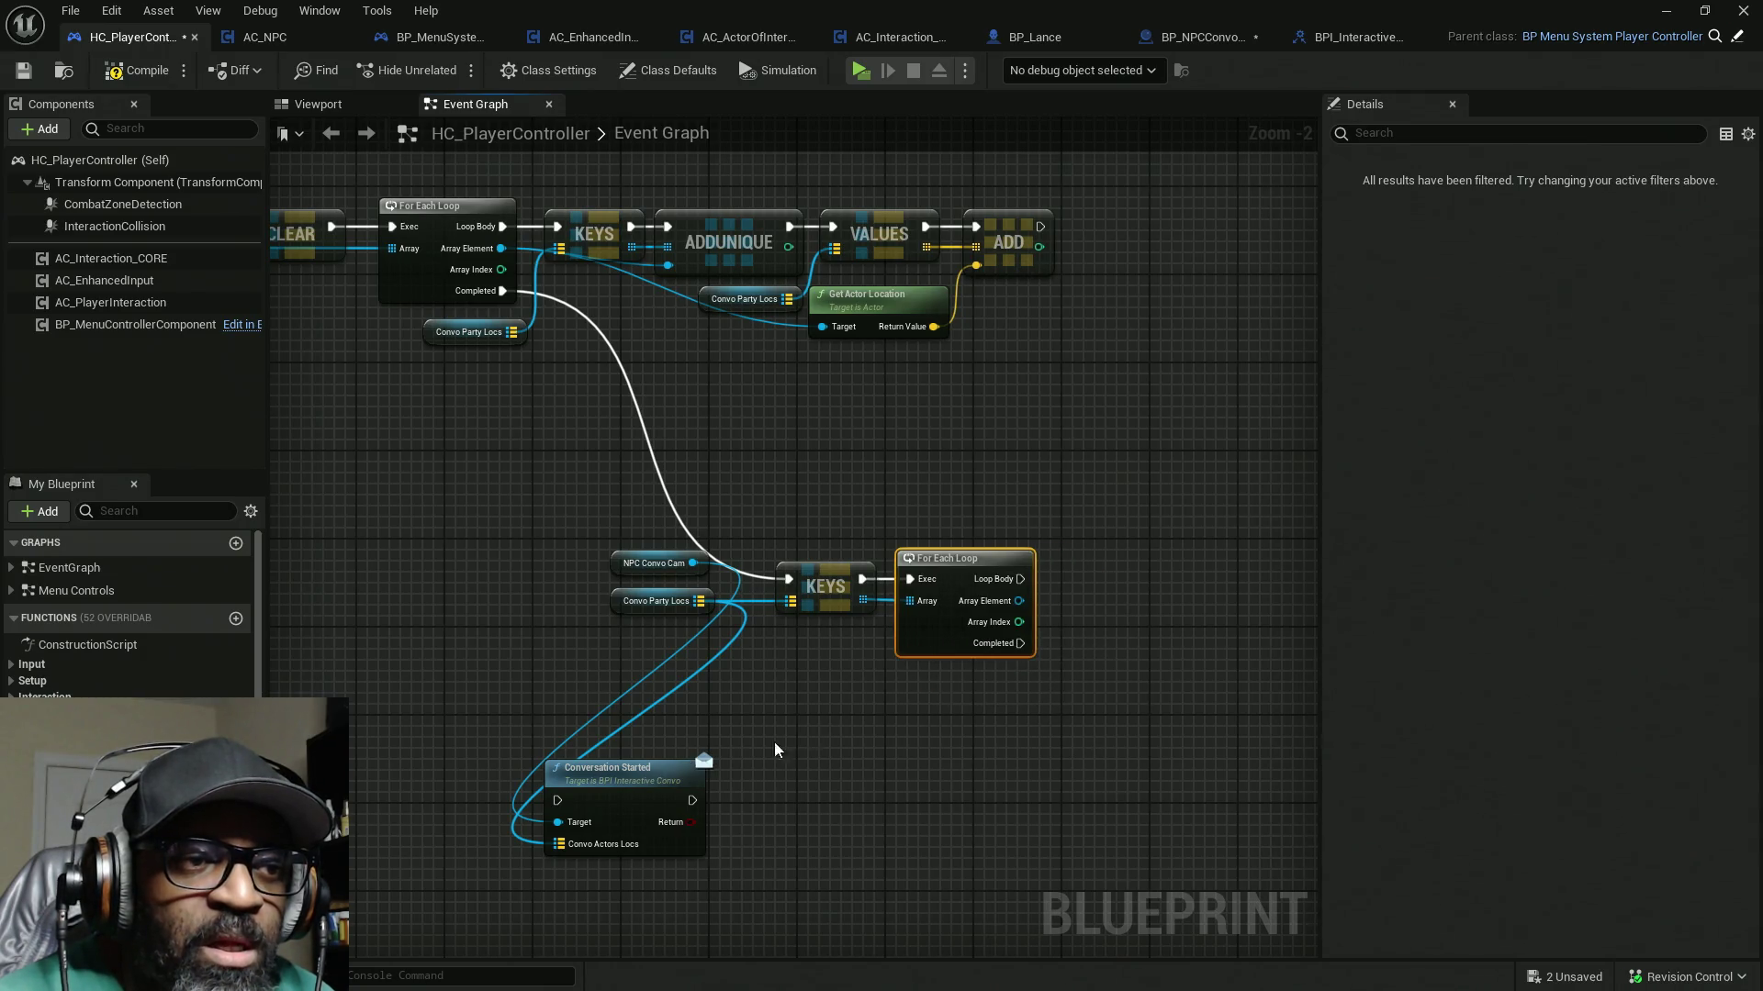
Step: Clear the links on Conversation Started's Target and park NPC Convo Cam above the loop
mouse_move(630, 793)
left_mouse_down()
mouse_move(997, 754)
mouse_move(1002, 739)
left_mouse_up()
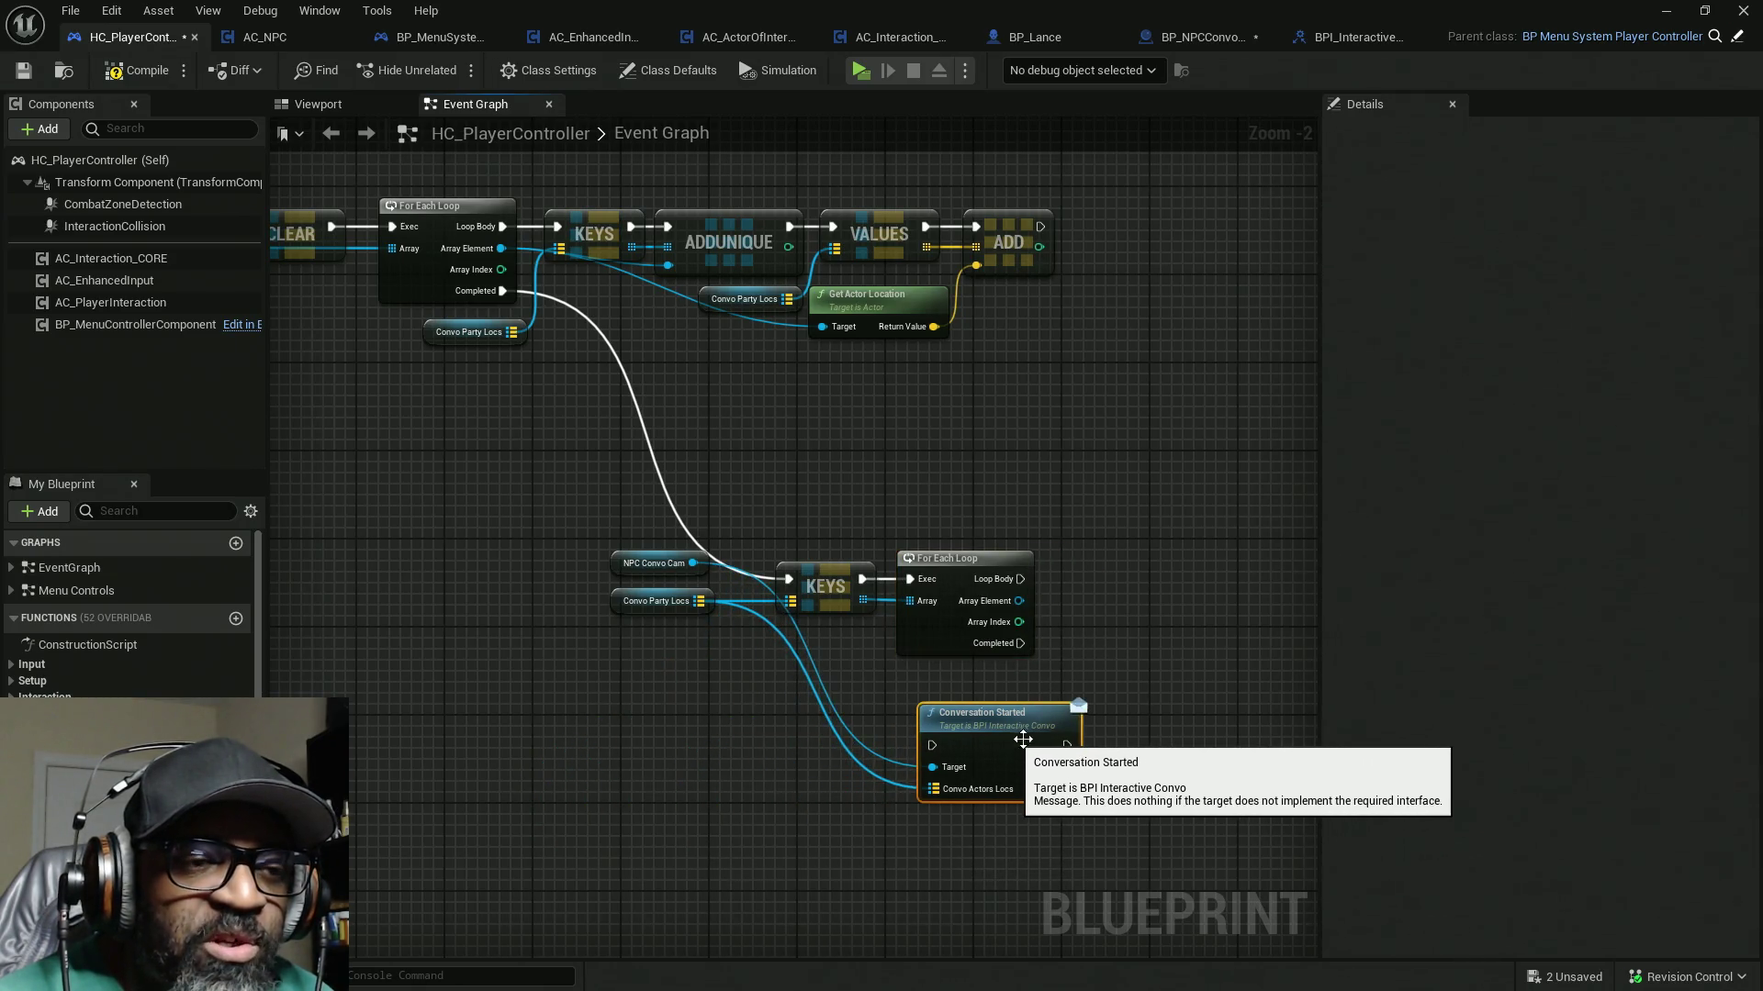
mouse_move(945, 769)
left_mouse_down()
mouse_move(1056, 589)
mouse_move(1019, 600)
left_mouse_up()
left_click(933, 768, "alt")
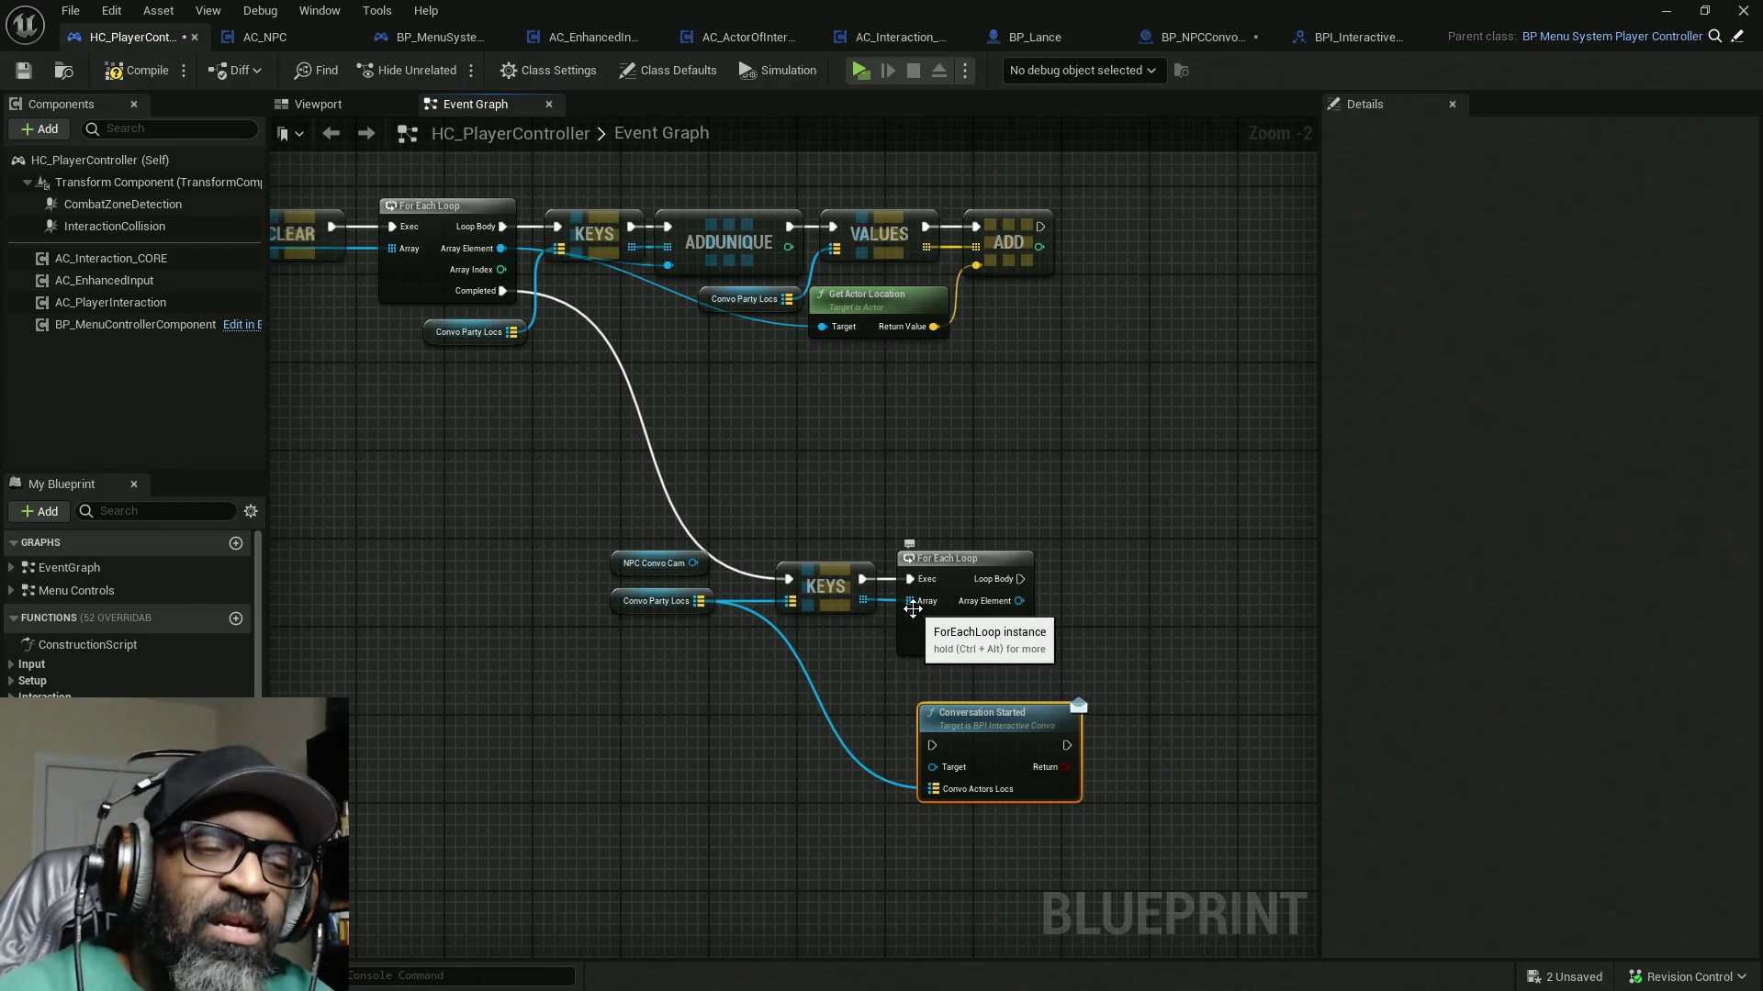
left_click_drag(661, 563, 972, 526)
left_click_drag(708, 509, 697, 465)
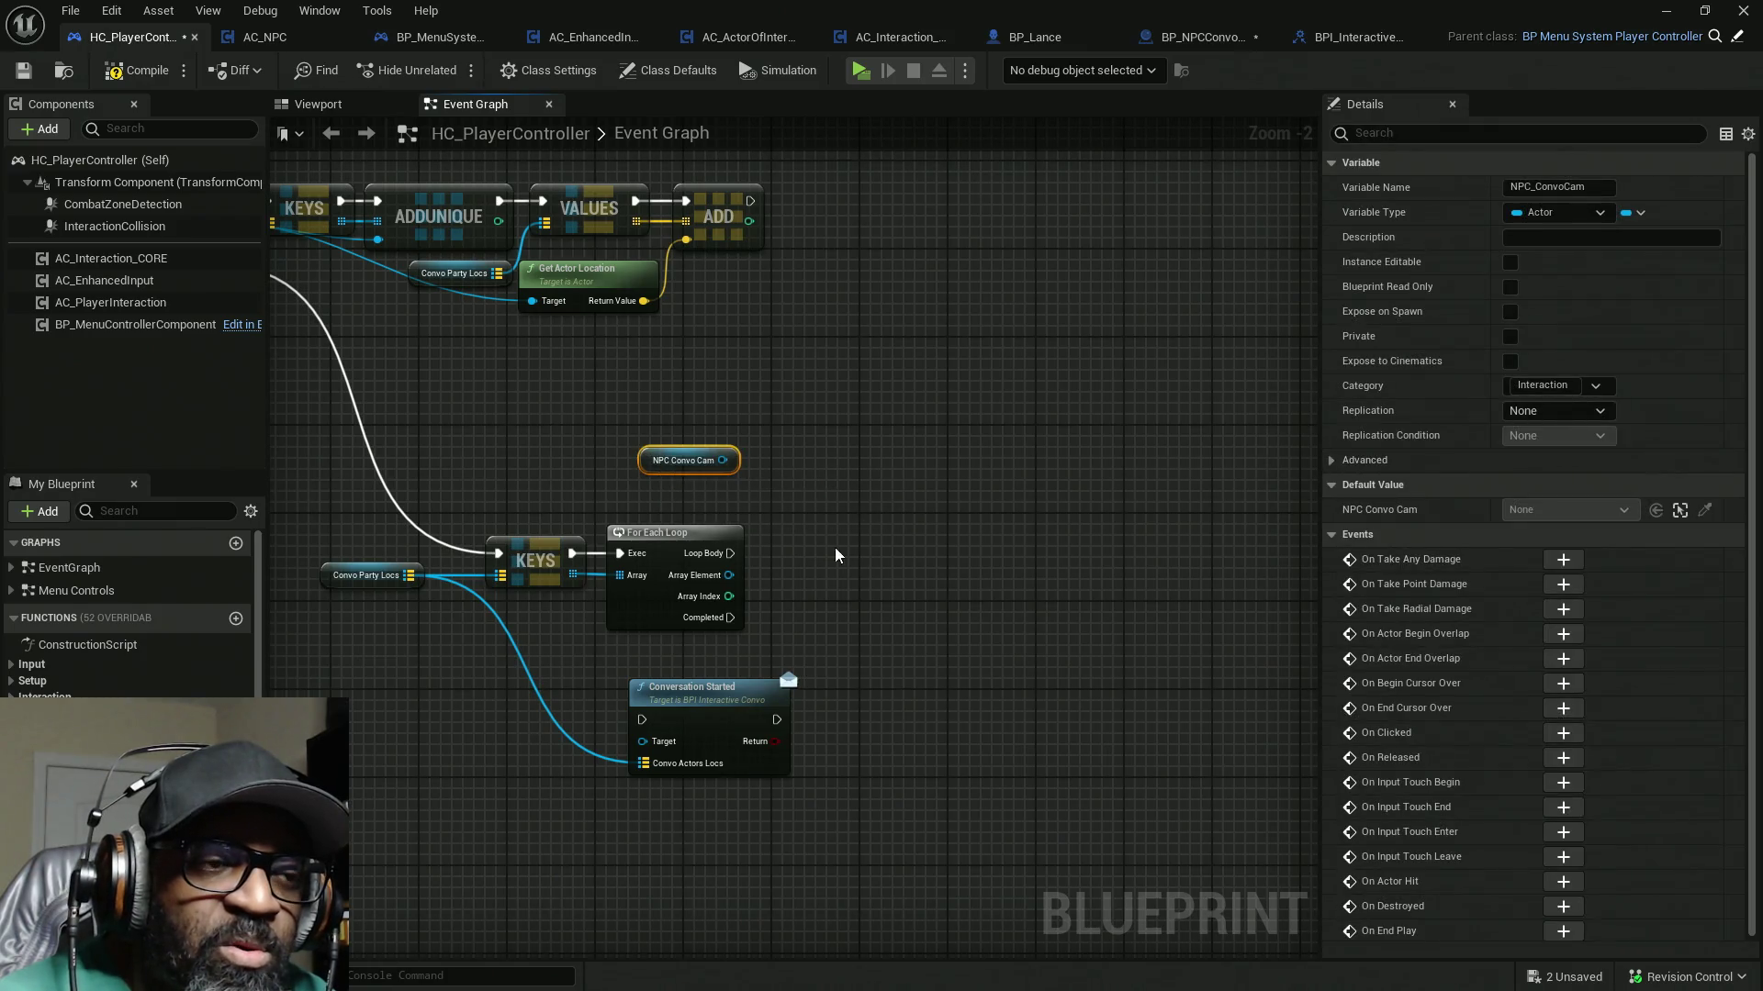
Step: Add a Spawn Actor from Class node from the palette and run it in the loop body
left_click(320, 10)
left_click(384, 107)
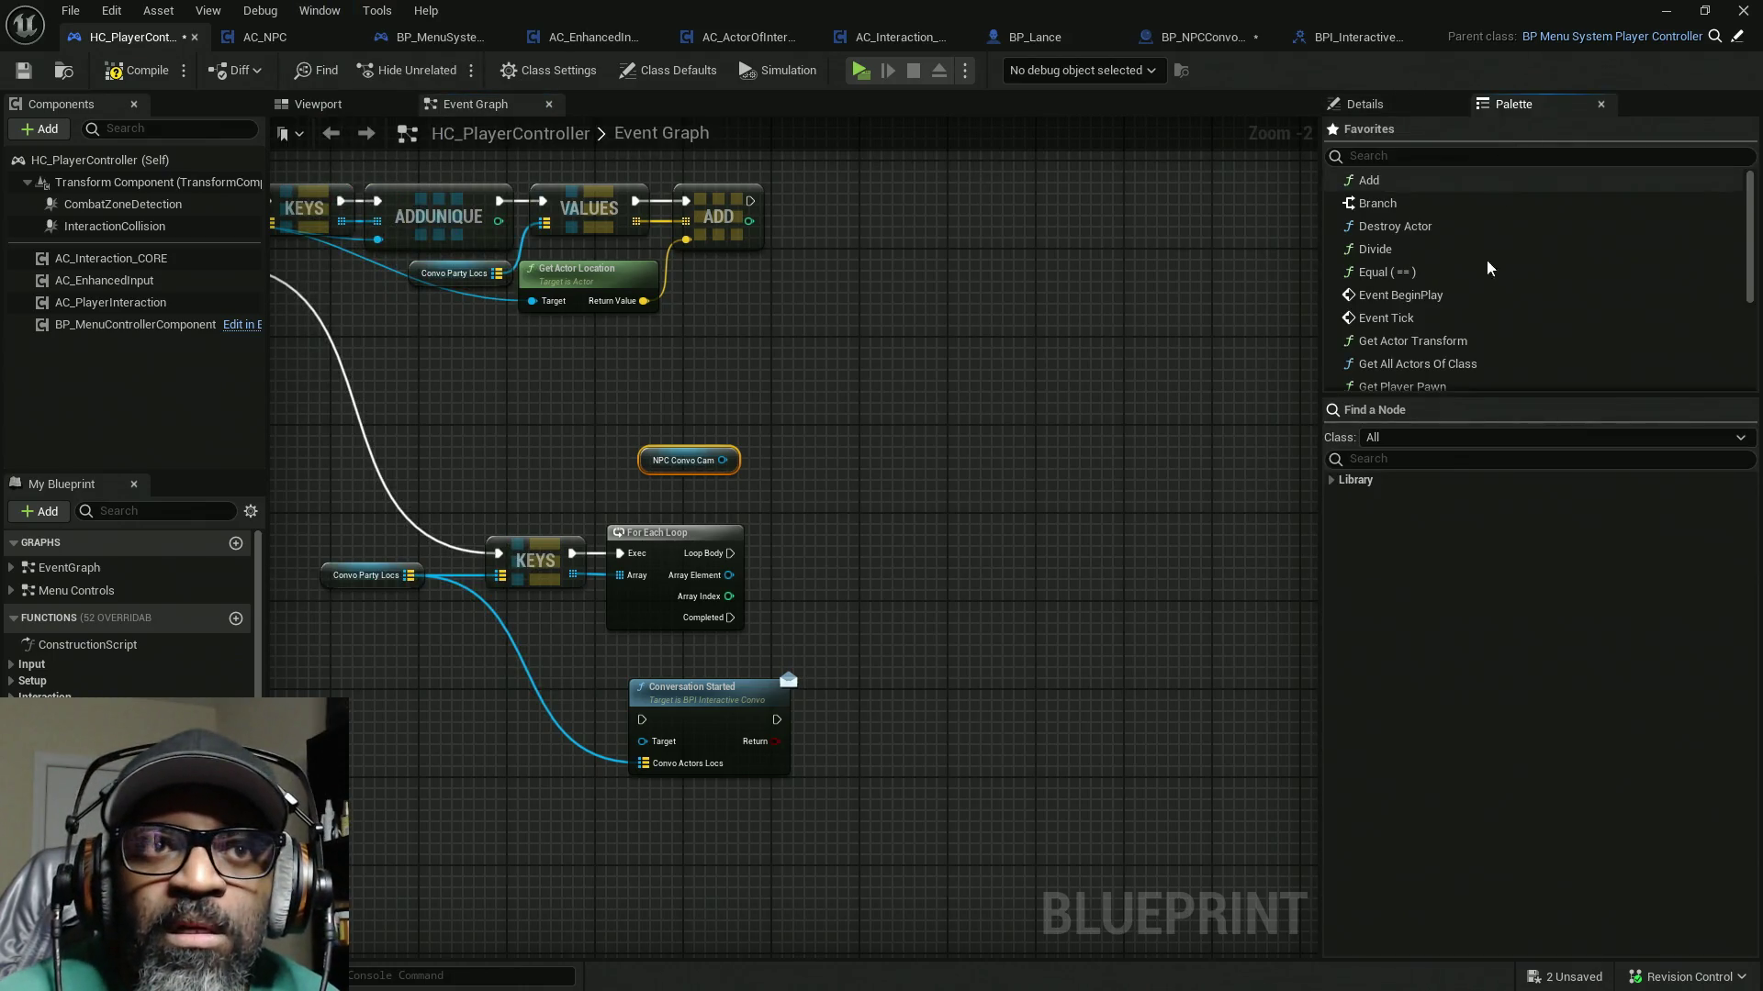
left_click(1435, 458)
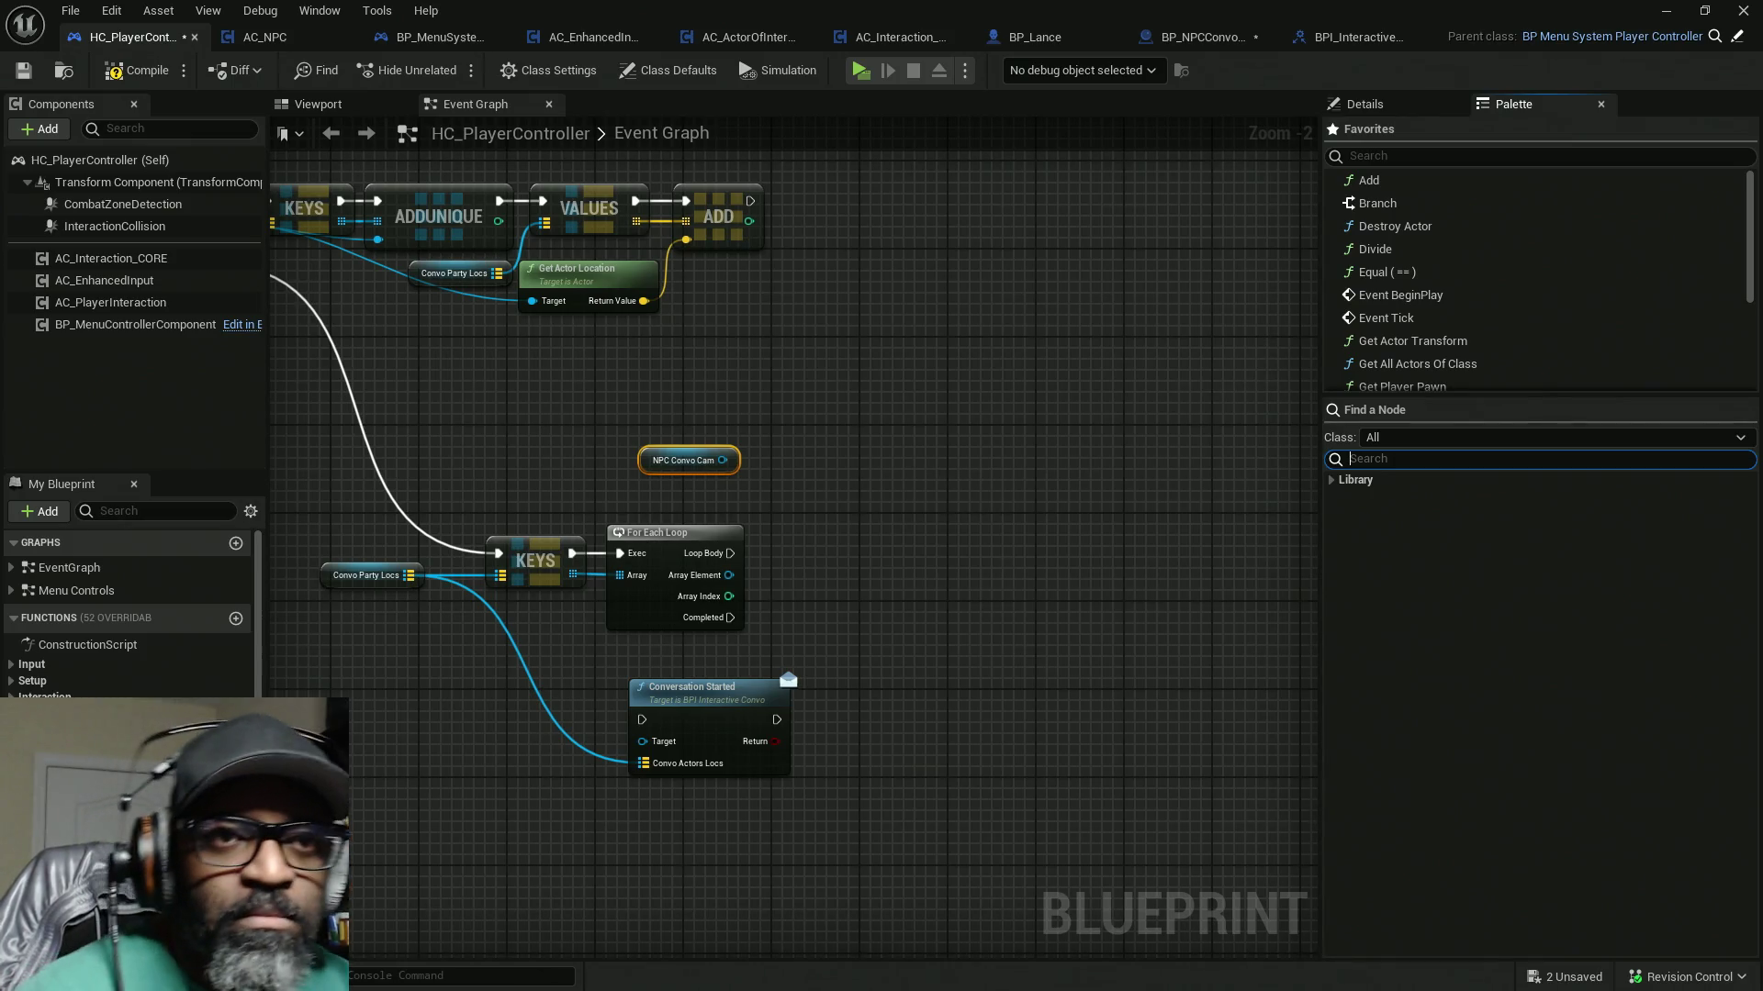
type("Spawn A")
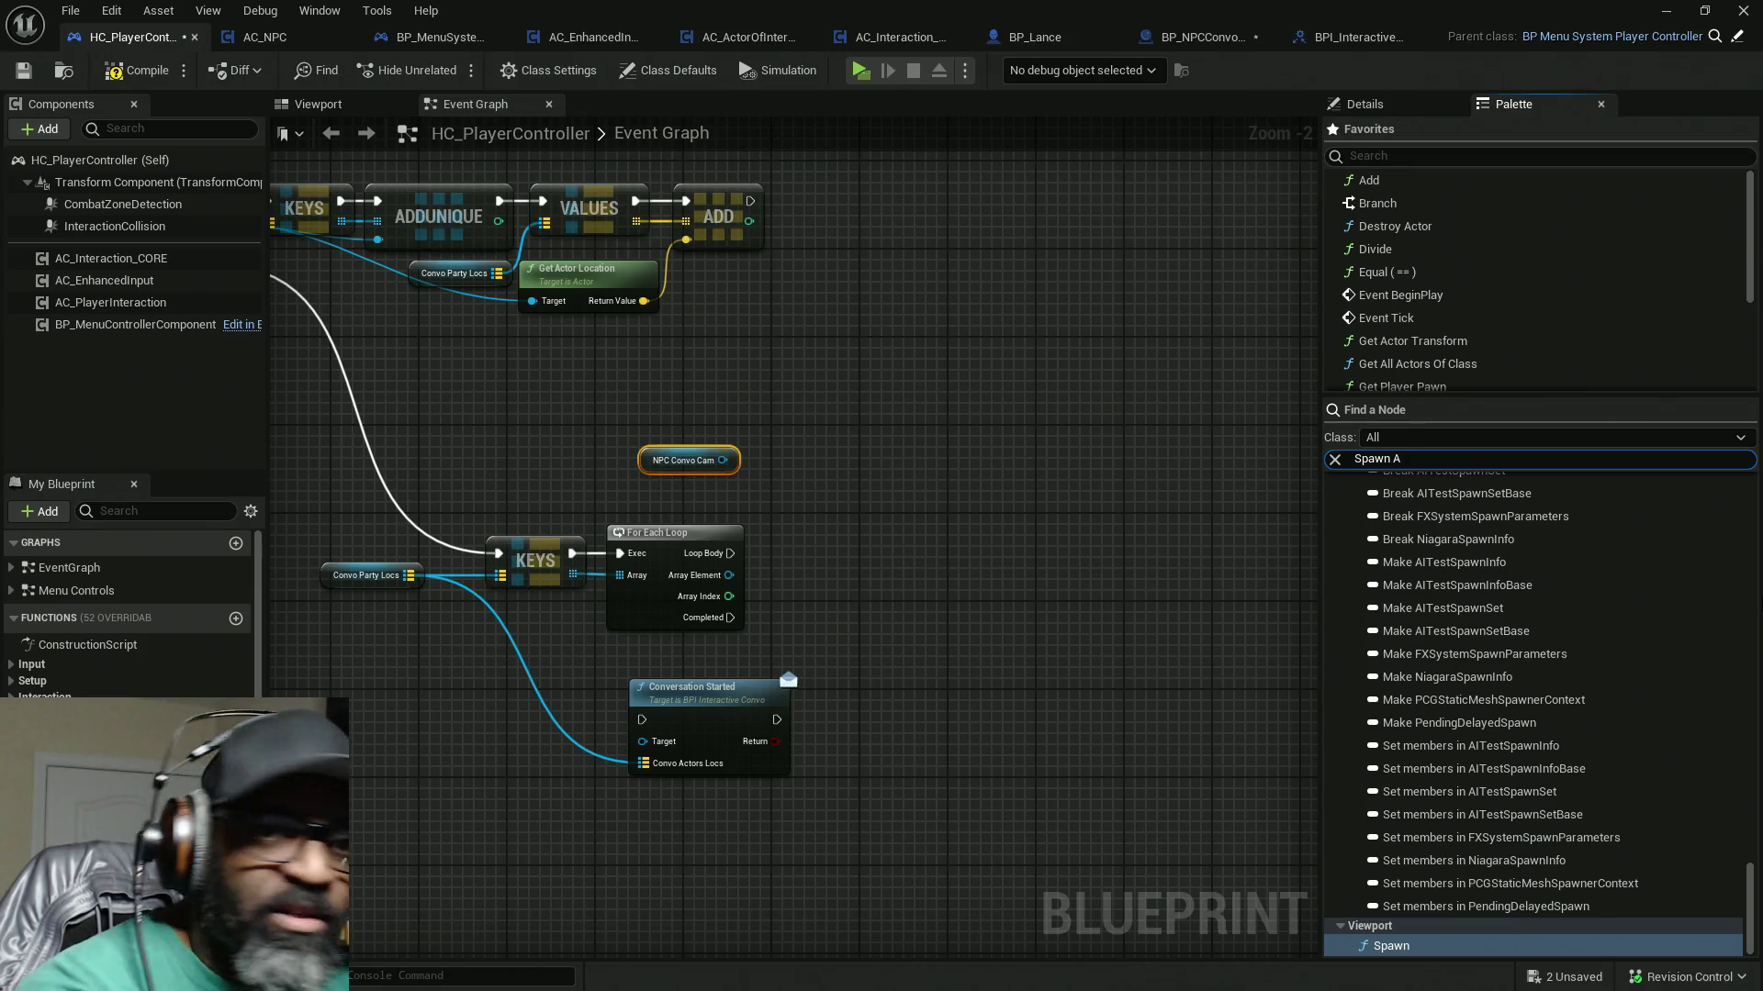
type("c")
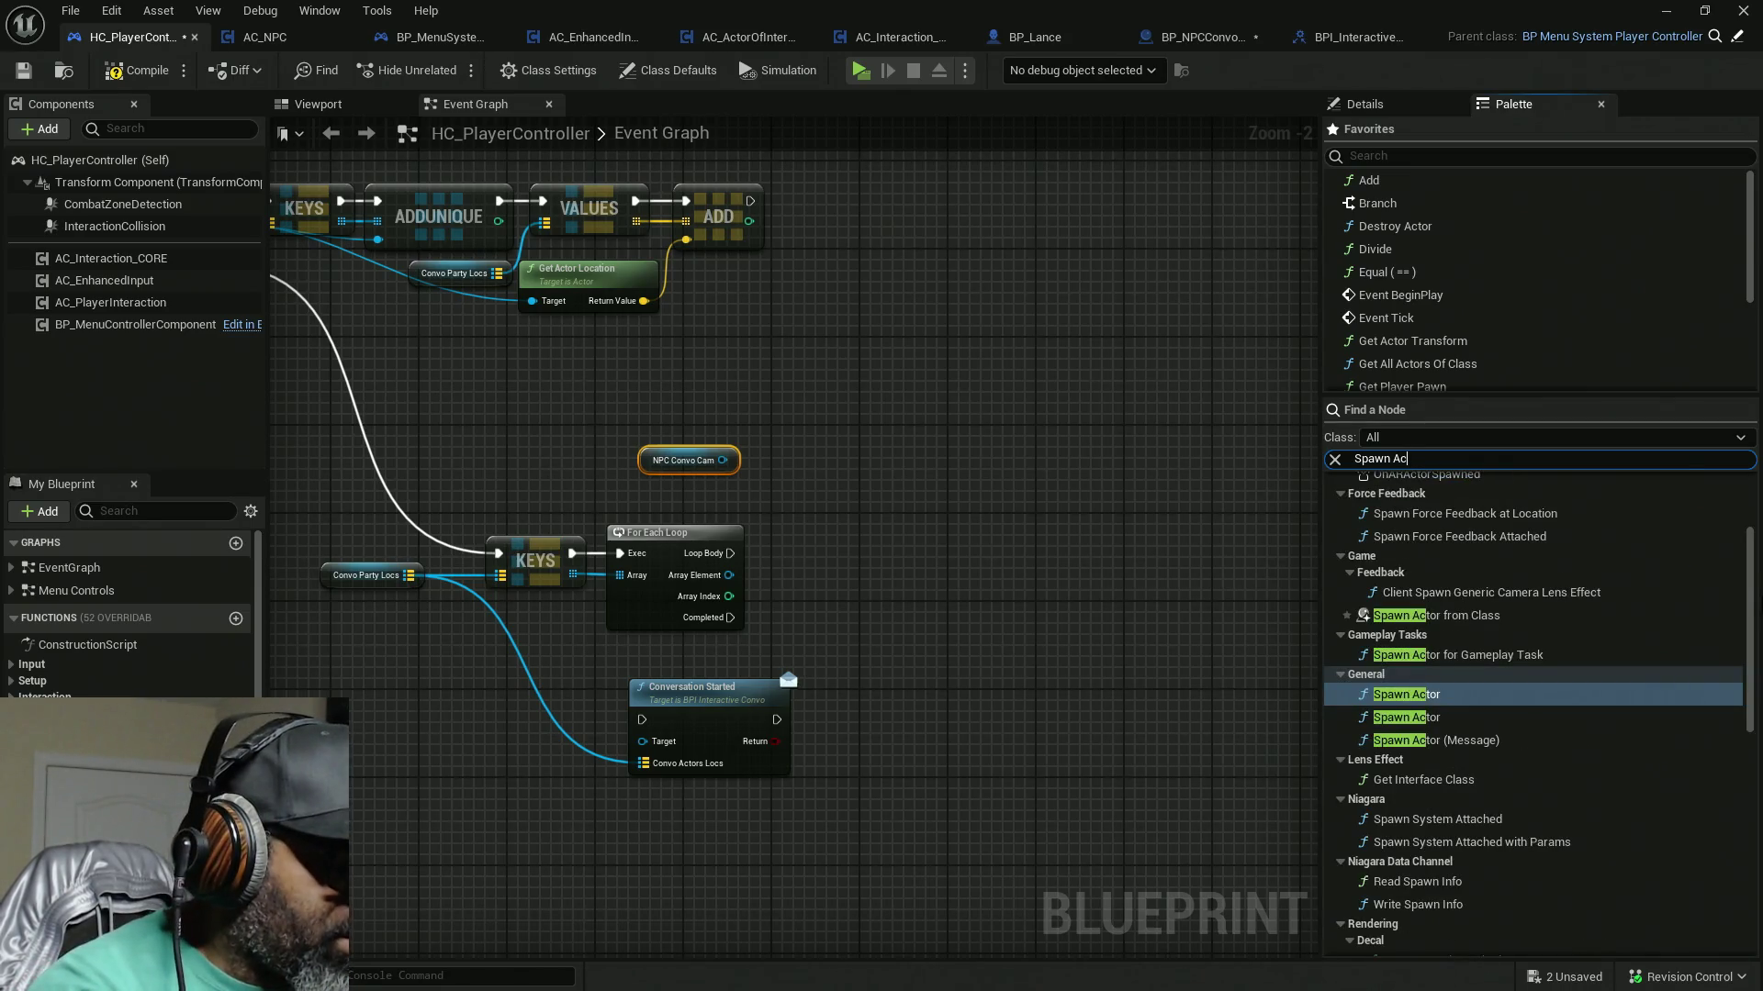
type("tor")
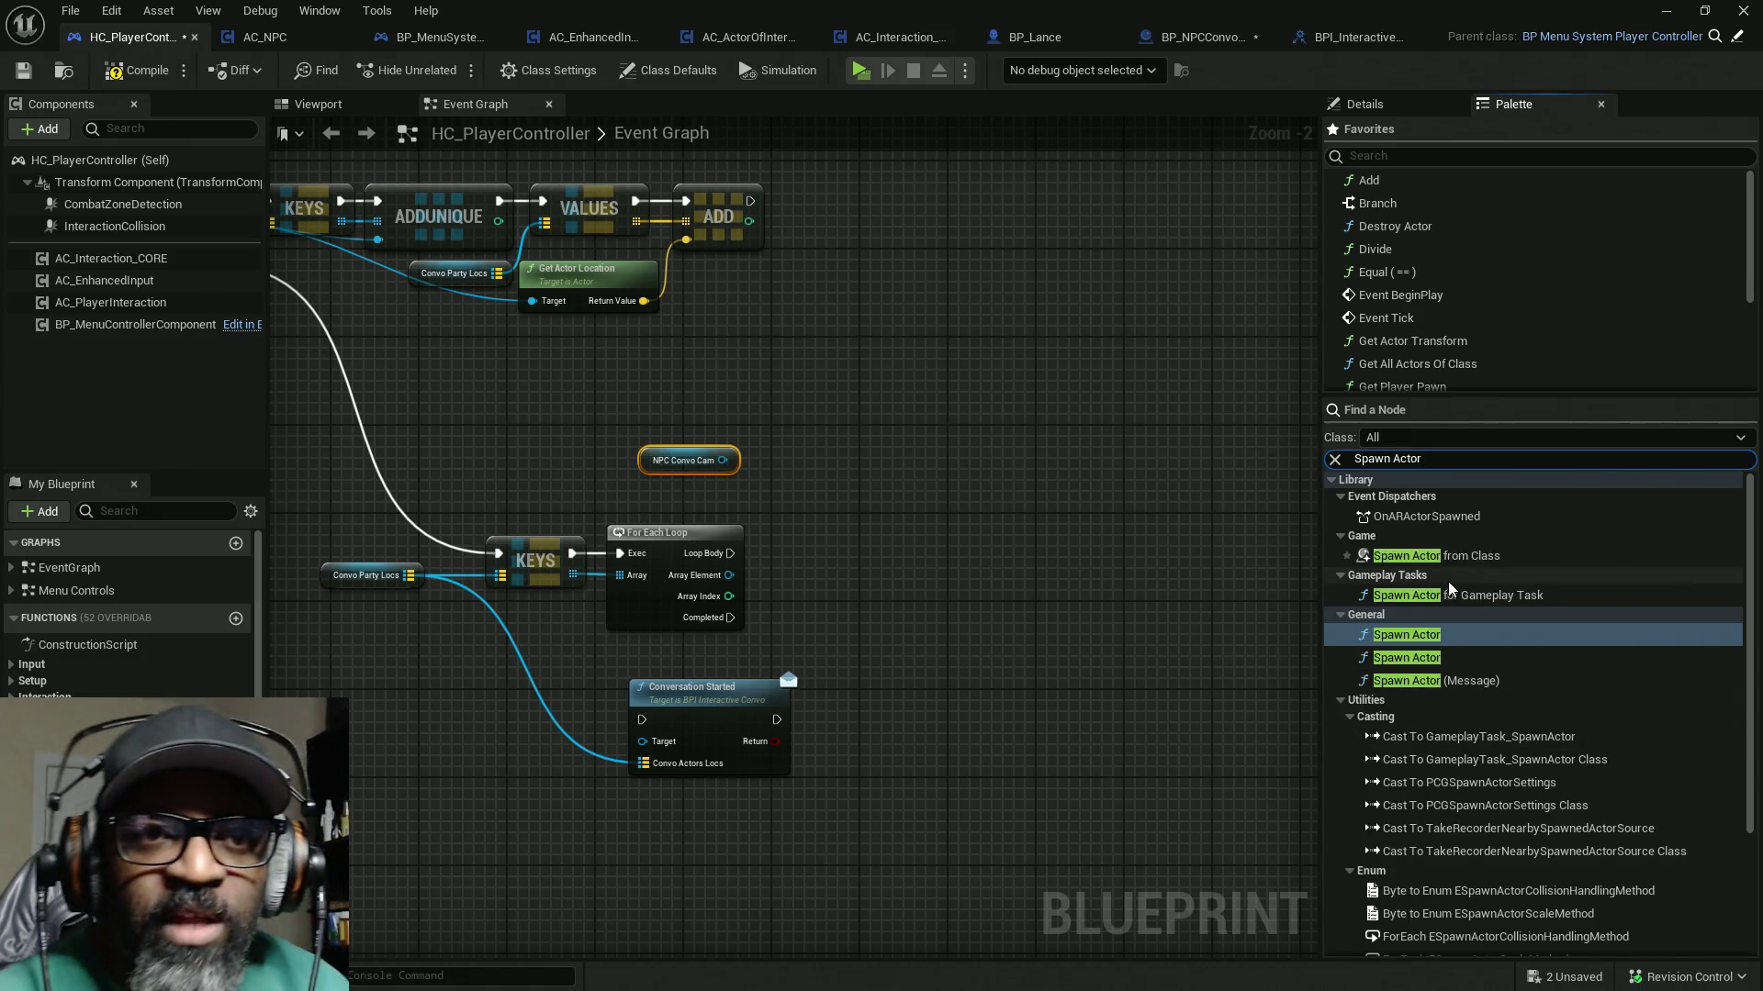
left_click_drag(1407, 556, 895, 542)
left_click_drag(705, 554, 1126, 558)
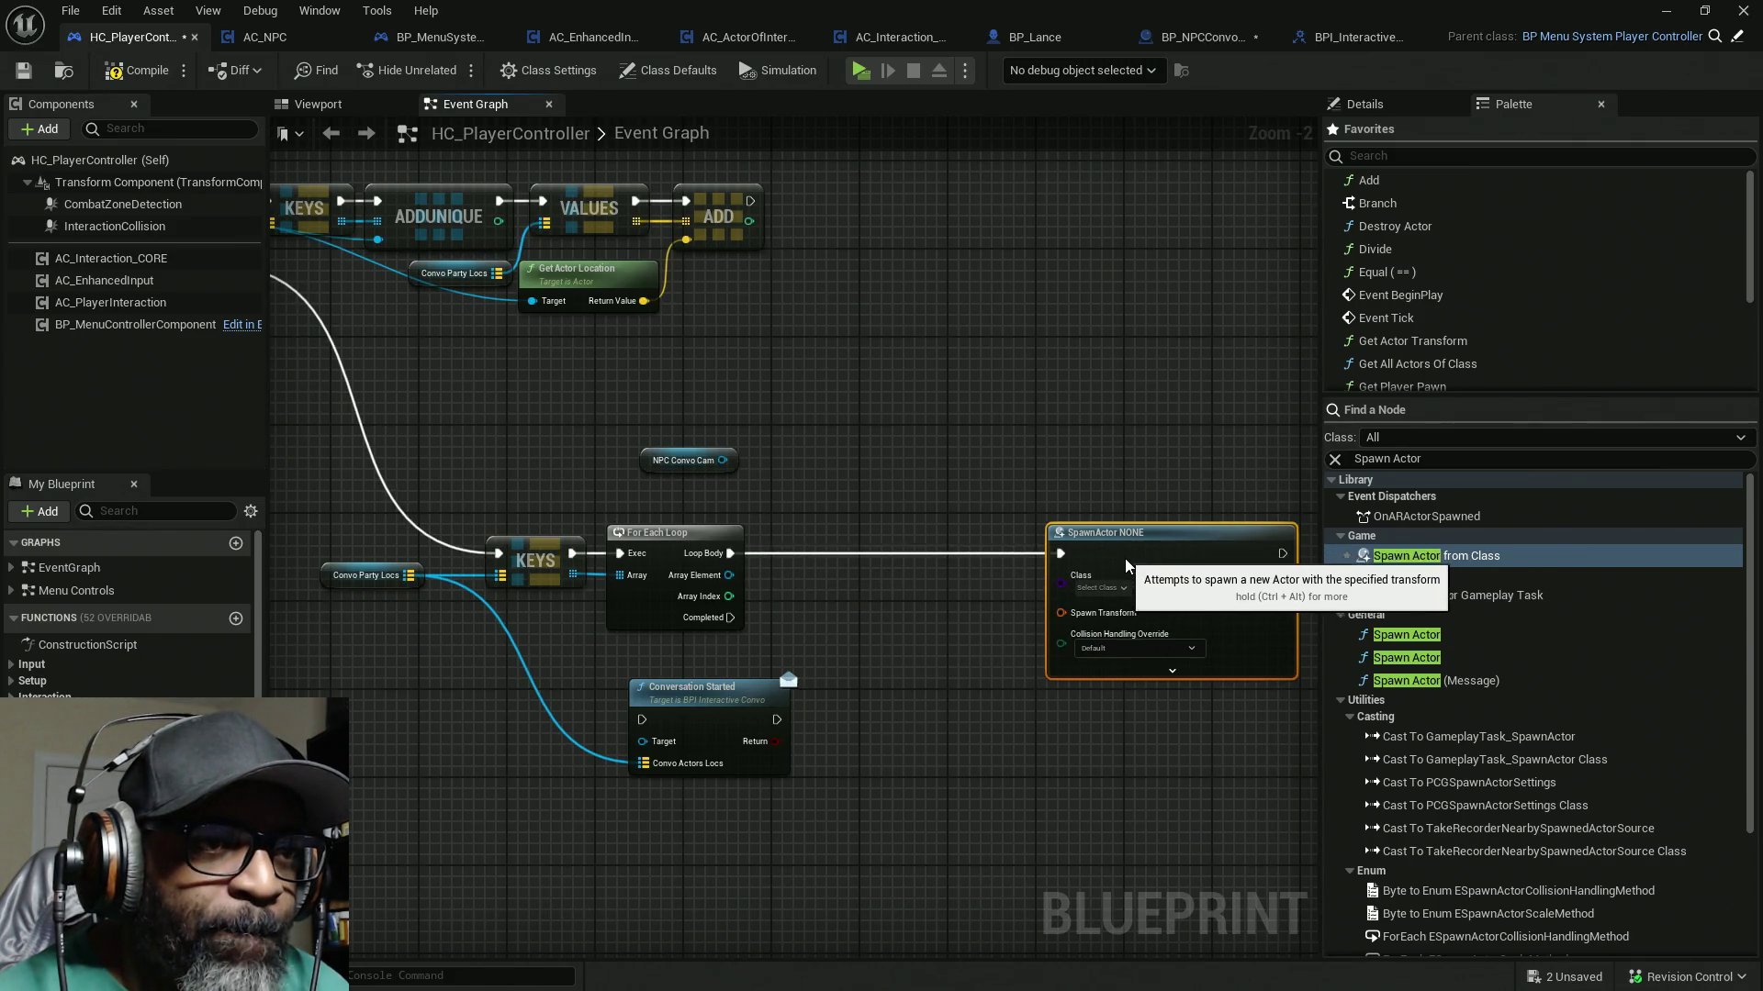
Step: Move the Conversation Started node to the upper right of the graph
left_click(657, 763, "alt")
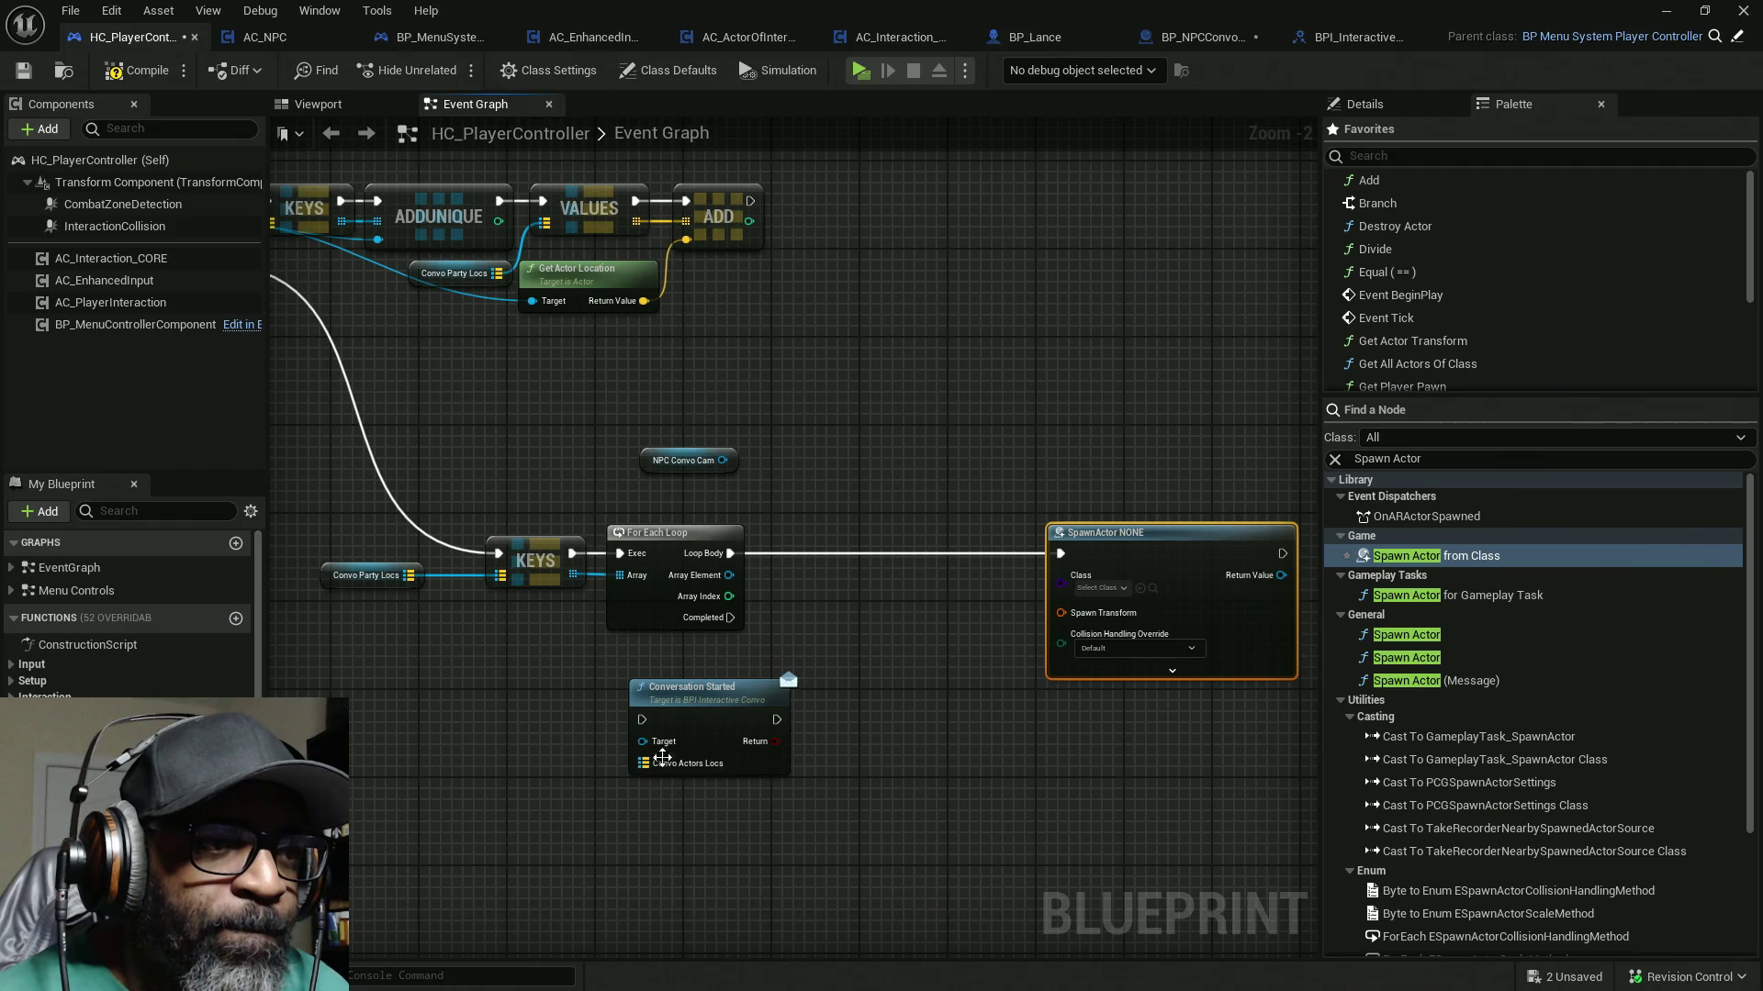
left_click_drag(696, 735, 1158, 327)
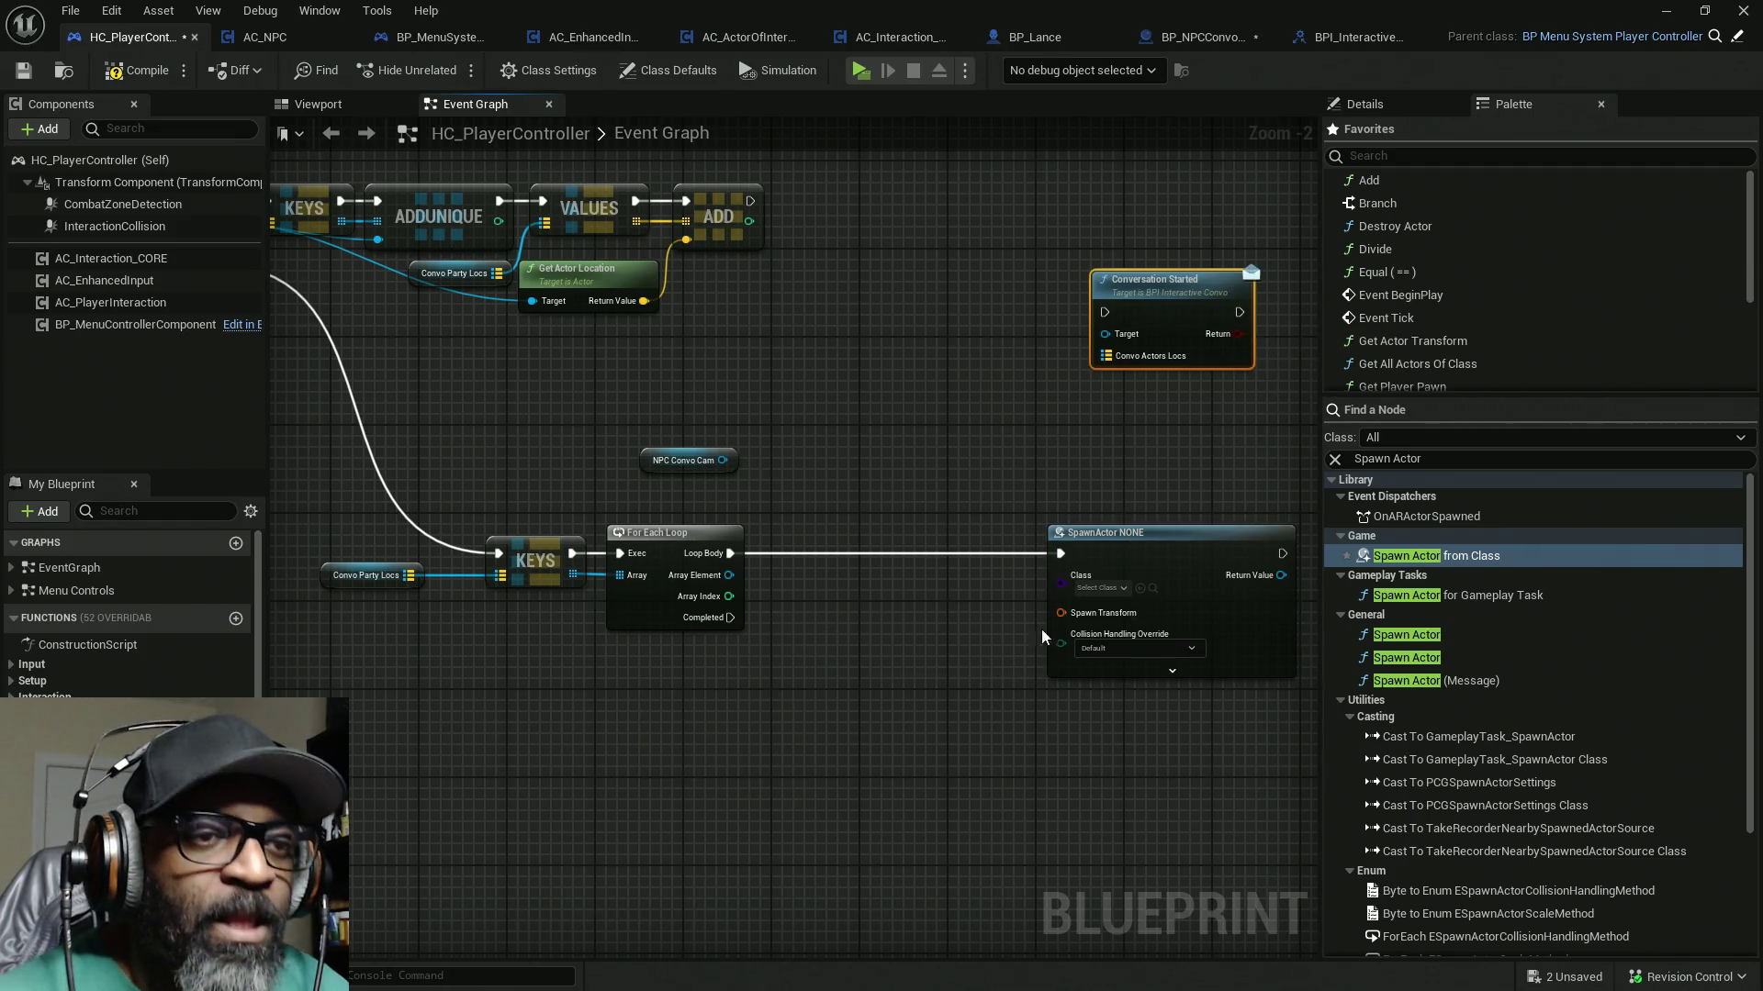
left_click(1124, 589)
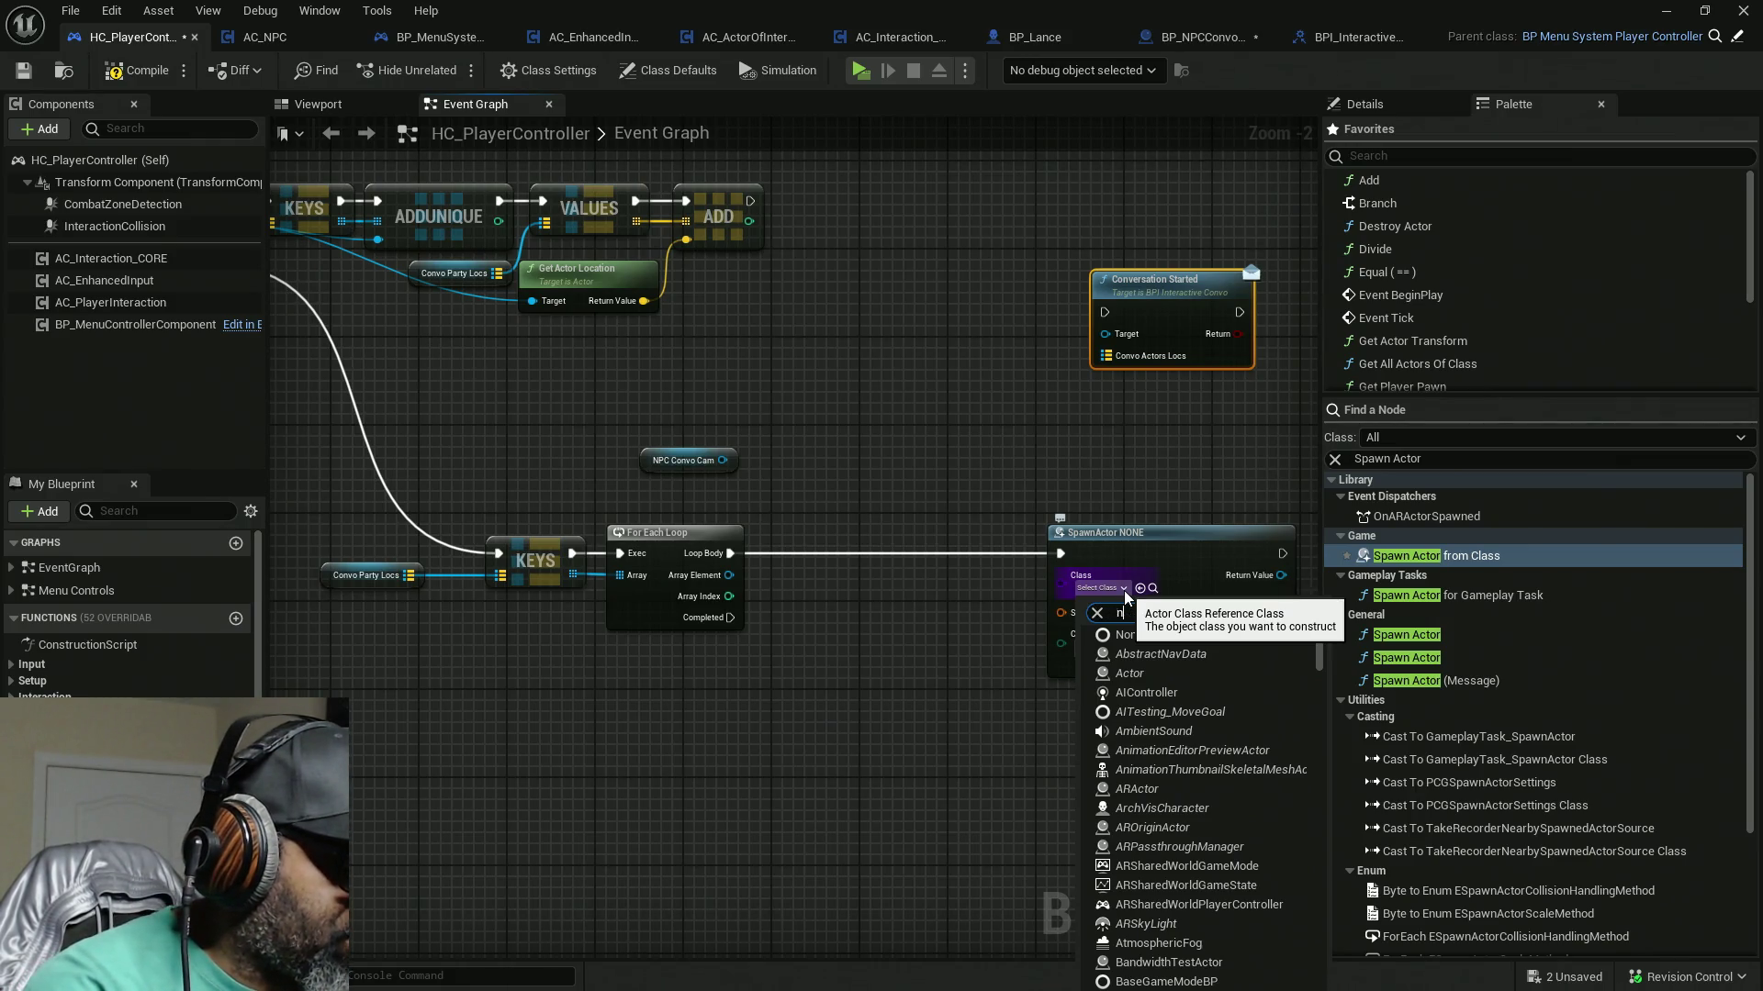
Step: Set SpawnActor's class picker filter to All Developers and search 'P_NPCC', finding no match
type("pc")
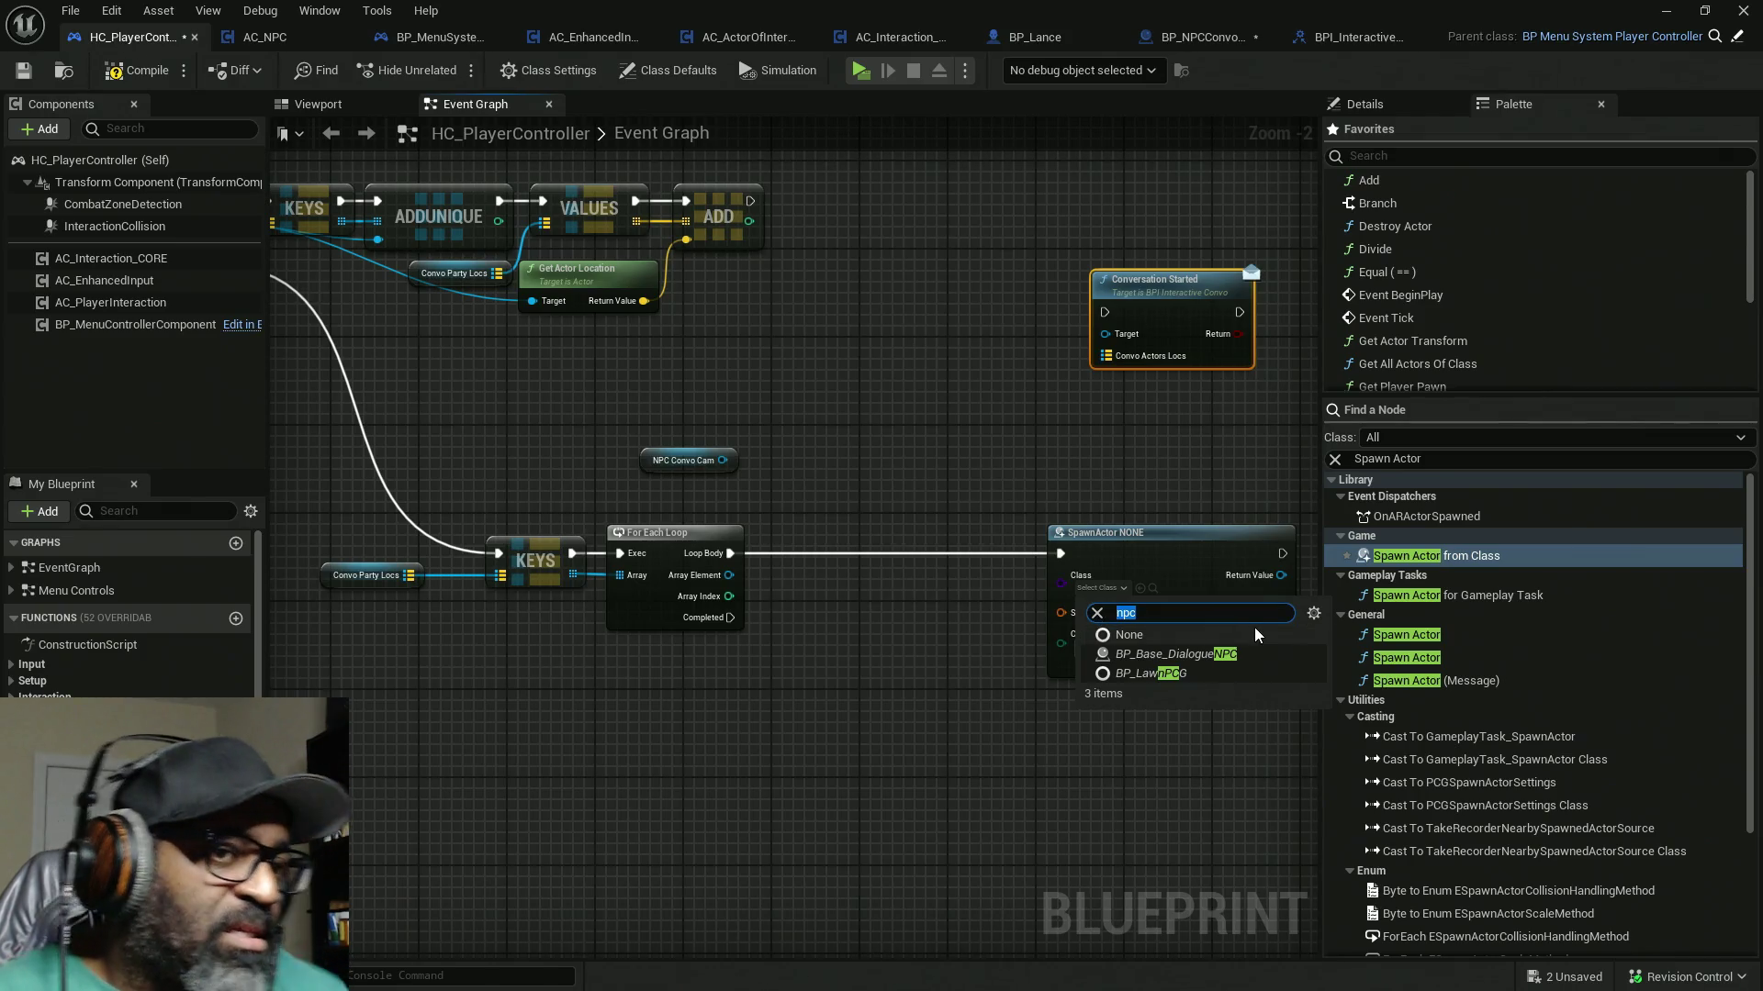
left_click(1311, 615)
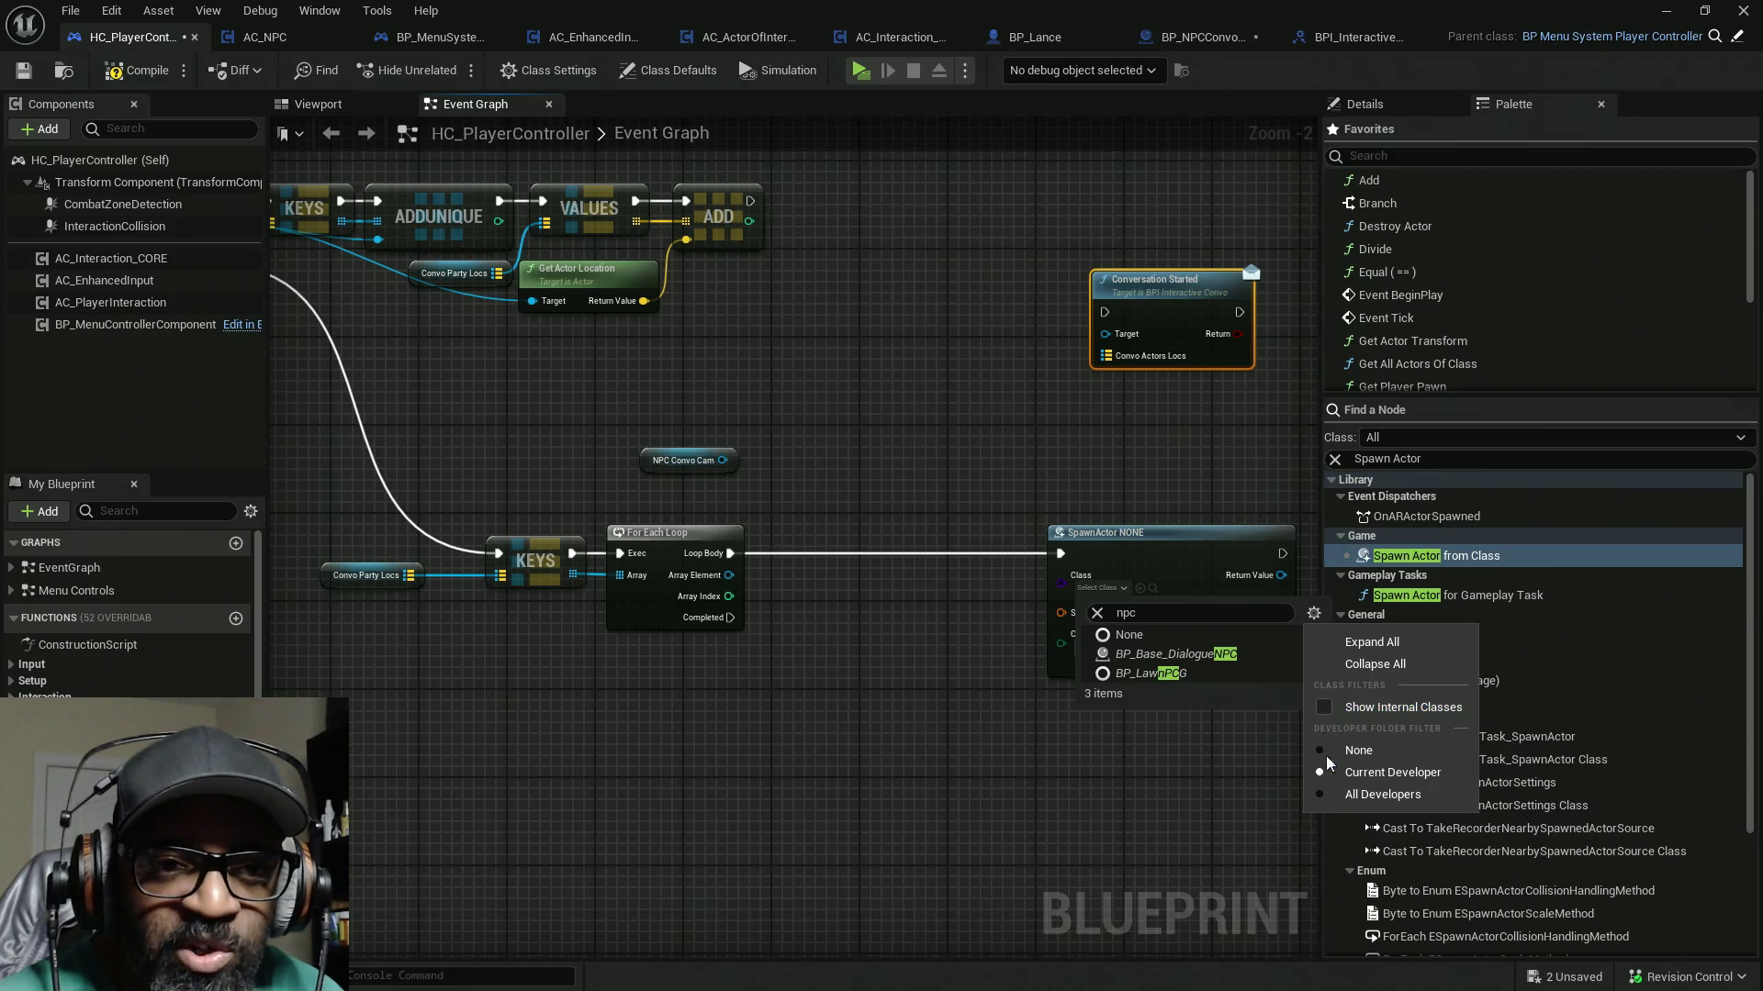
left_click(1320, 795)
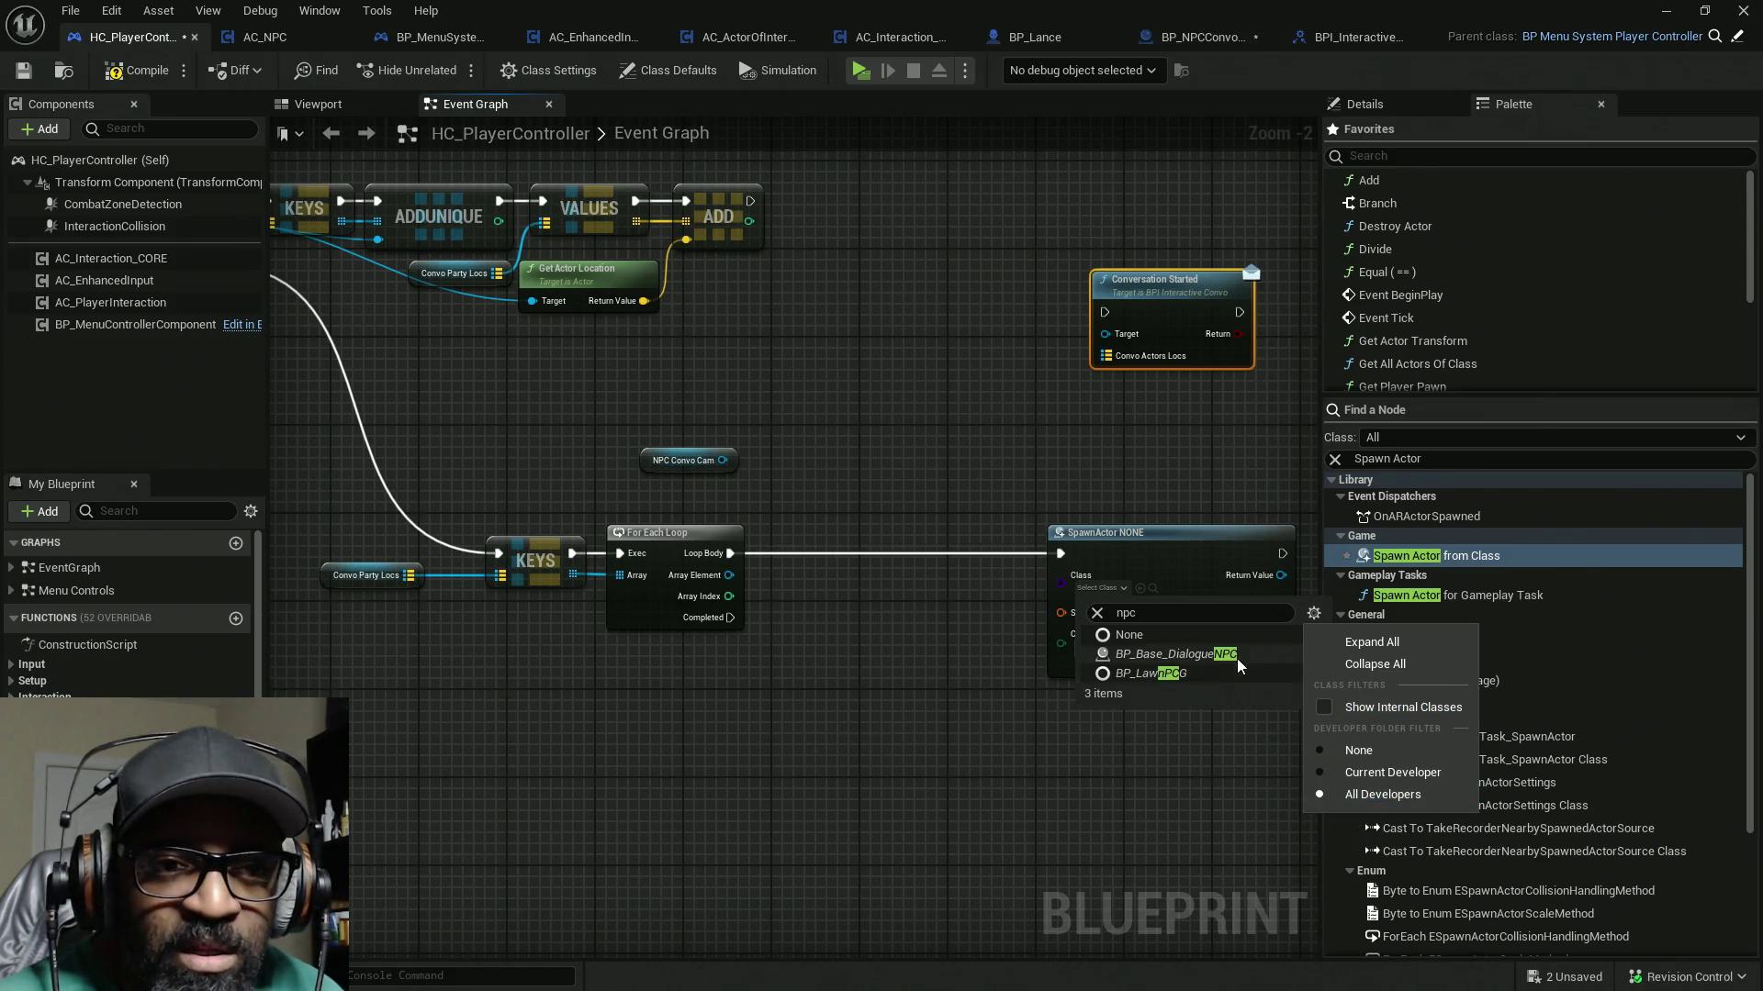
left_click(1238, 606)
left_click(1115, 588)
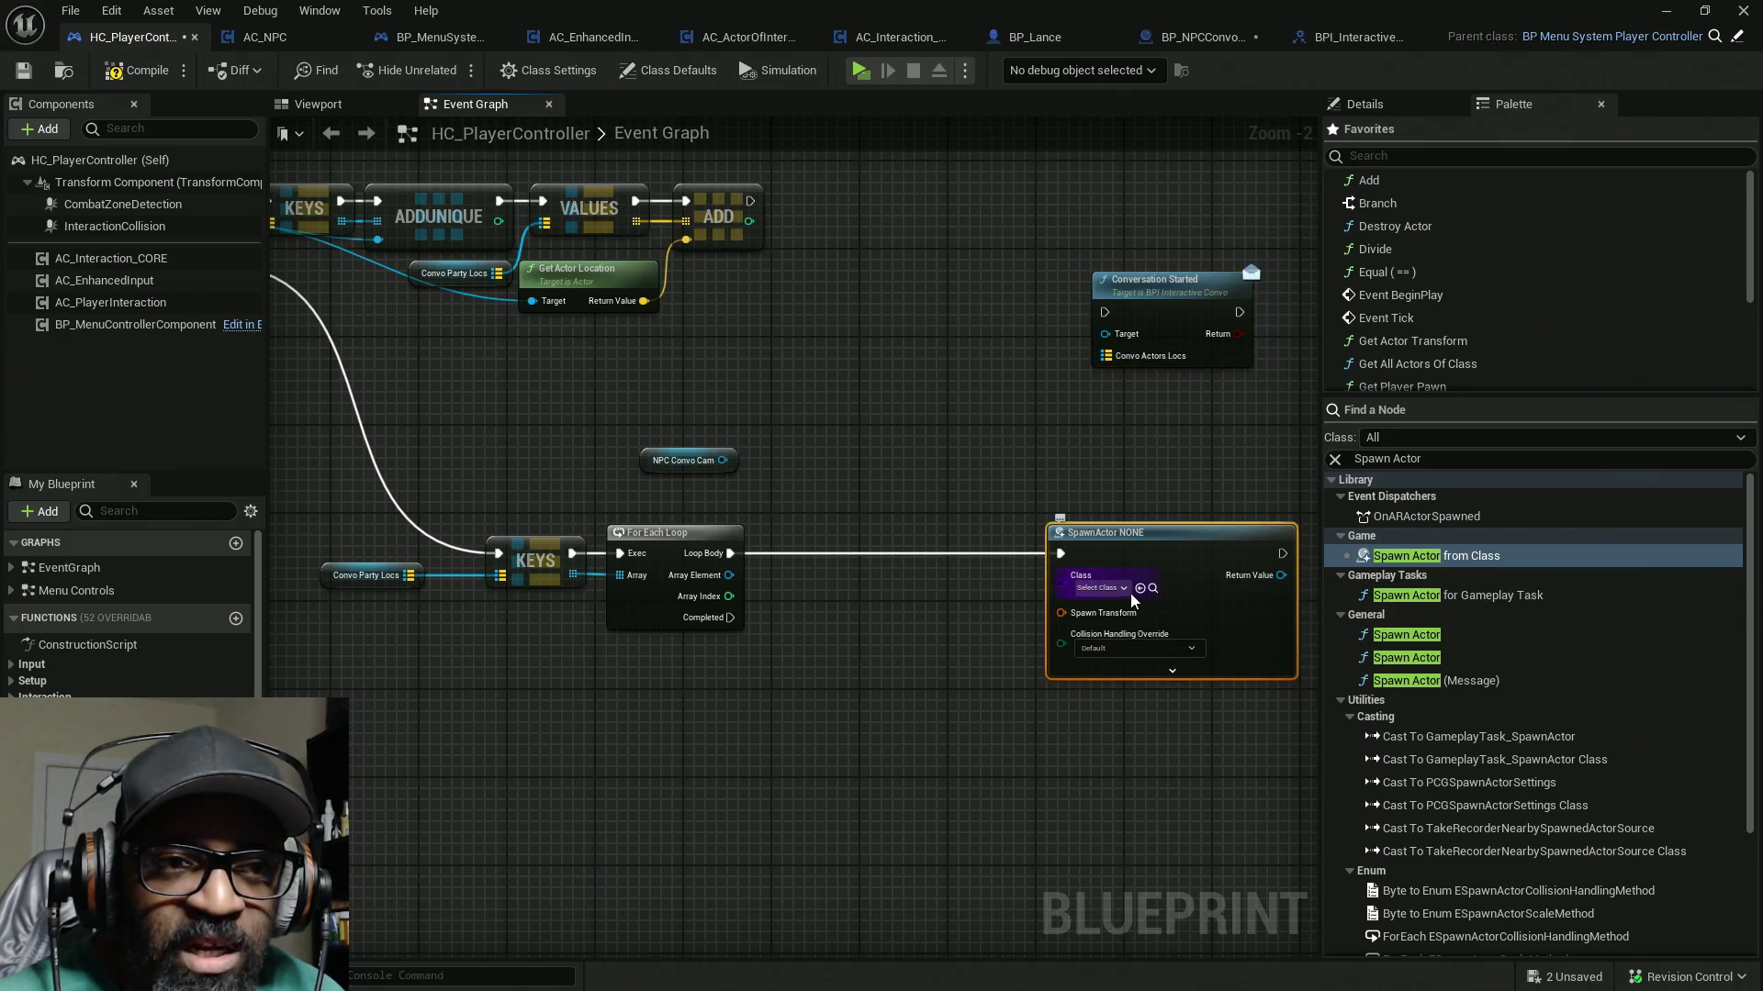
scroll(1120, 601, "up", 2)
left_click(1120, 586)
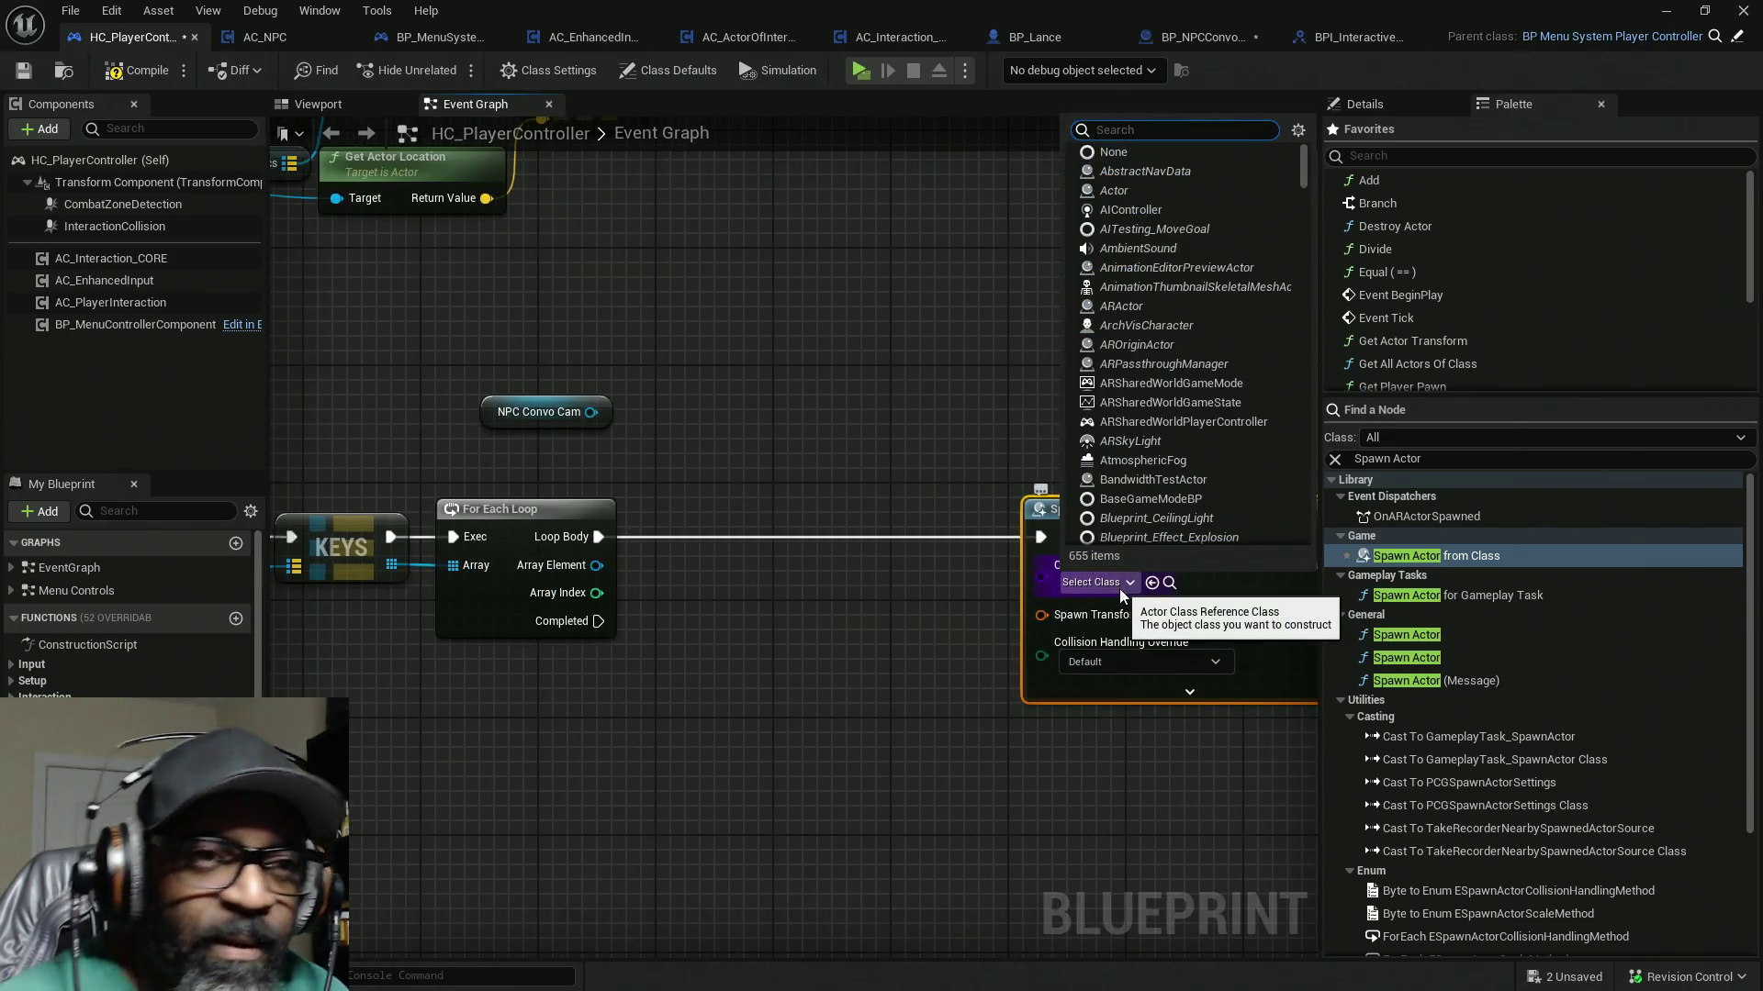
type("BP_")
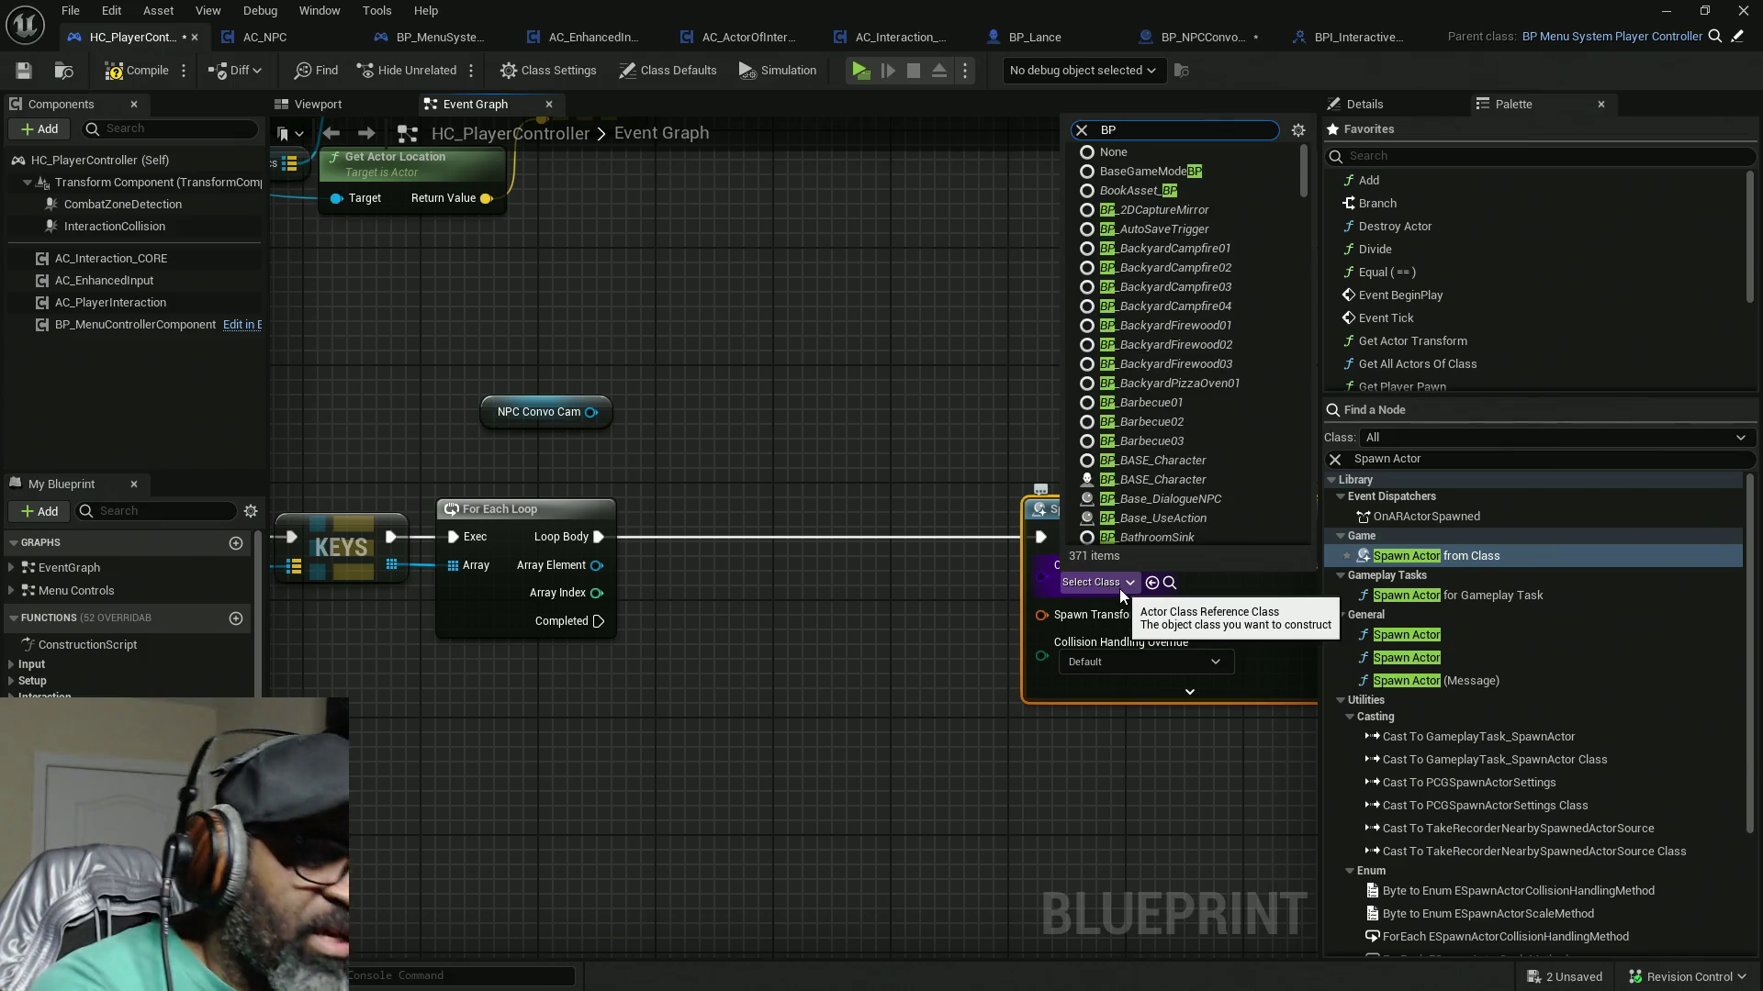
type("N")
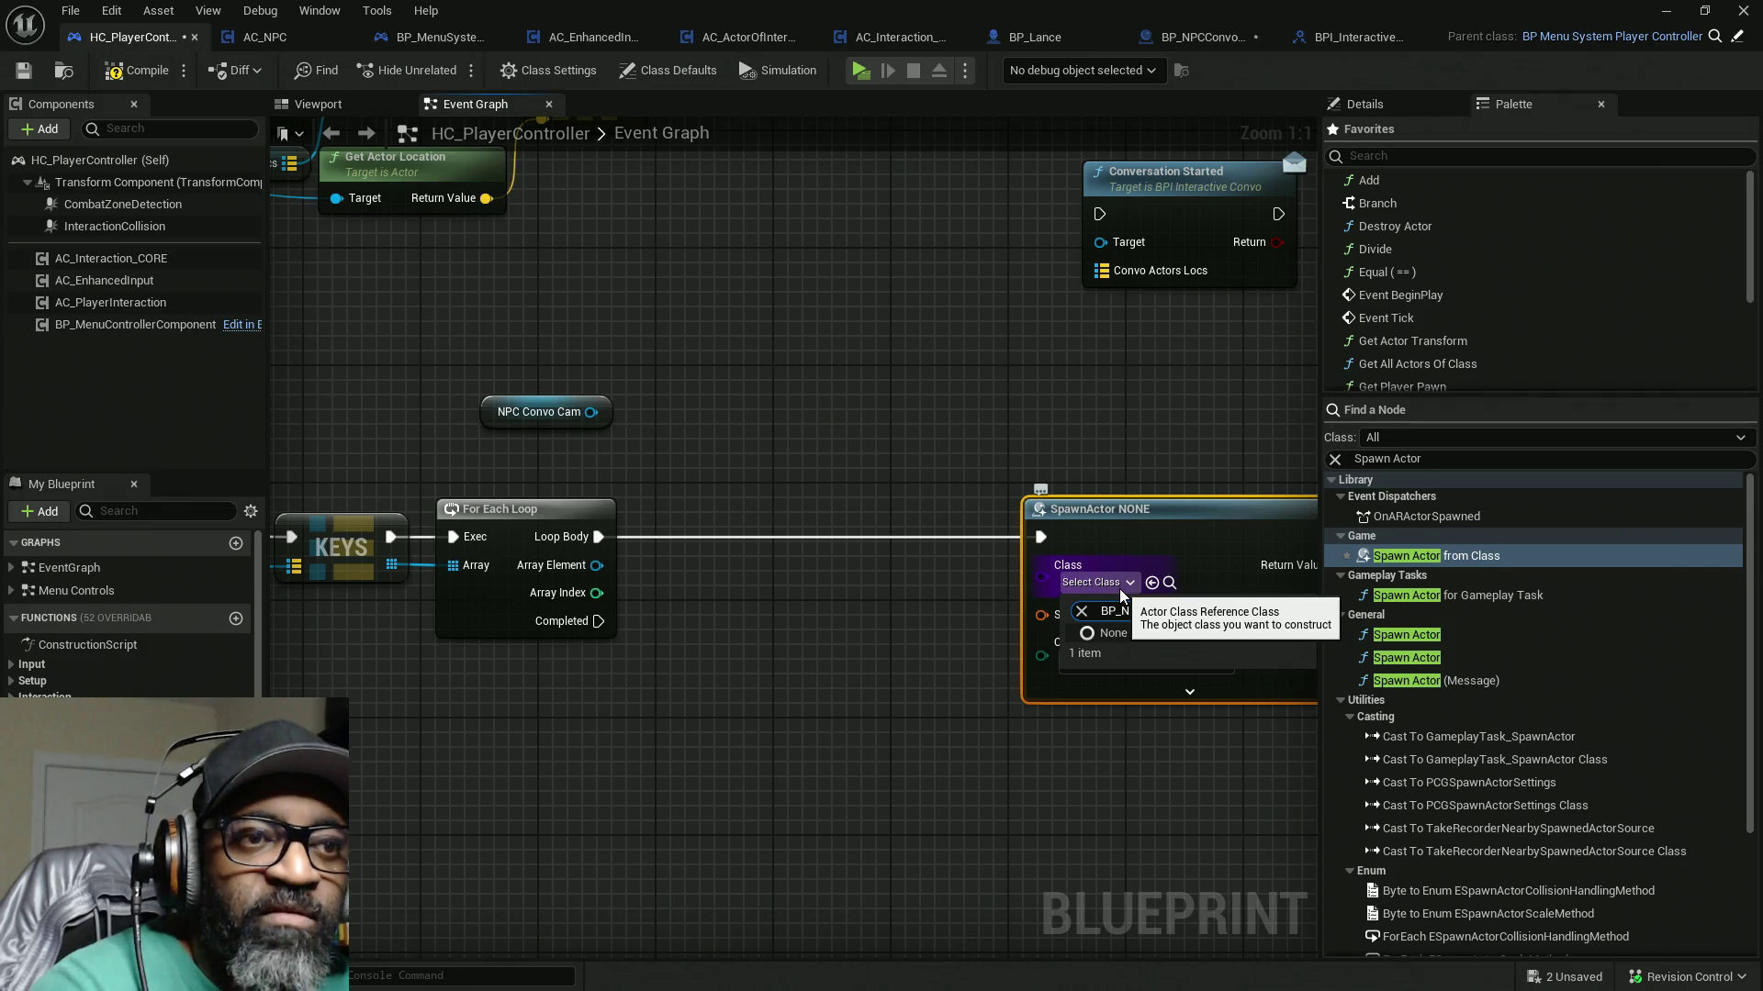
type("PCC")
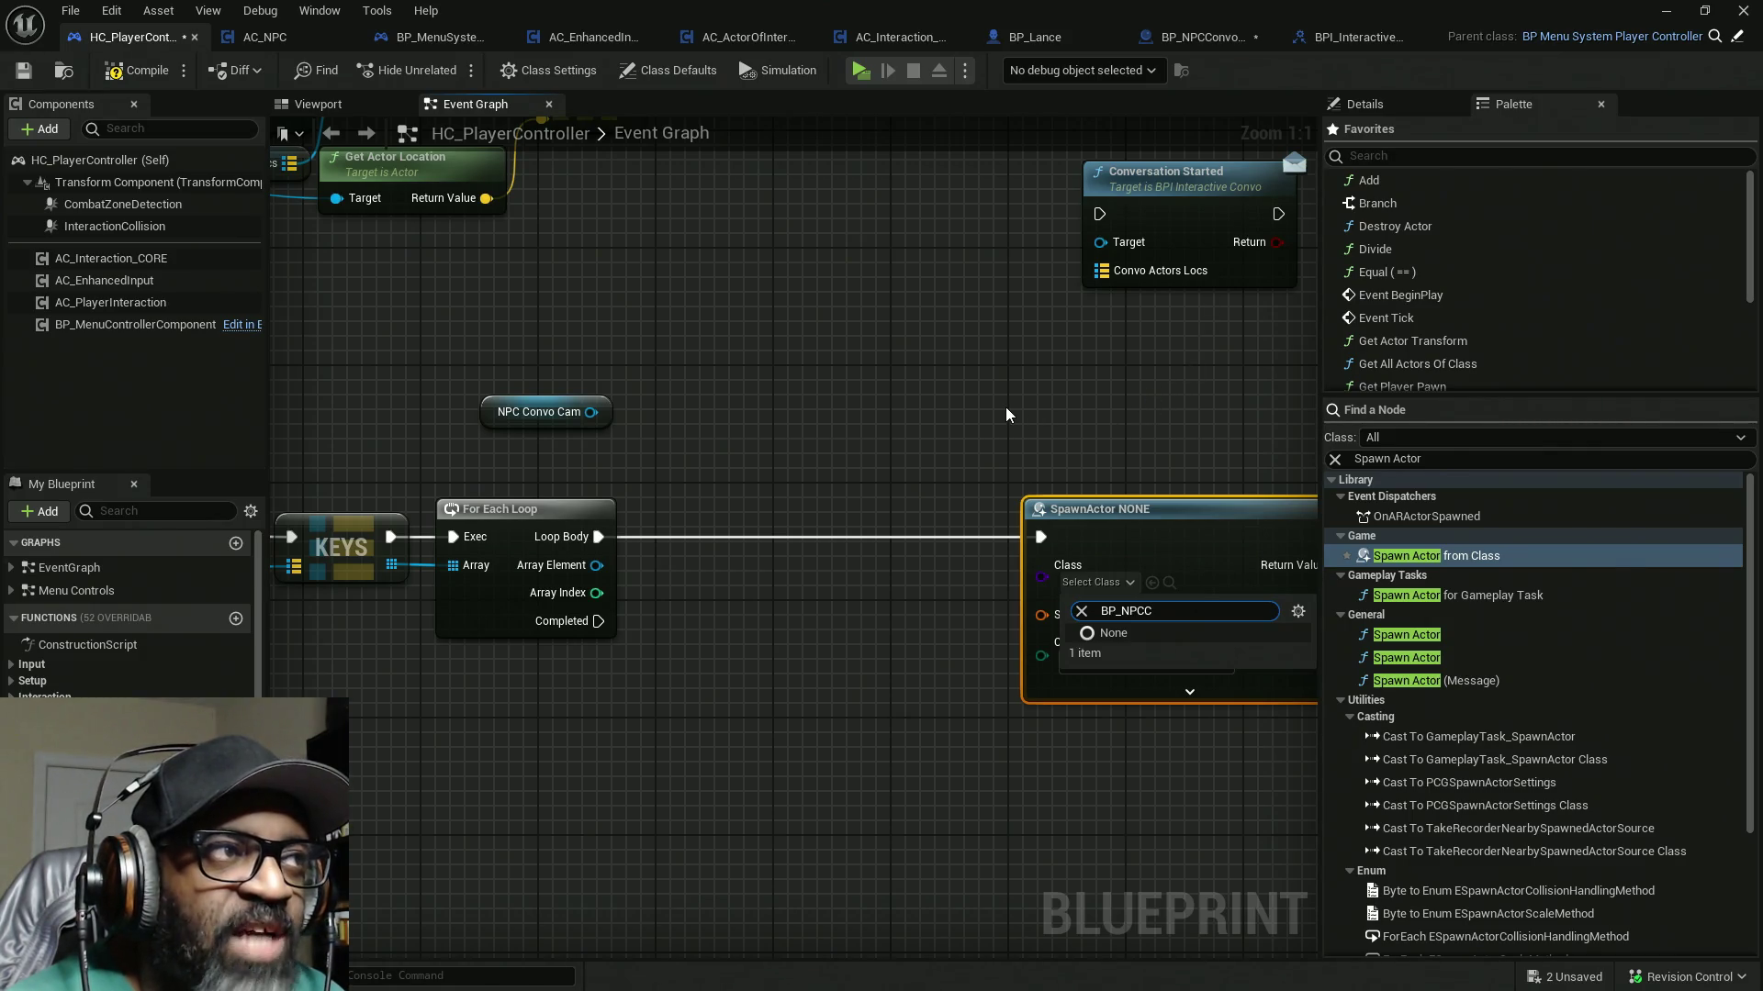
mouse_move(1058, 513)
left_mouse_down()
mouse_move(973, 477)
mouse_move(1098, 561)
left_mouse_up()
Step: Move SpawnActor nearer the centre and browse the actions offered for its Class pin
left_click_drag(601, 617, 700, 543)
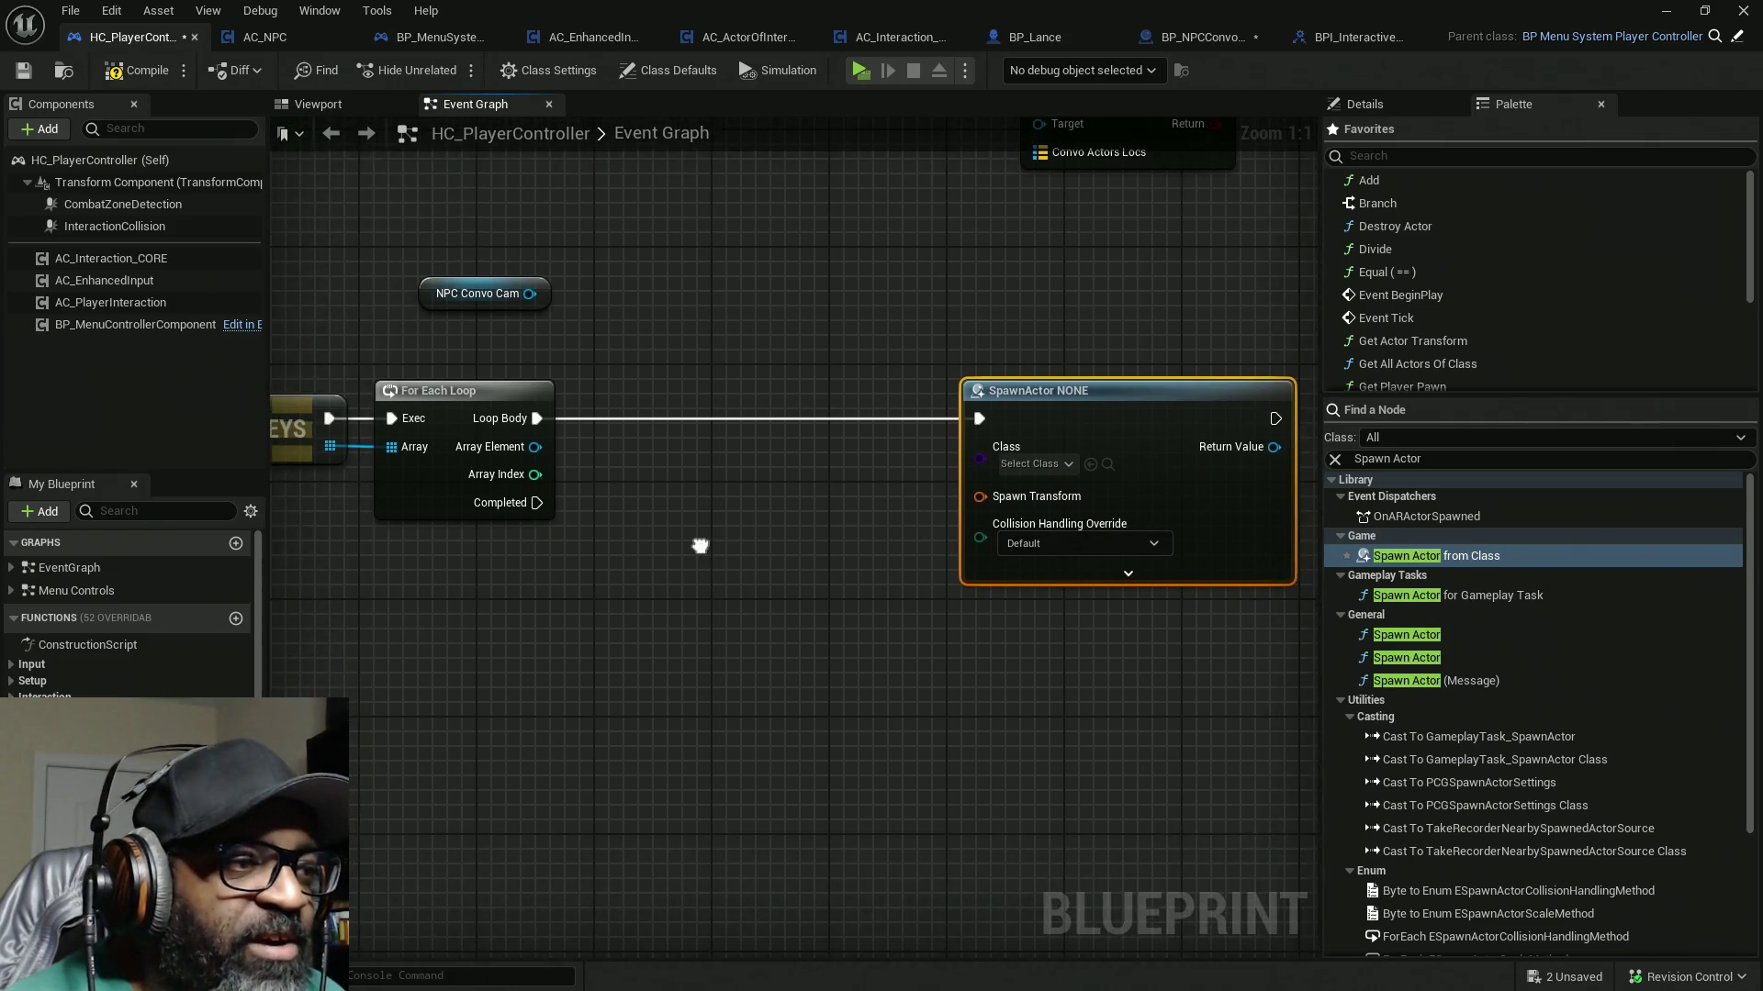
left_click_drag(990, 458, 907, 492)
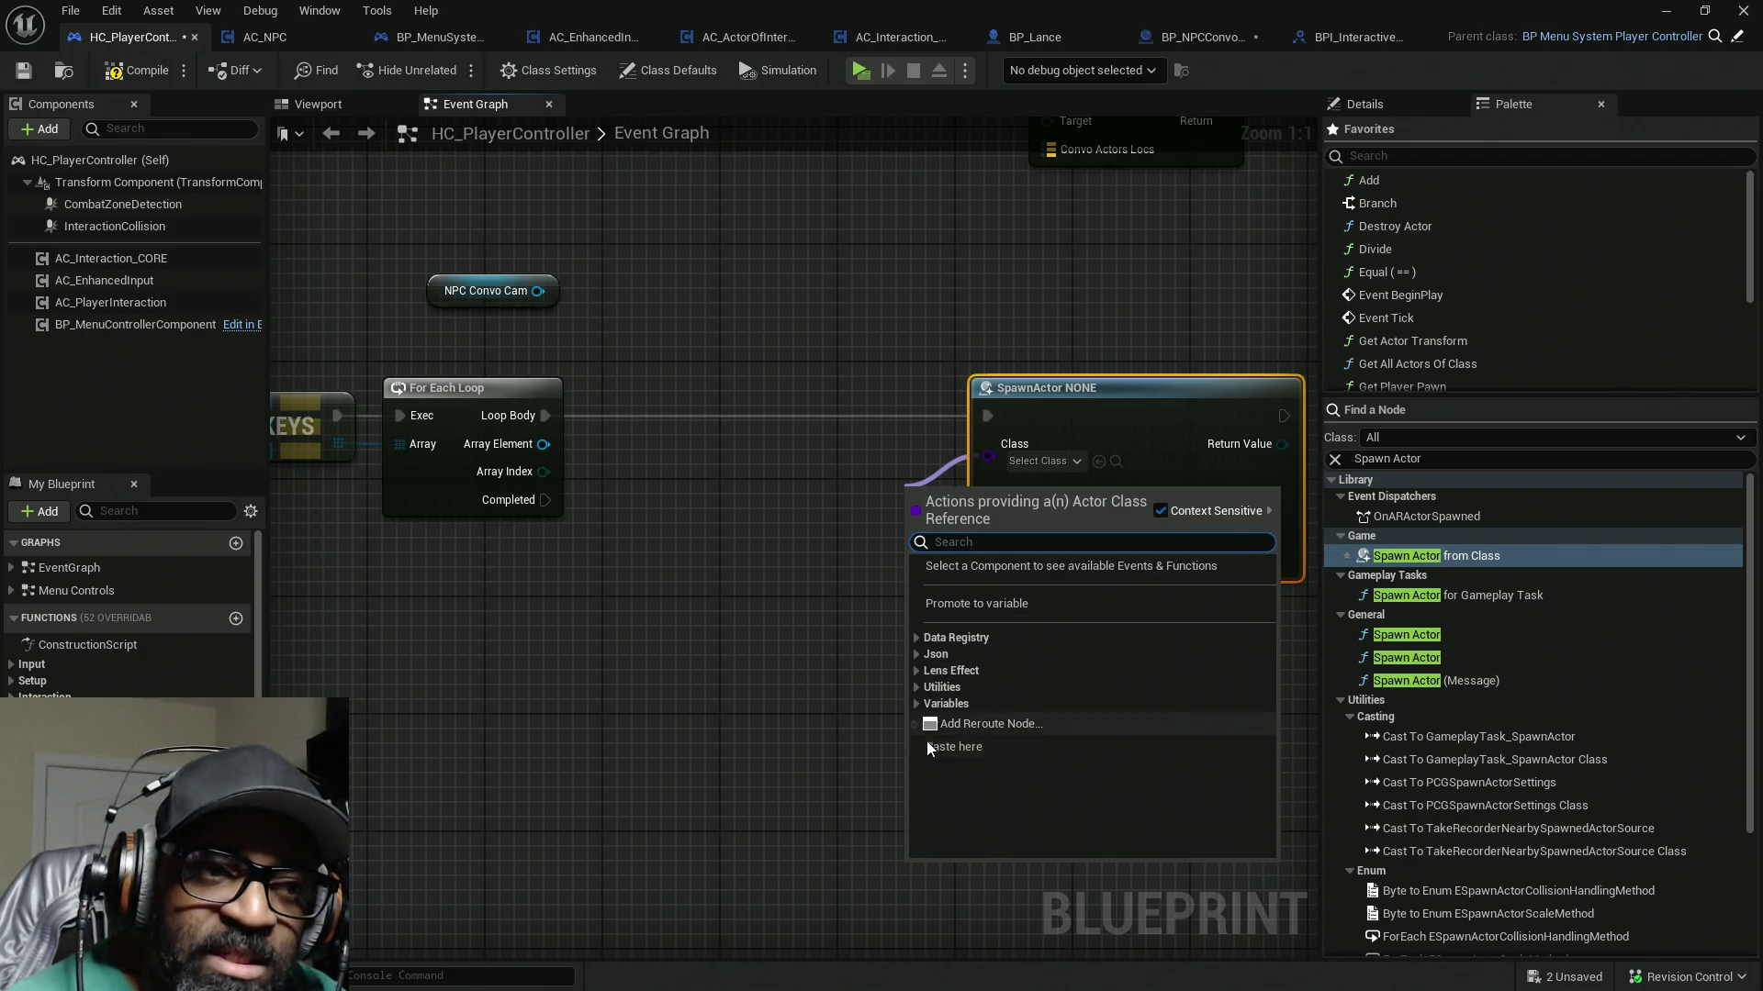
left_click(918, 704)
left_click(926, 721)
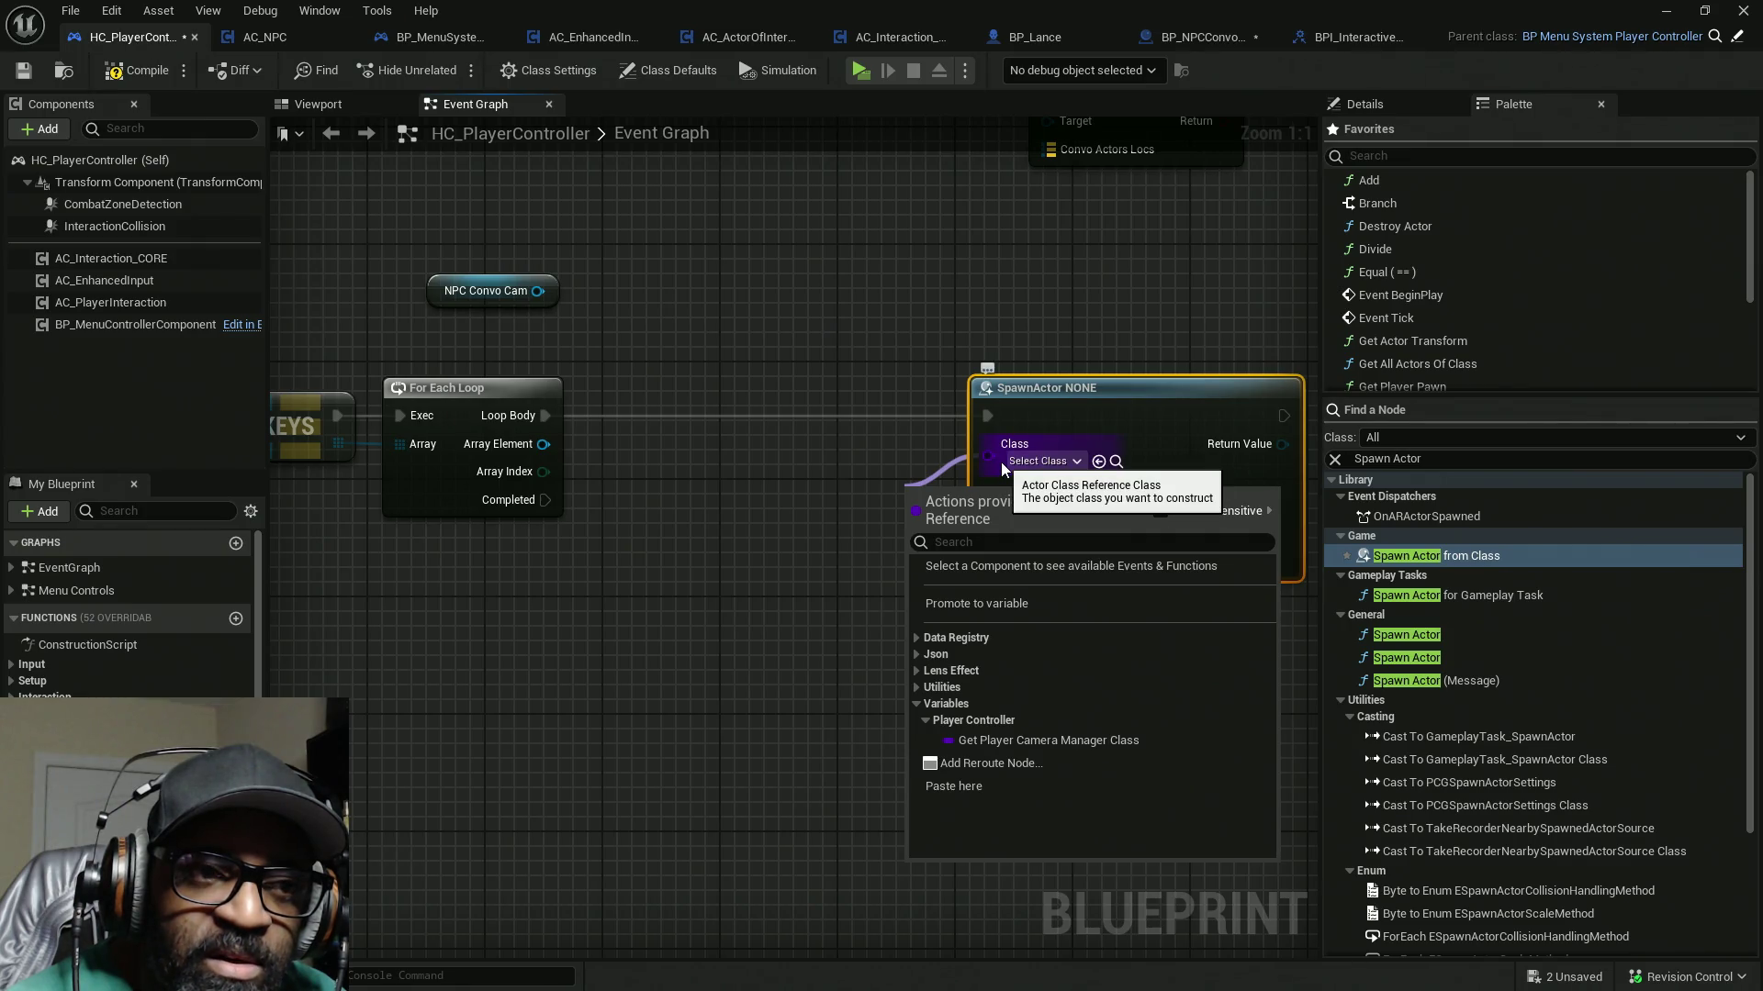
left_click(917, 687)
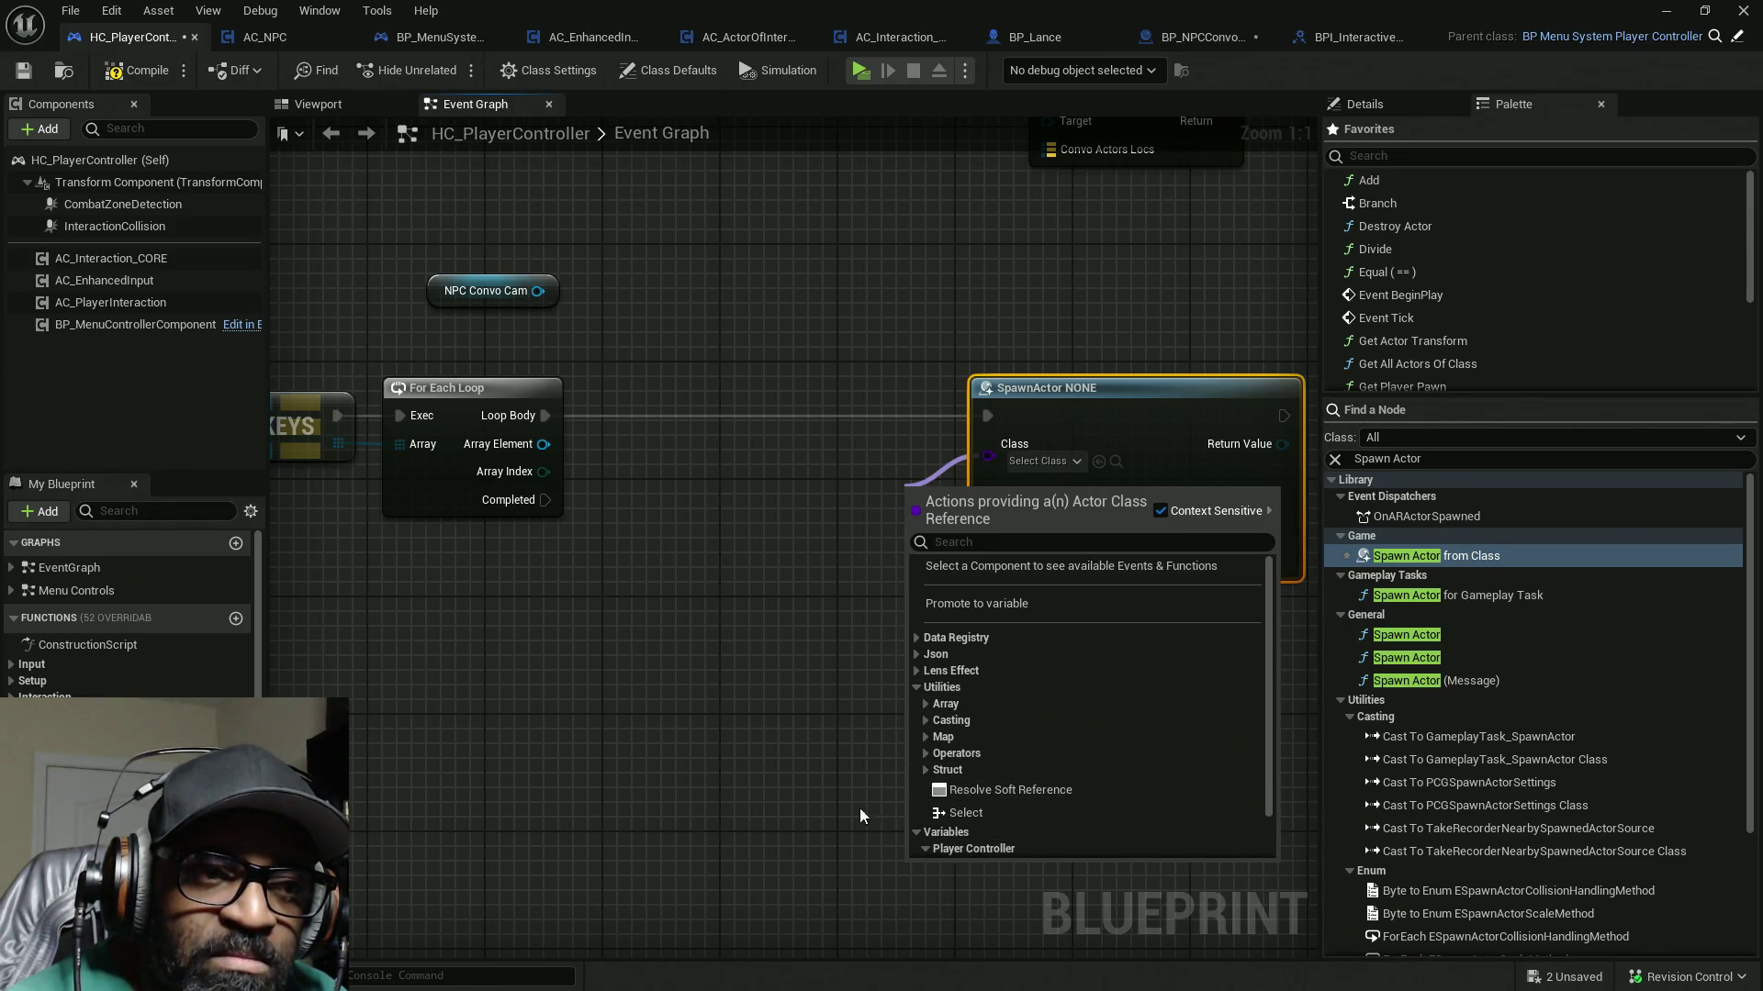
left_click(830, 703)
Step: Wire a reroute node into SpawnActor's Class input and add a new blueprint variable
mouse_move(988, 456)
left_mouse_down()
mouse_move(866, 570)
mouse_move(858, 551)
left_mouse_up()
left_click(872, 760)
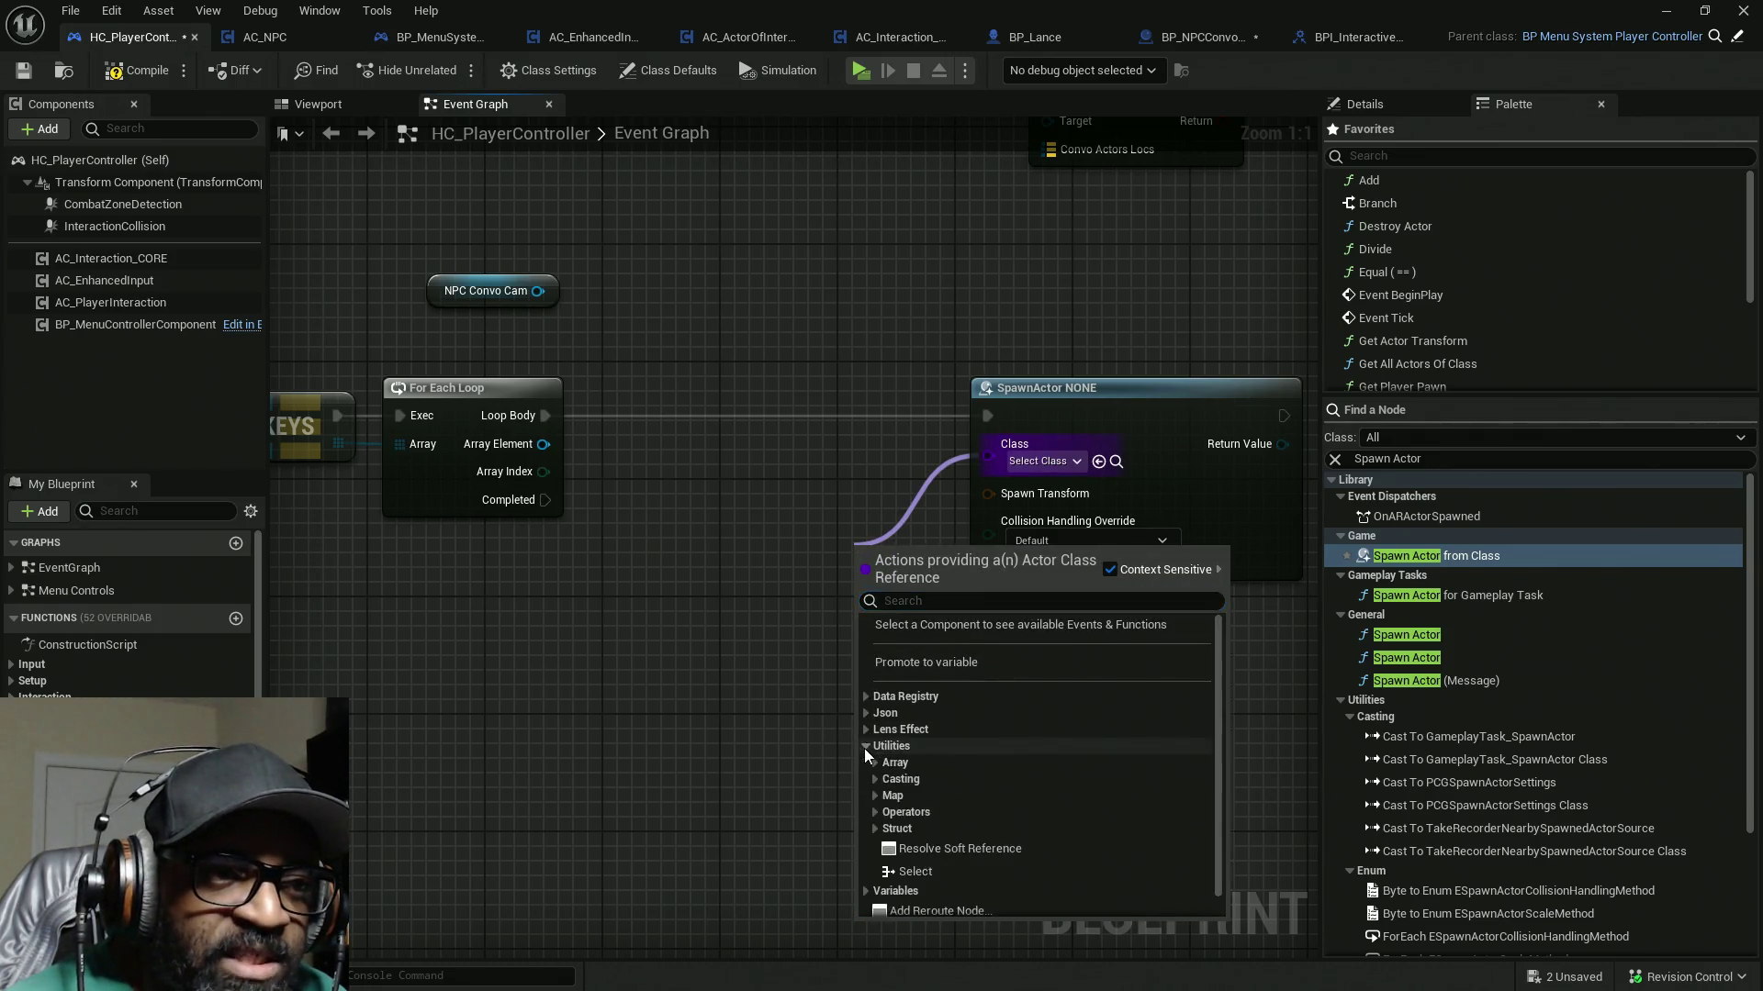
left_click(909, 852)
left_click_drag(920, 543, 868, 481)
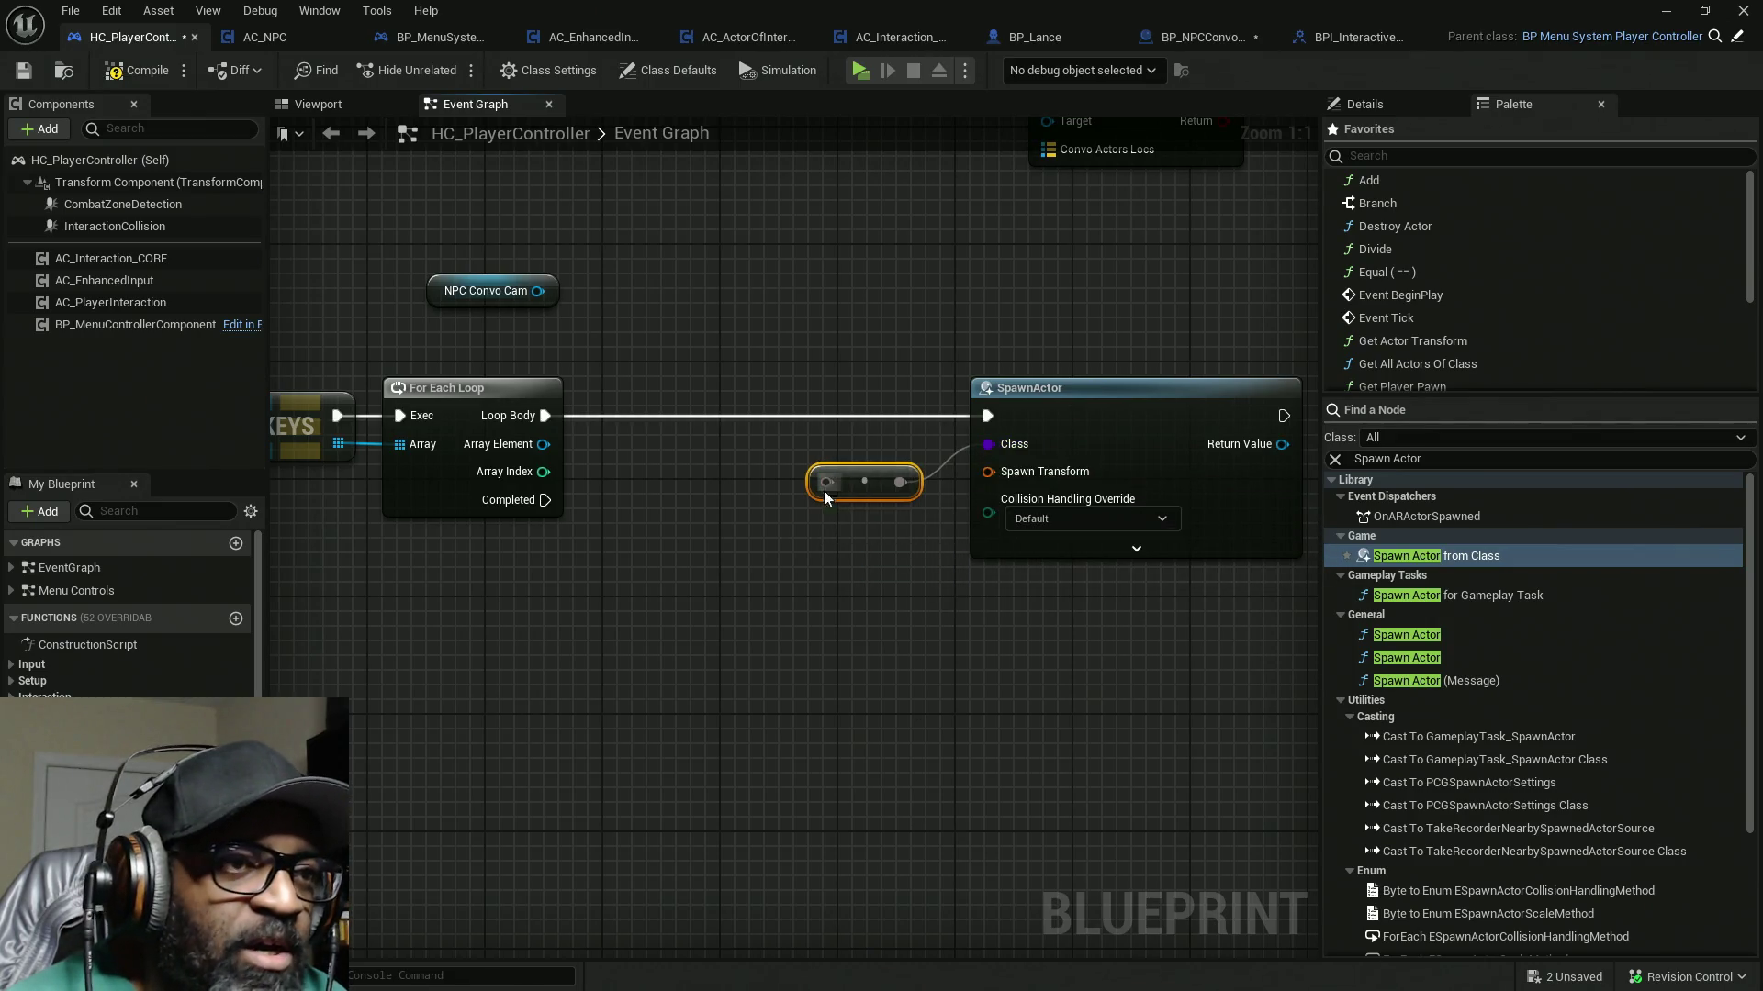
scroll(129, 643, "down", 10)
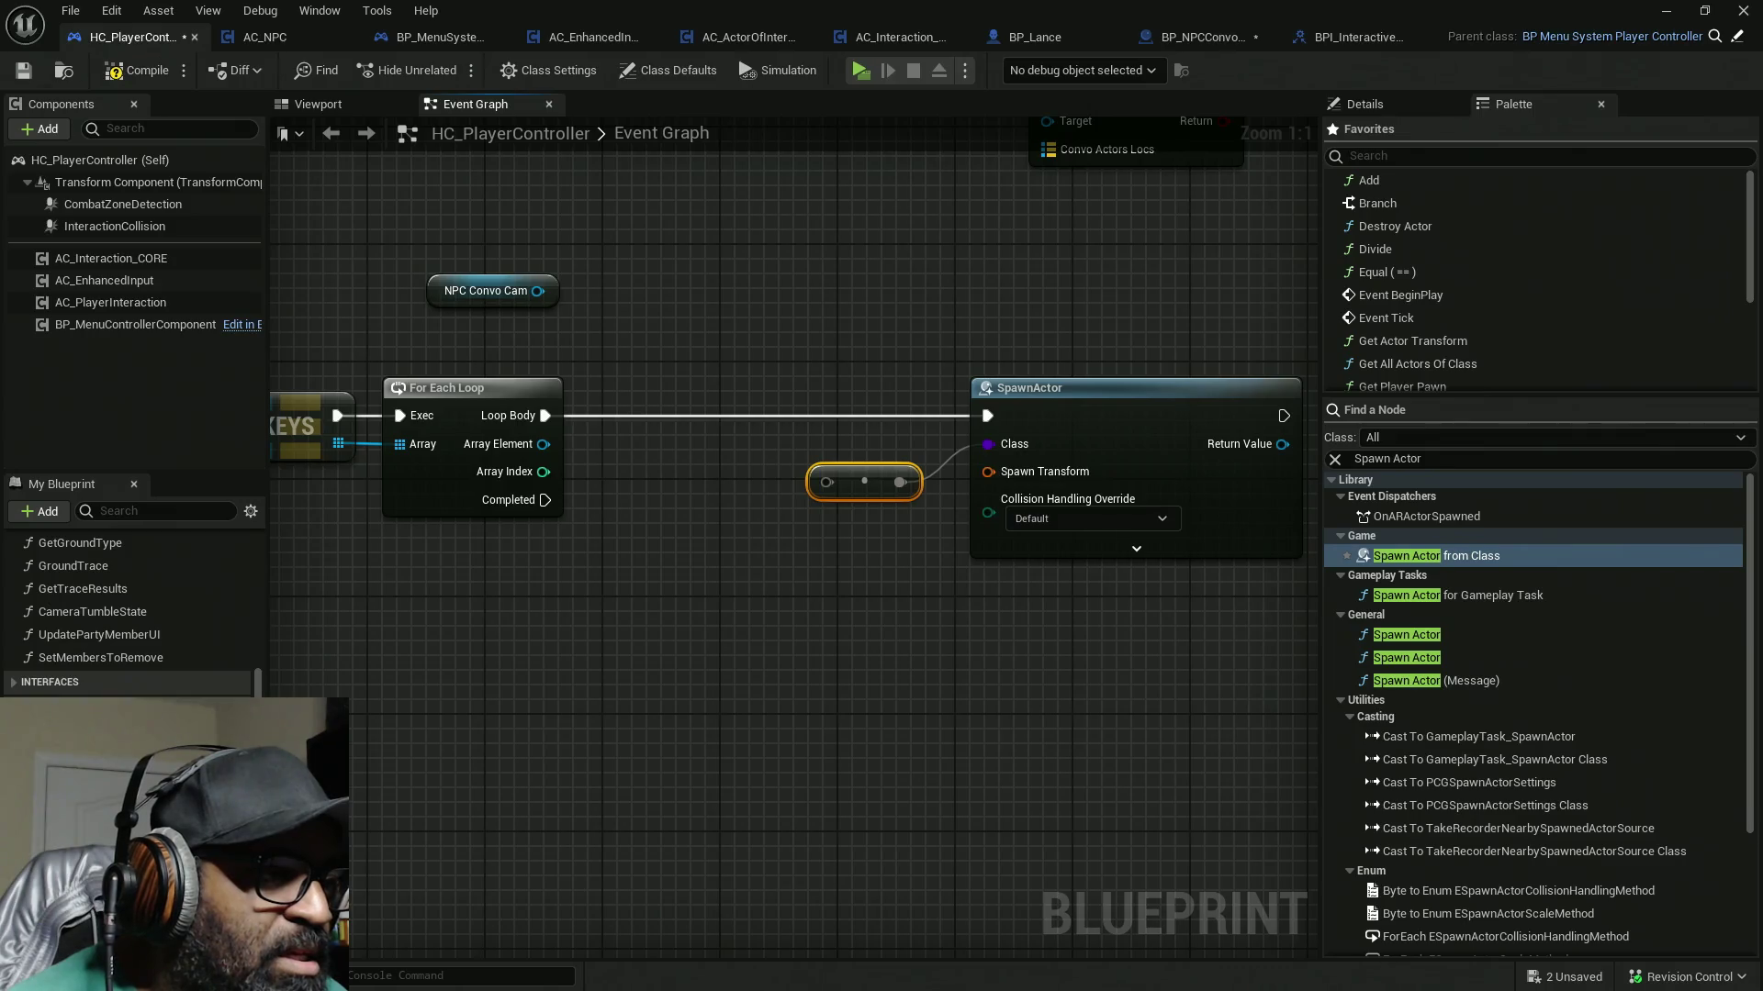
left_click(246, 726)
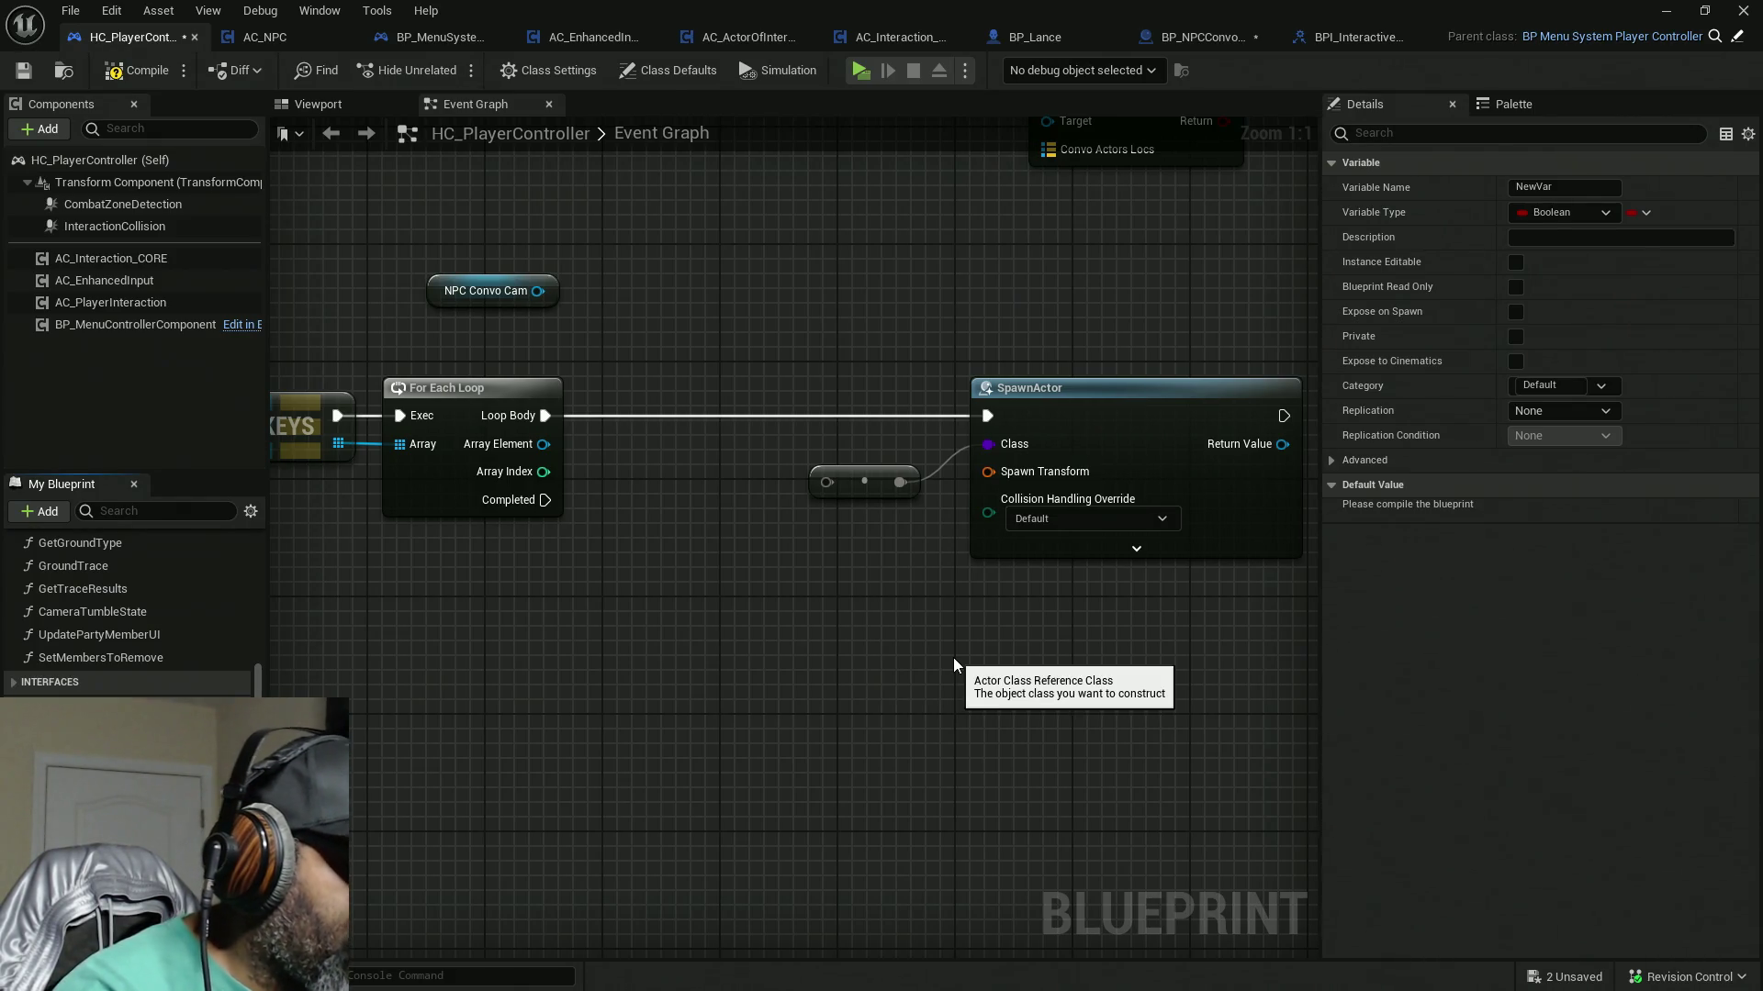
Step: Name the variable NPC_ConvoCamera, type it as a BP NPCConvo Manager soft class reference, and save
key("Return")
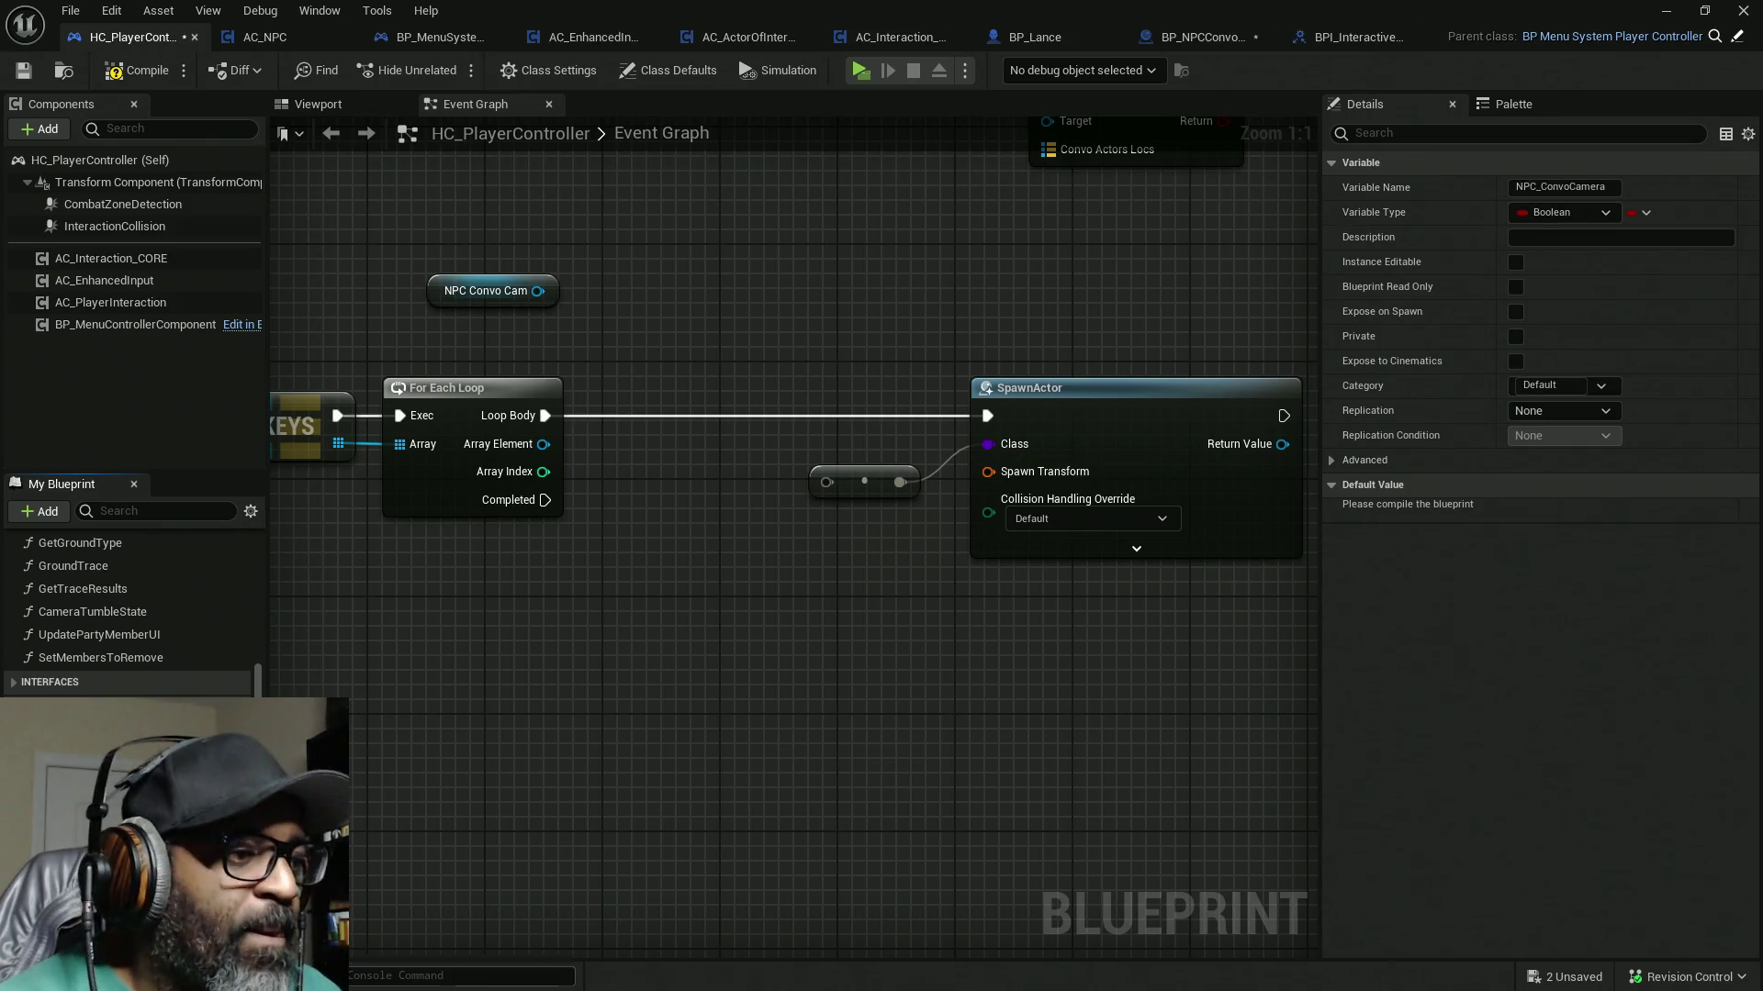
left_click(211, 922)
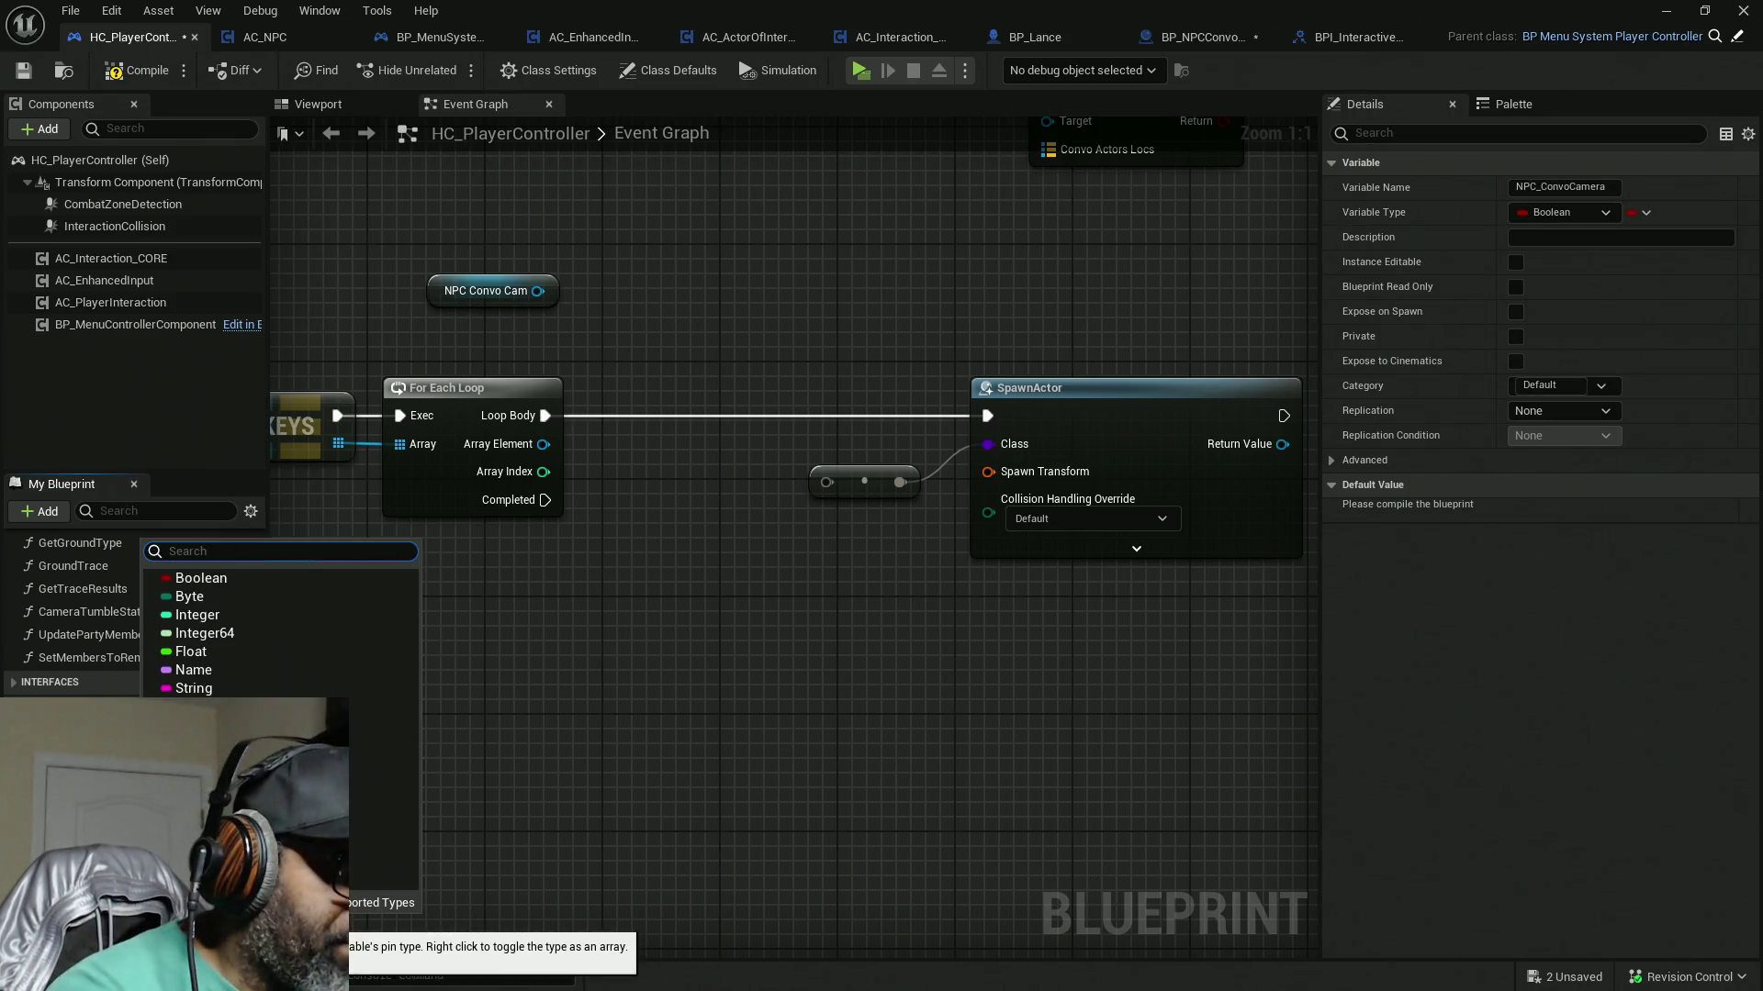
type("BP_")
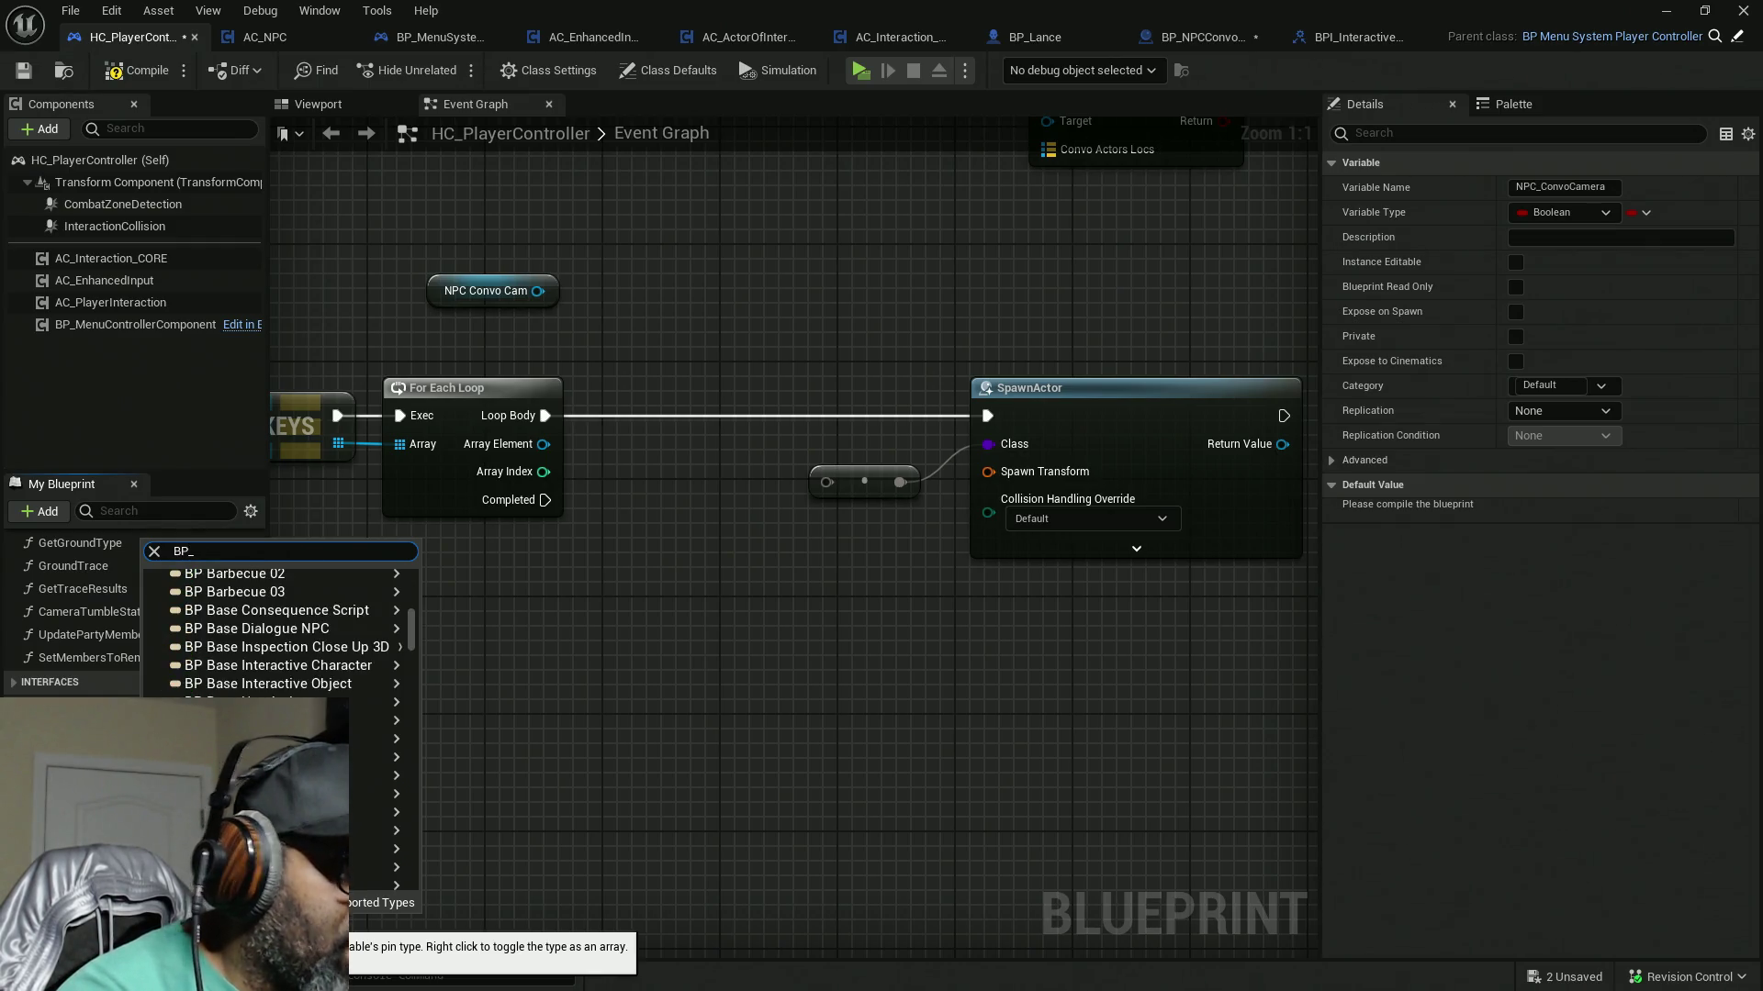
type("NPCCO")
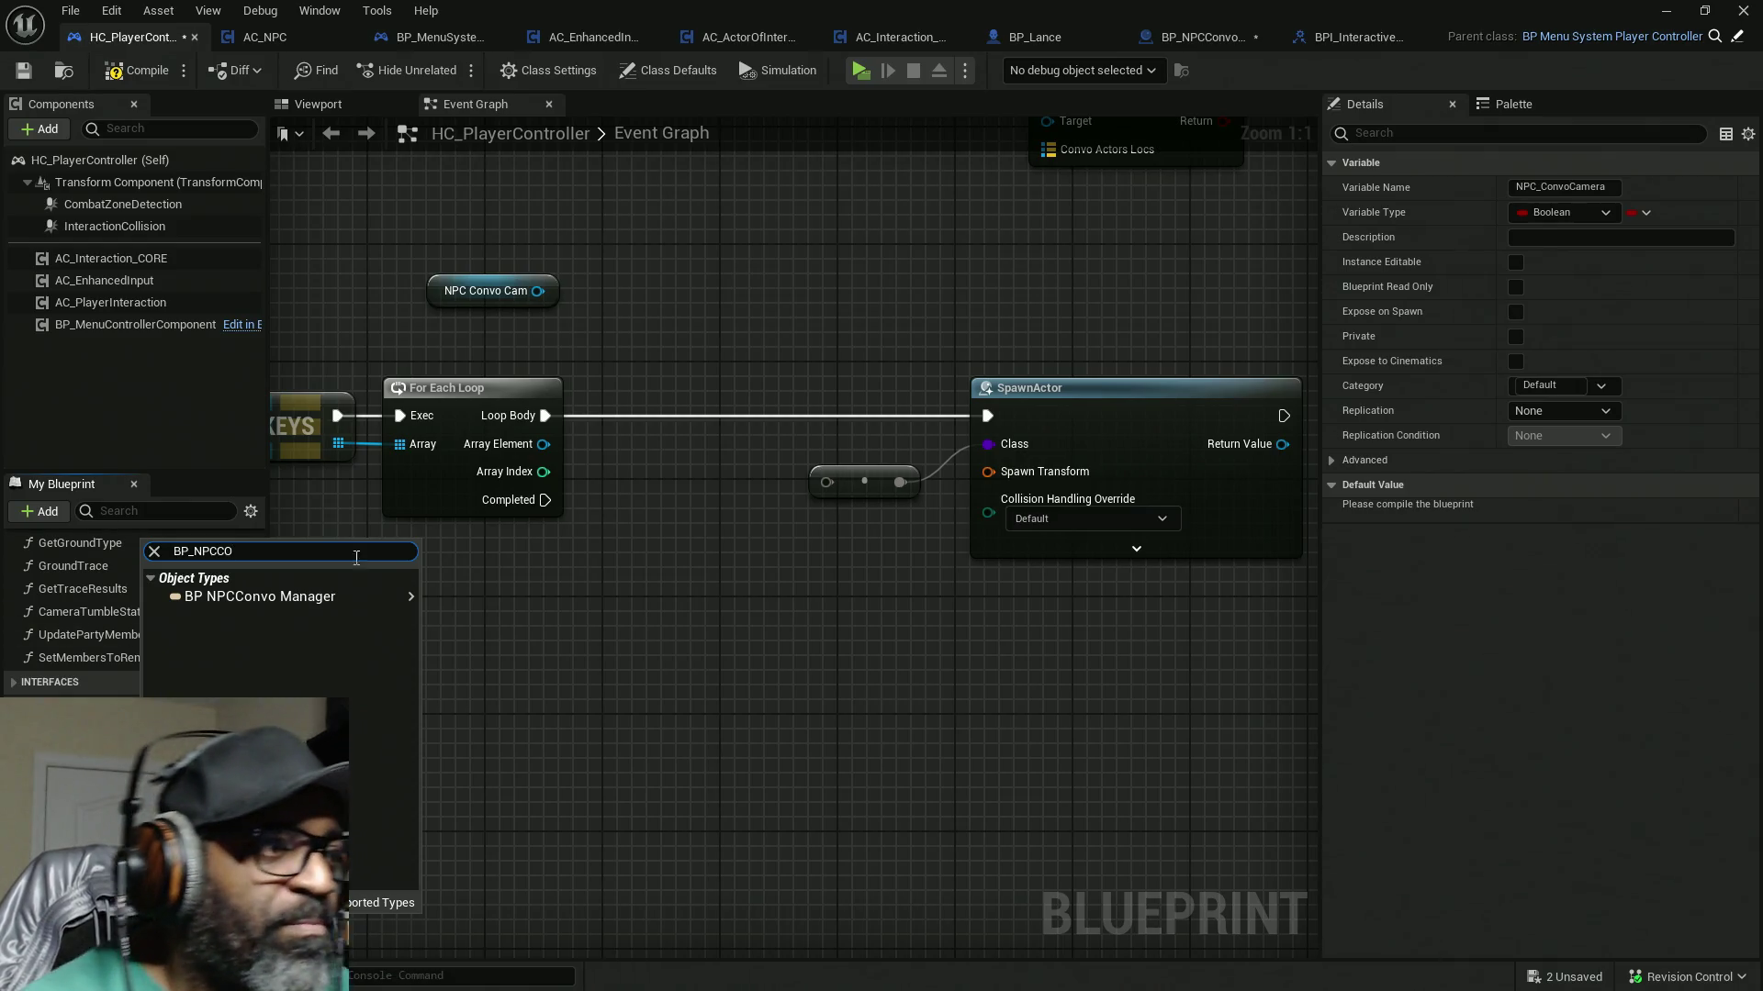
mouse_move(344, 596)
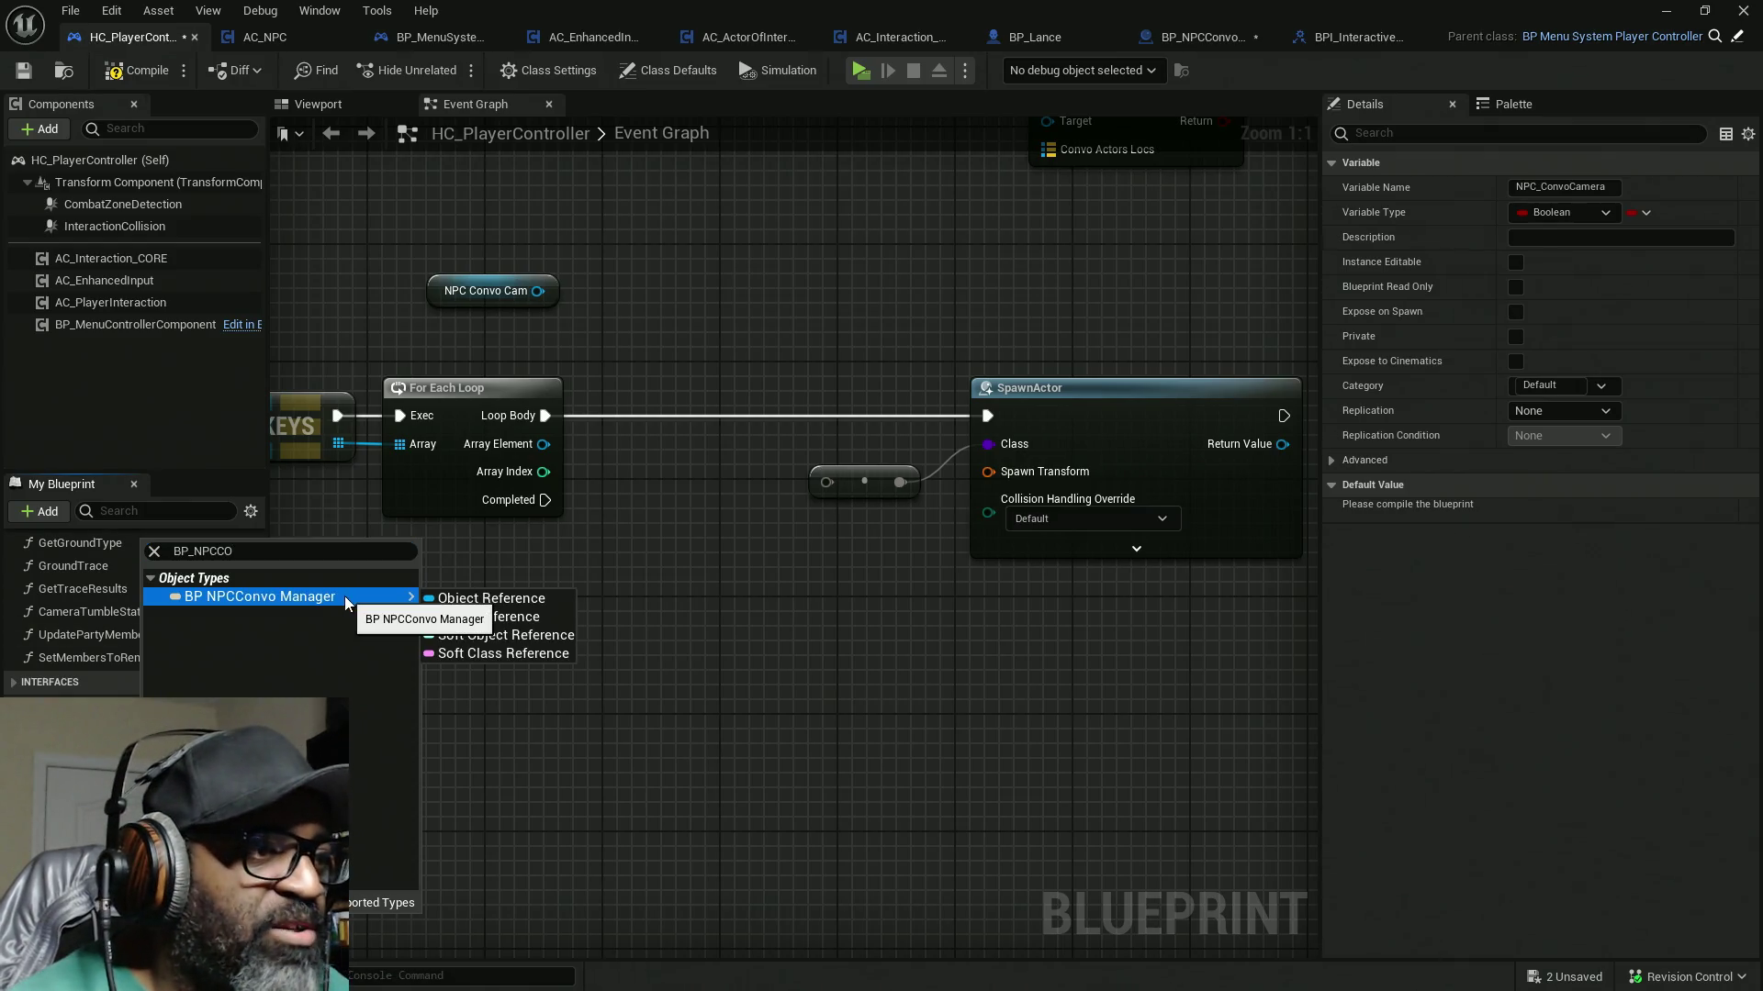
left_click(523, 653)
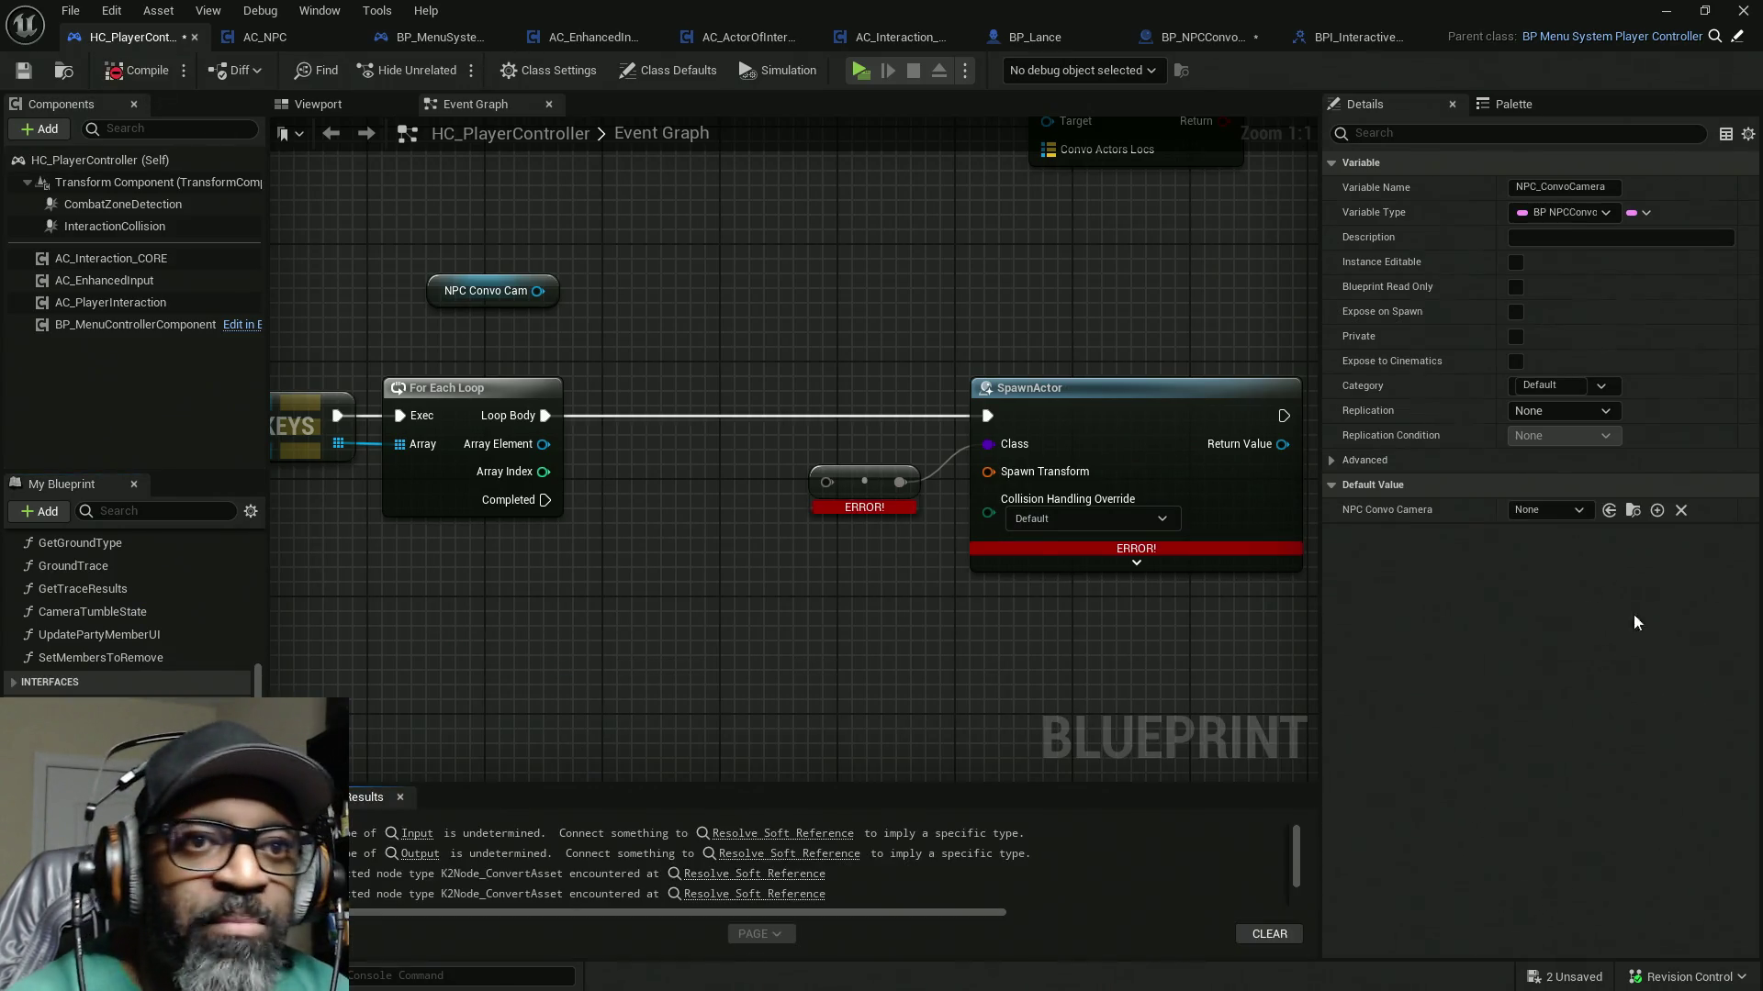
key("ctrl+shift+s")
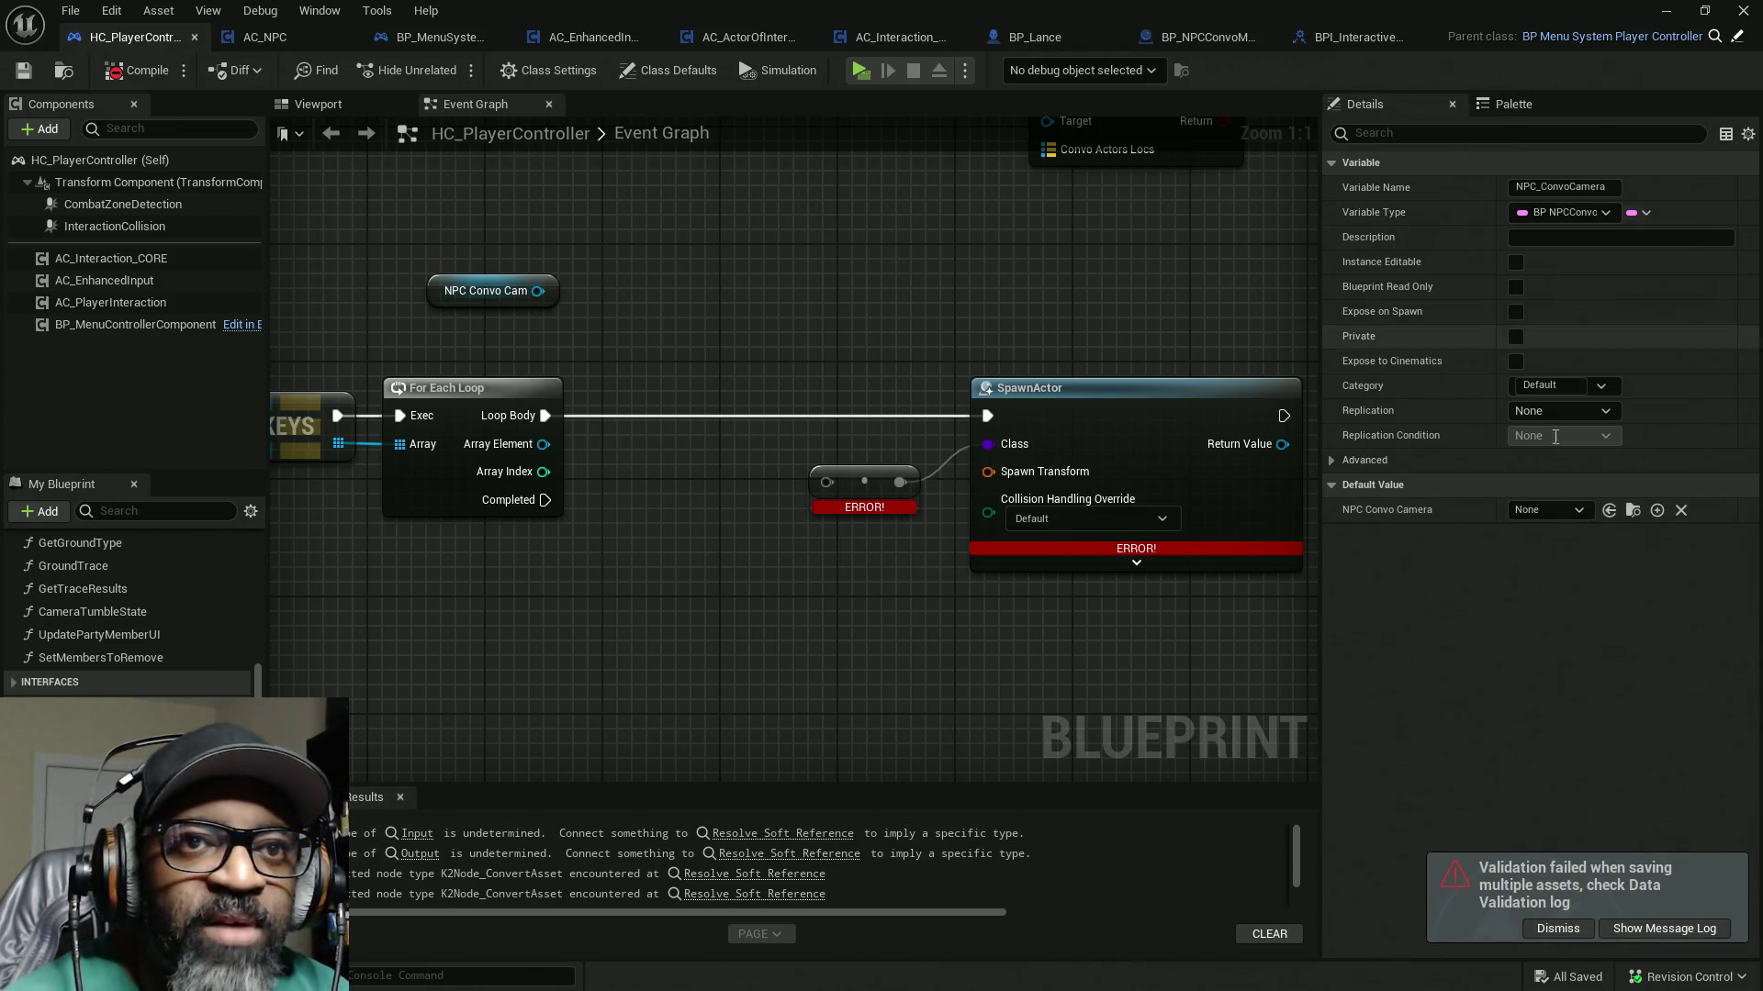
Step: Browse NPC Convo Camera's default-value choices, then close them without changing anything
left_click(1572, 514)
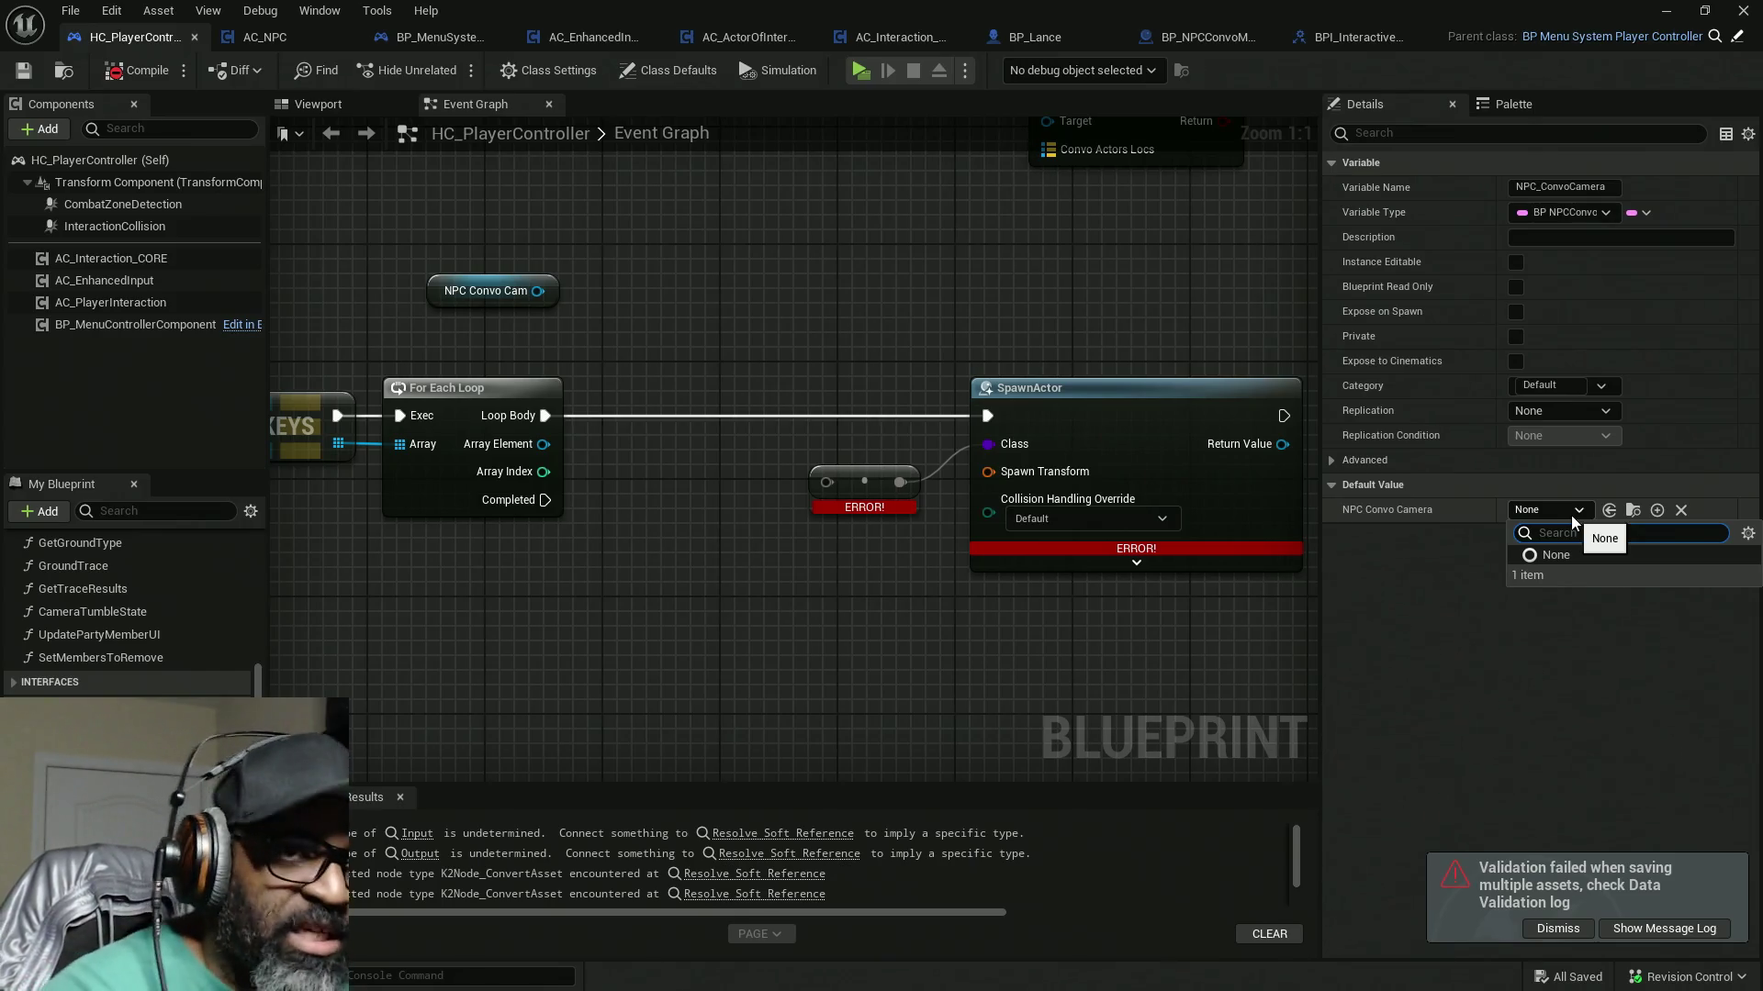
type("da")
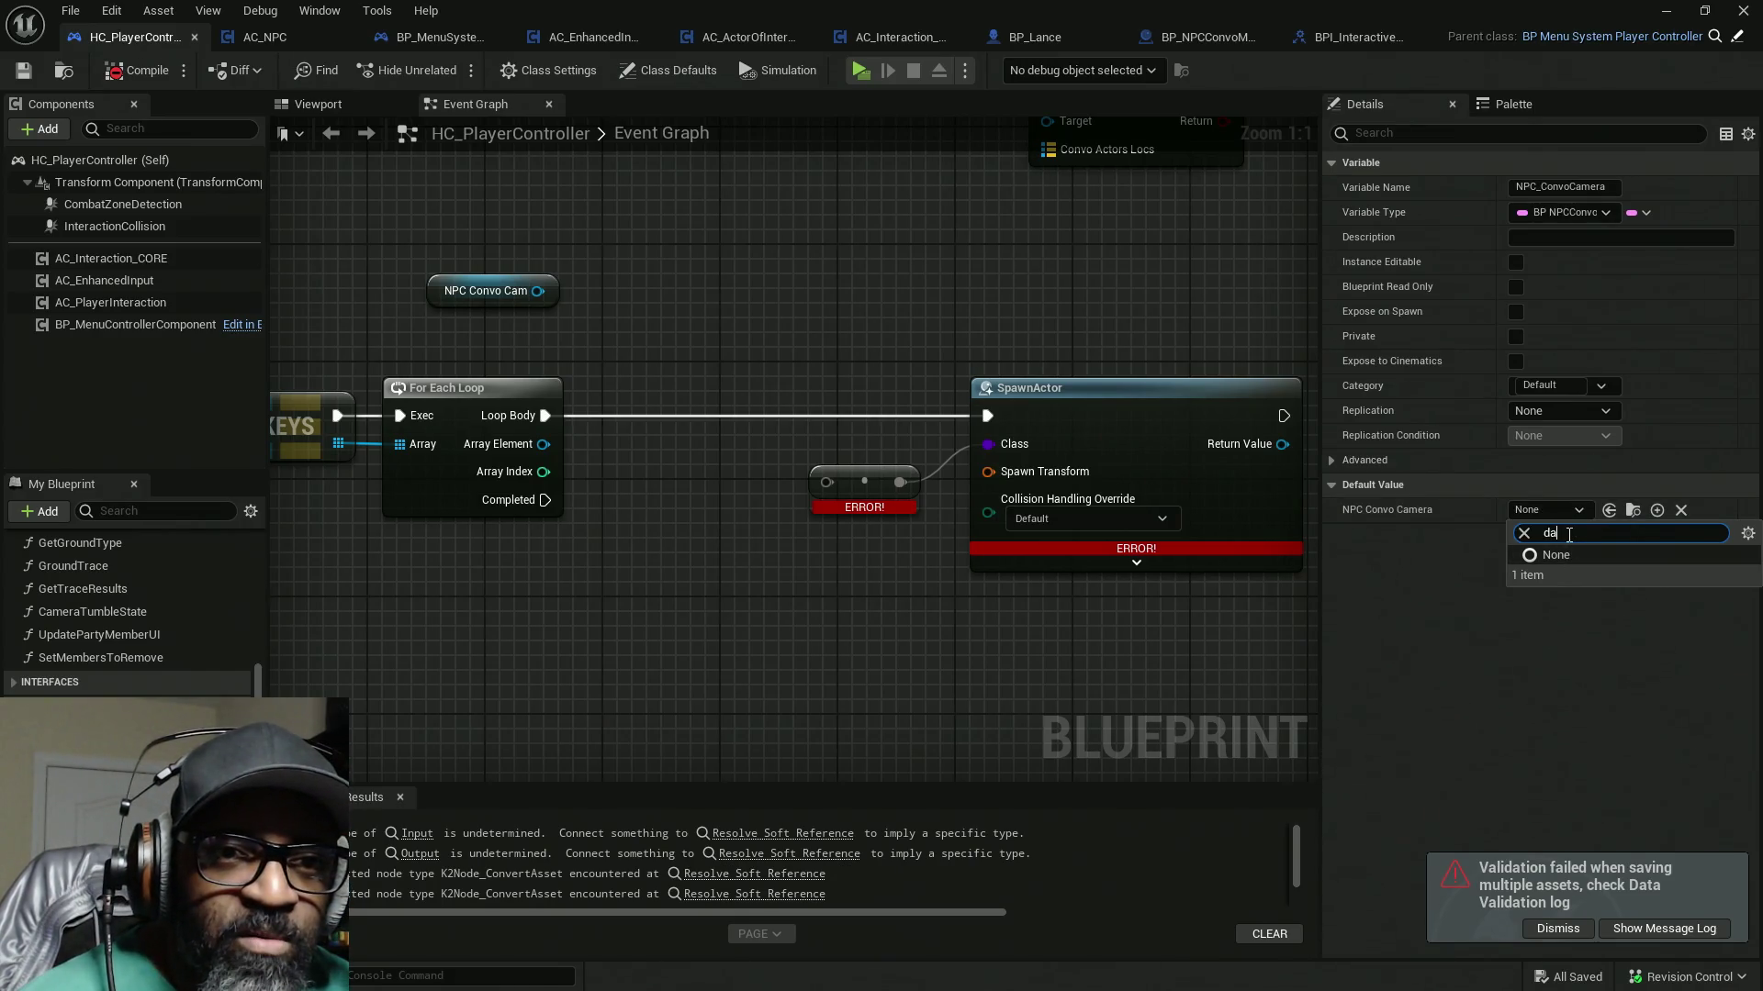
key("BackSpace")
key("BackSpace")
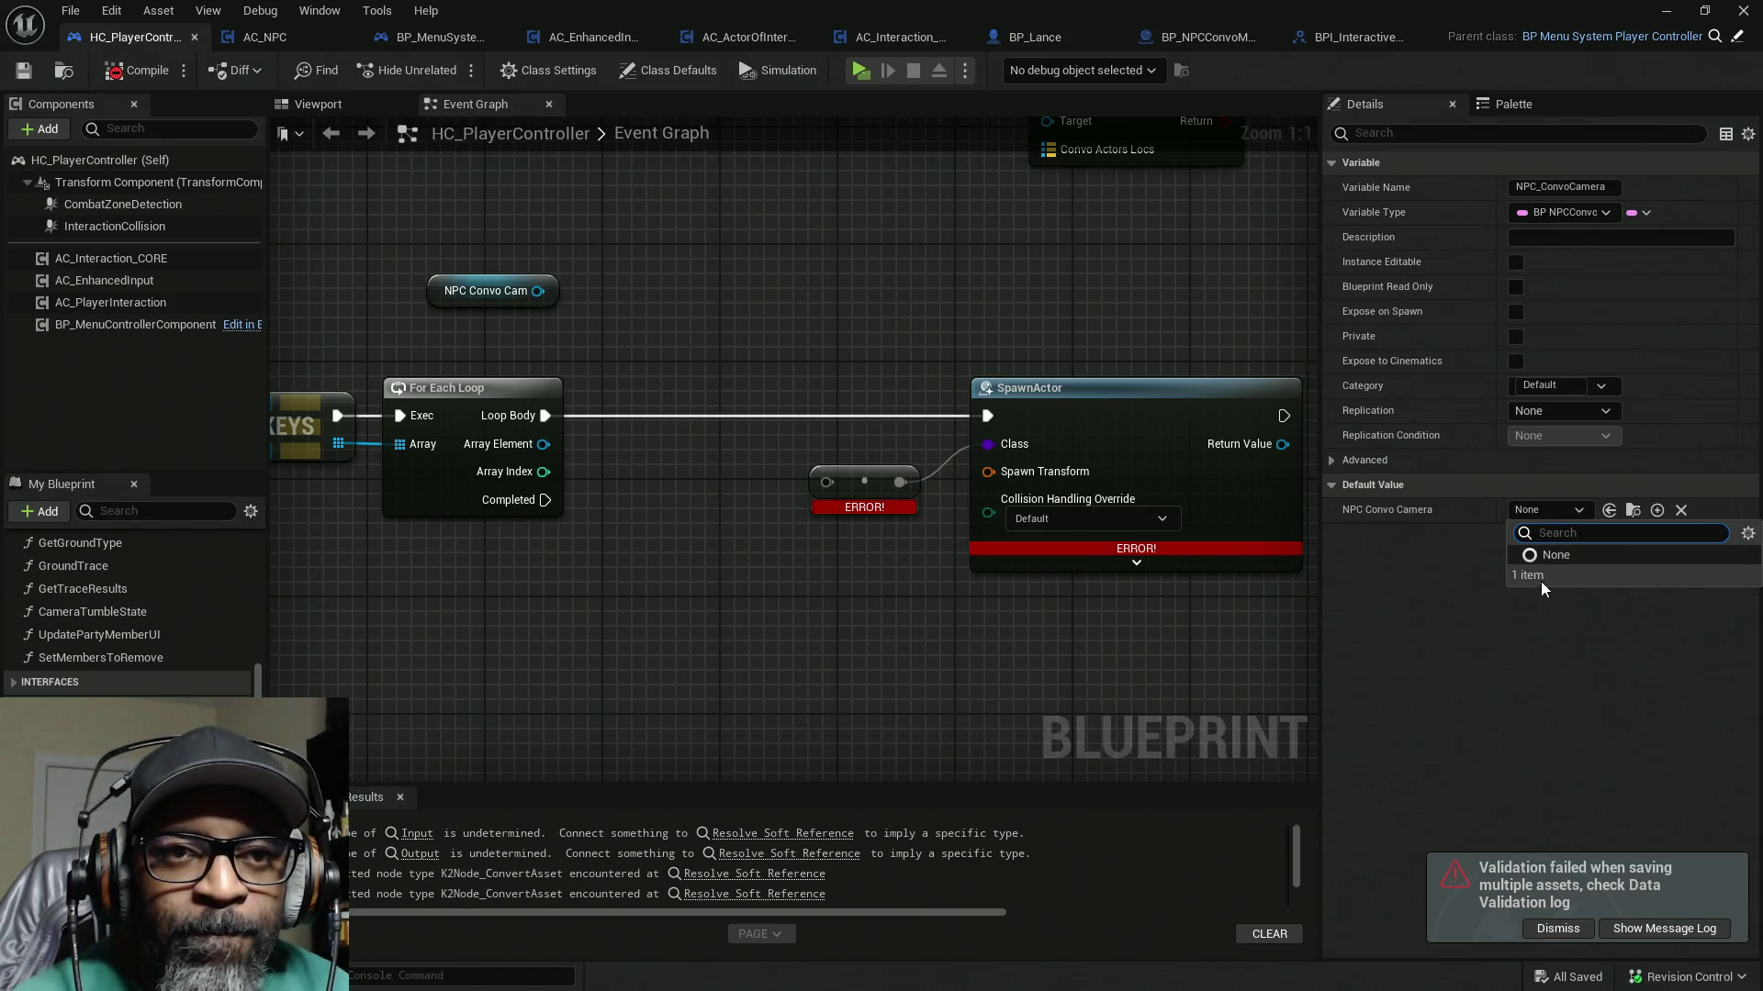
left_click(1491, 673)
left_click(1551, 510)
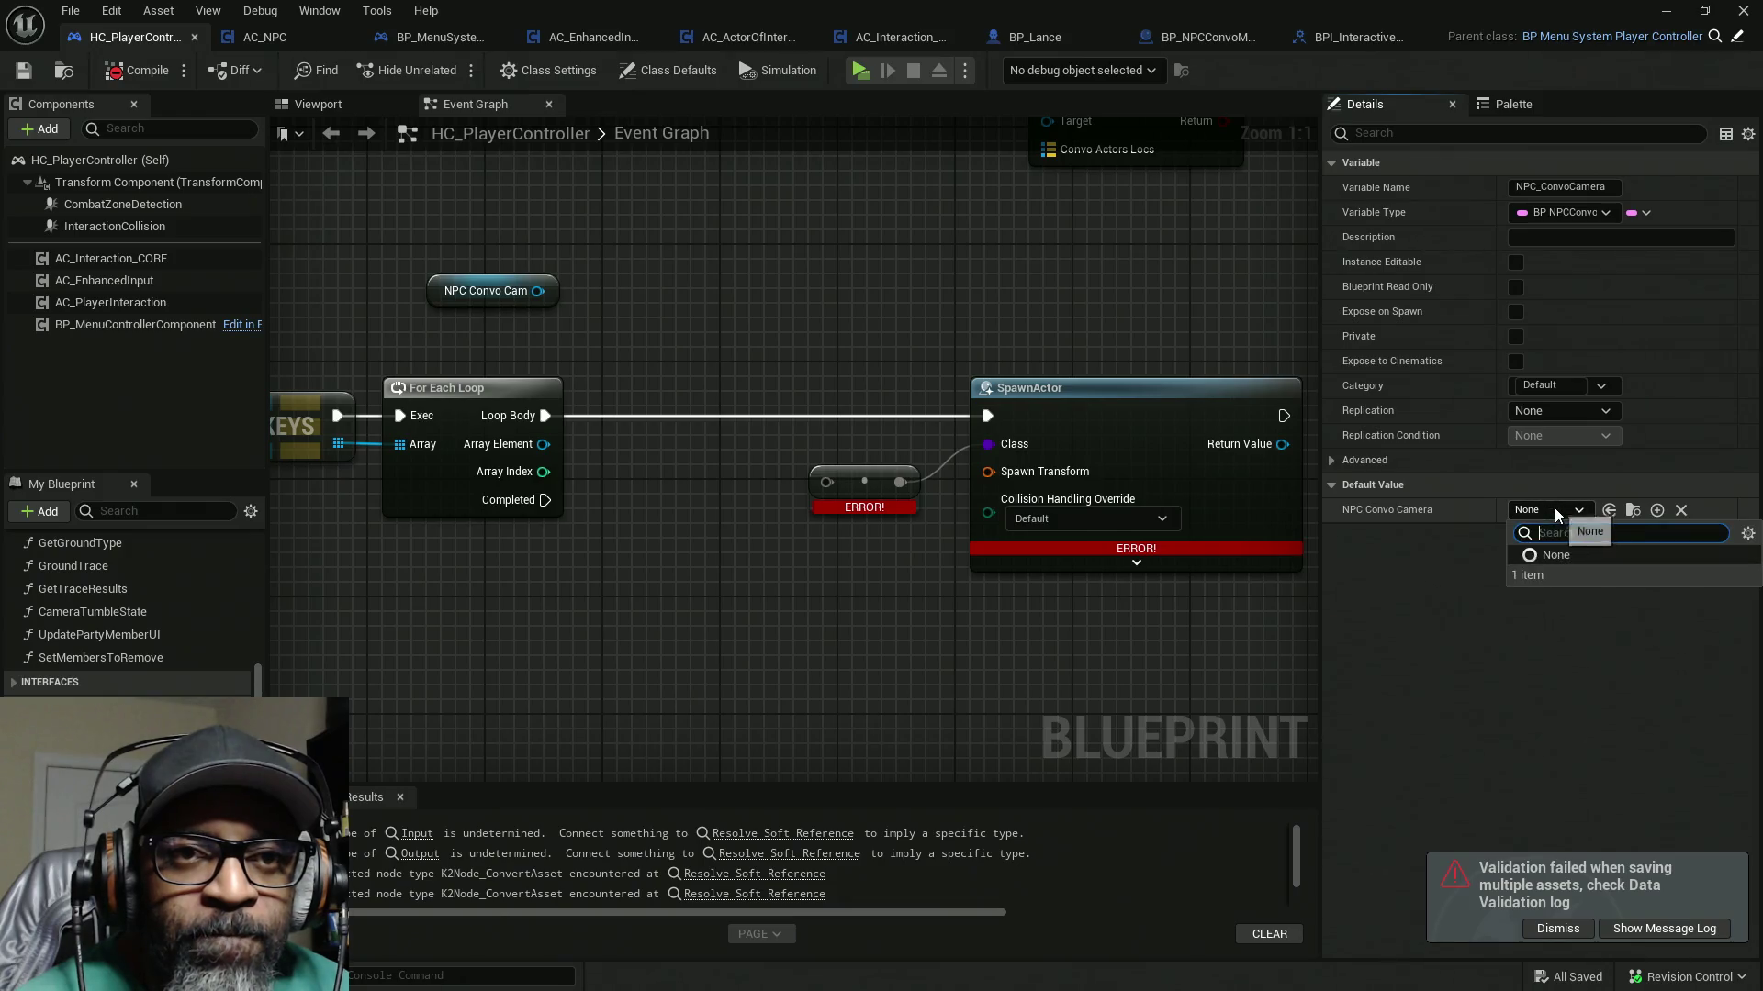
left_click(1235, 586)
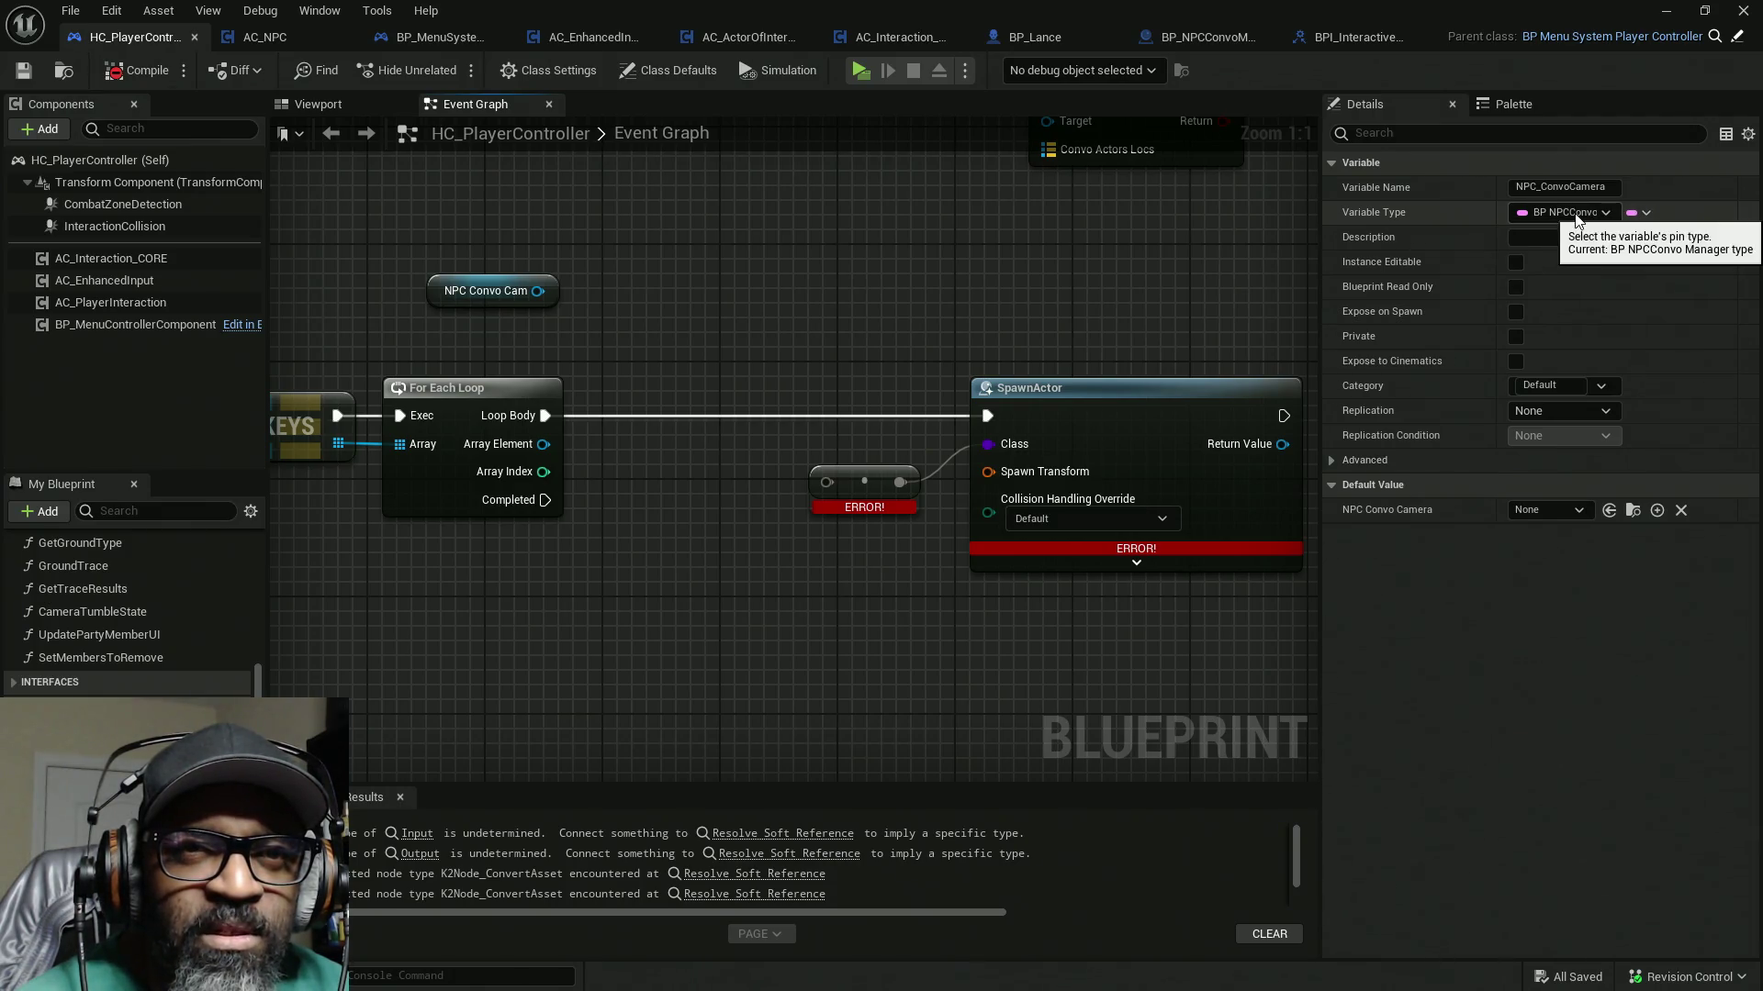
Step: Make NPC_ConvoCamera a Soft Class Reference and select the resulting ERROR! conversion node
left_click(1575, 218)
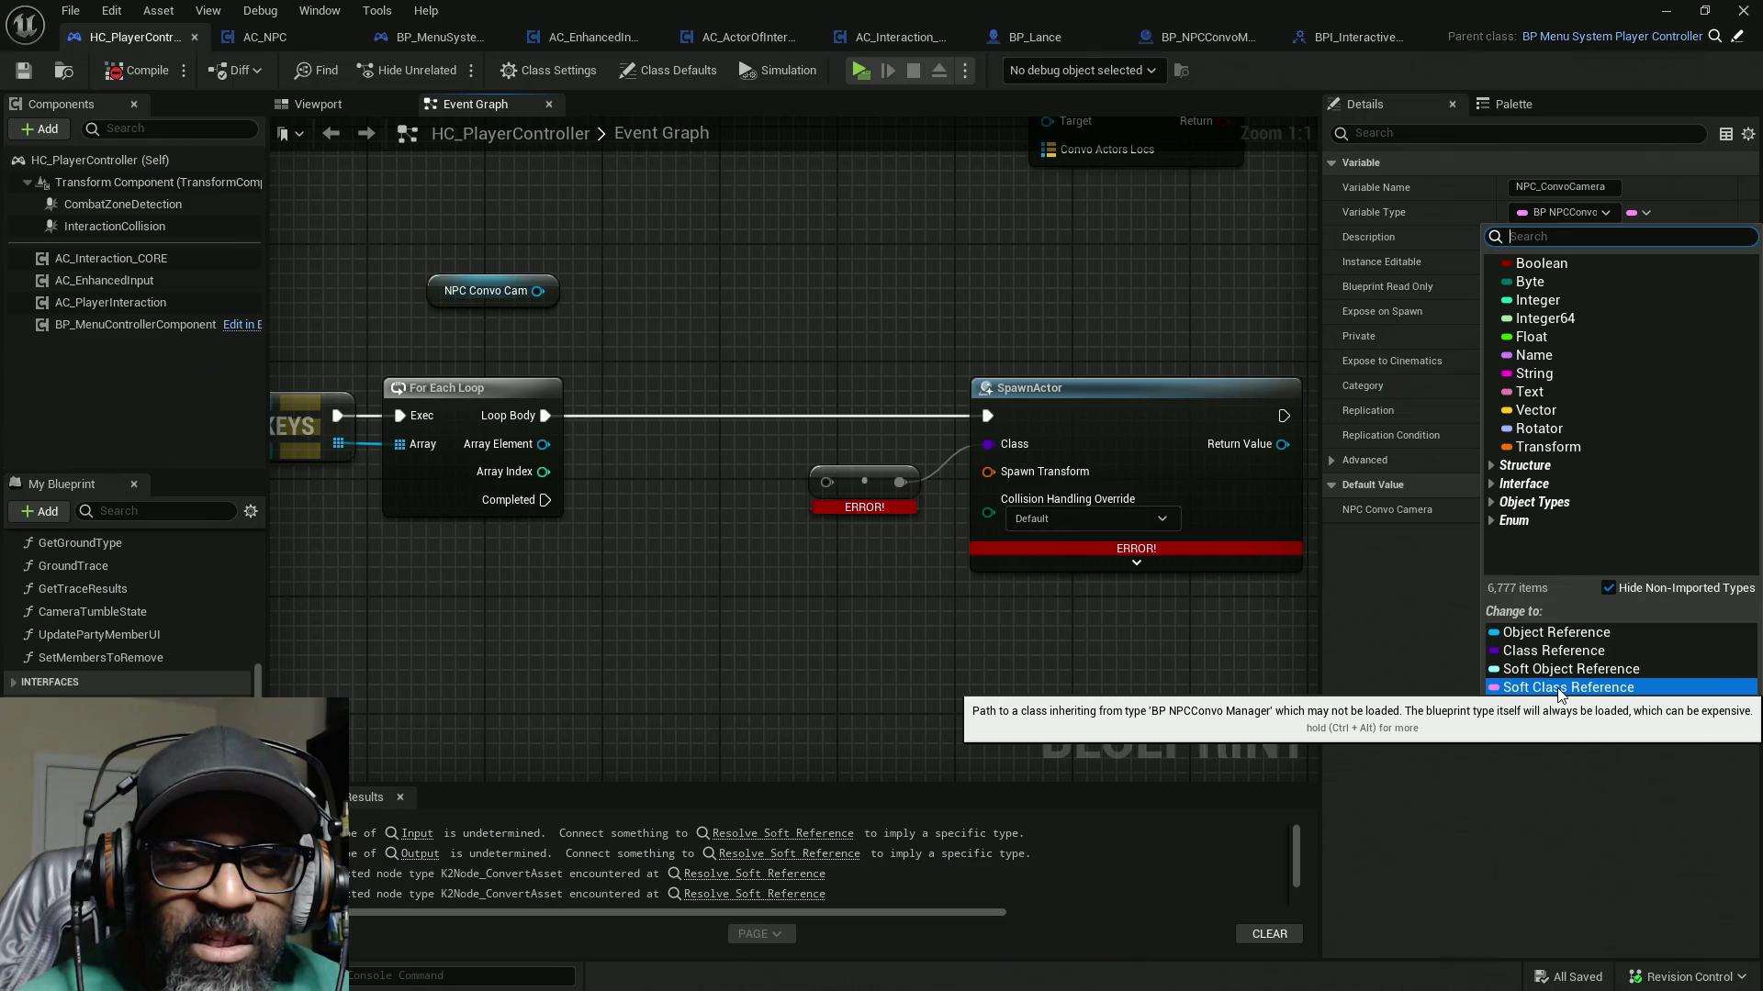
left_click(1557, 691)
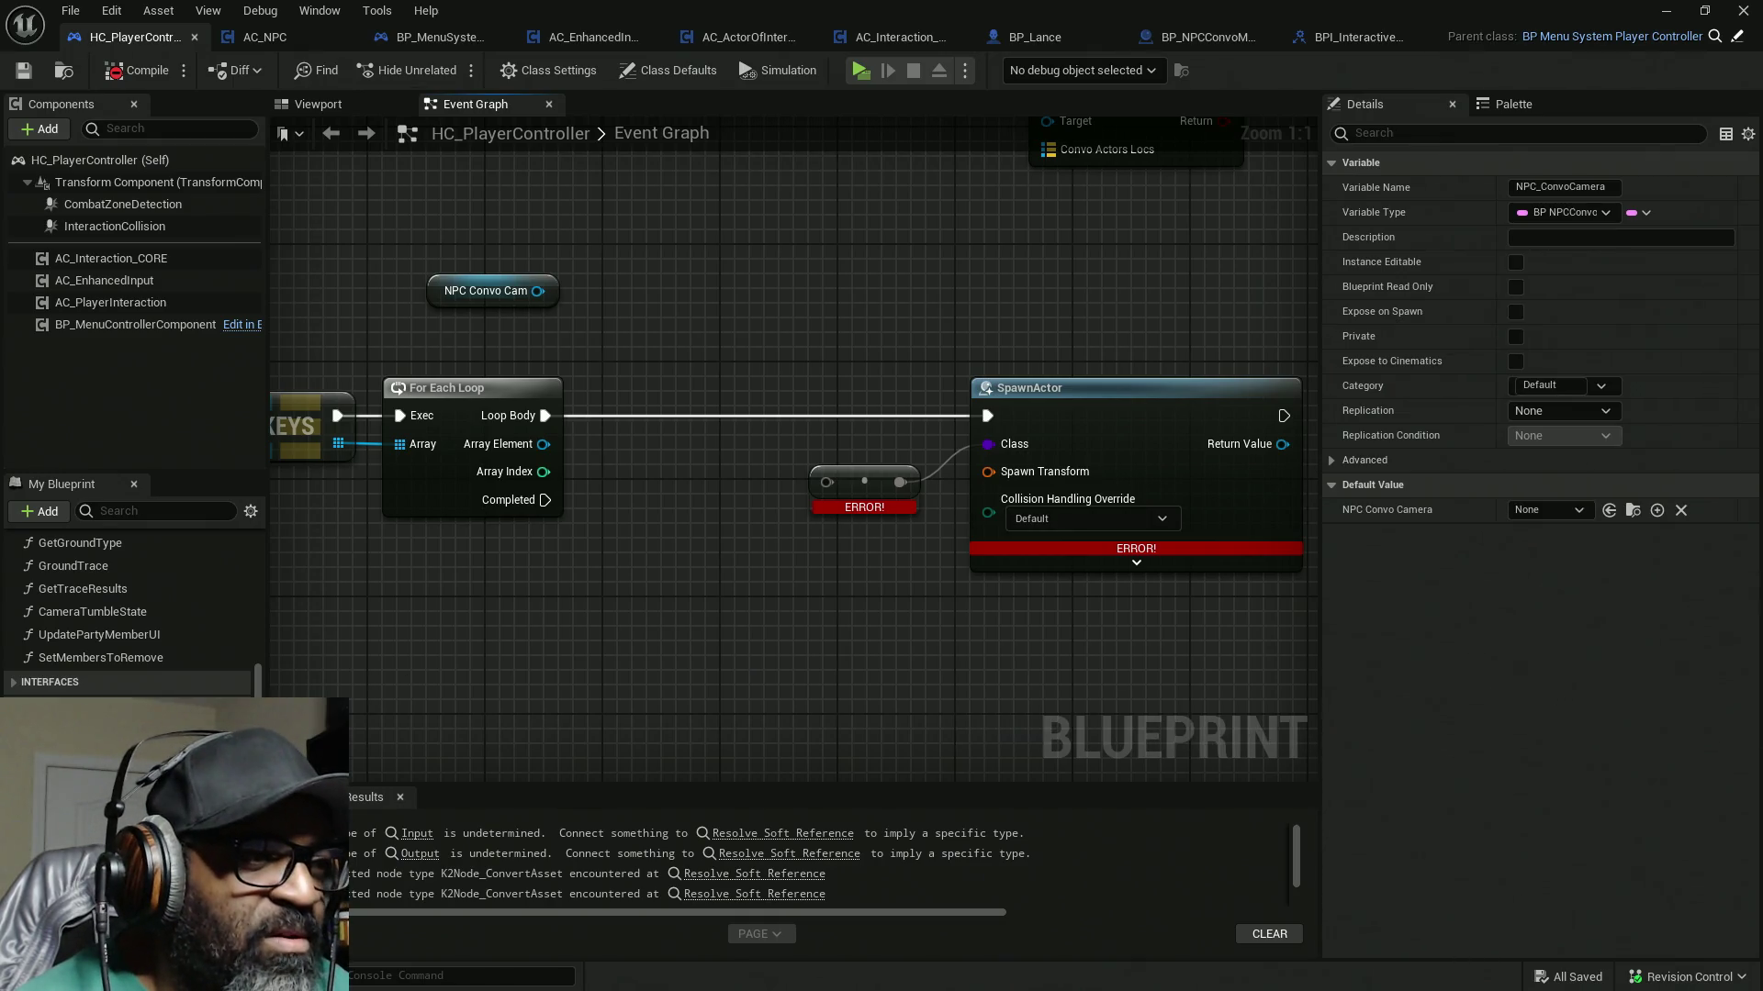
left_click(868, 484)
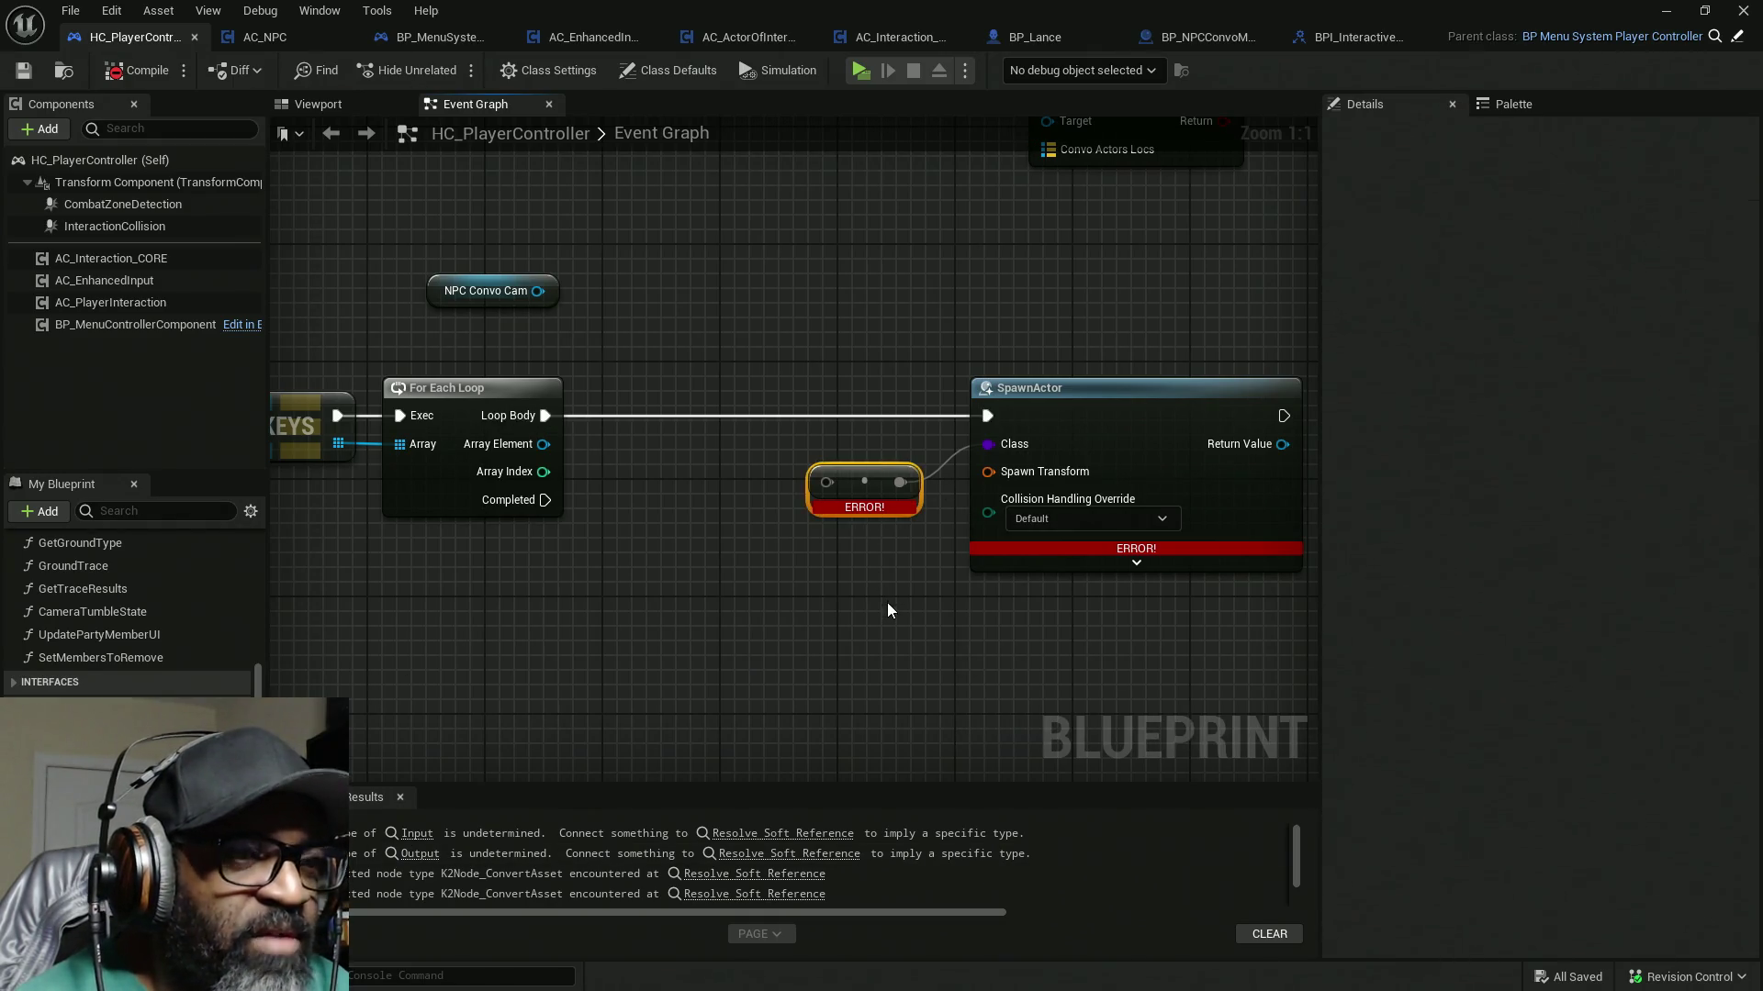
Step: Delete the broken ERROR! conversion node, then compile and save the blueprint
key("Delete")
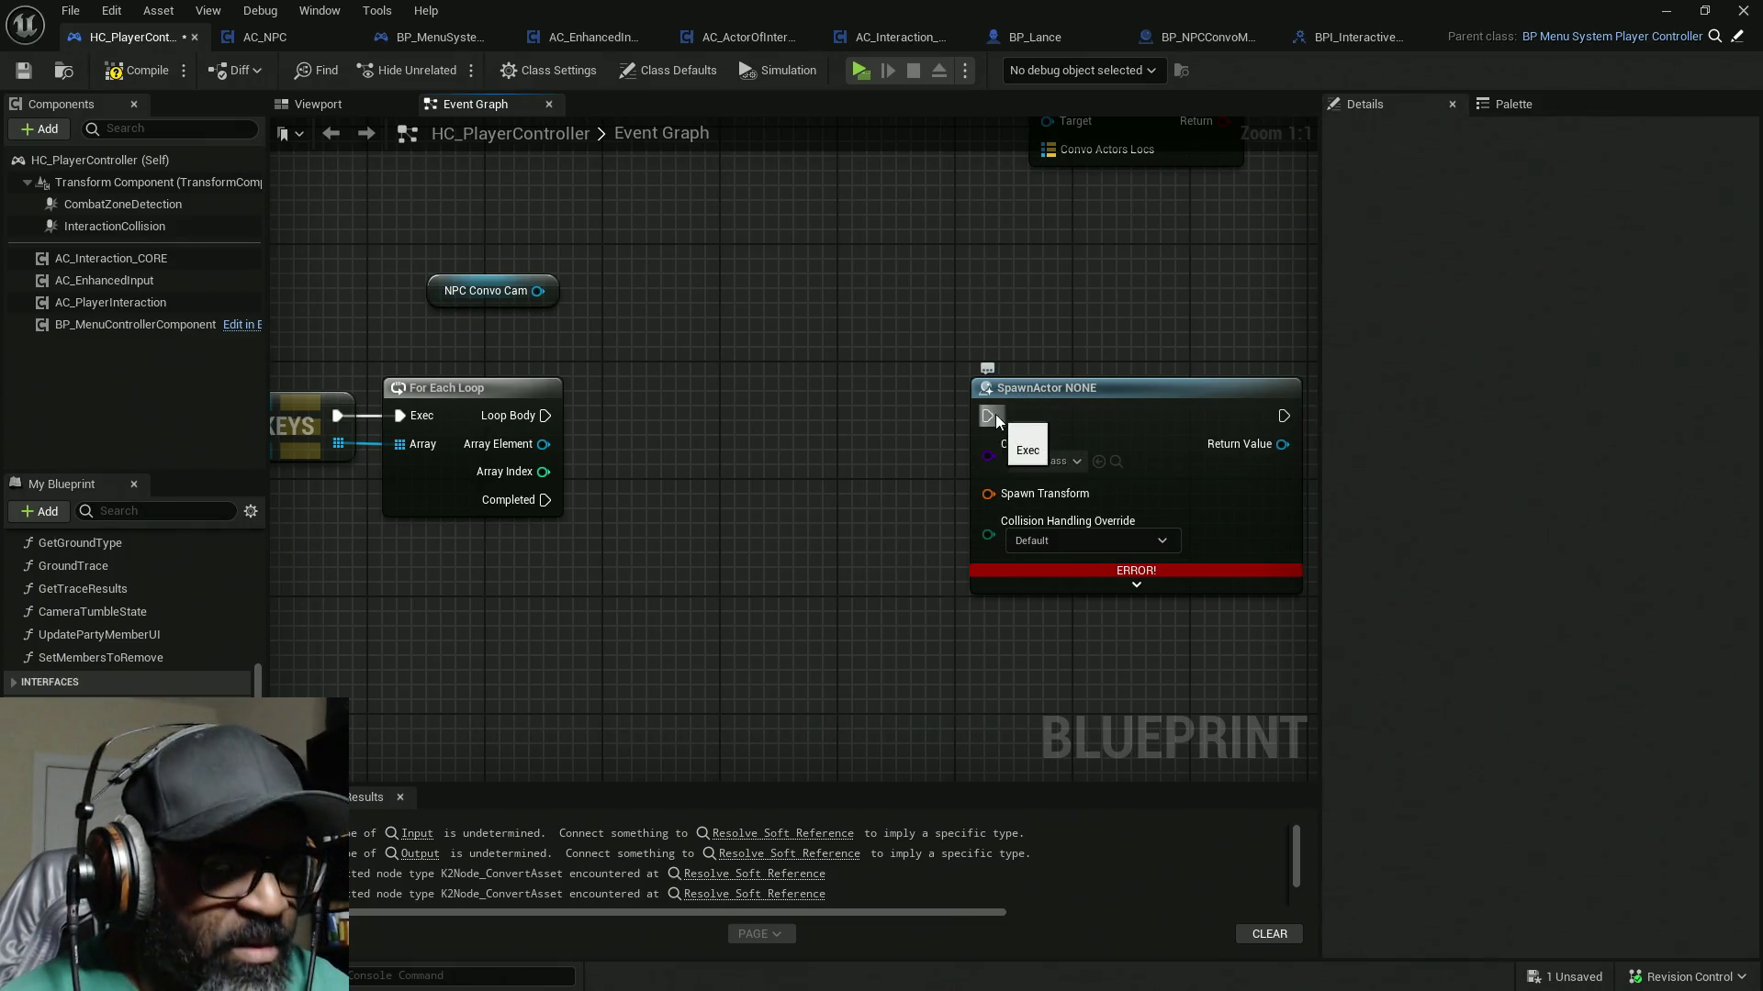
left_click(142, 72)
key("ctrl+s")
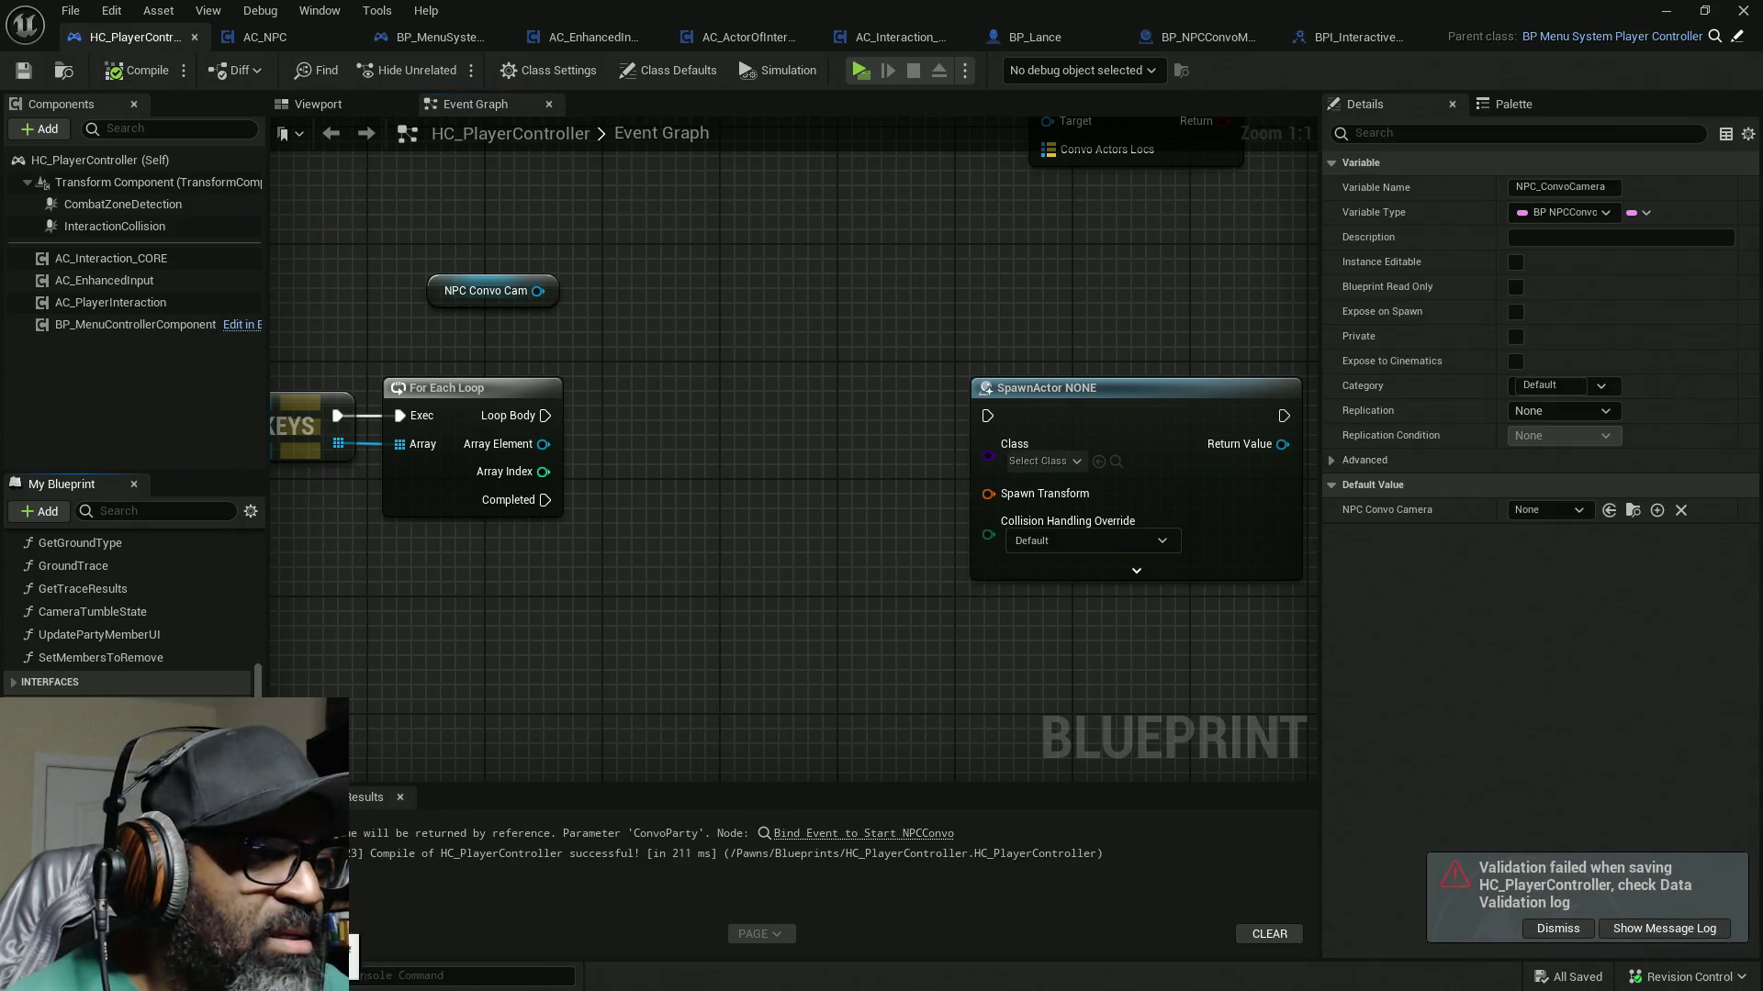
Step: Add a SET NPC Convo Camera node with its value set to BP_NPCConvoManager
left_click(1562, 512)
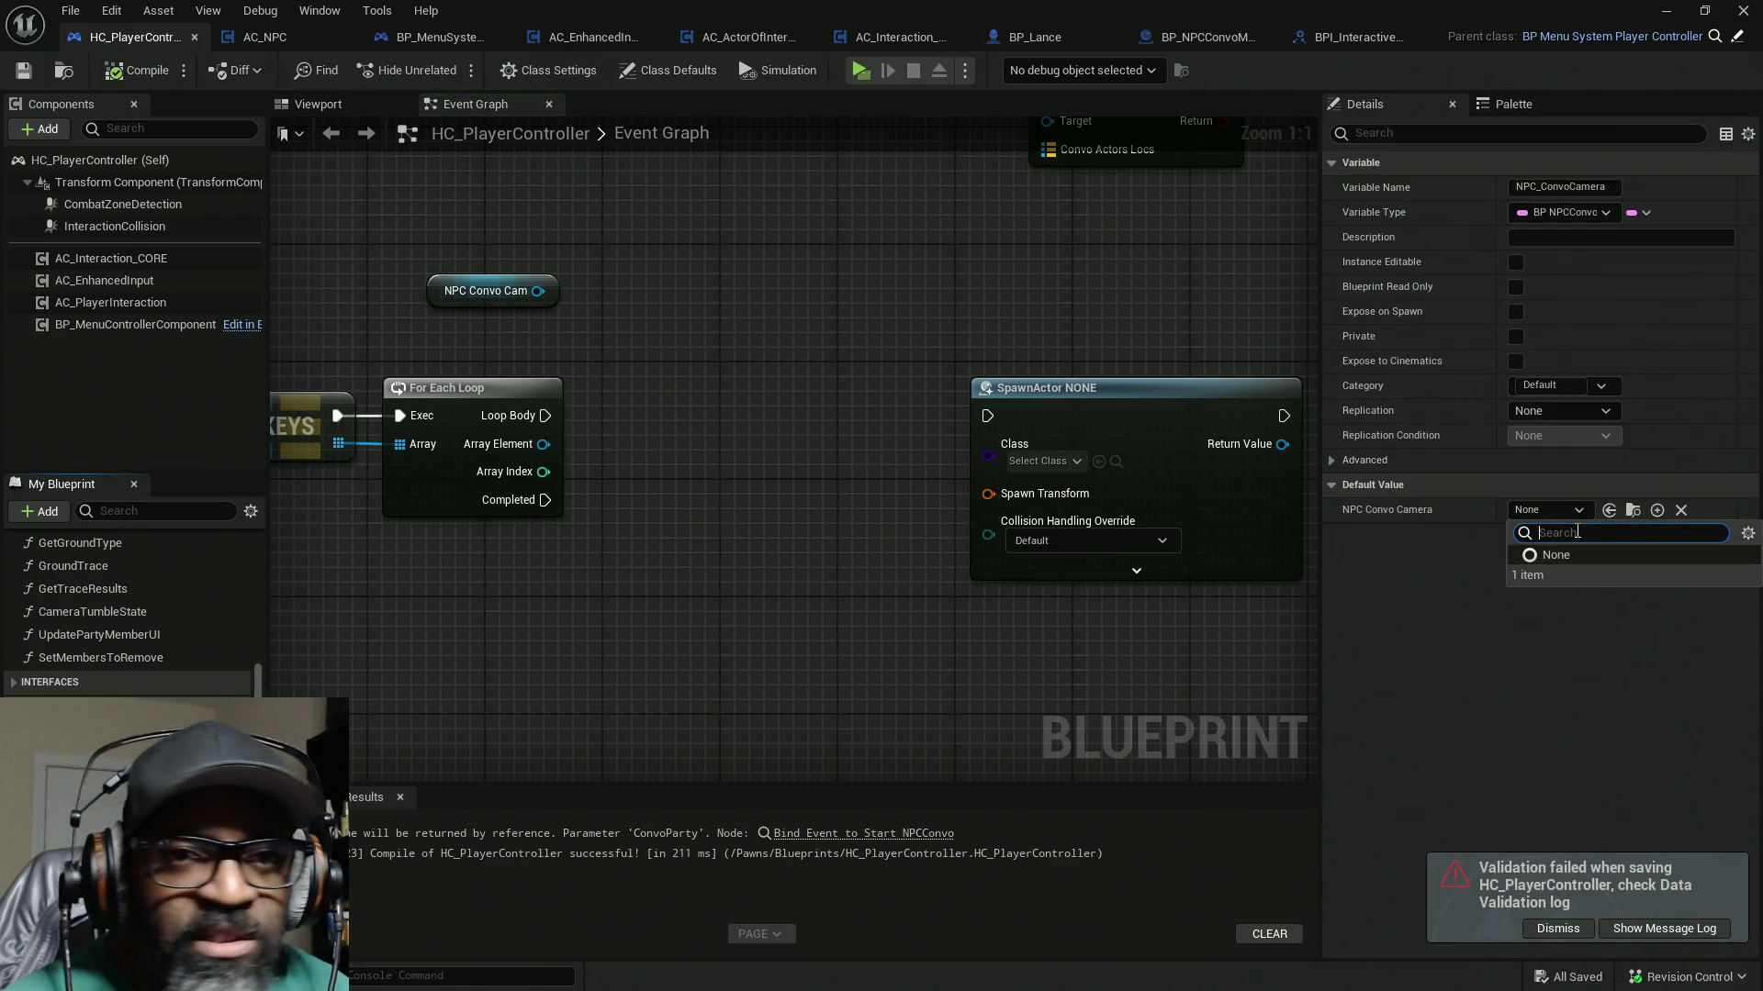
left_click(881, 579)
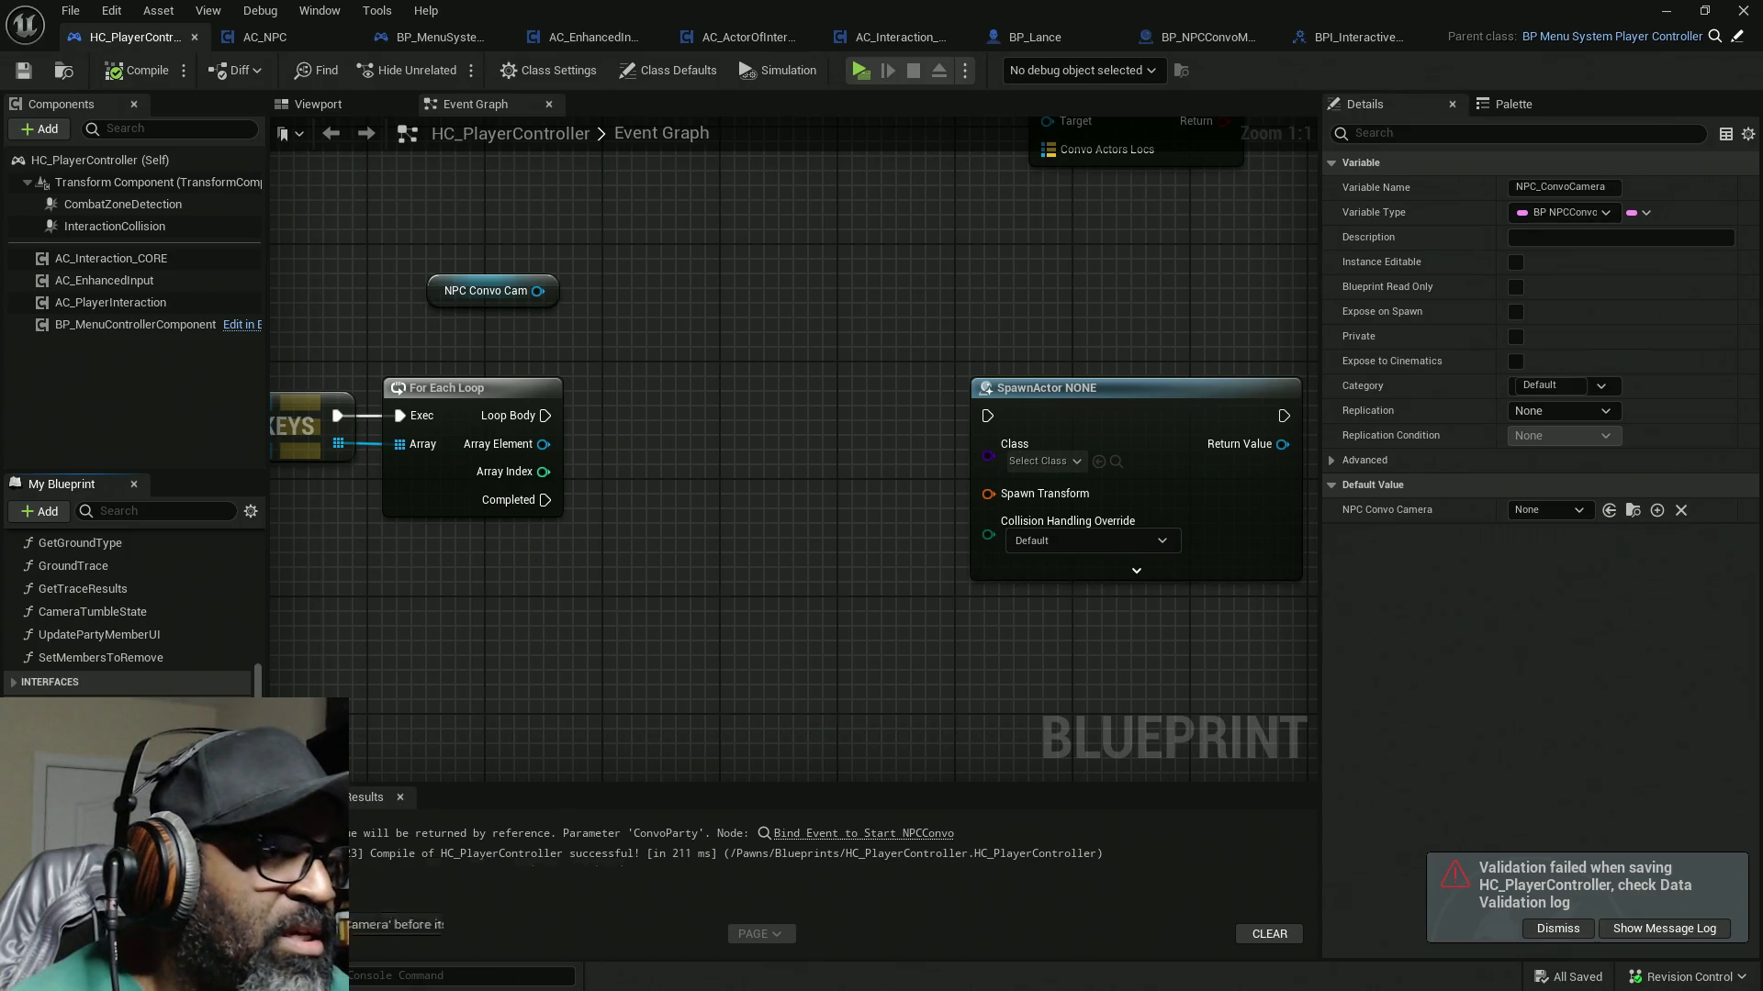
key("ctrl+v")
left_click(678, 613)
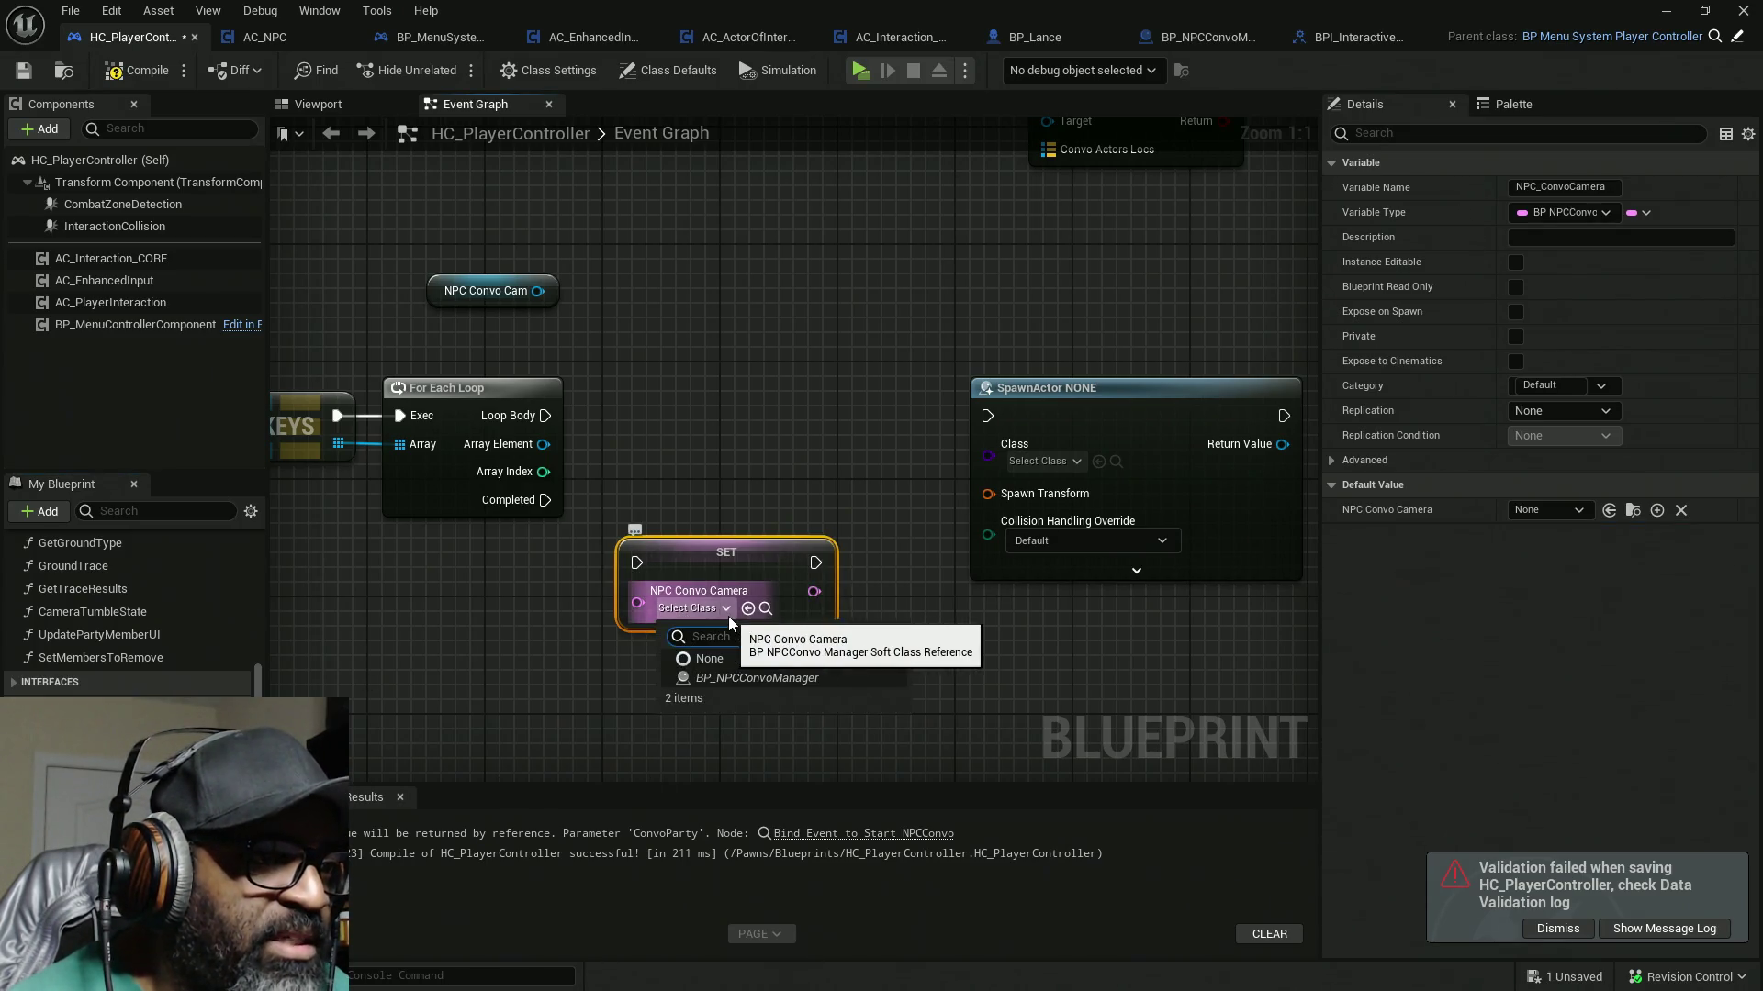
left_click(785, 679)
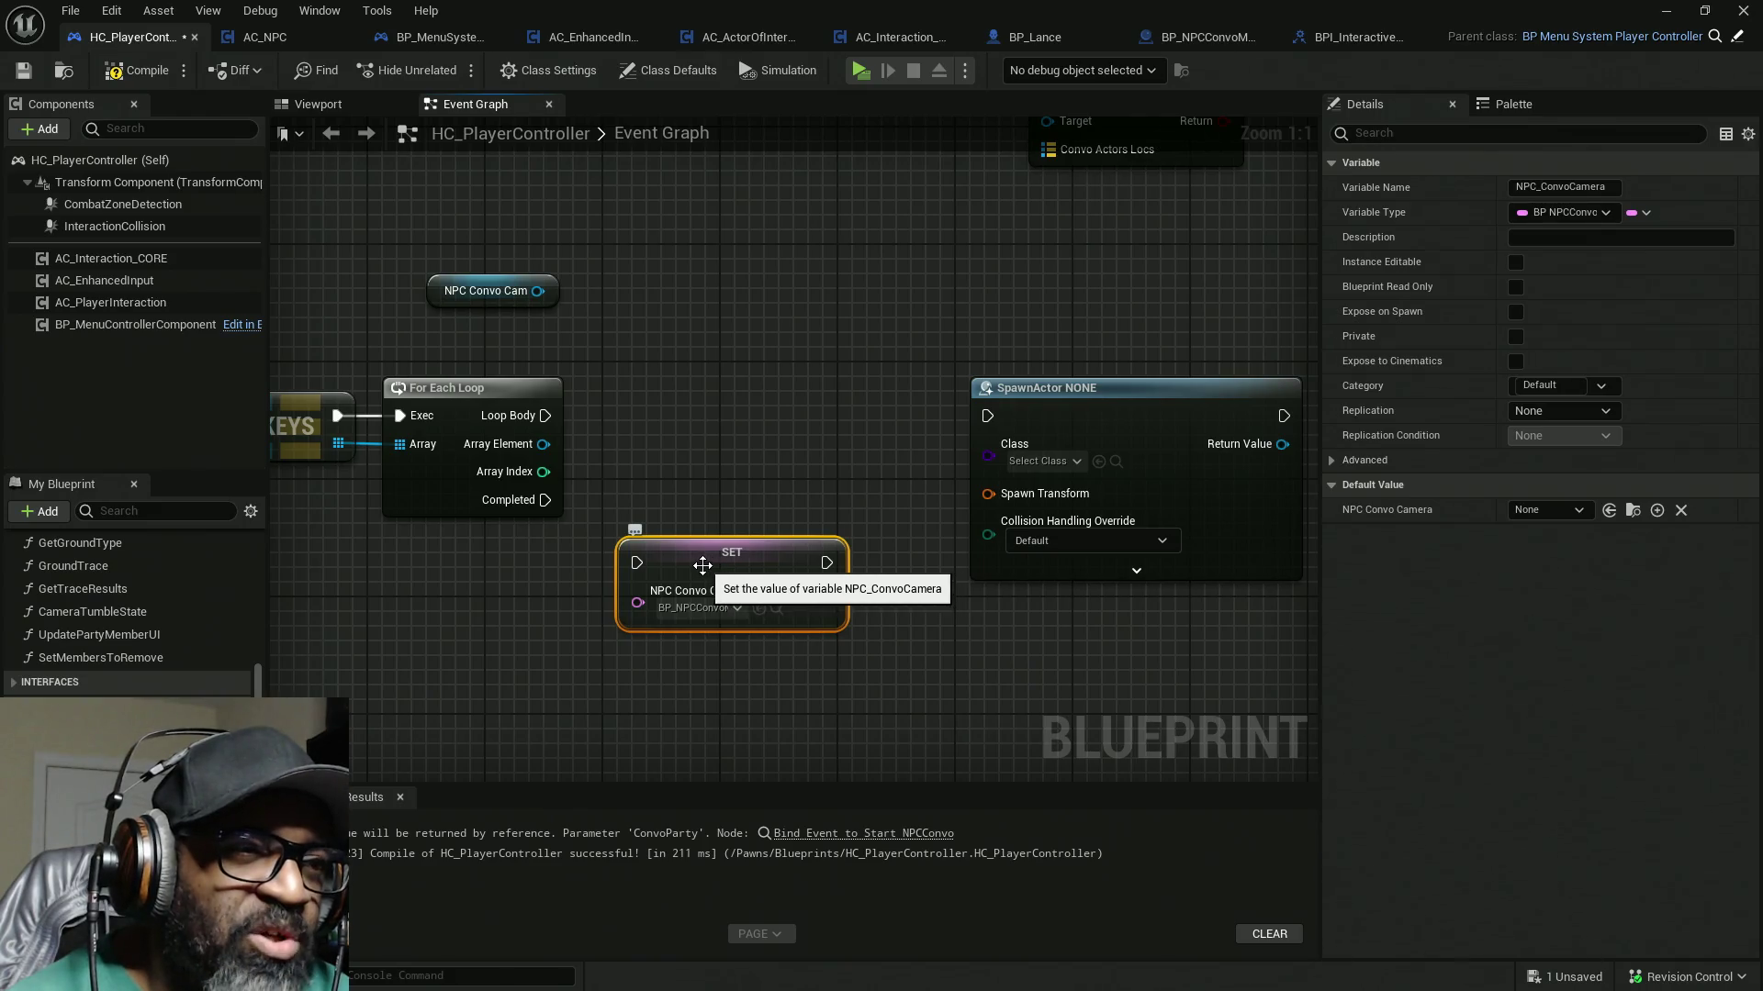
Step: Move the SET NPC Convo Camera node into the begin-play comment area beside Initialize
scroll(703, 569, "down", 5)
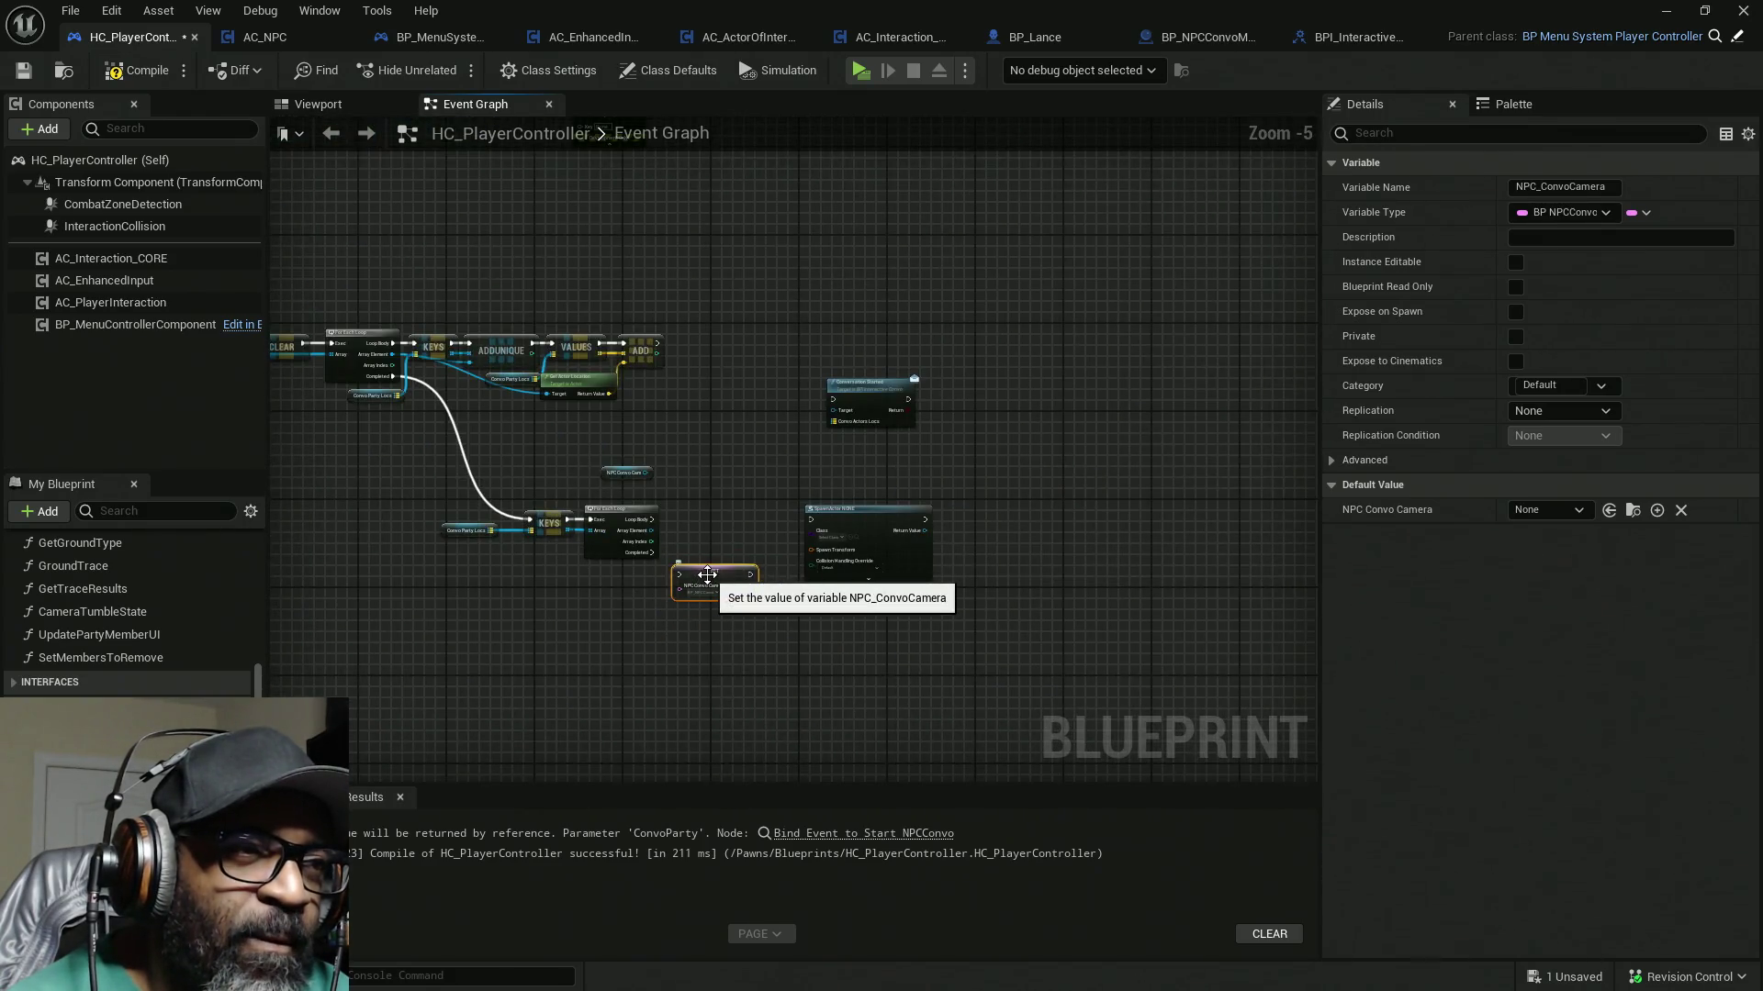
left_click_drag(707, 576, 771, 360)
scroll(778, 357, "down", 5)
scroll(779, 357, "down", 1)
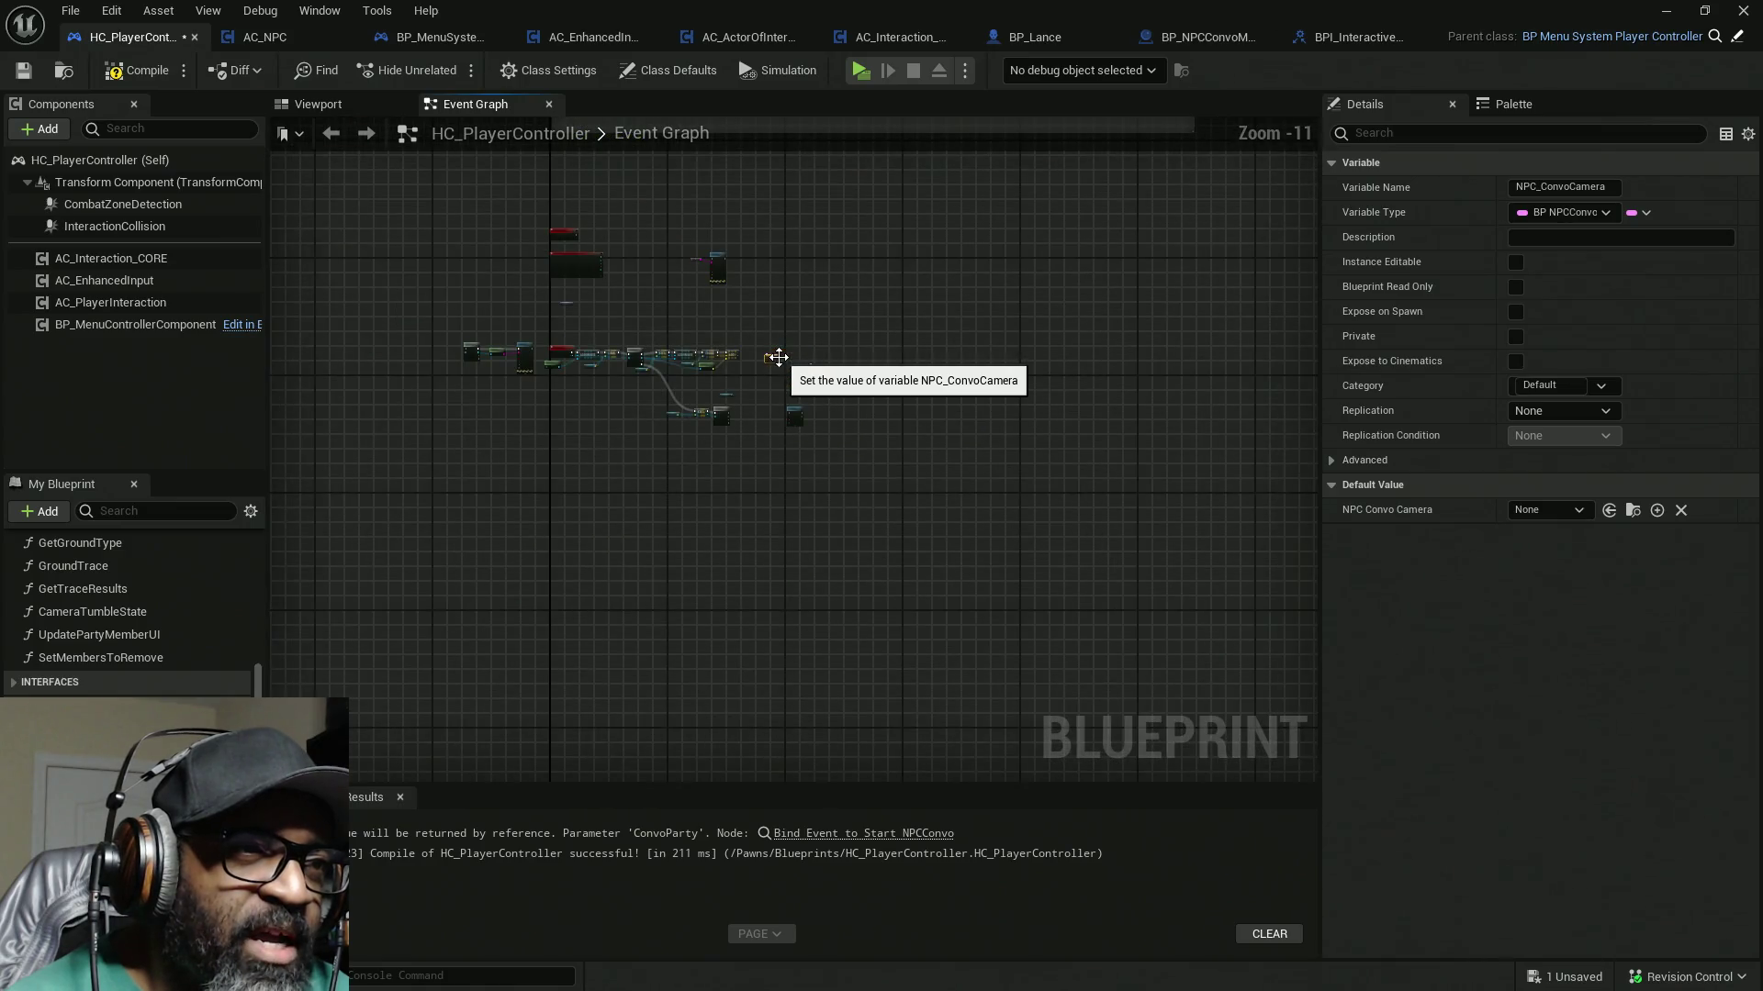
mouse_move(889, 235)
left_mouse_down()
mouse_move(755, 625)
mouse_move(834, 343)
mouse_move(1111, 232)
mouse_move(1176, 598)
mouse_move(949, 392)
mouse_move(870, 372)
left_mouse_up()
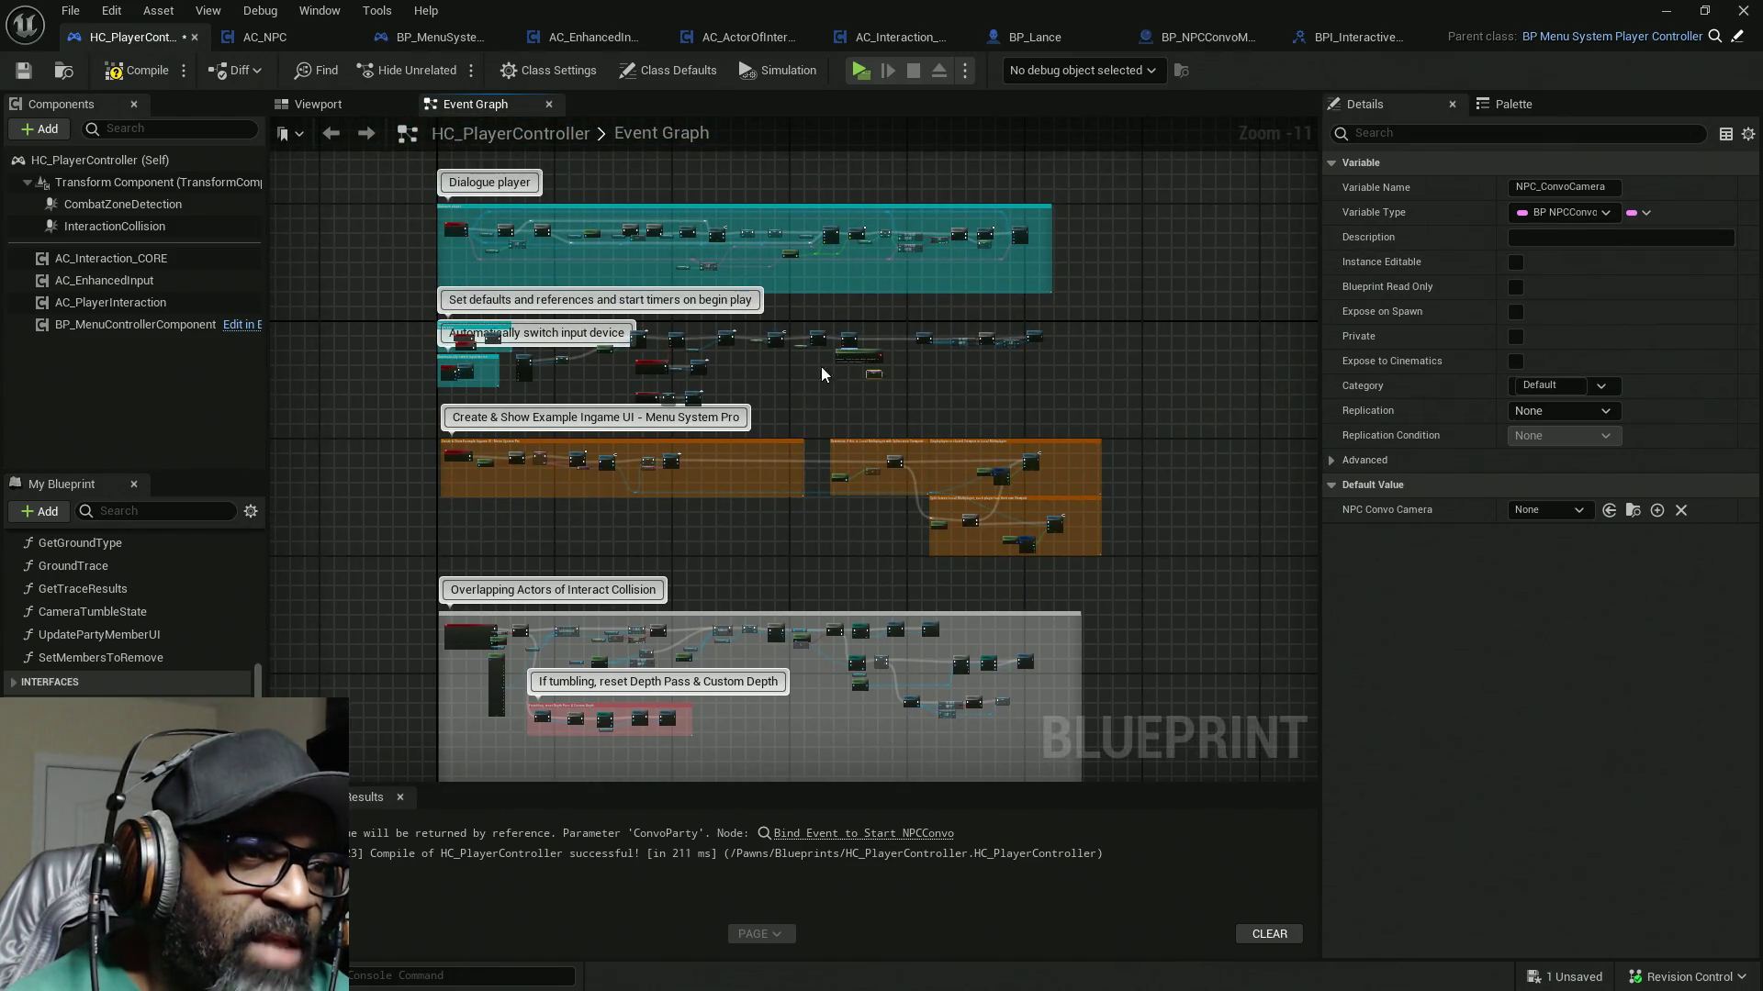
left_click_drag(647, 364, 746, 498)
scroll(698, 413, "up", 12)
left_click_drag(617, 486, 608, 452)
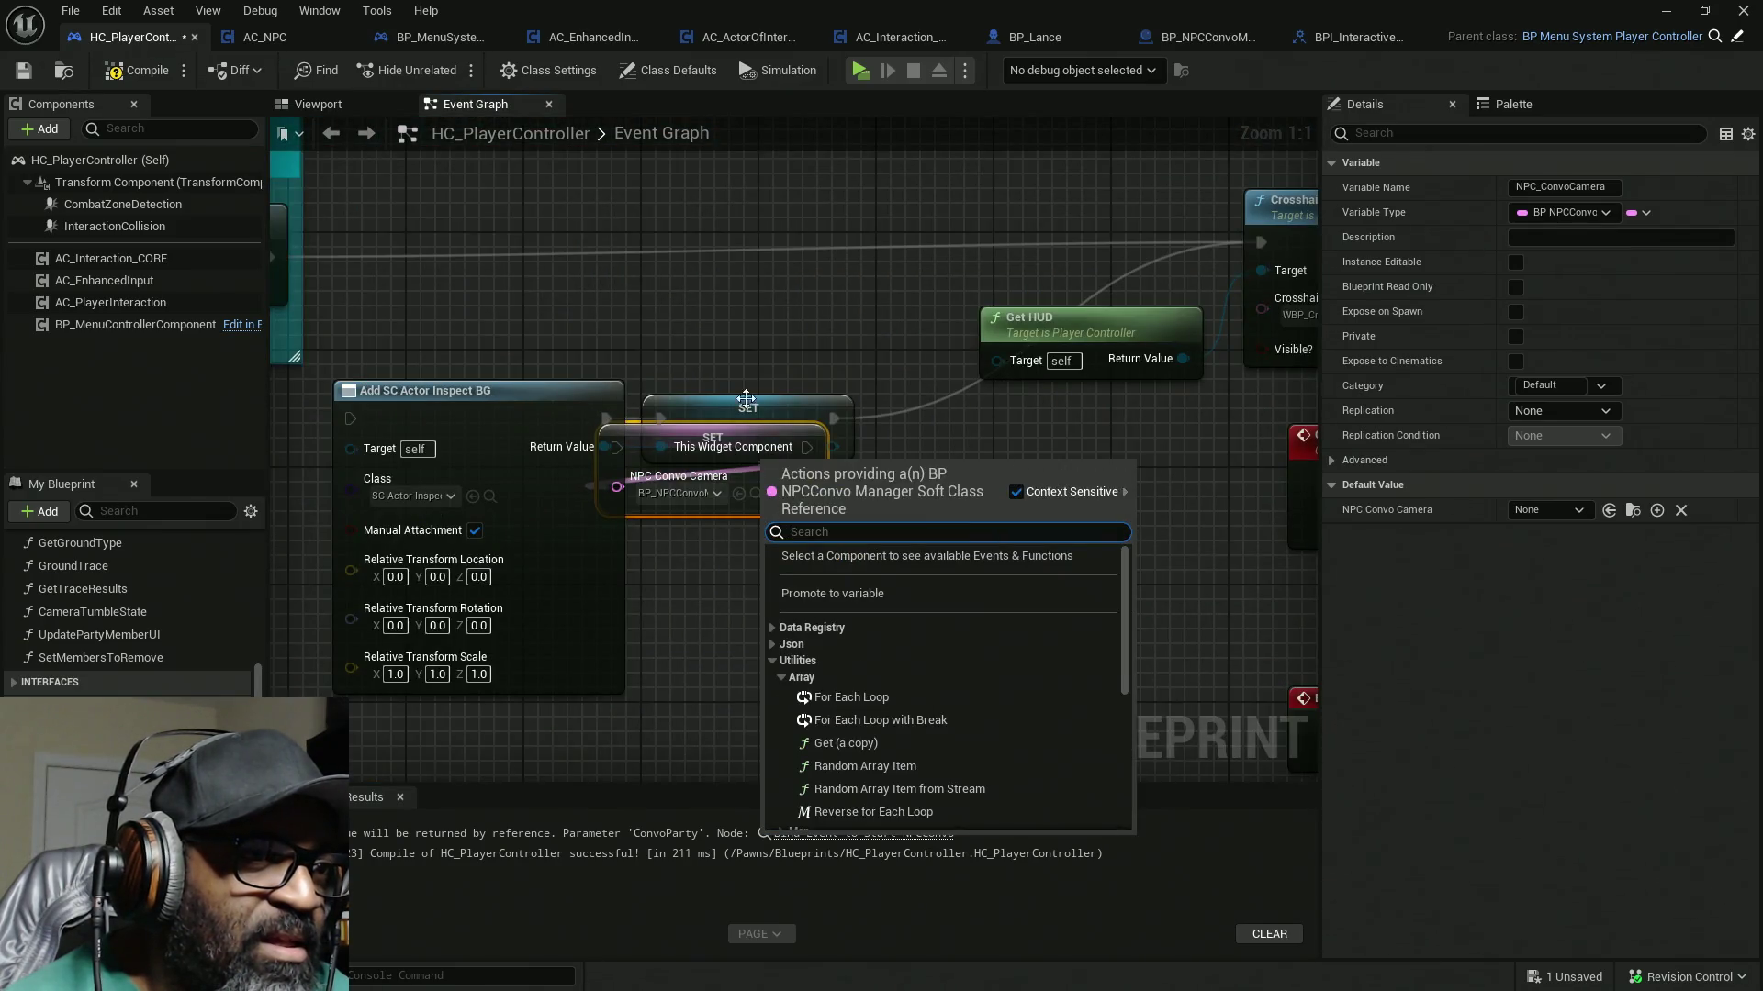
left_click(824, 498)
left_click_drag(825, 499, 720, 294)
Step: Wire Initialize's exec output into SET and route the existing flow out of SET
left_click_drag(266, 259, 939, 242)
left_click_drag(750, 243, 507, 258)
left_click_drag(801, 245, 698, 250)
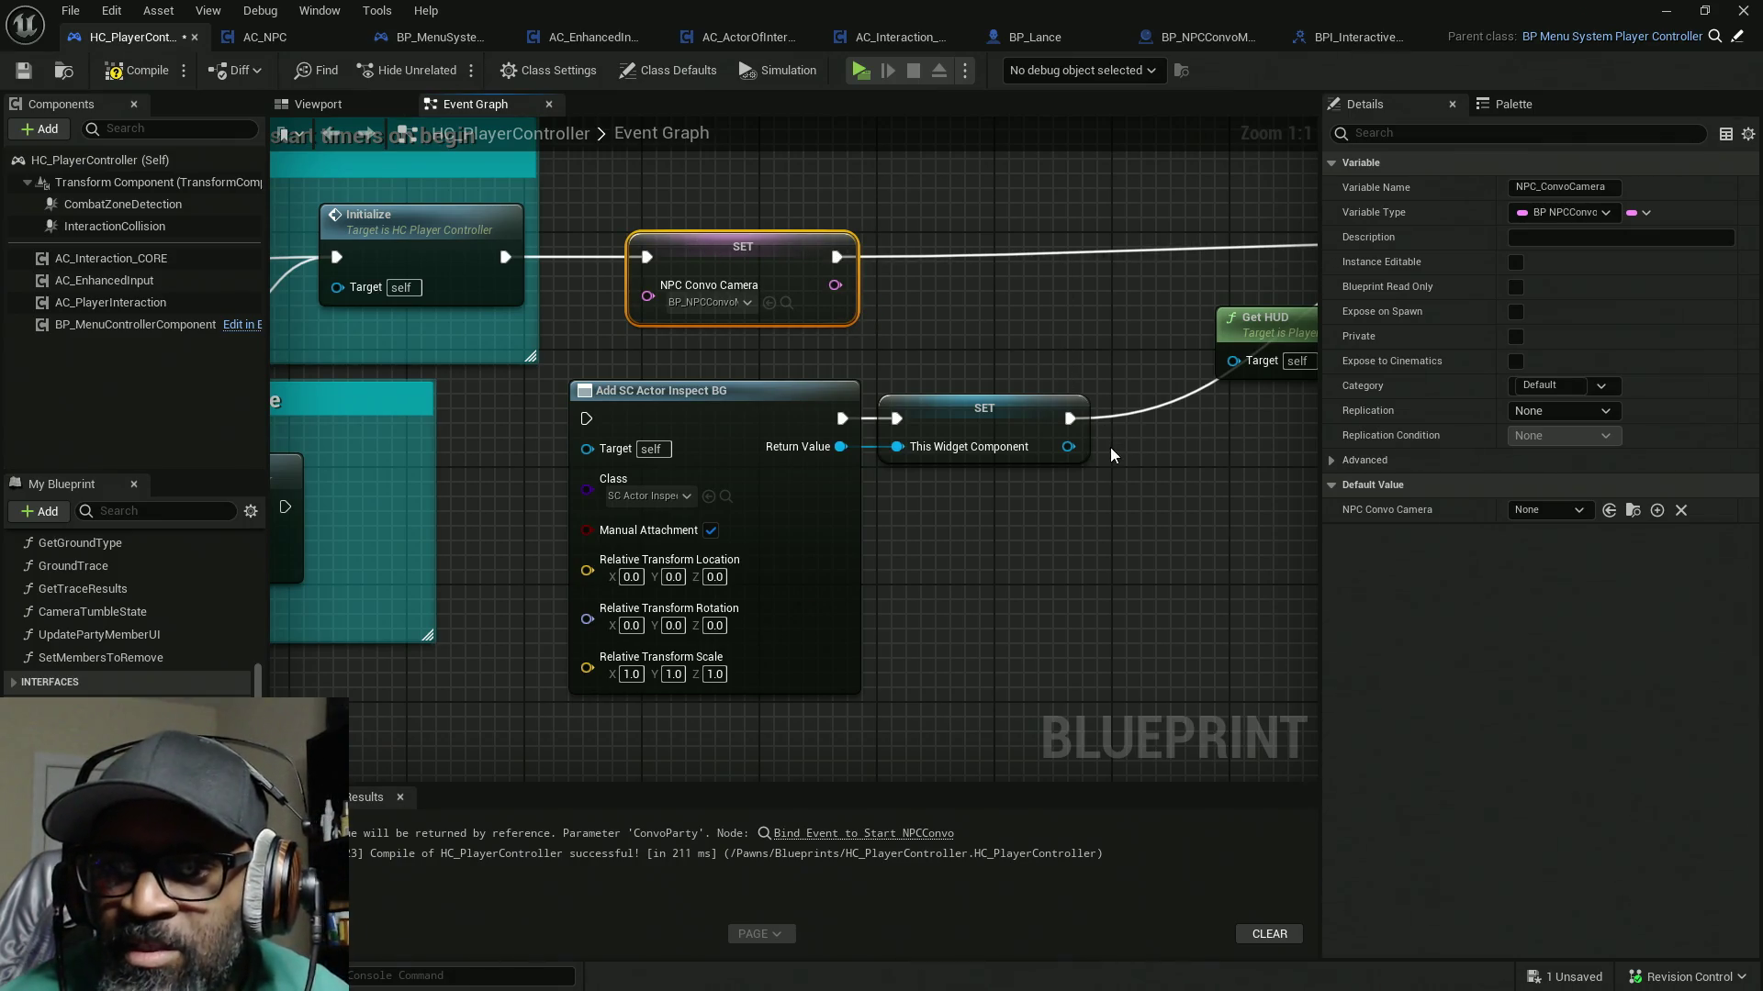
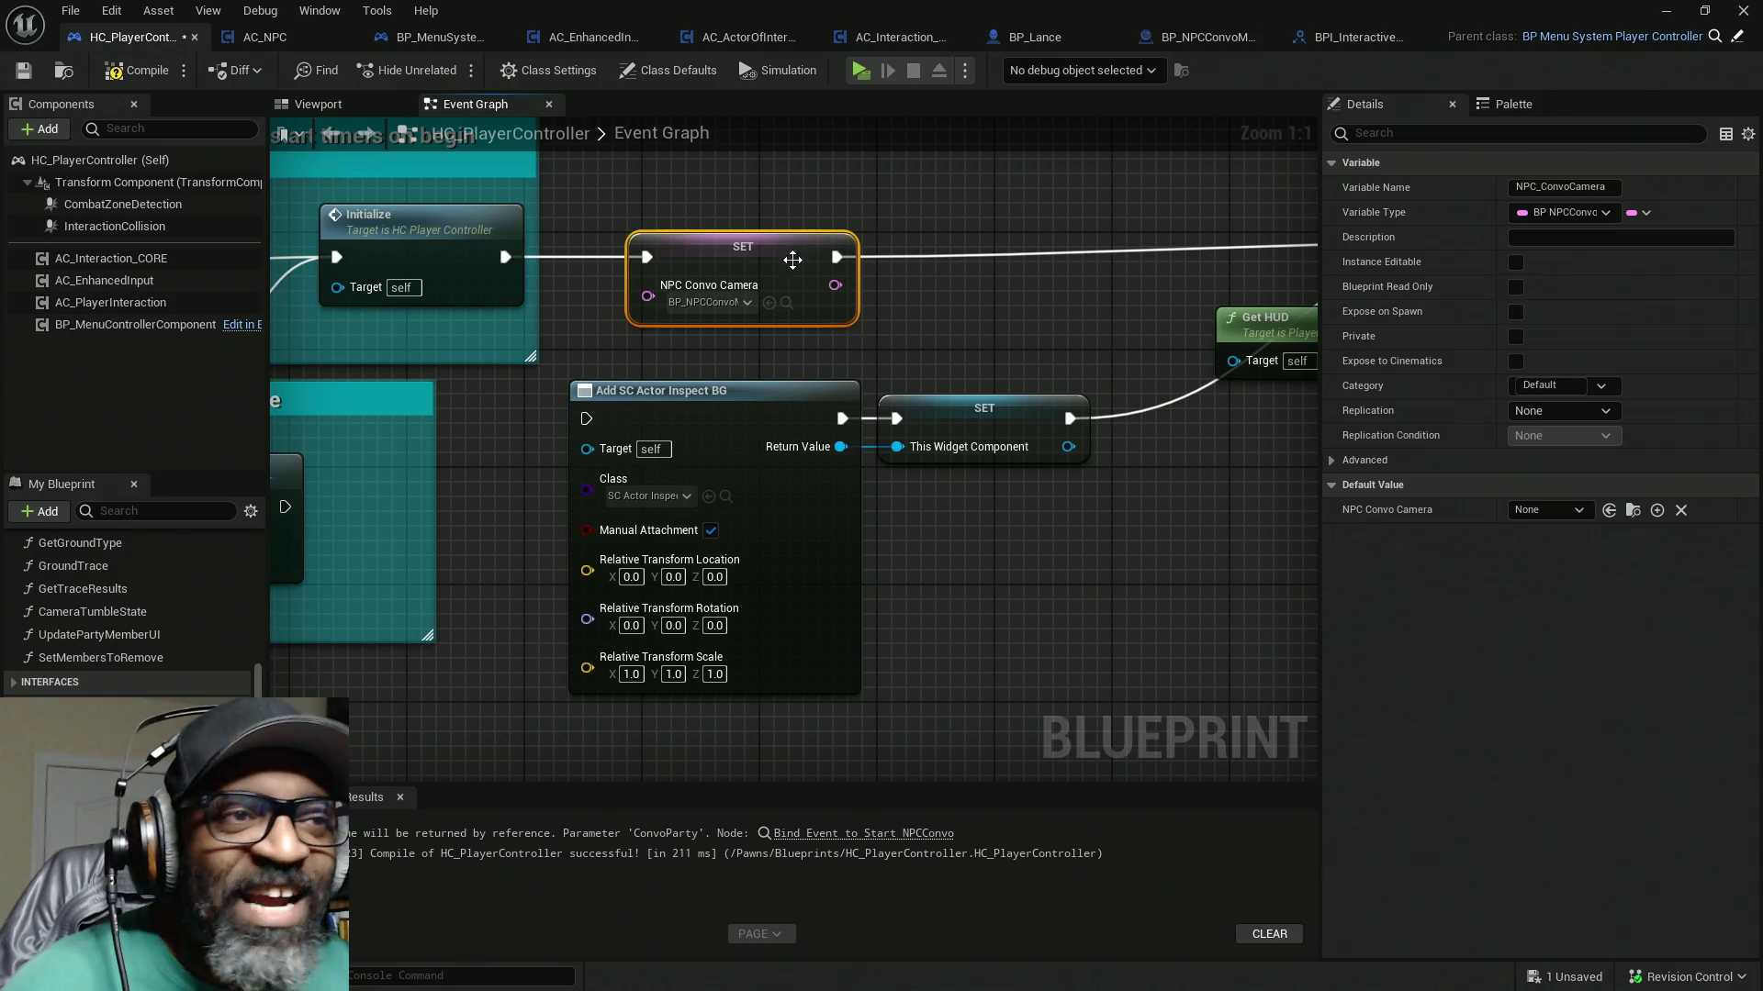
Step: Nudge the NPC Convo Camera setter left, compile, and place an NPC_ConvoCamera getter in the graph
left_click_drag(788, 260, 730, 260)
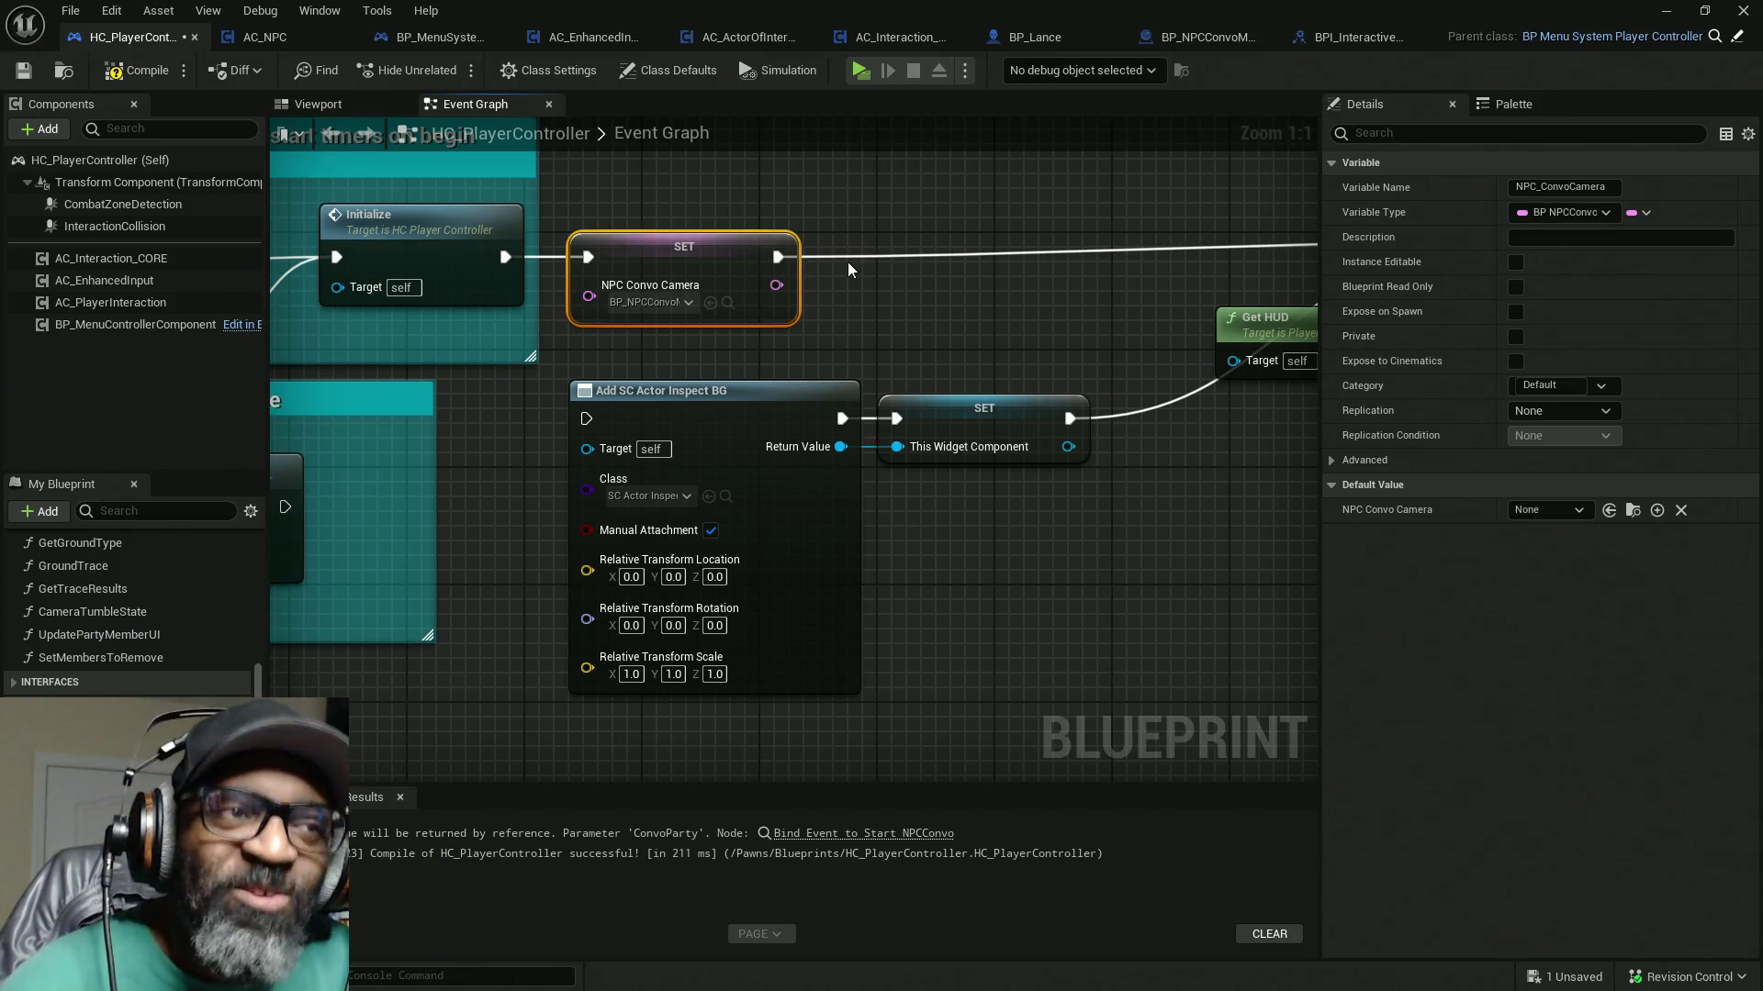
left_click(147, 71)
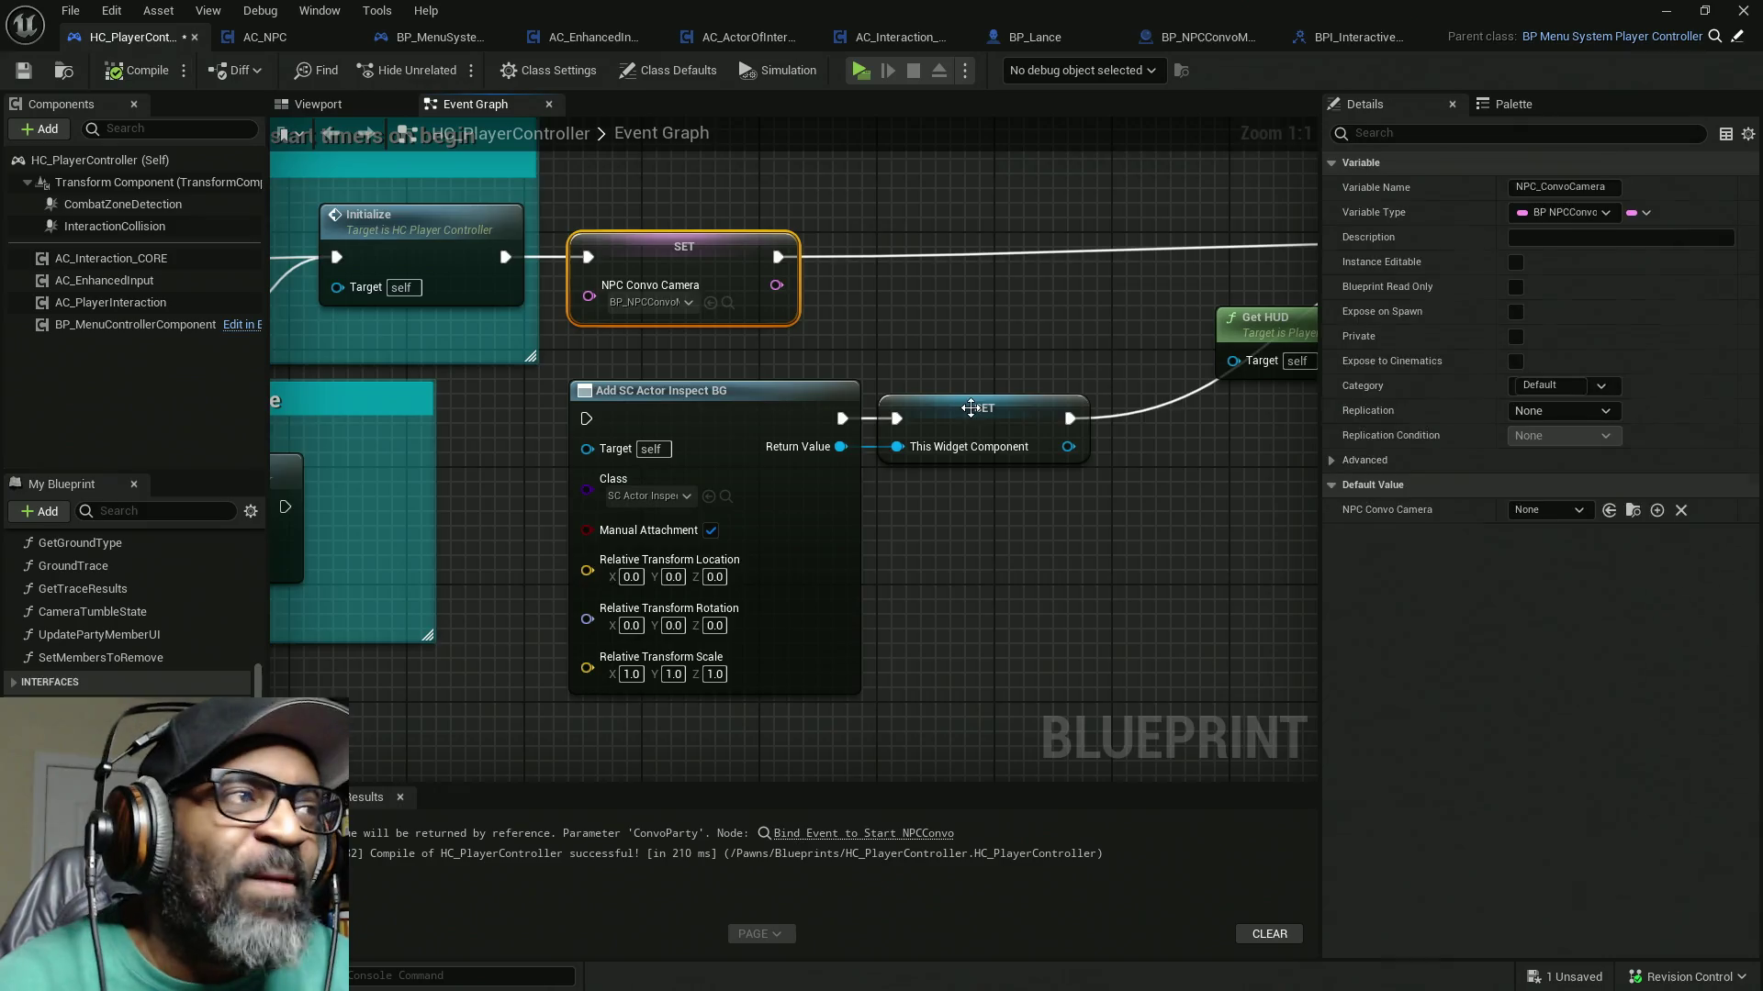
scroll(970, 407, "down", 13)
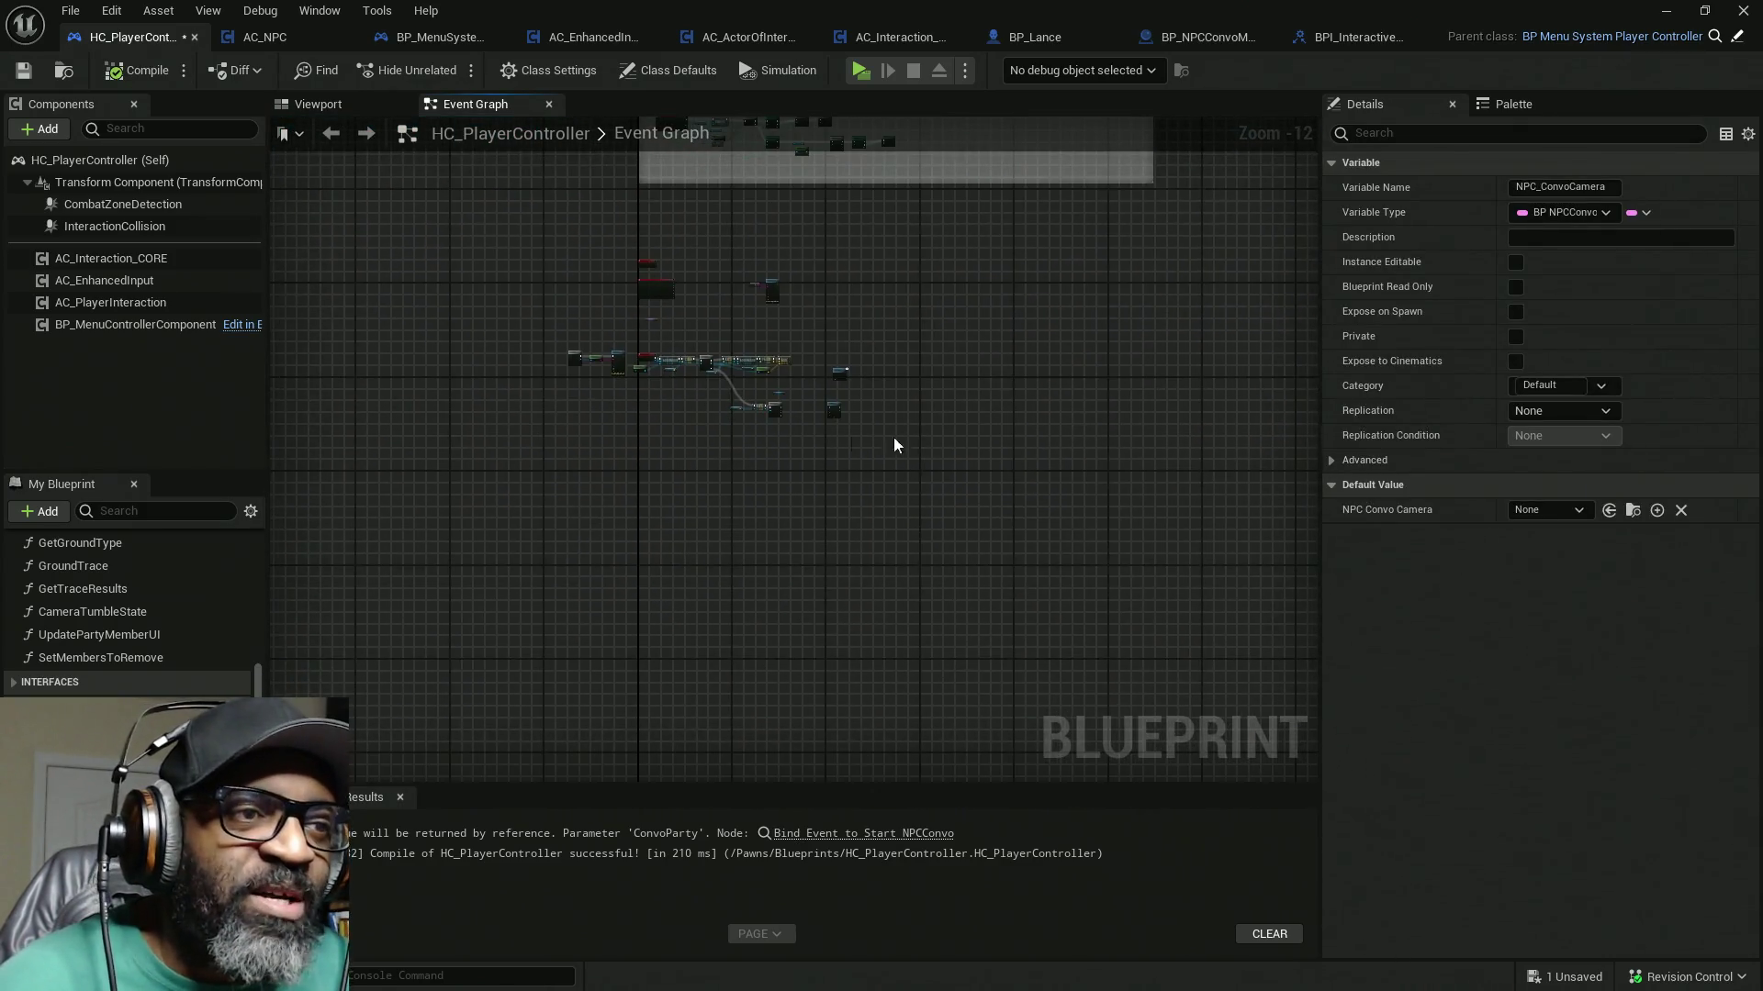
scroll(792, 428, "up", 11)
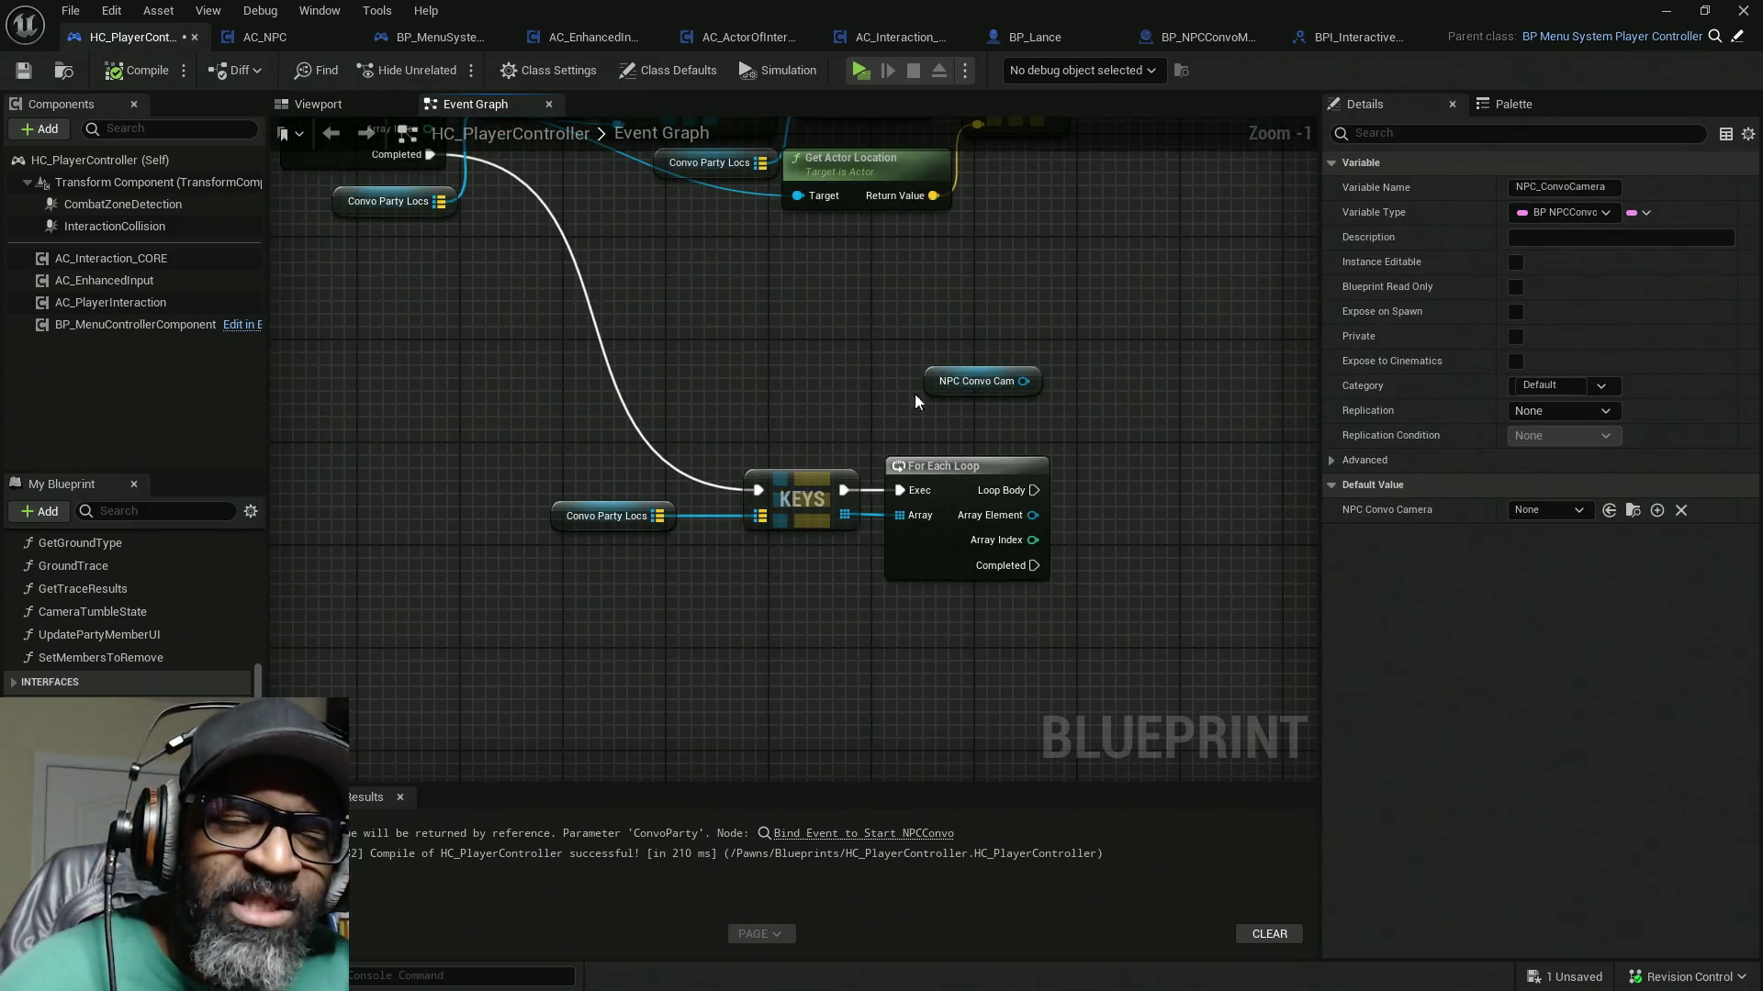
mouse_move(110, 725)
left_mouse_down()
mouse_move(752, 672)
mouse_move(862, 608)
mouse_move(928, 601)
mouse_move(1030, 241)
left_mouse_up()
Step: Wire the NPC Convo Camera getter into SpawnActor's Class pin and position it above the wiring
scroll(1118, 467, "down", 4)
scroll(896, 419, "up", 4)
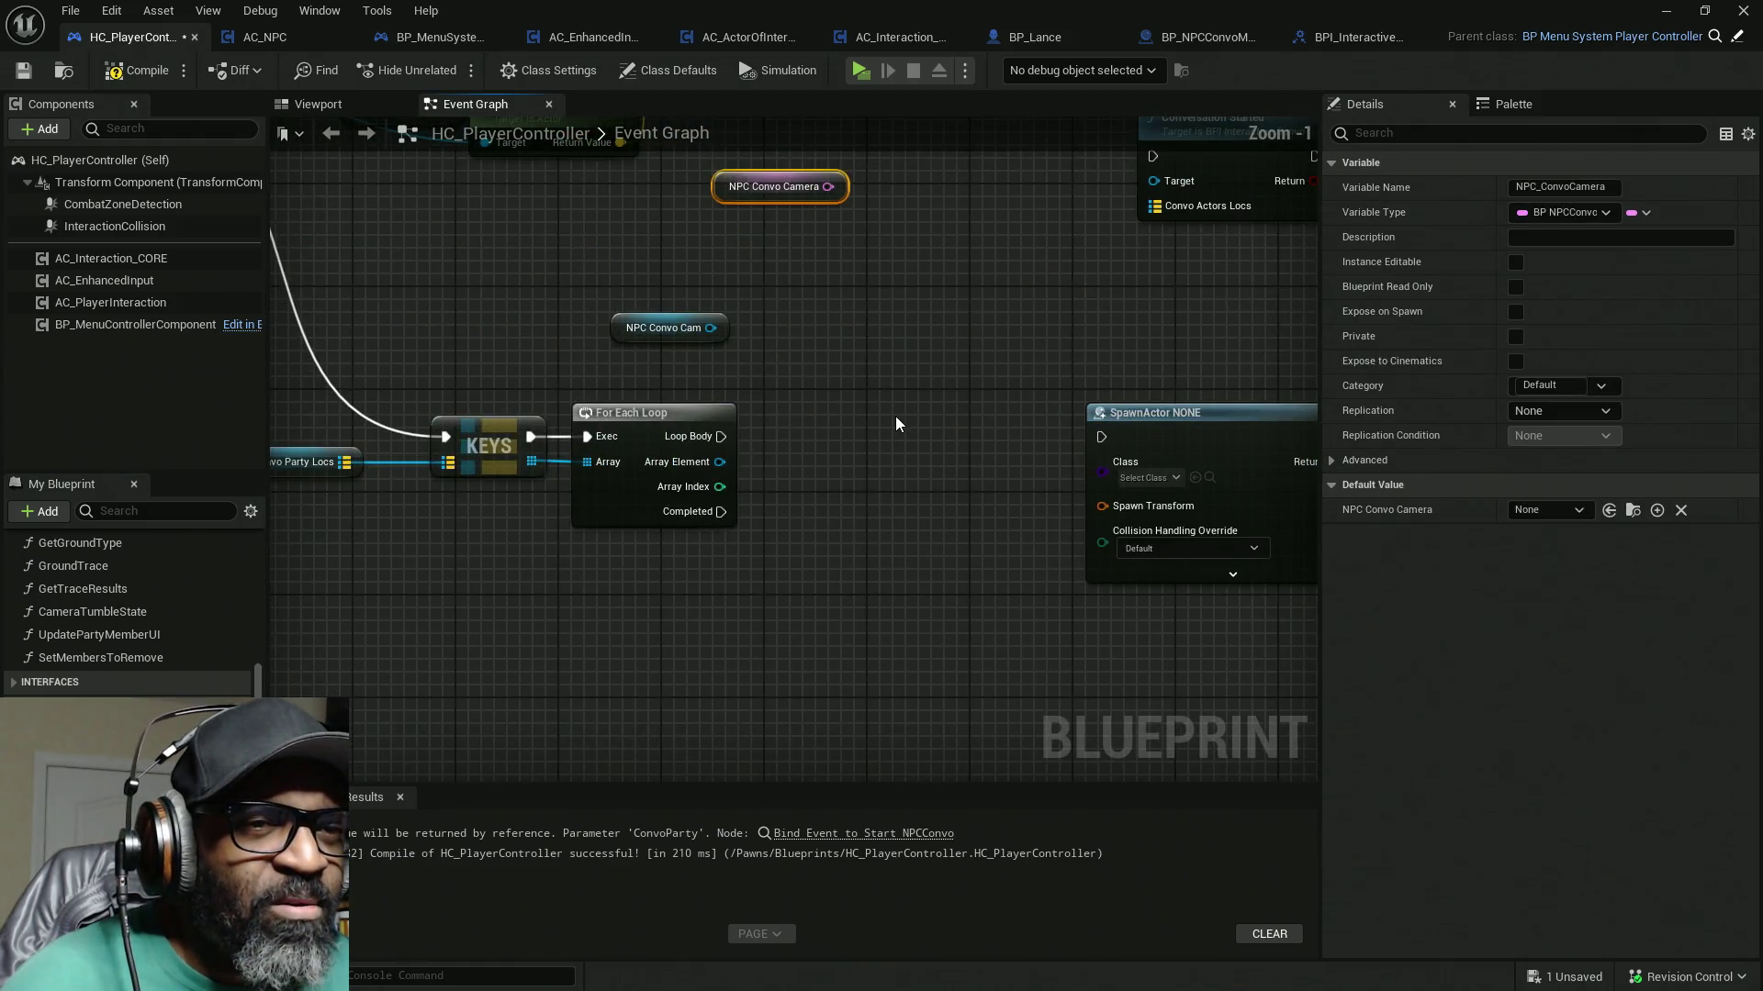
mouse_move(768, 191)
left_mouse_down()
mouse_move(912, 545)
mouse_move(898, 514)
left_mouse_up()
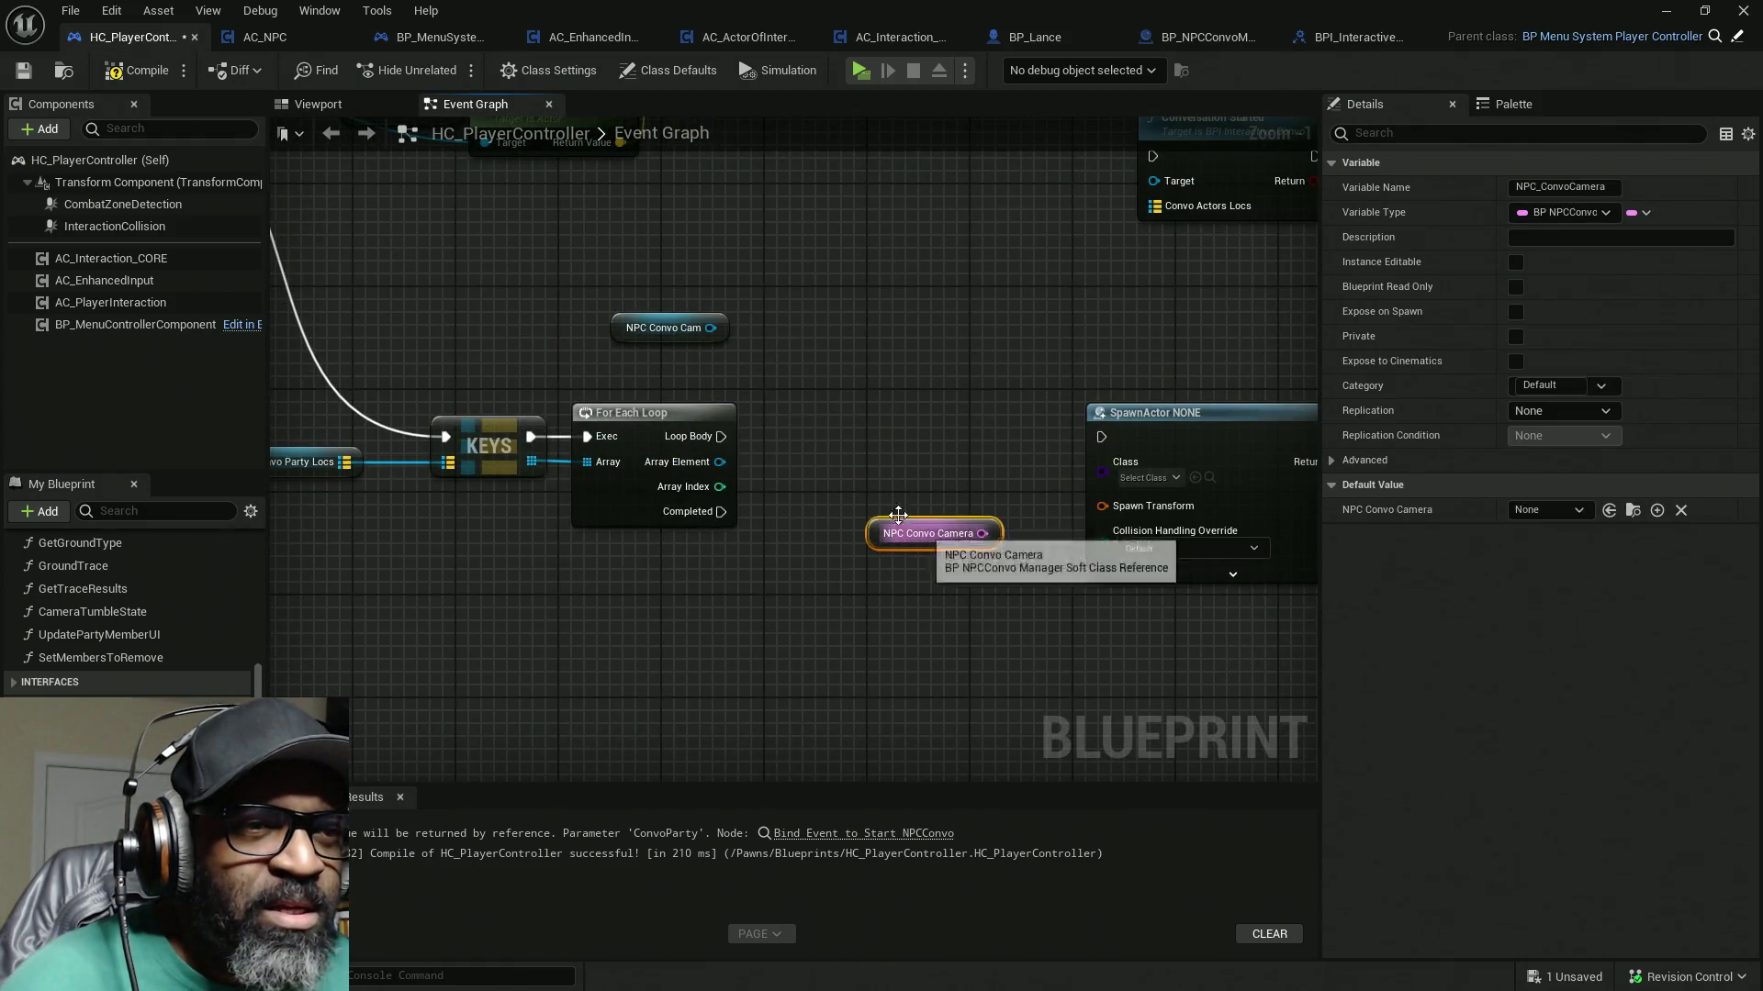
left_click(1551, 511)
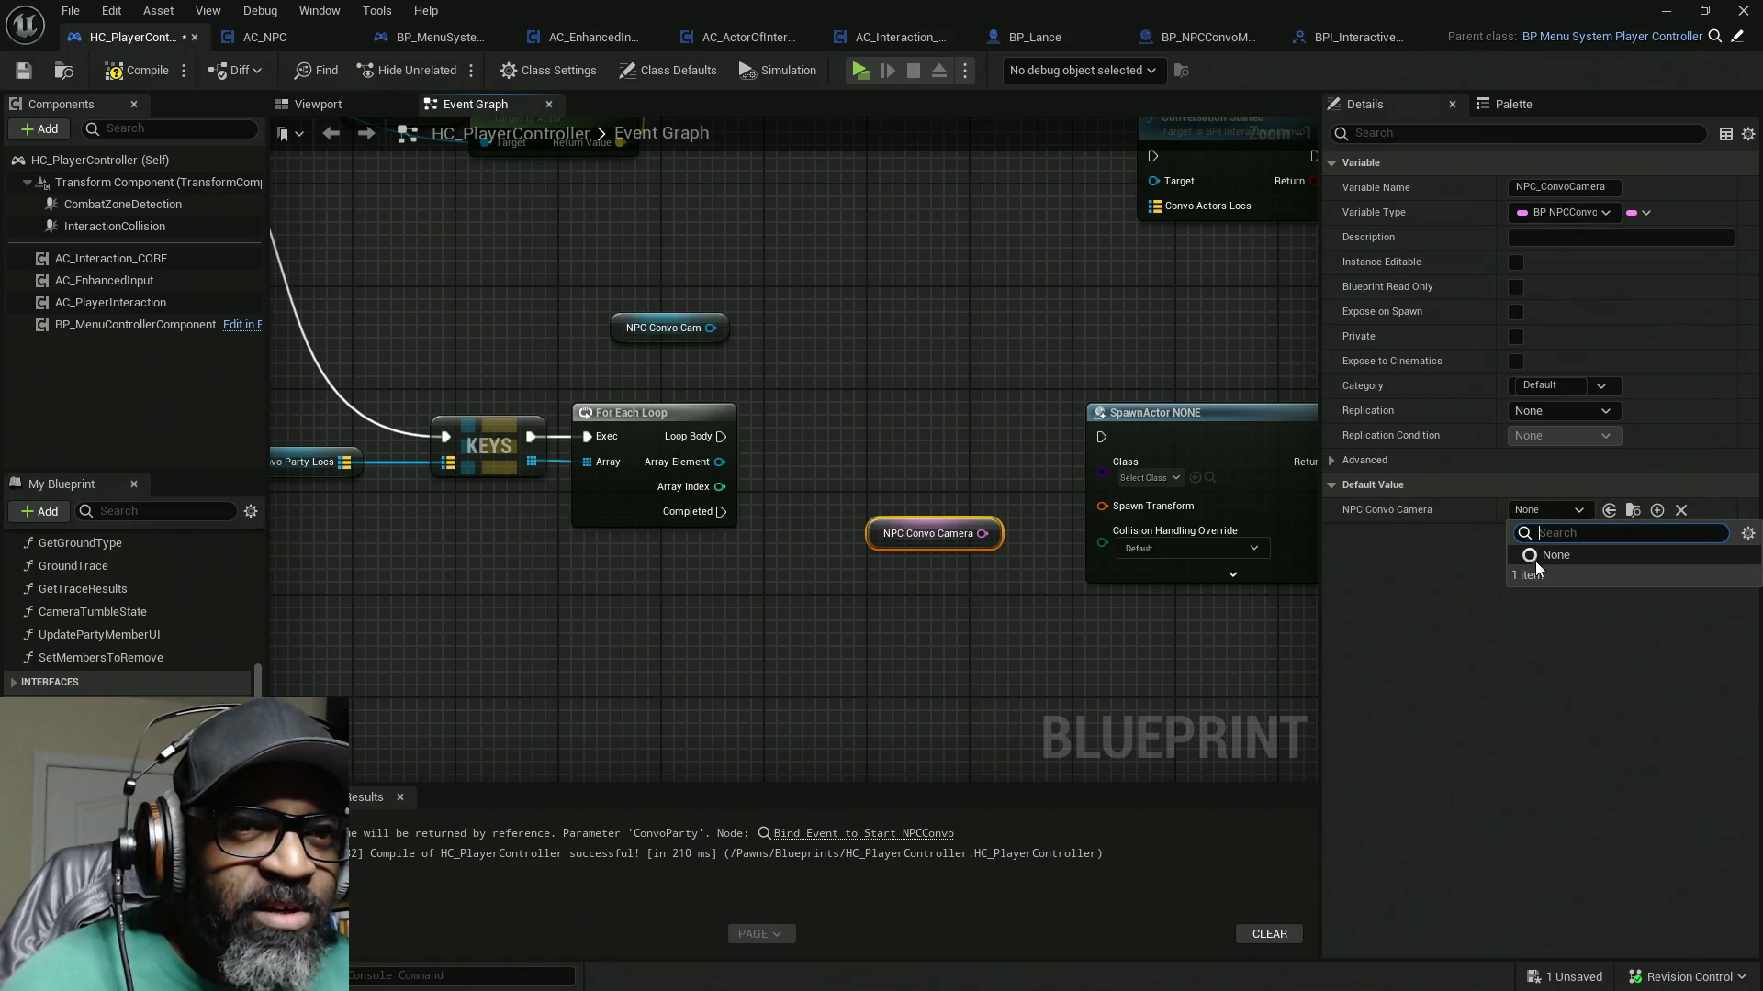
left_click(820, 630)
mouse_move(981, 533)
left_mouse_down()
mouse_move(1106, 465)
mouse_move(721, 436)
left_mouse_up()
left_click(918, 534)
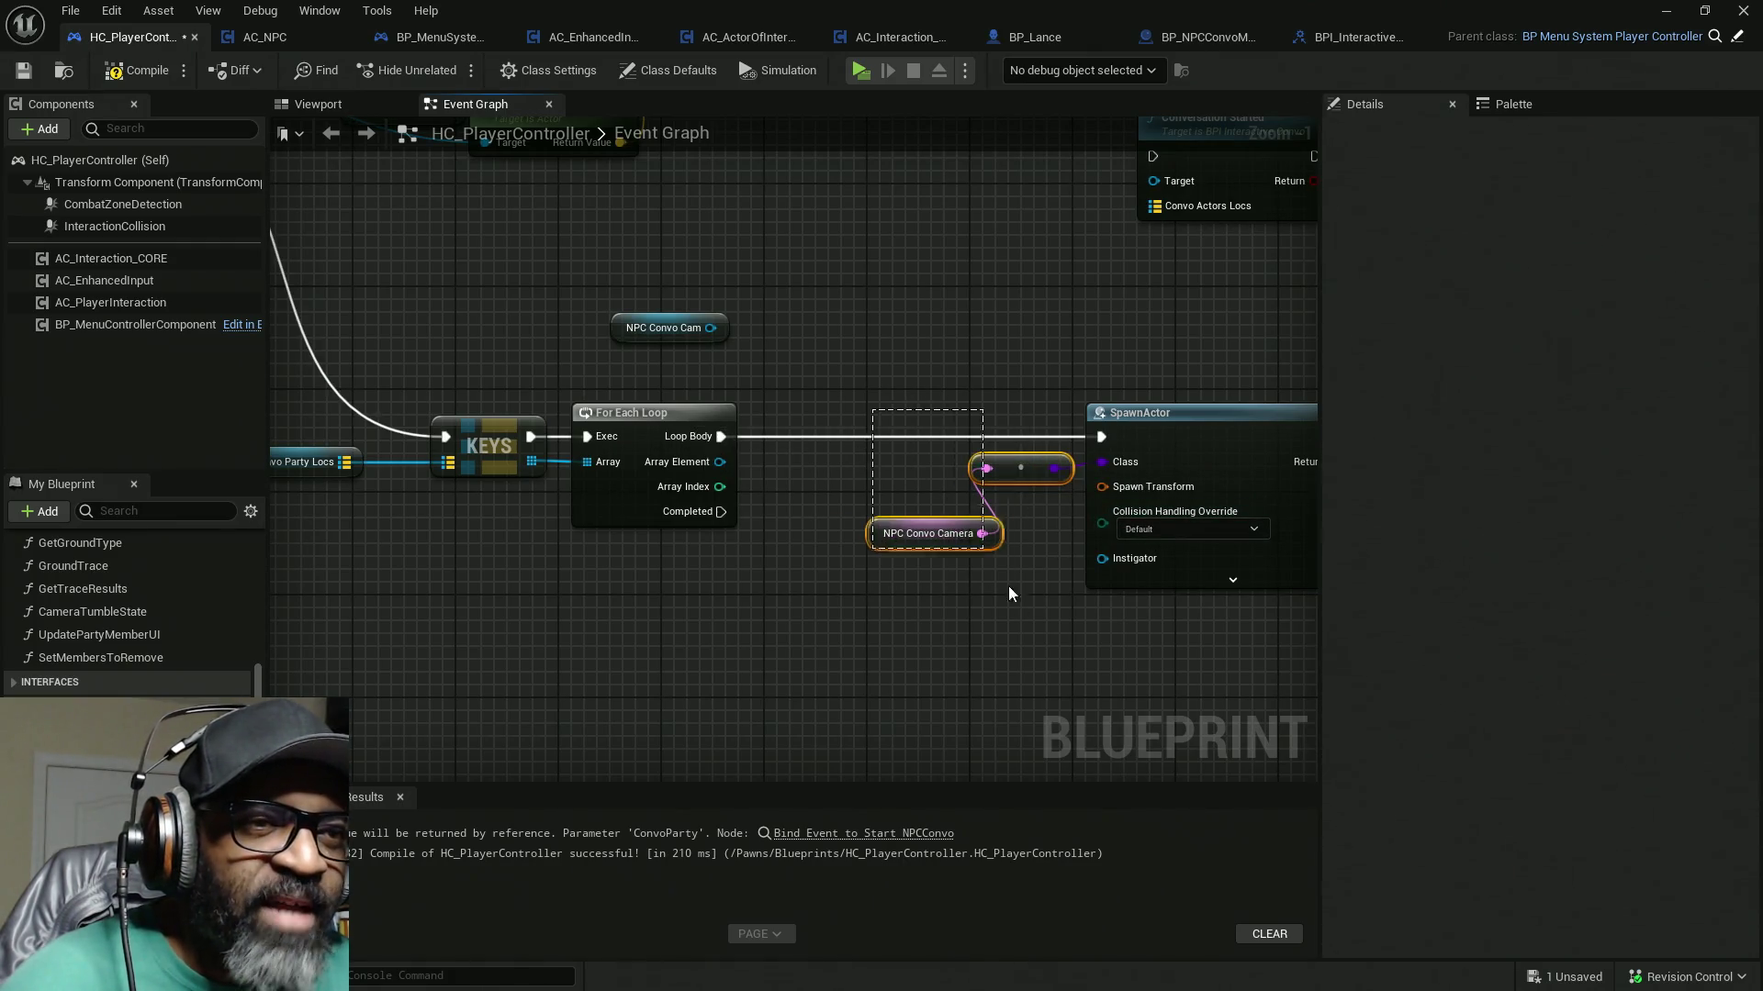
left_click_drag(910, 532, 895, 378)
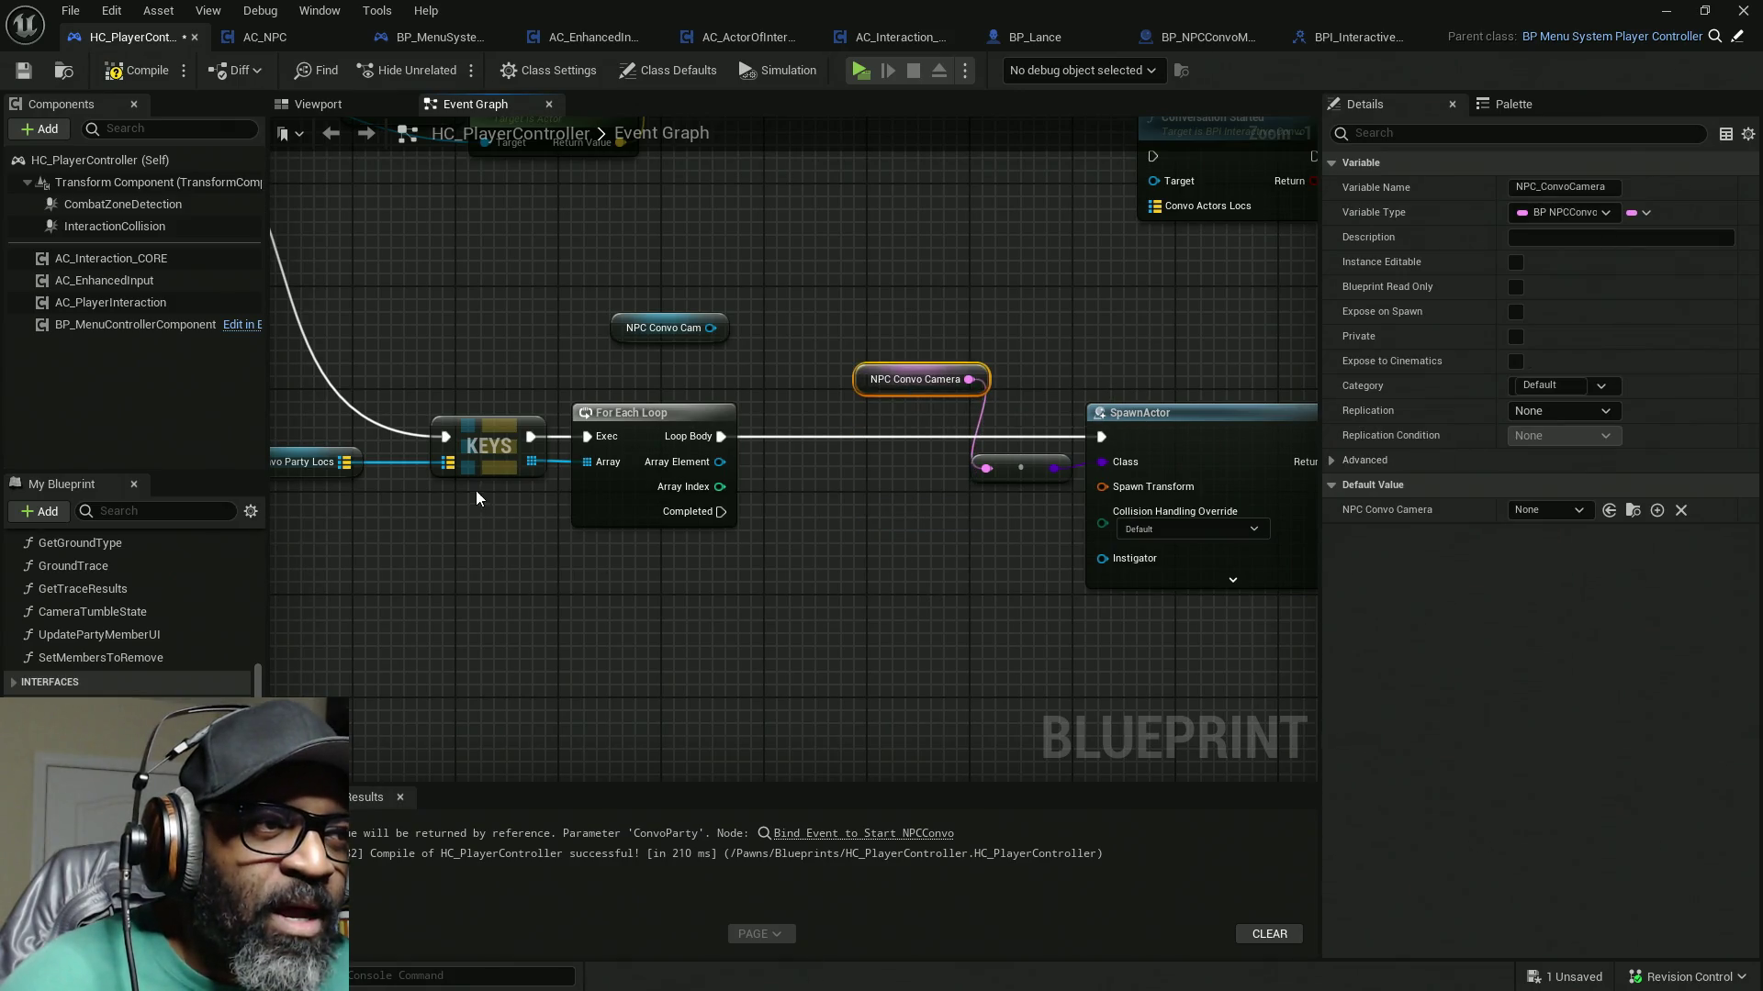
left_click(459, 416)
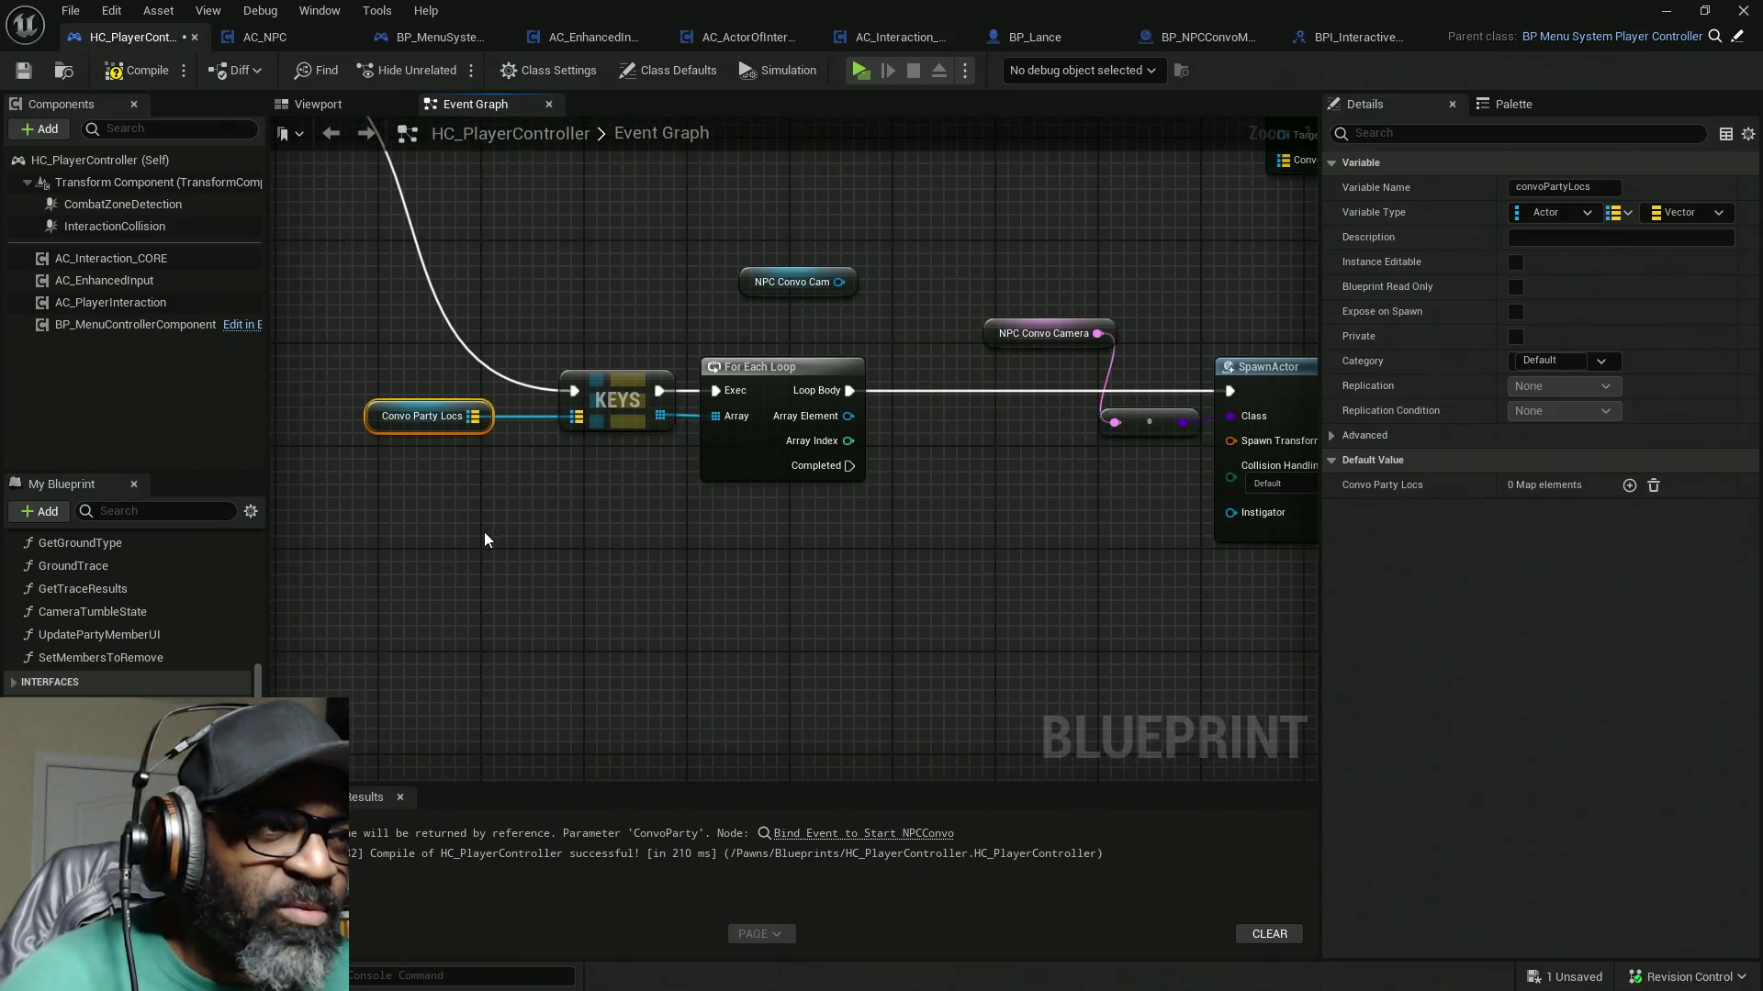
Step: Add a Find node on a copy of Convo Party Locs, keyed by the loop's Array Element
key("ctrl+d")
left_click_drag(845, 526, 873, 525)
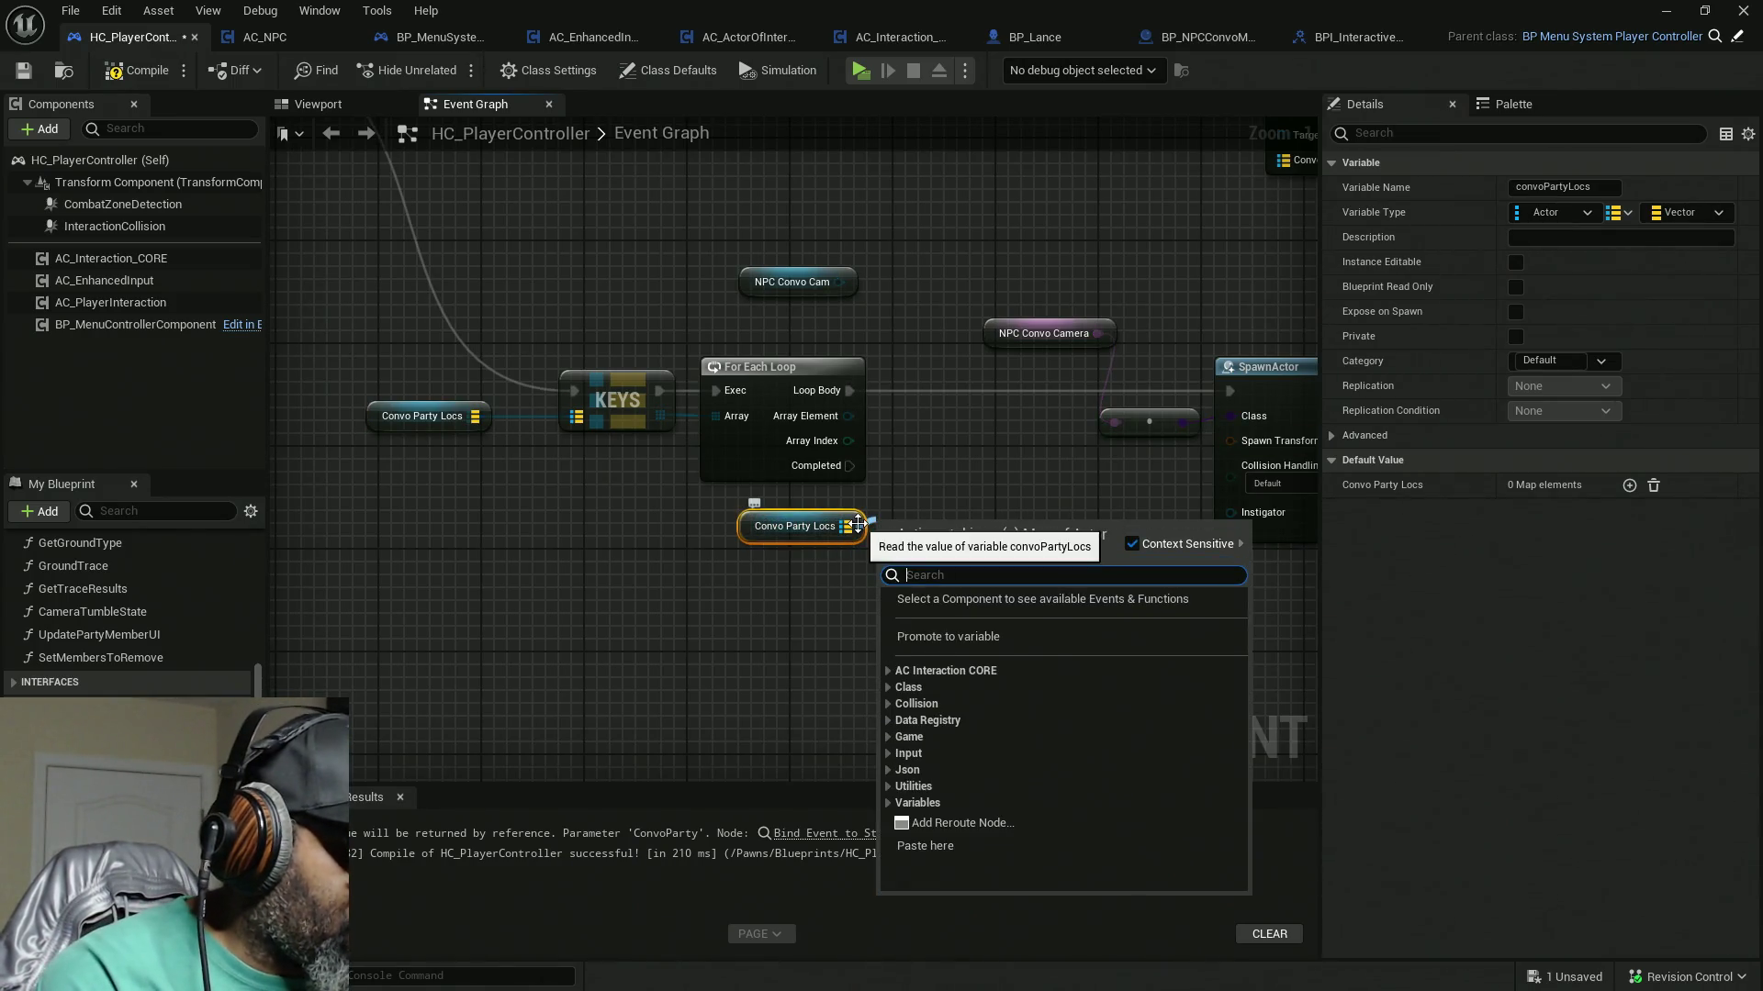
type("find")
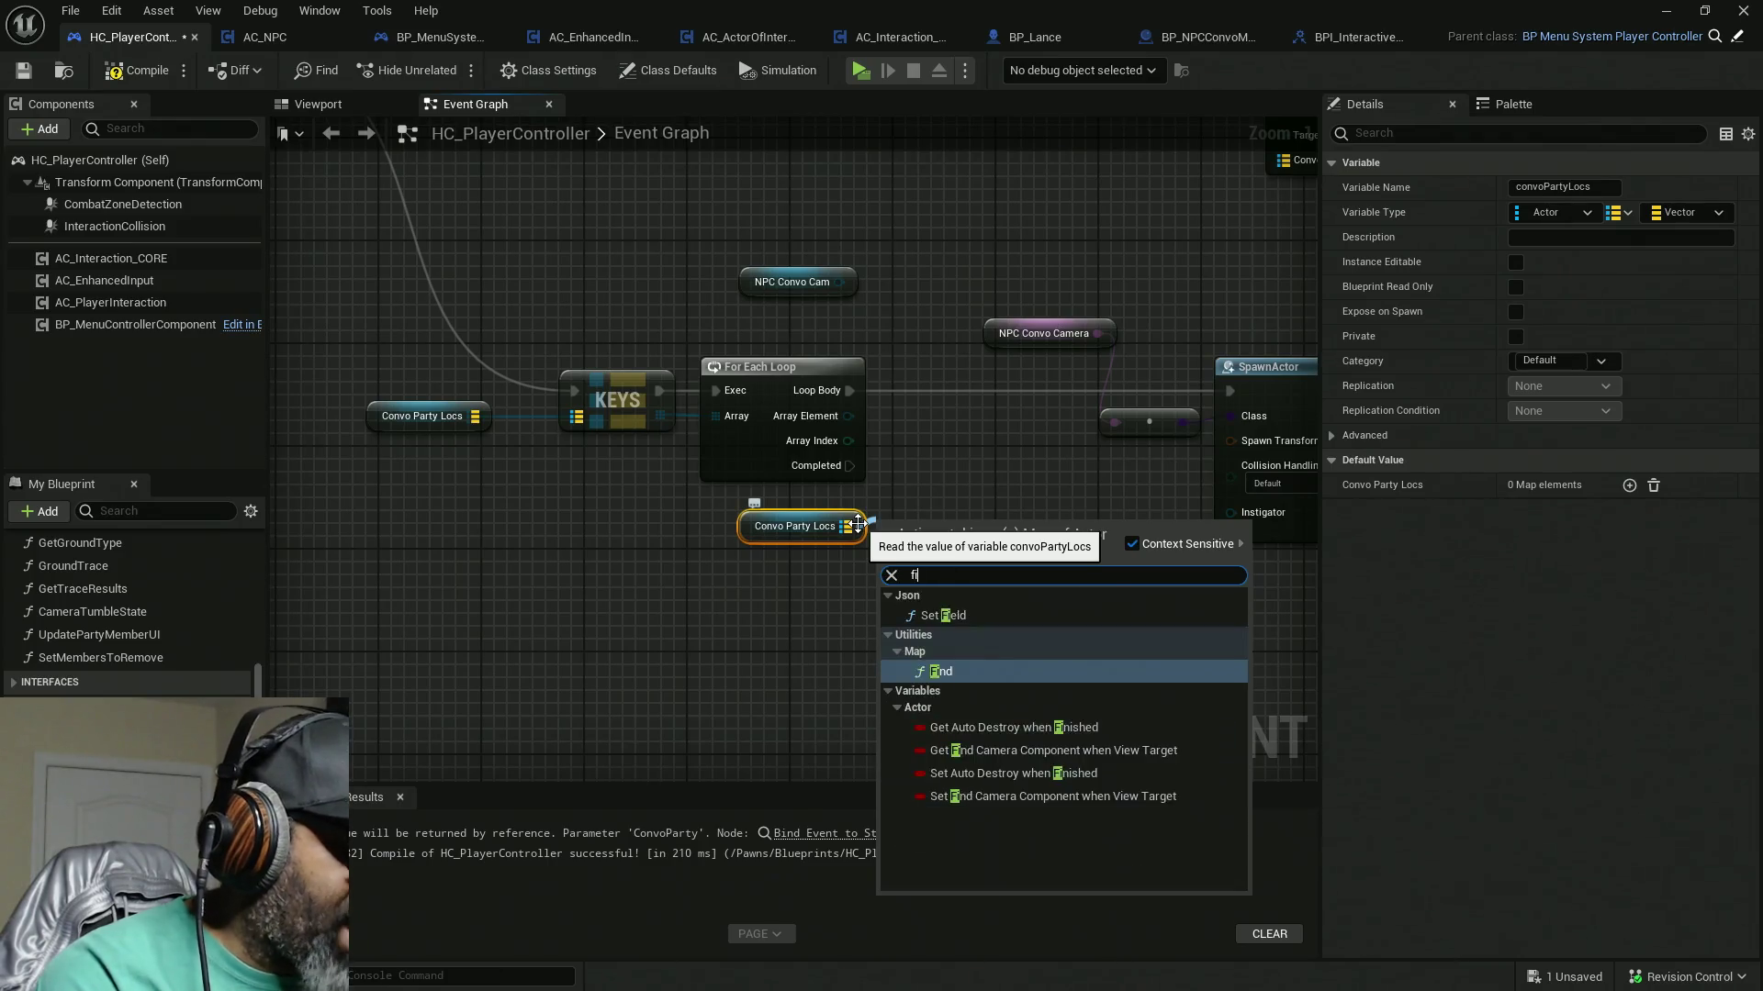
key("Return")
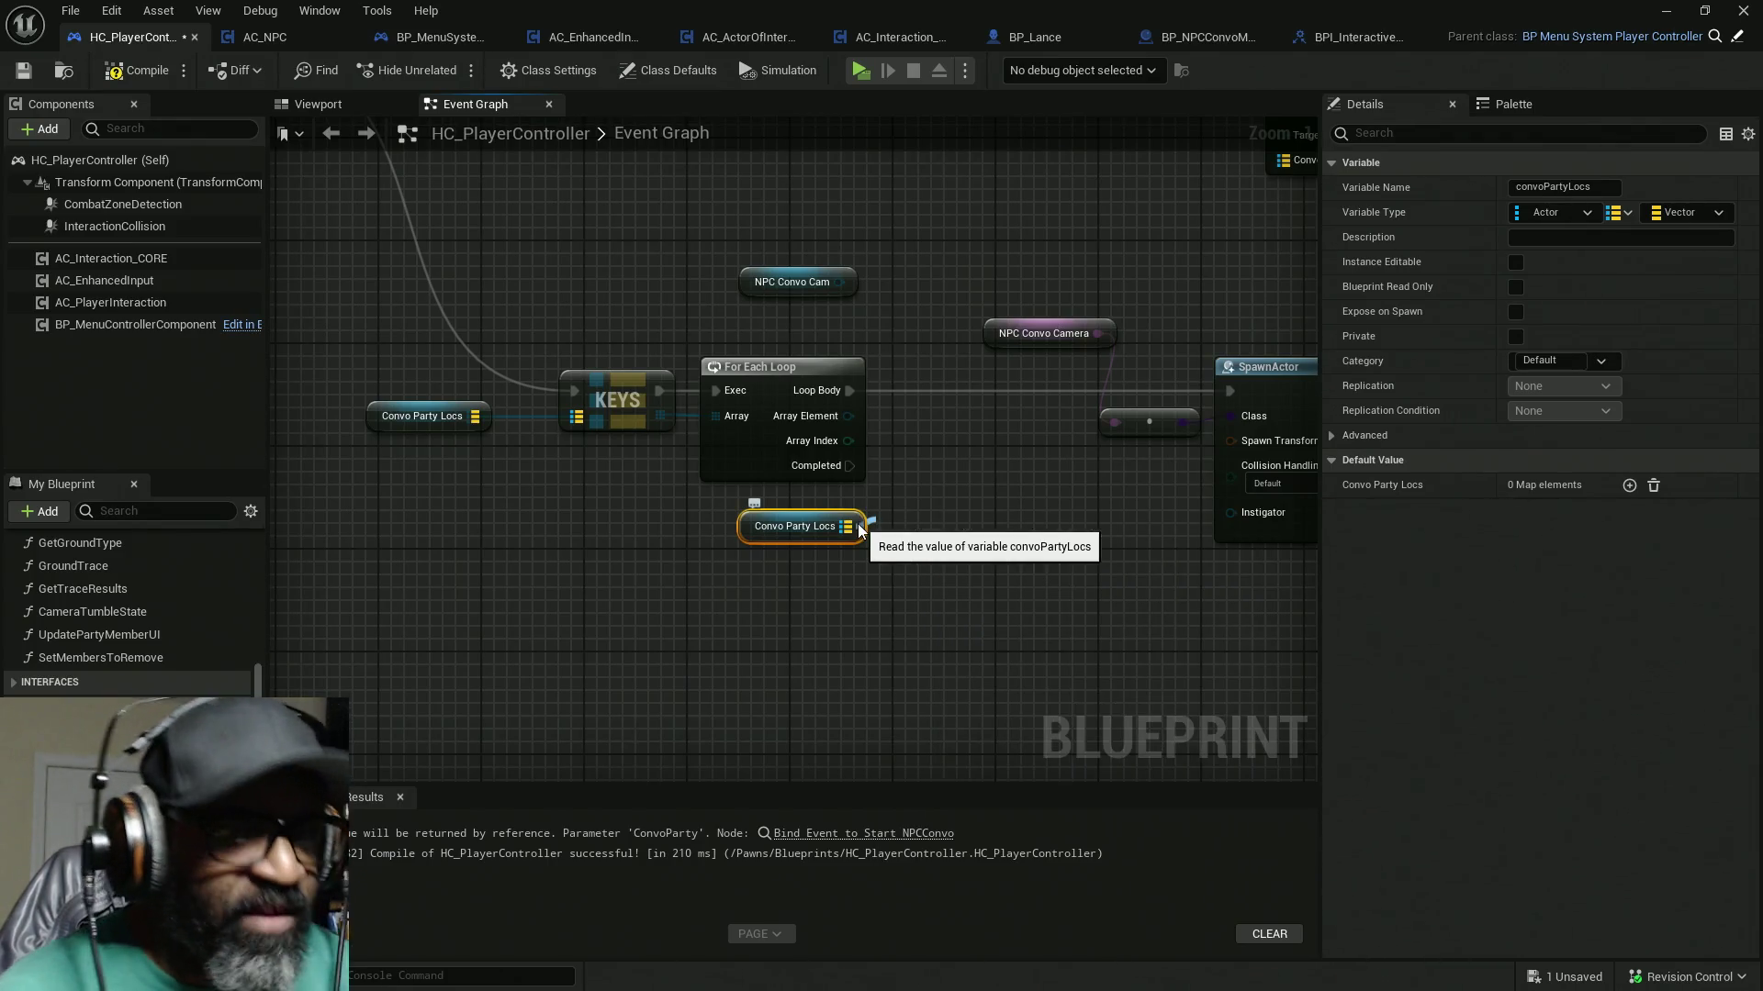
left_click_drag(888, 547, 848, 416)
Step: Split SpawnActor's Spawn Transform and feed Find's result into Spawn Transform Location
left_click(884, 467)
right_click(1069, 466)
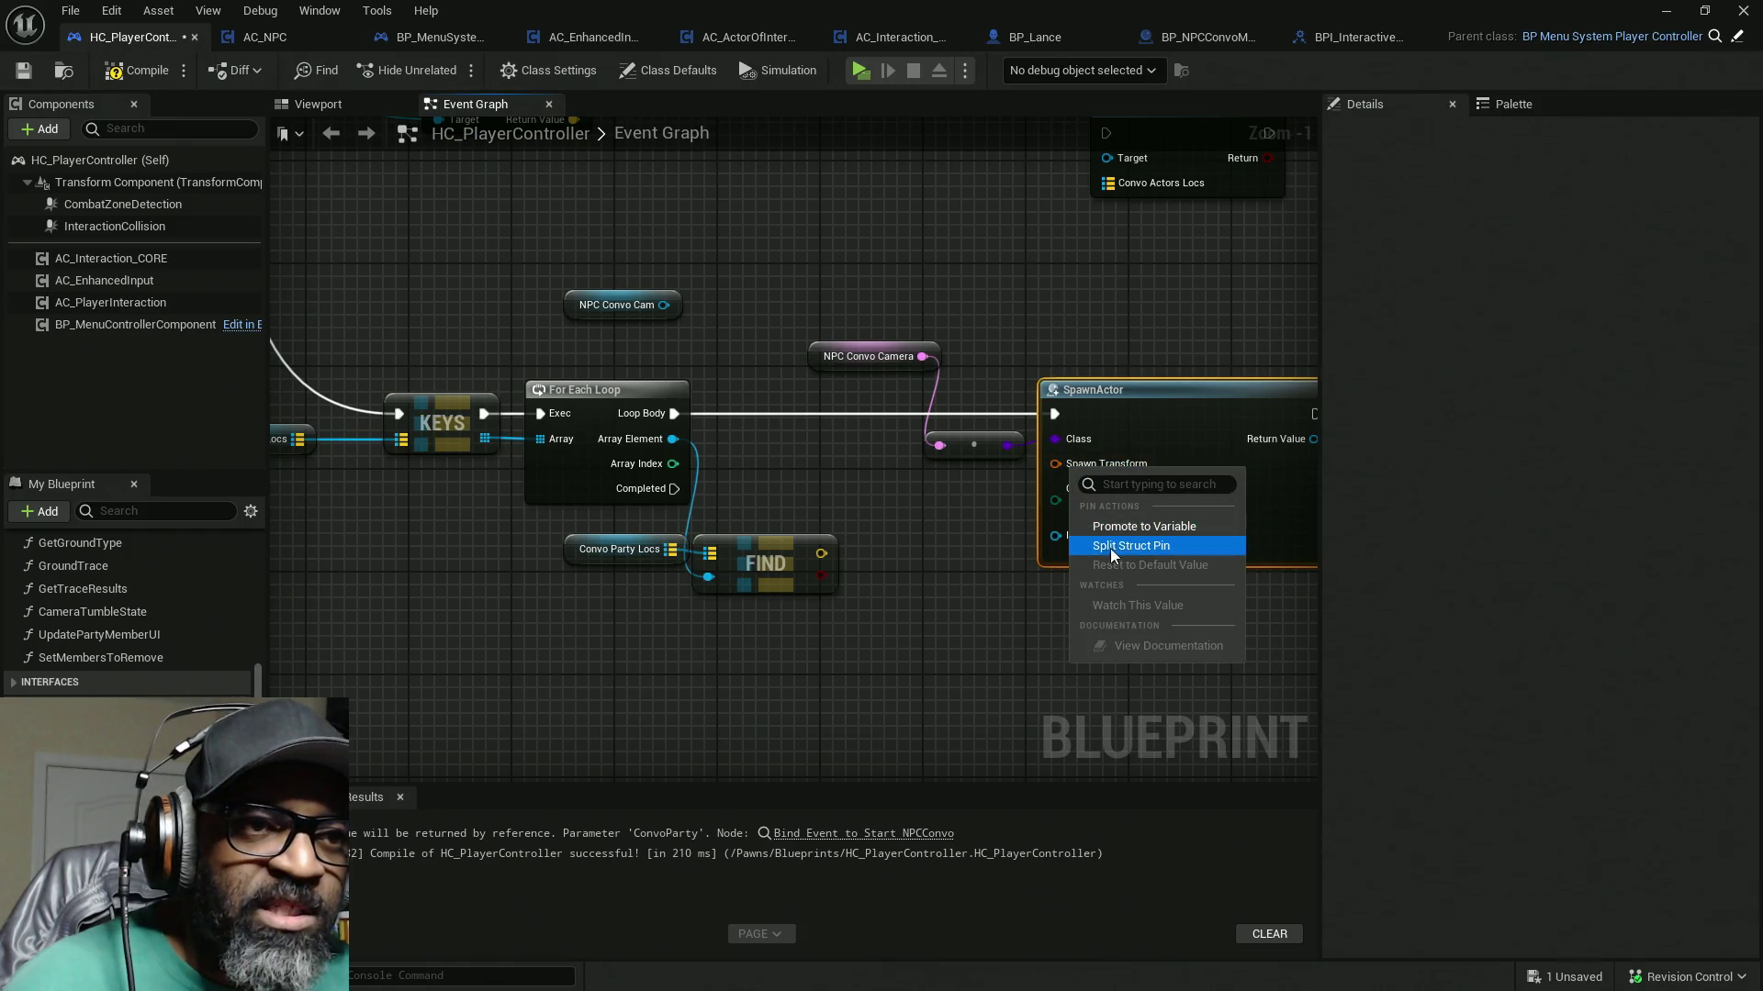
left_click(1114, 547)
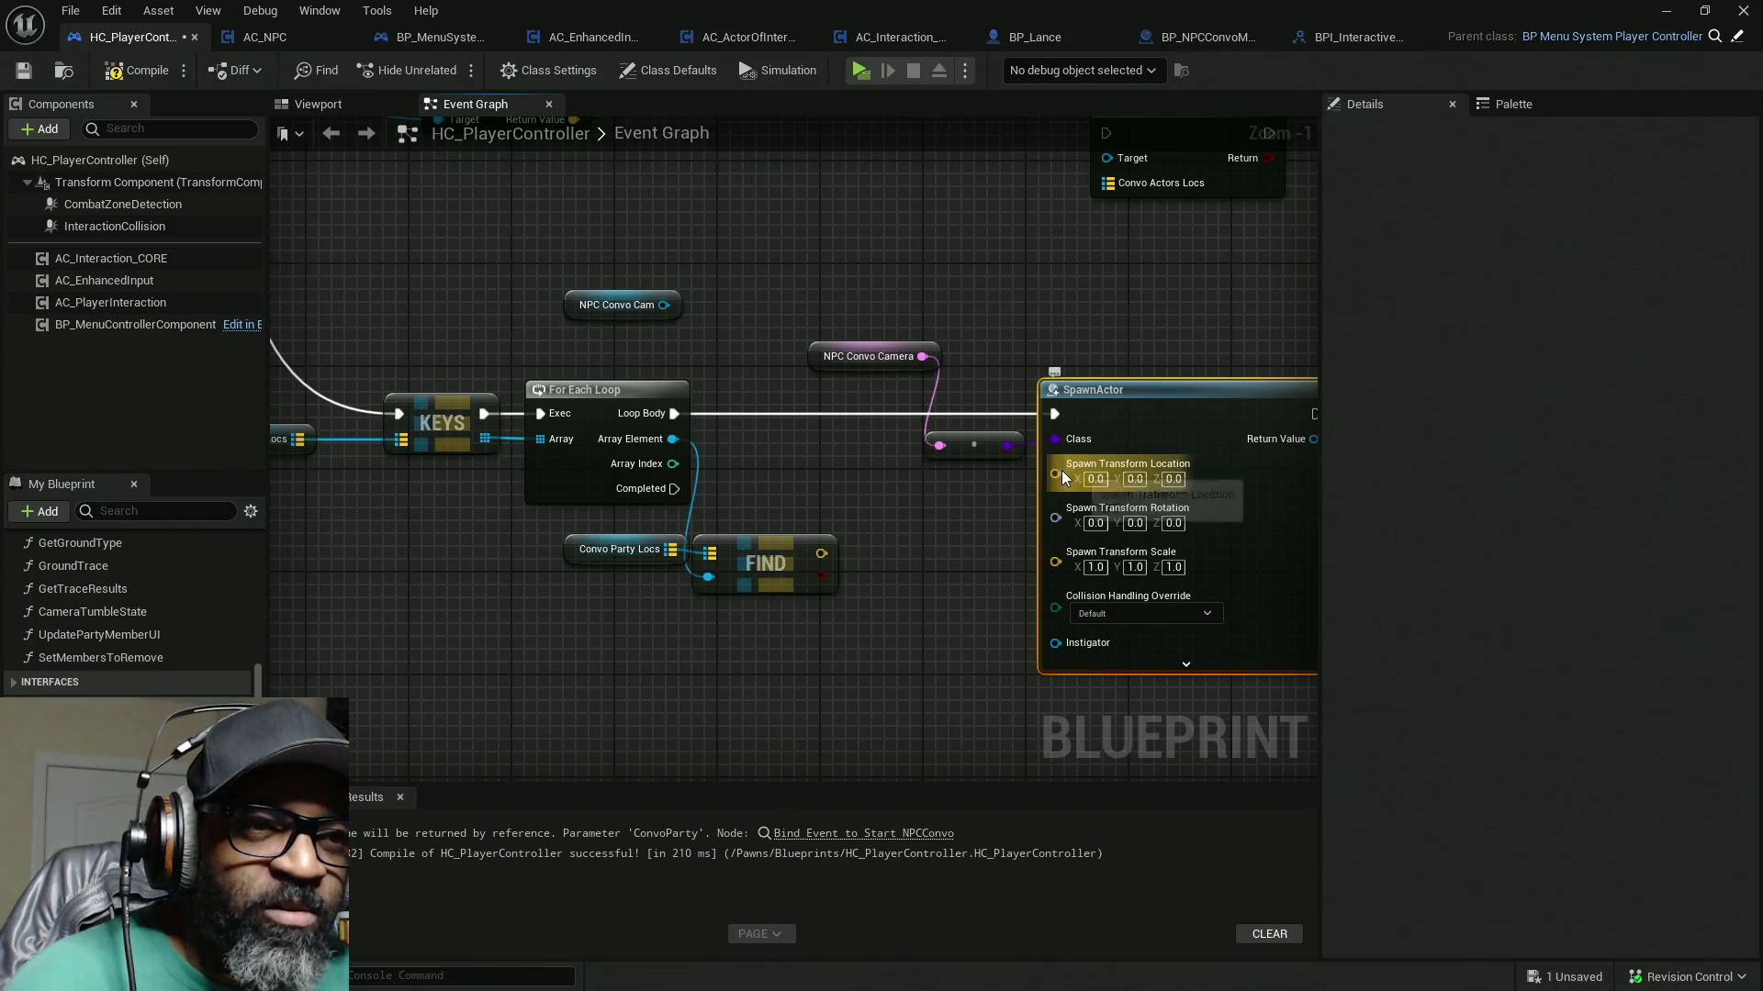
mouse_move(1056, 473)
left_mouse_down()
mouse_move(912, 544)
mouse_move(822, 553)
left_mouse_up()
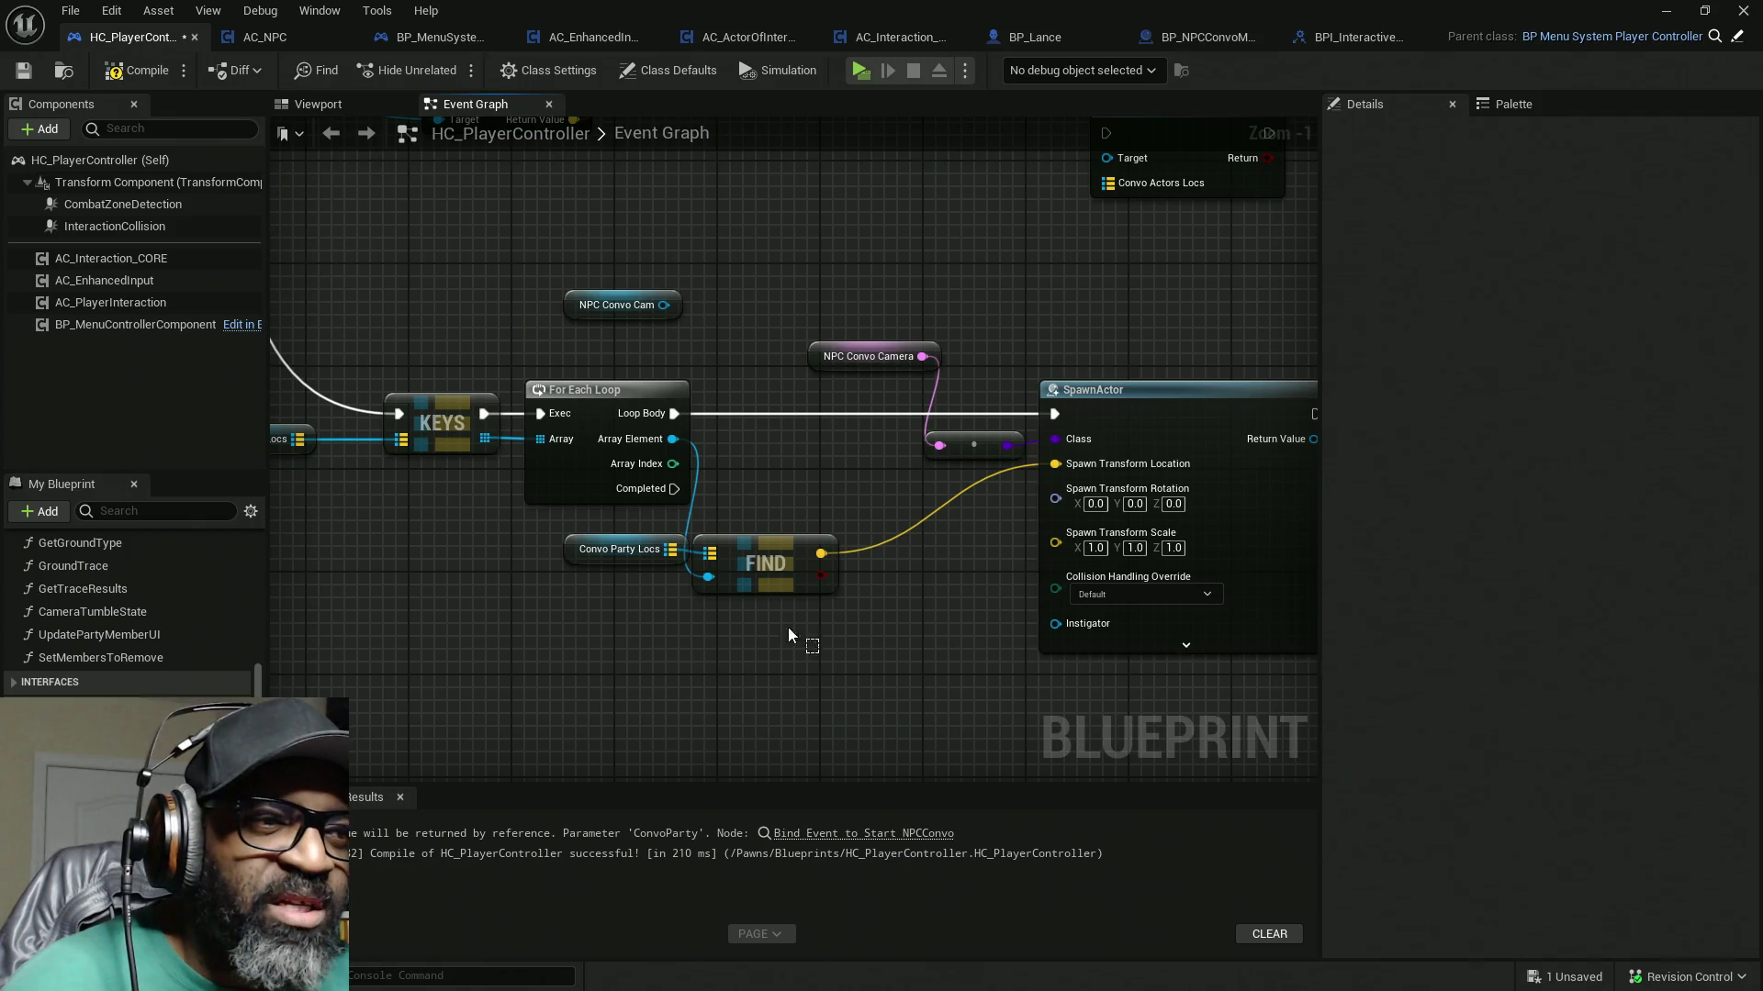
left_click_drag(788, 626, 569, 537)
left_click_drag(752, 567, 855, 541)
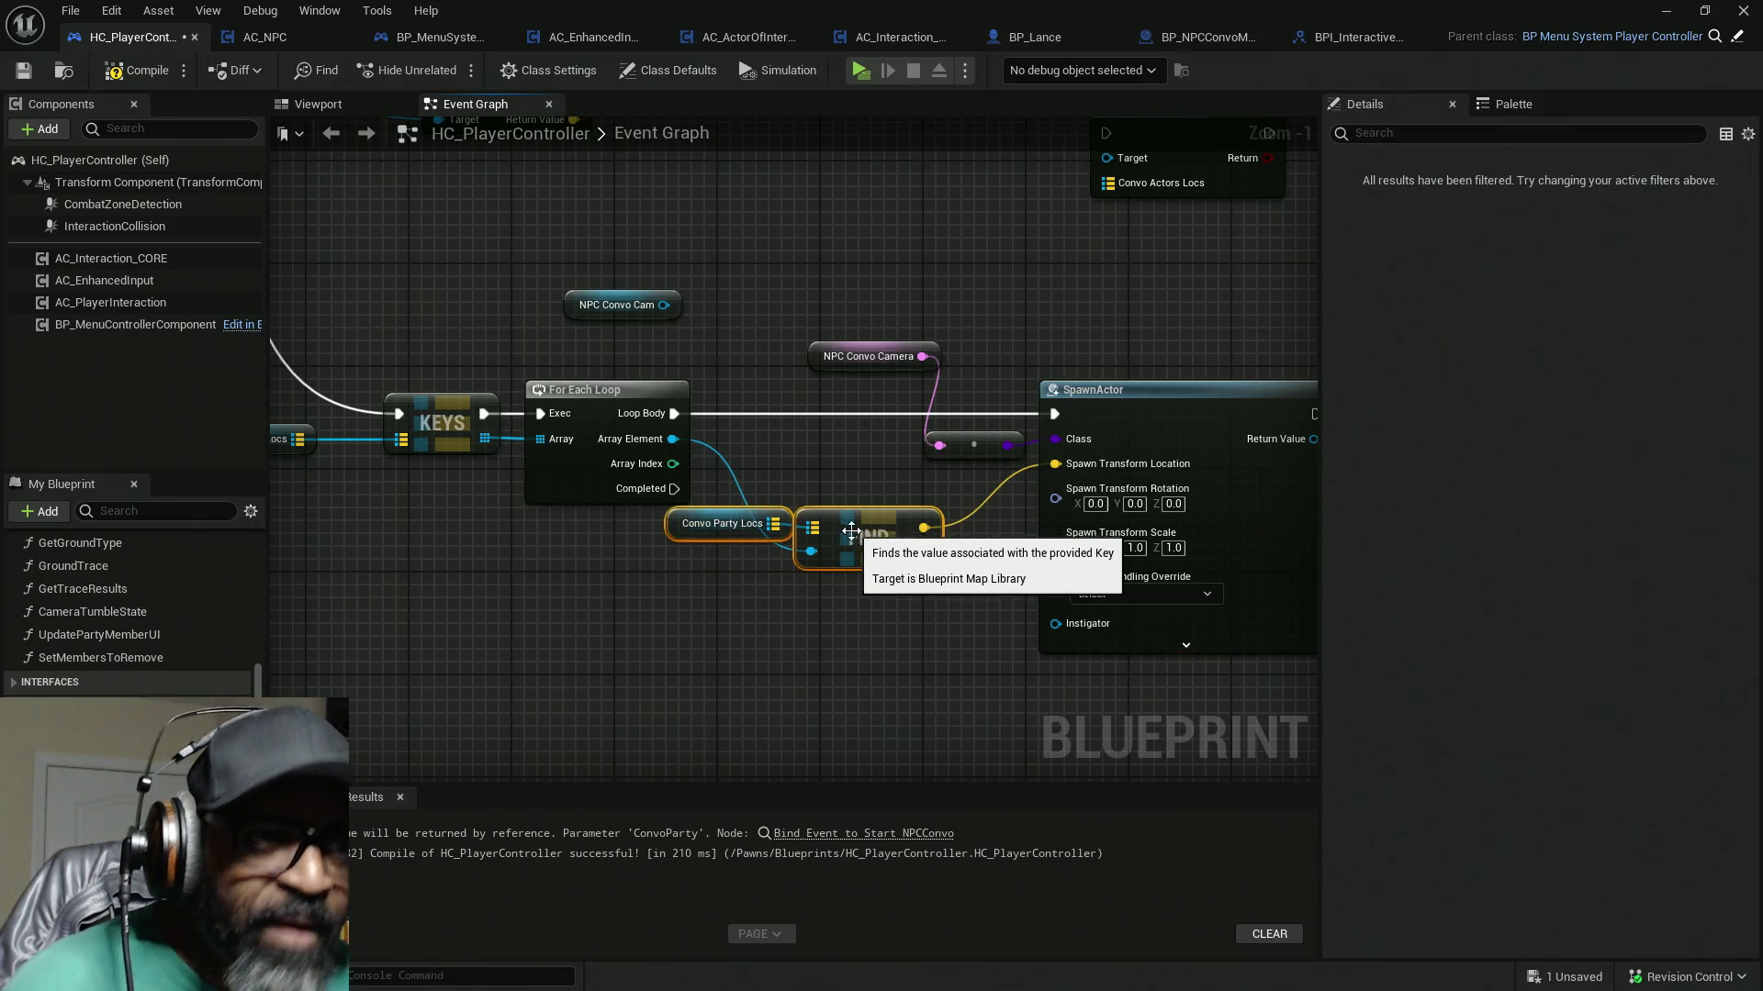
Step: Compile and save the HC_PlayerController blueprint
left_click(147, 73)
mouse_move(909, 324)
left_mouse_down()
mouse_move(782, 317)
mouse_move(995, 365)
left_mouse_up()
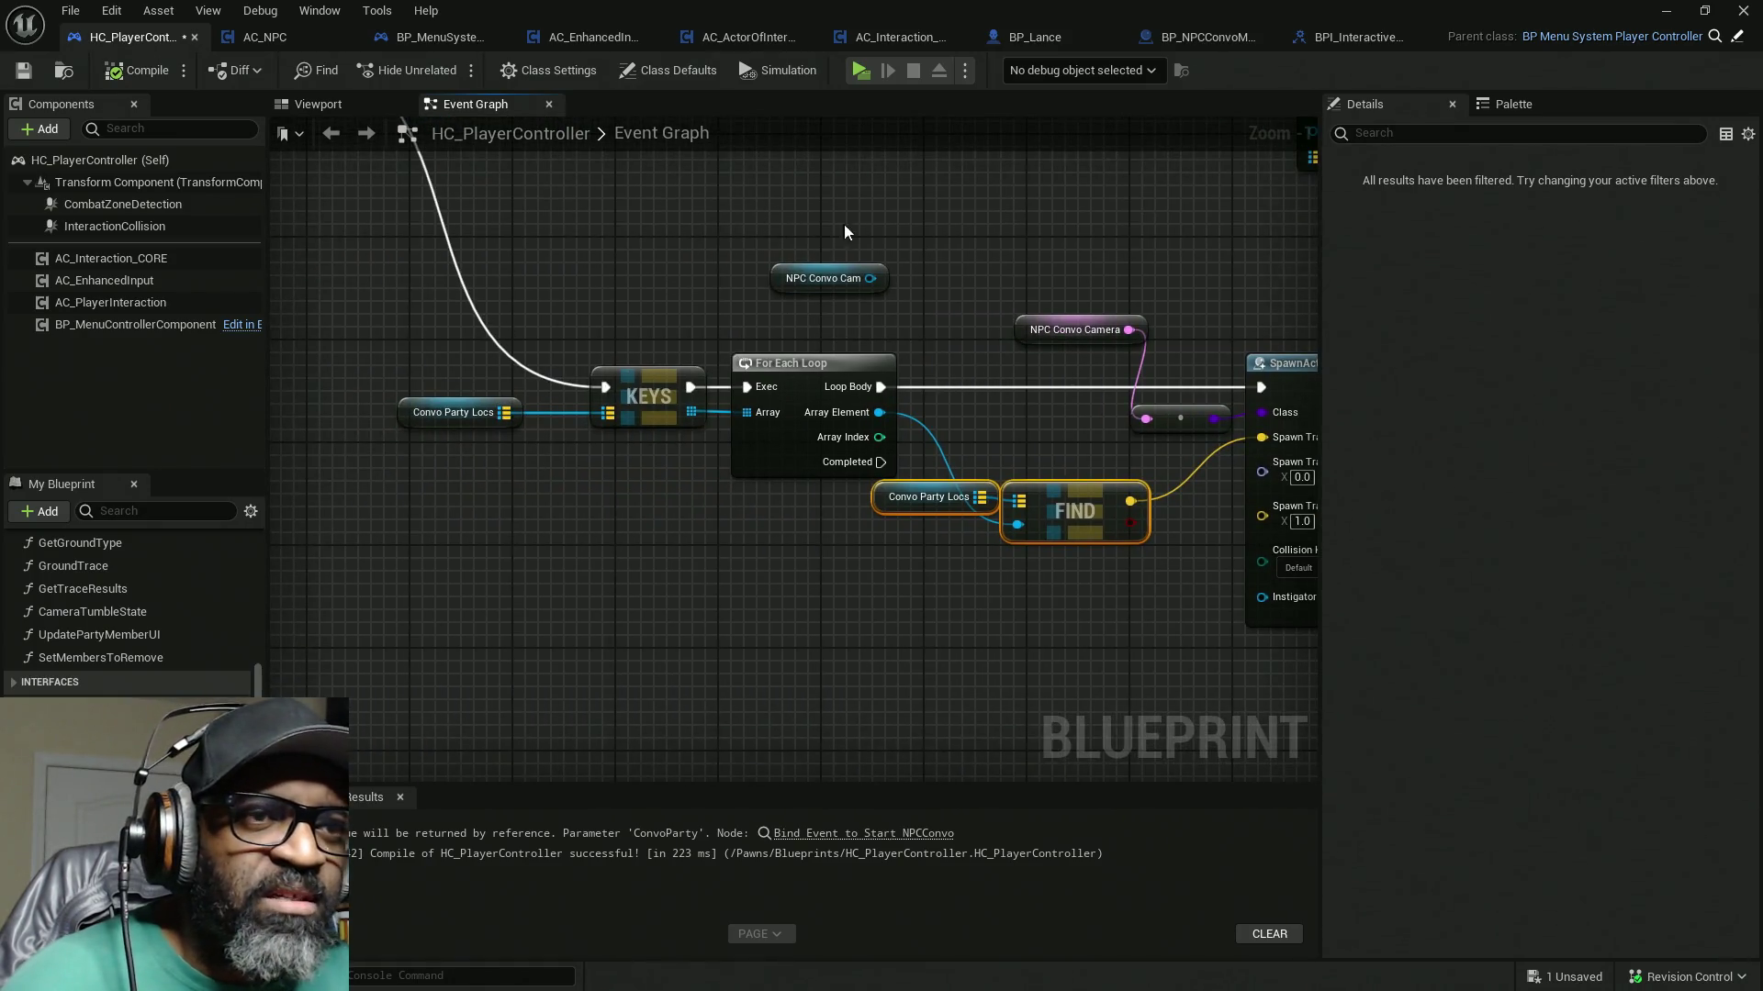
left_click_drag(1013, 300, 799, 321)
key("ctrl+s")
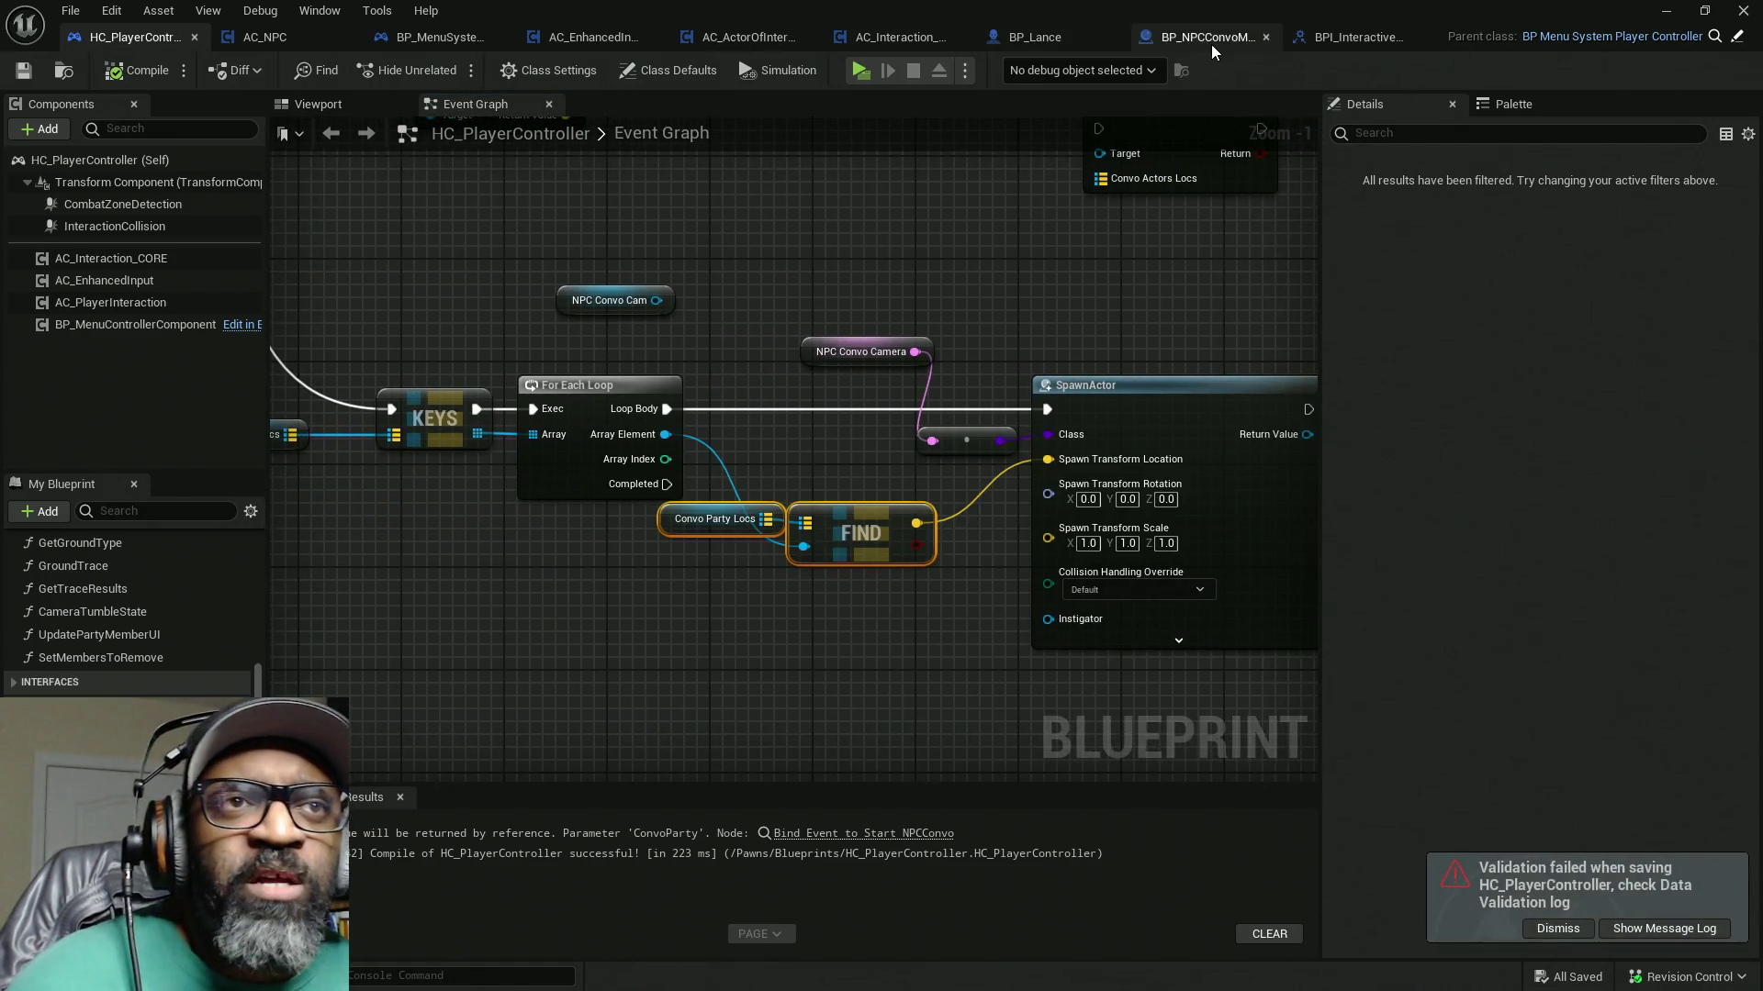
Step: In BP_NPCConvoManager, delete the Cube through PlayerCineCamera components, keeping MainSpringArm, and compile
left_click(1210, 44)
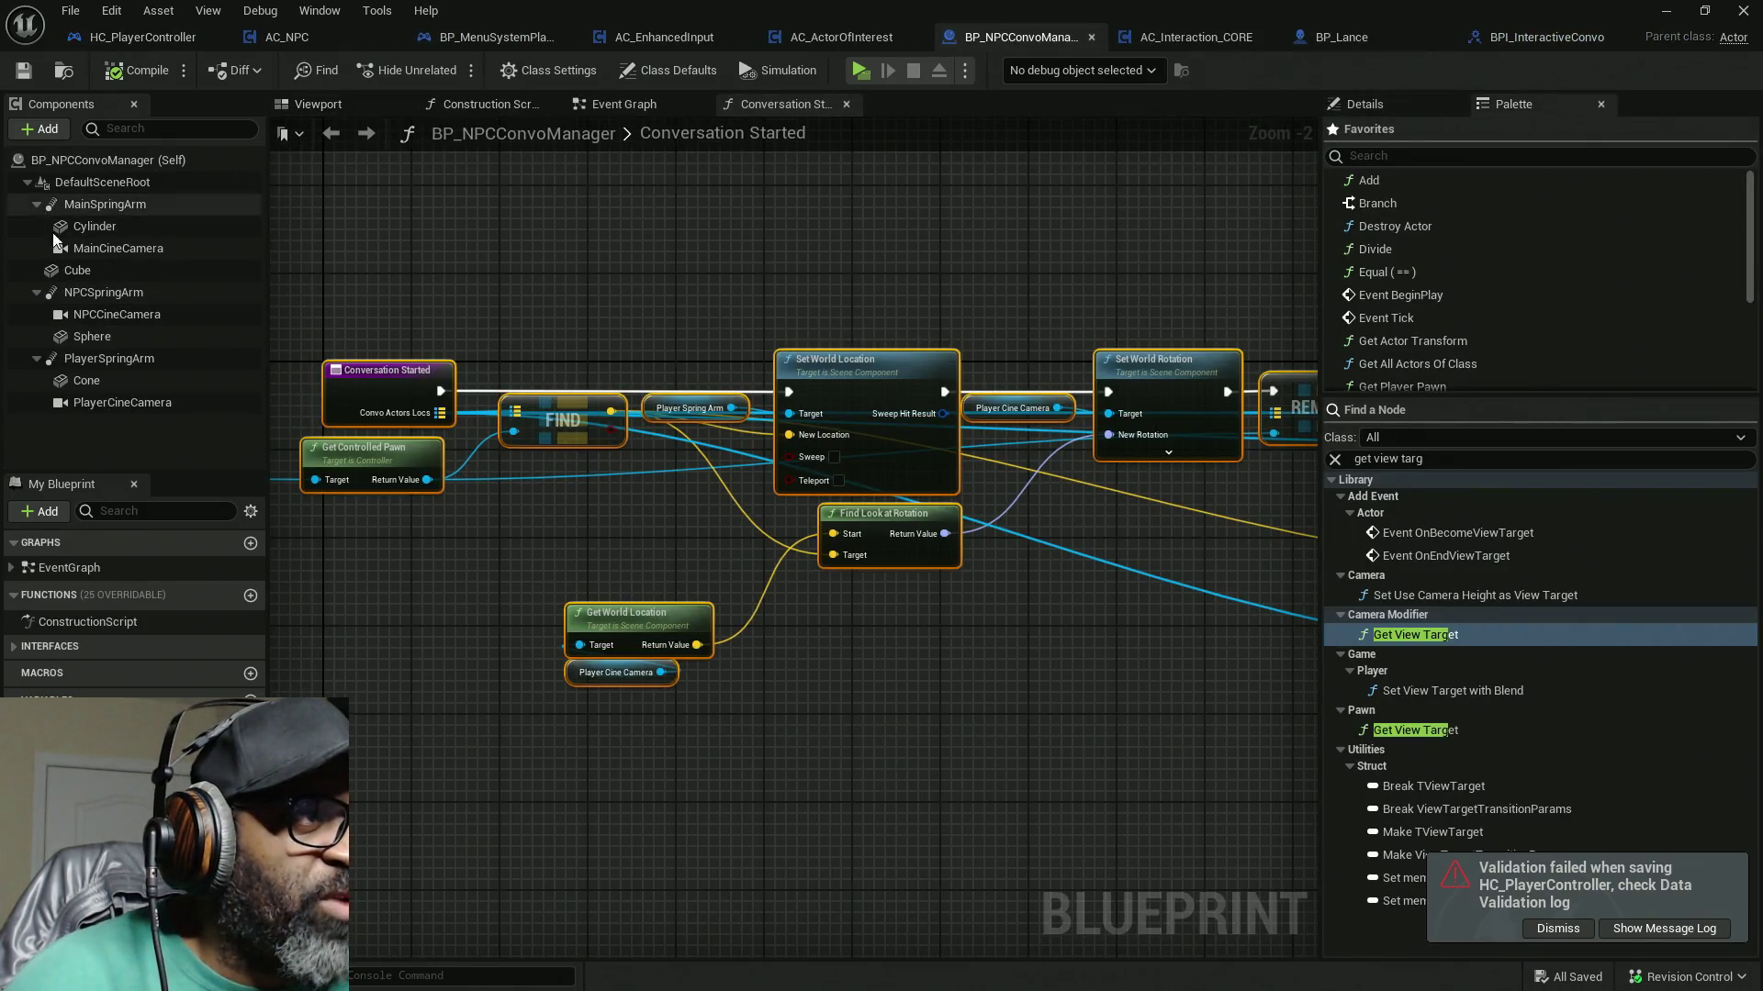
left_click(92, 272)
left_click(107, 378, "shift")
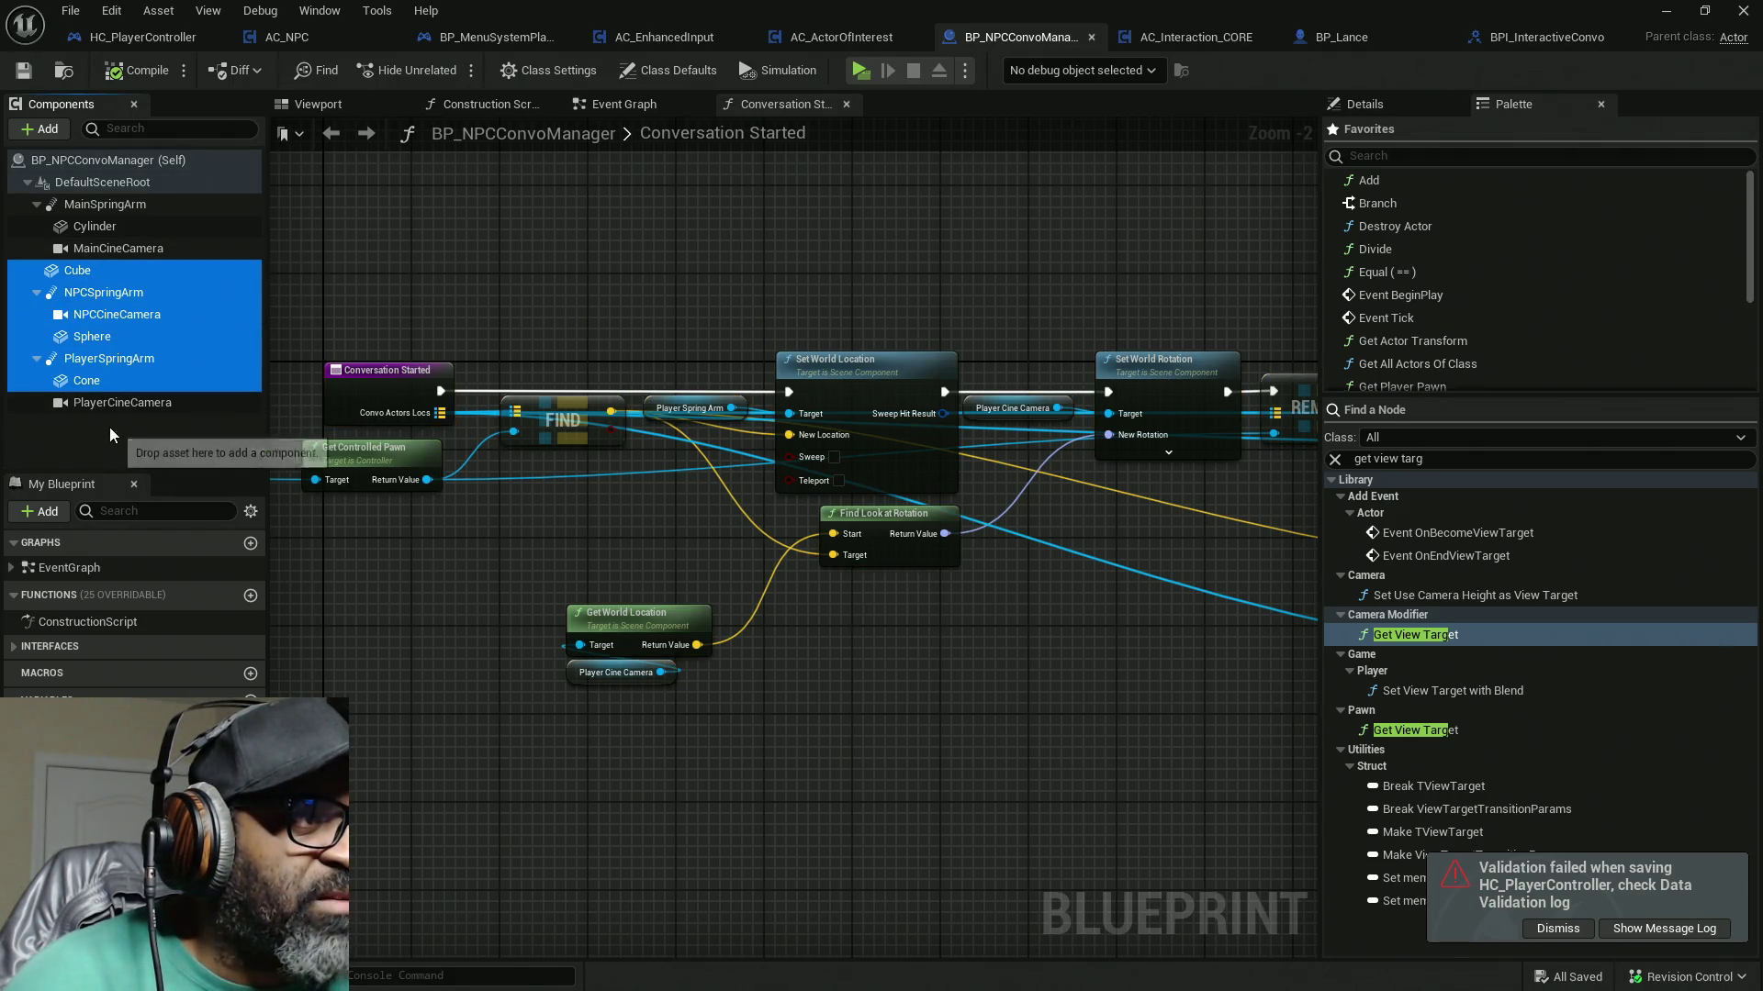
left_click(112, 404, "shift")
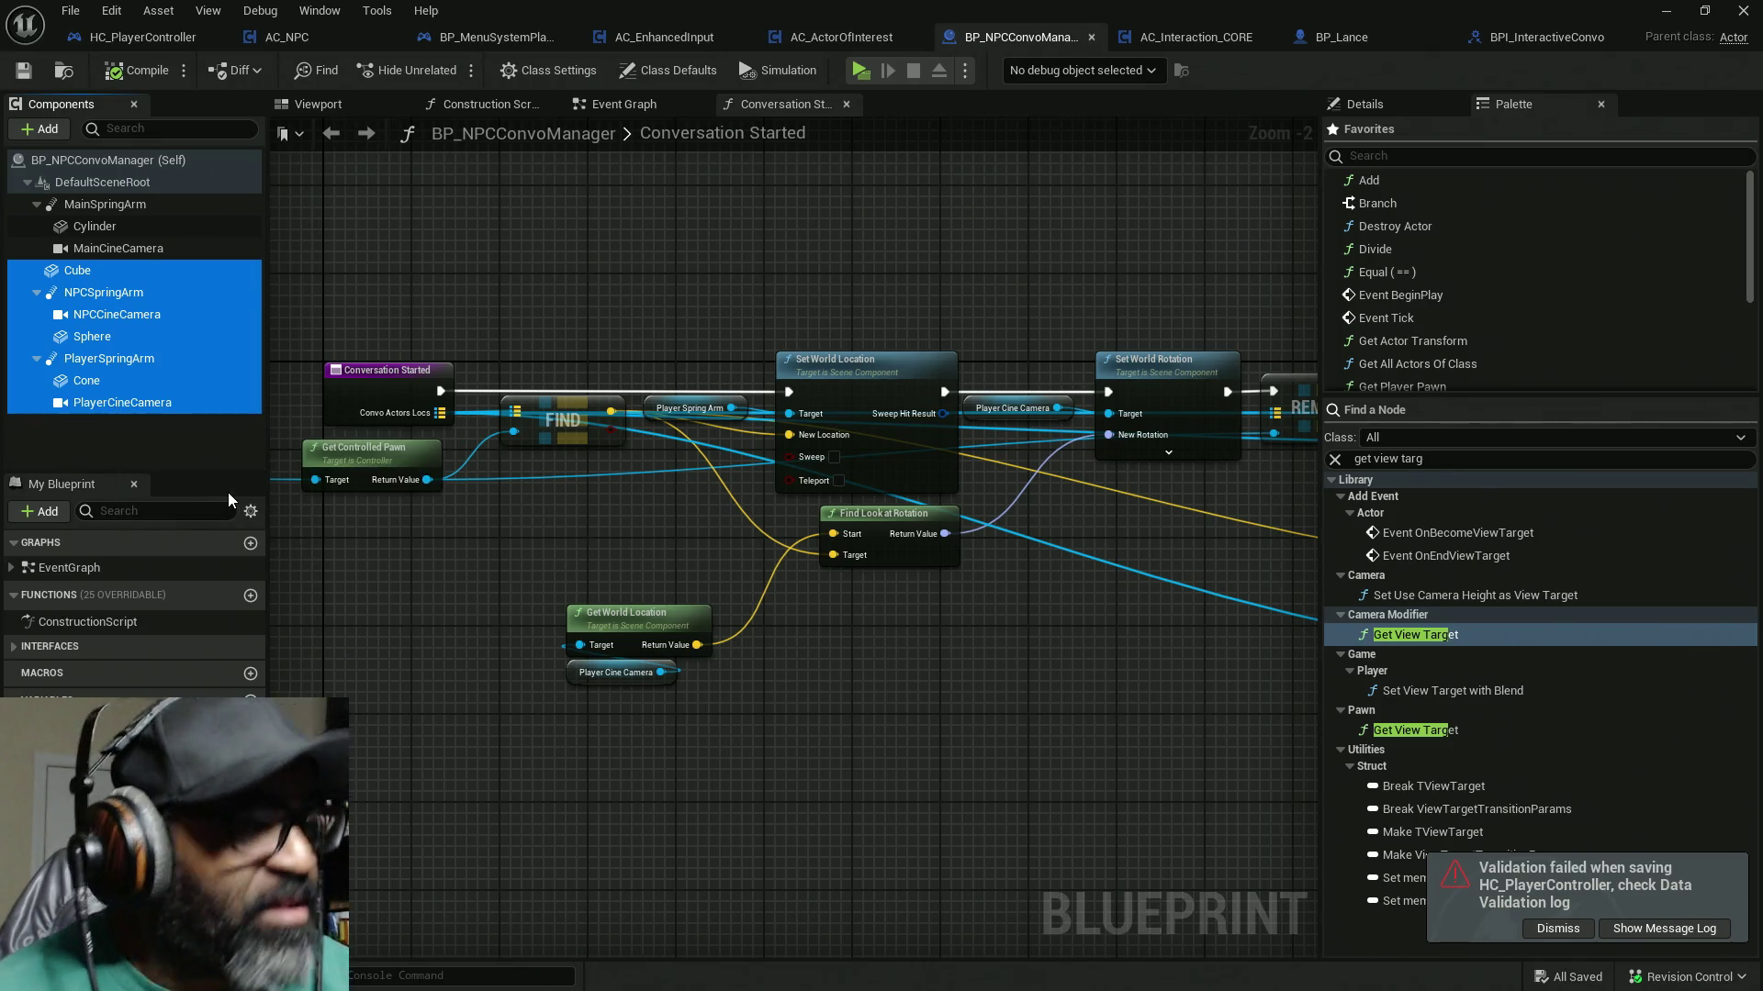
key("Delete")
left_click(119, 206)
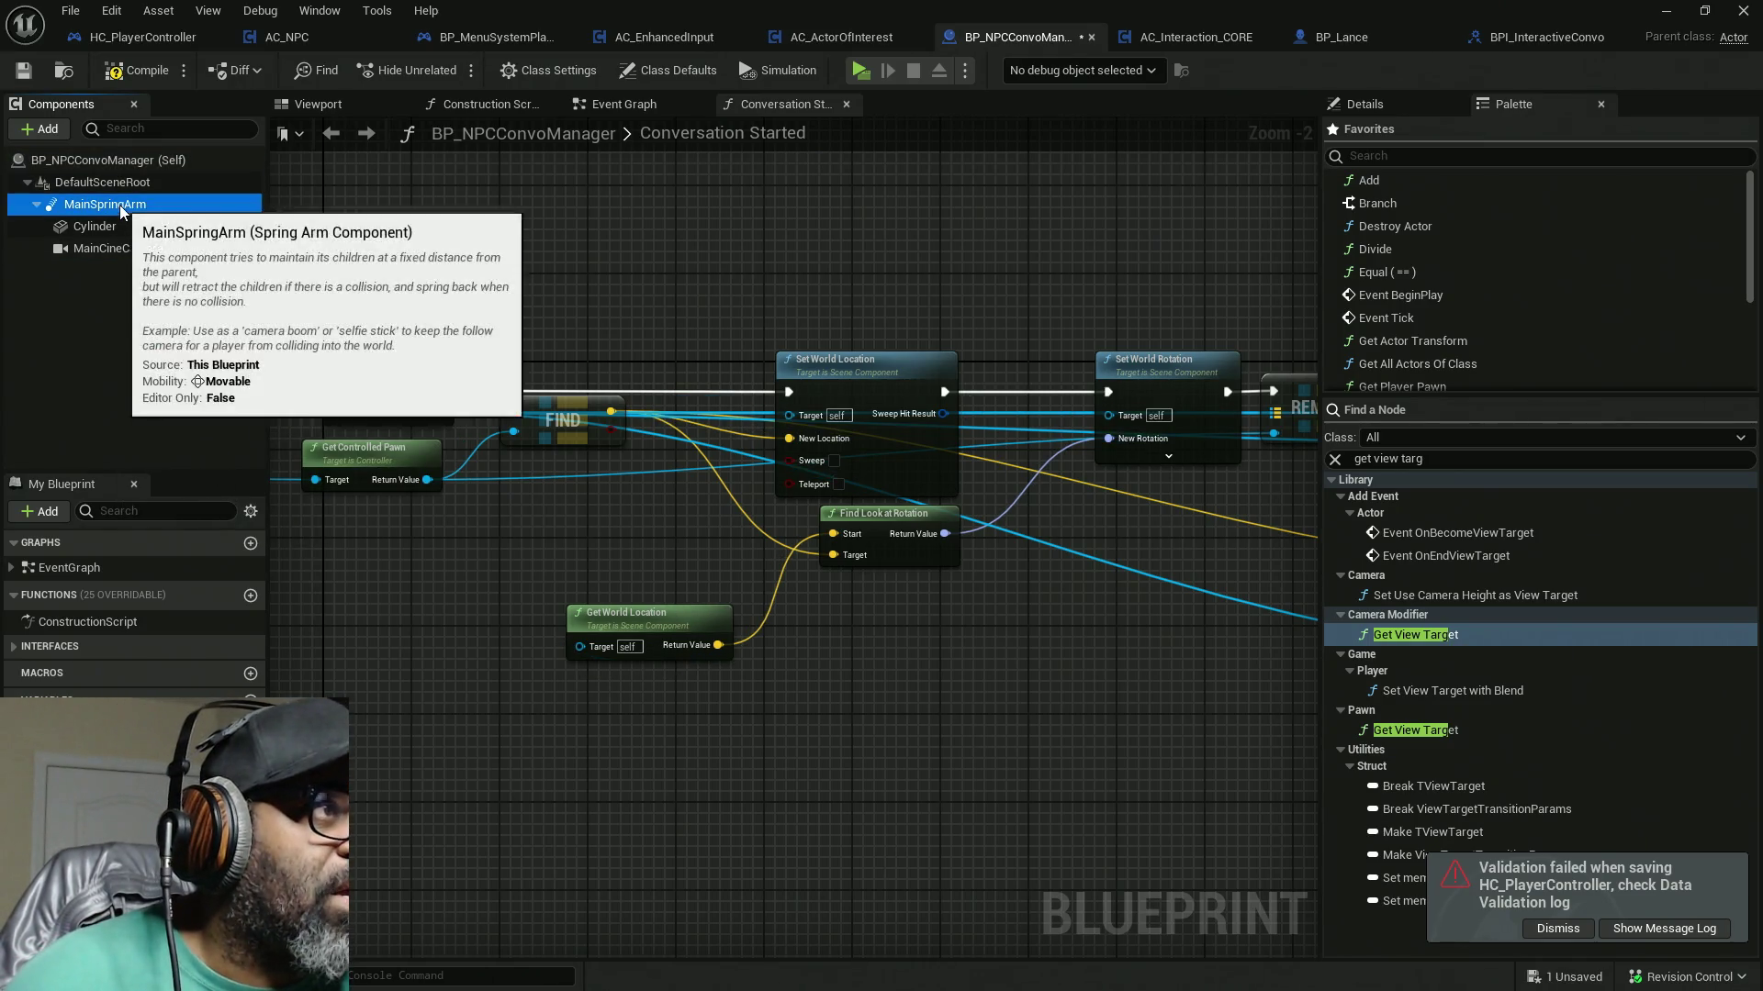
key("F7")
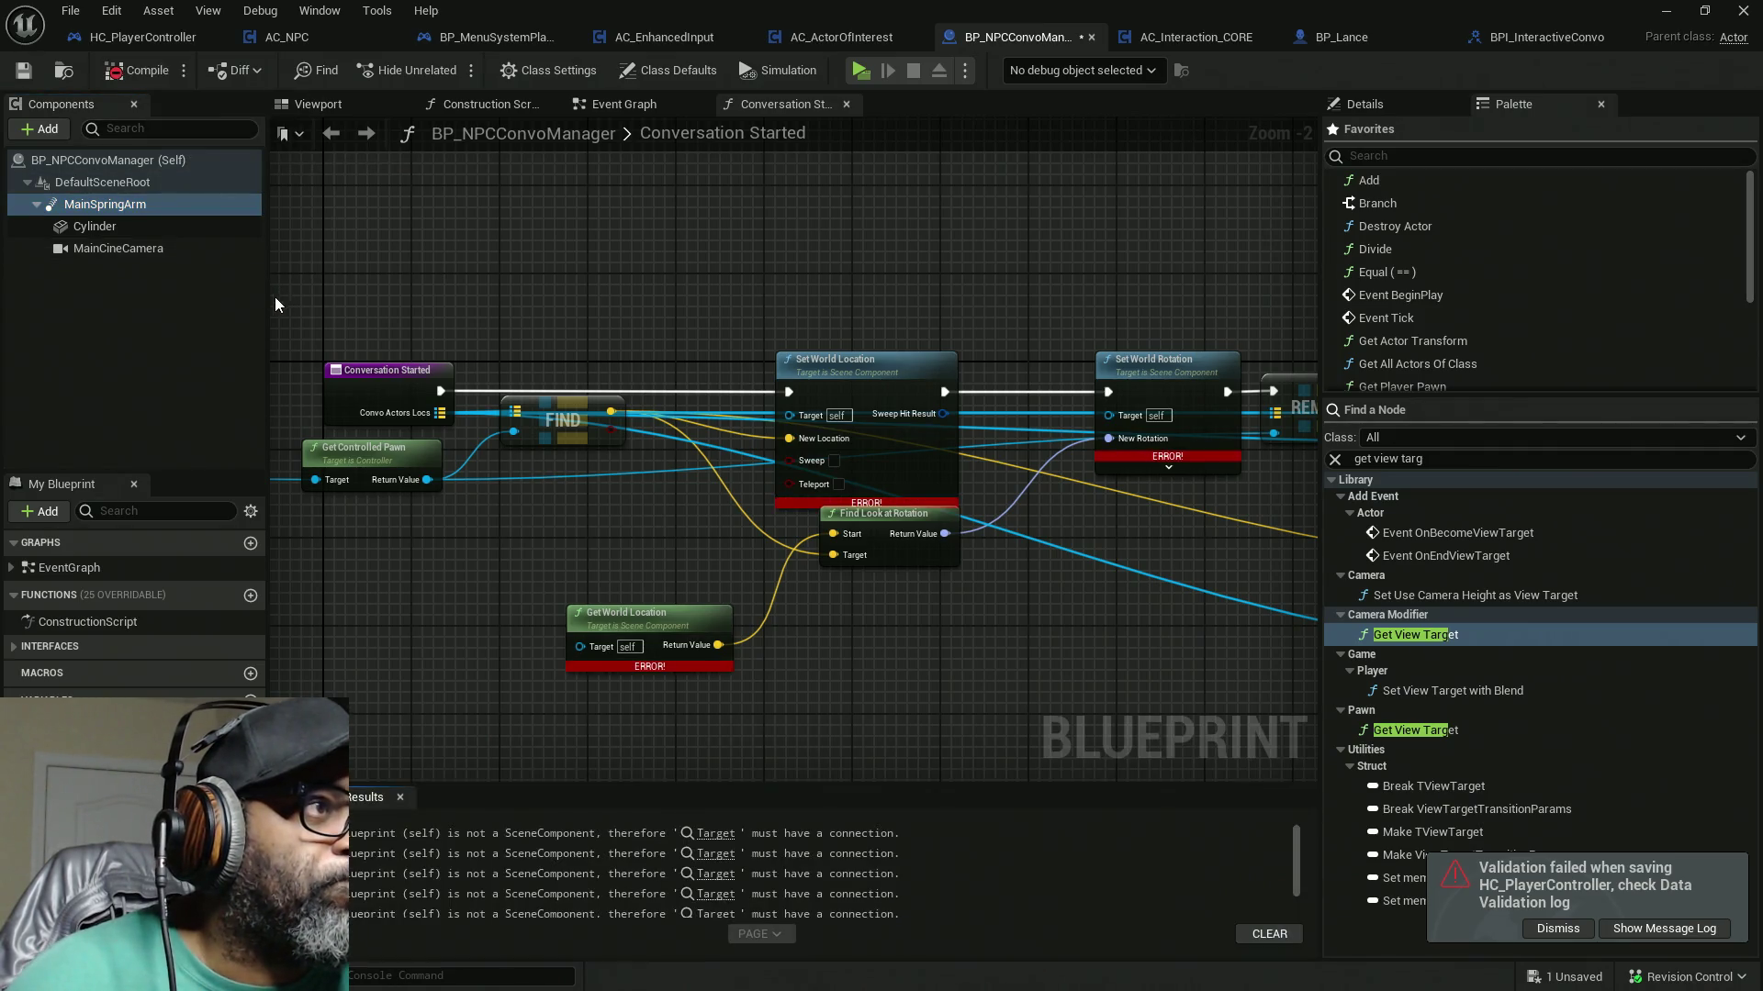
Step: Delete the old Conversation Started logic and wire the entry straight to the Return Node
scroll(858, 390, "down", 9)
scroll(858, 390, "up", 3)
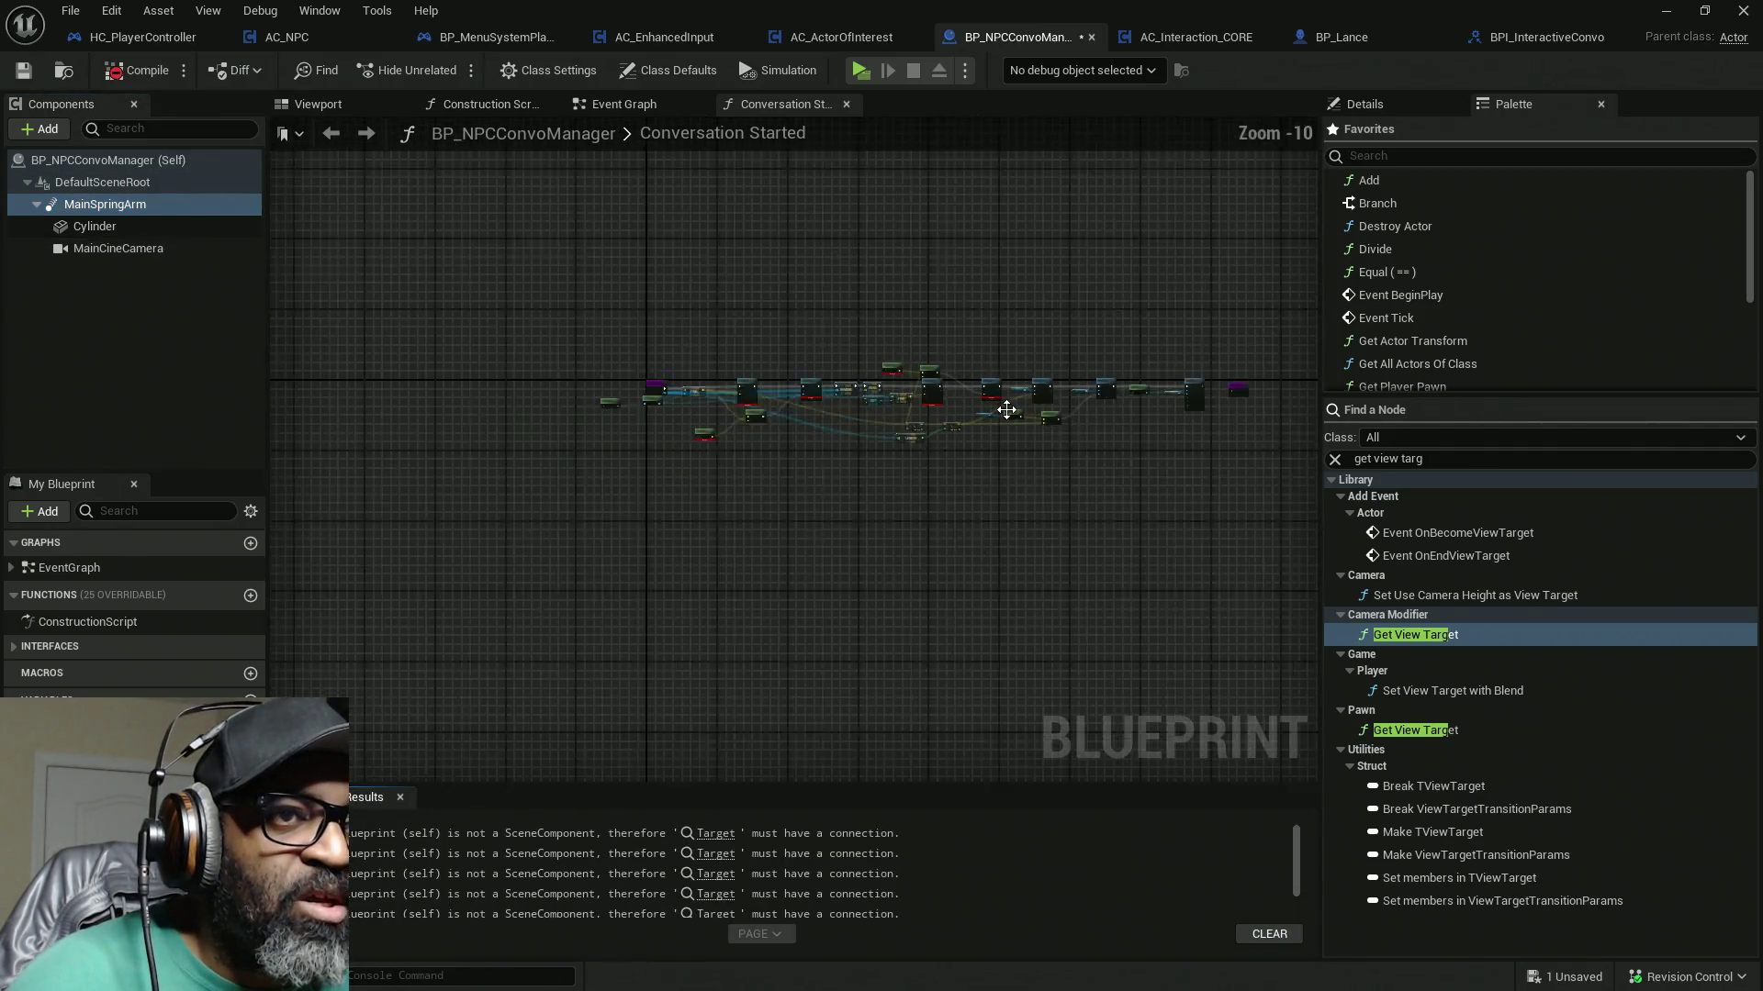
scroll(835, 426, "down", 2)
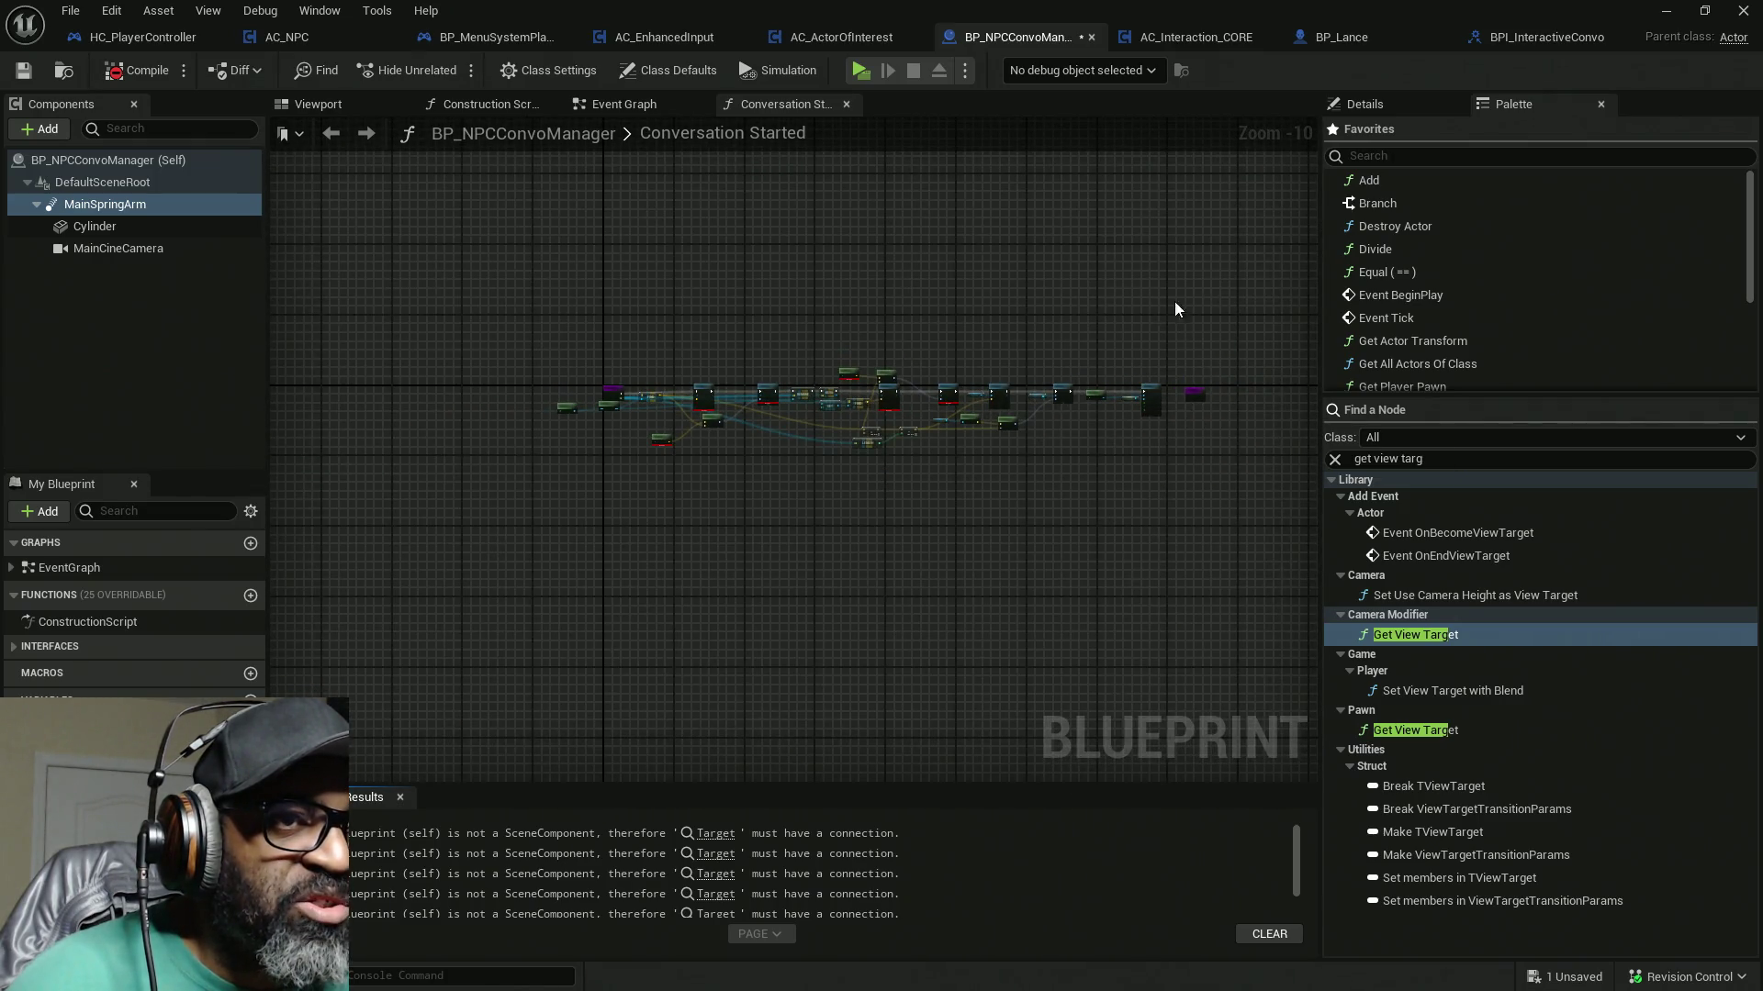
mouse_move(1173, 342)
left_mouse_down()
mouse_move(552, 586)
mouse_move(630, 573)
mouse_move(548, 572)
left_mouse_up()
key("Delete")
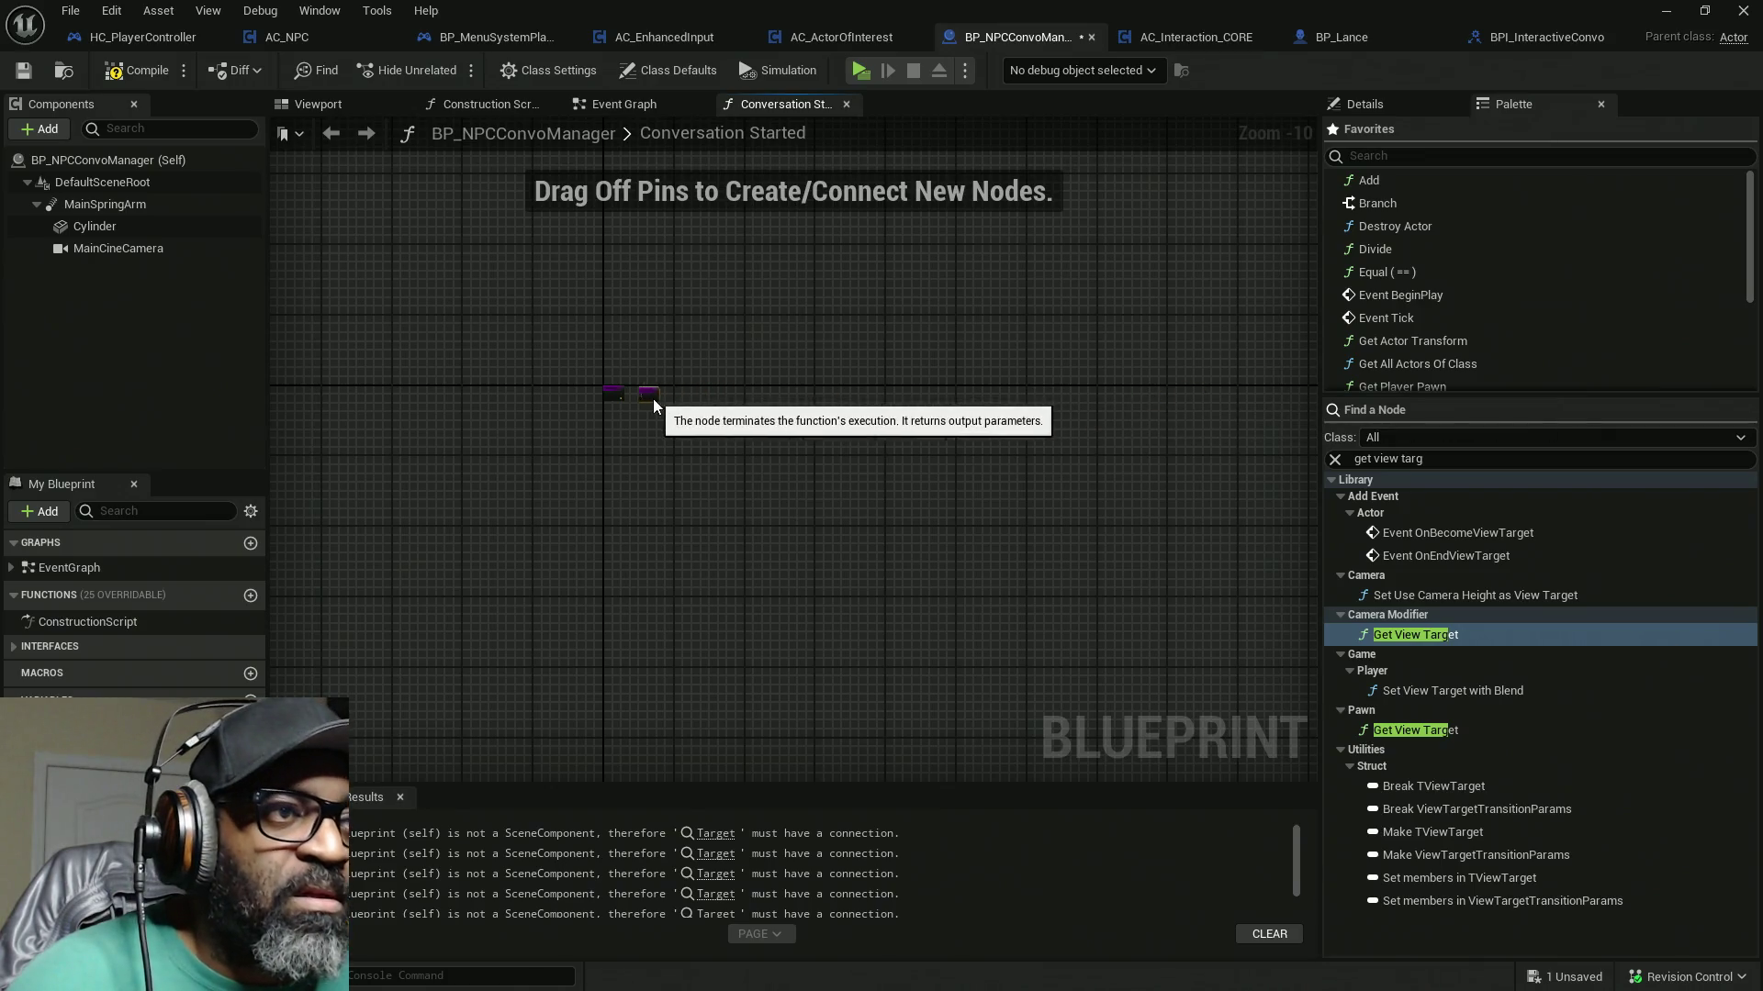
scroll(657, 414, "up", 7)
left_click_drag(649, 402, 714, 423)
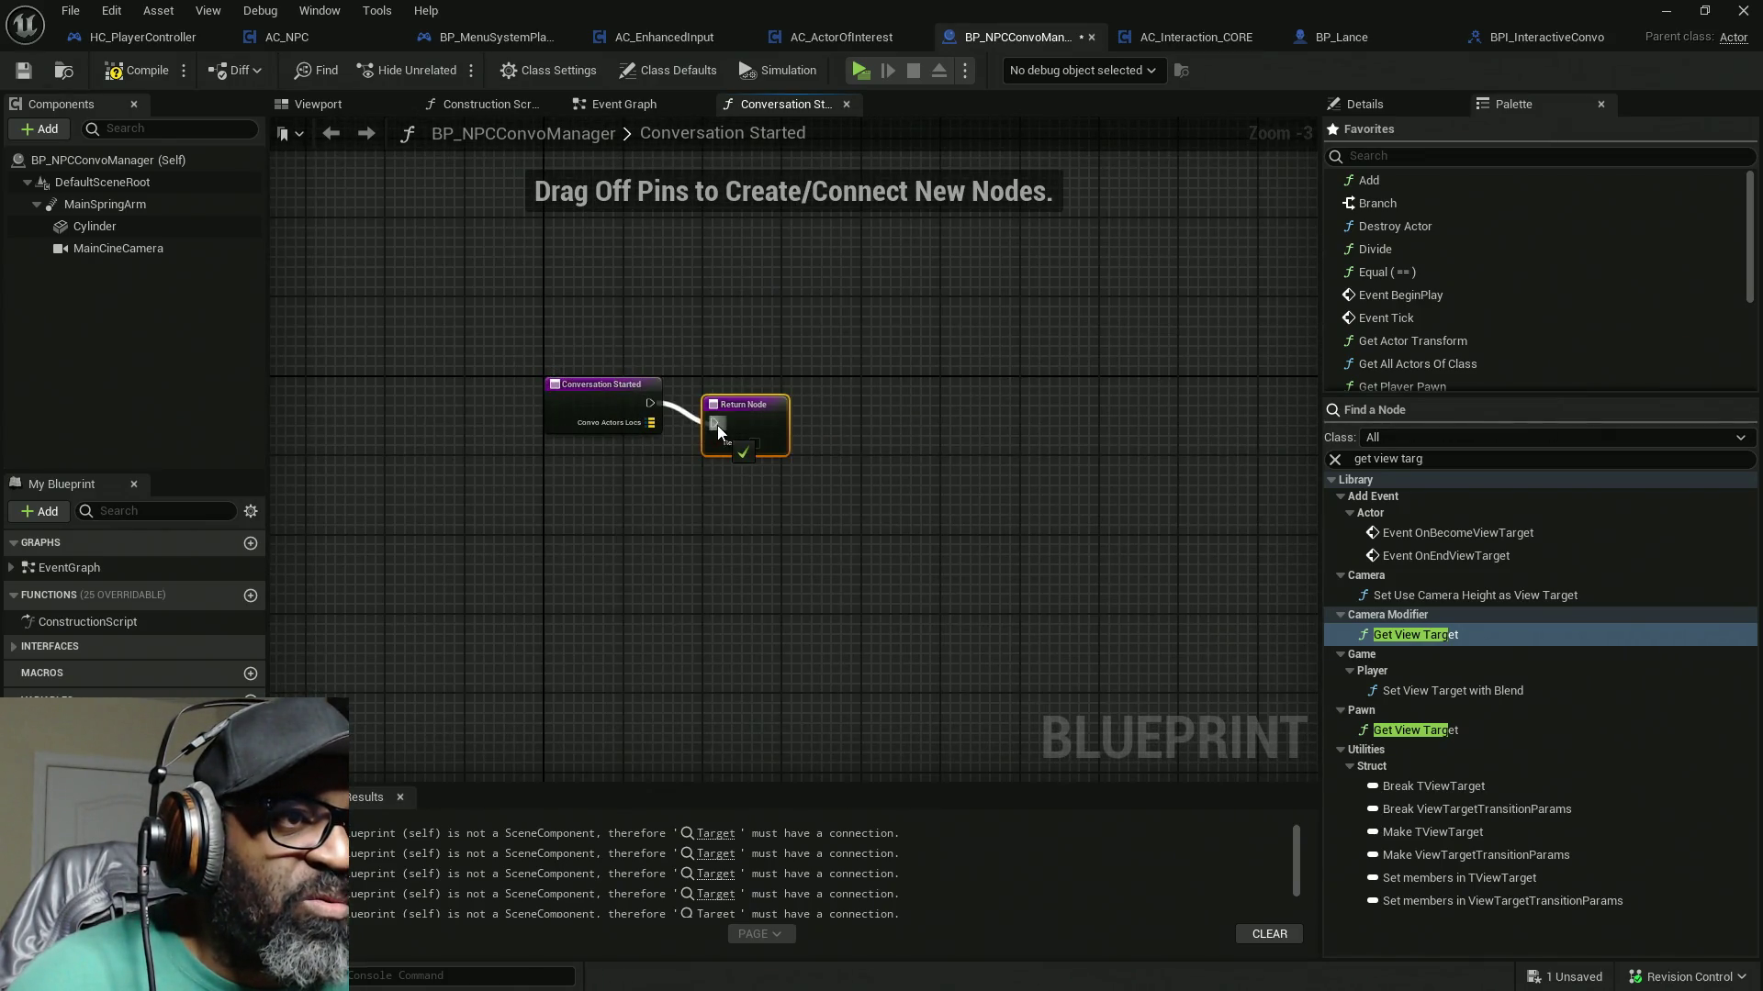
key("q")
Step: Compile and save BP_NPCConvoManager, then view all nodes in the Construction Script
left_click(133, 70)
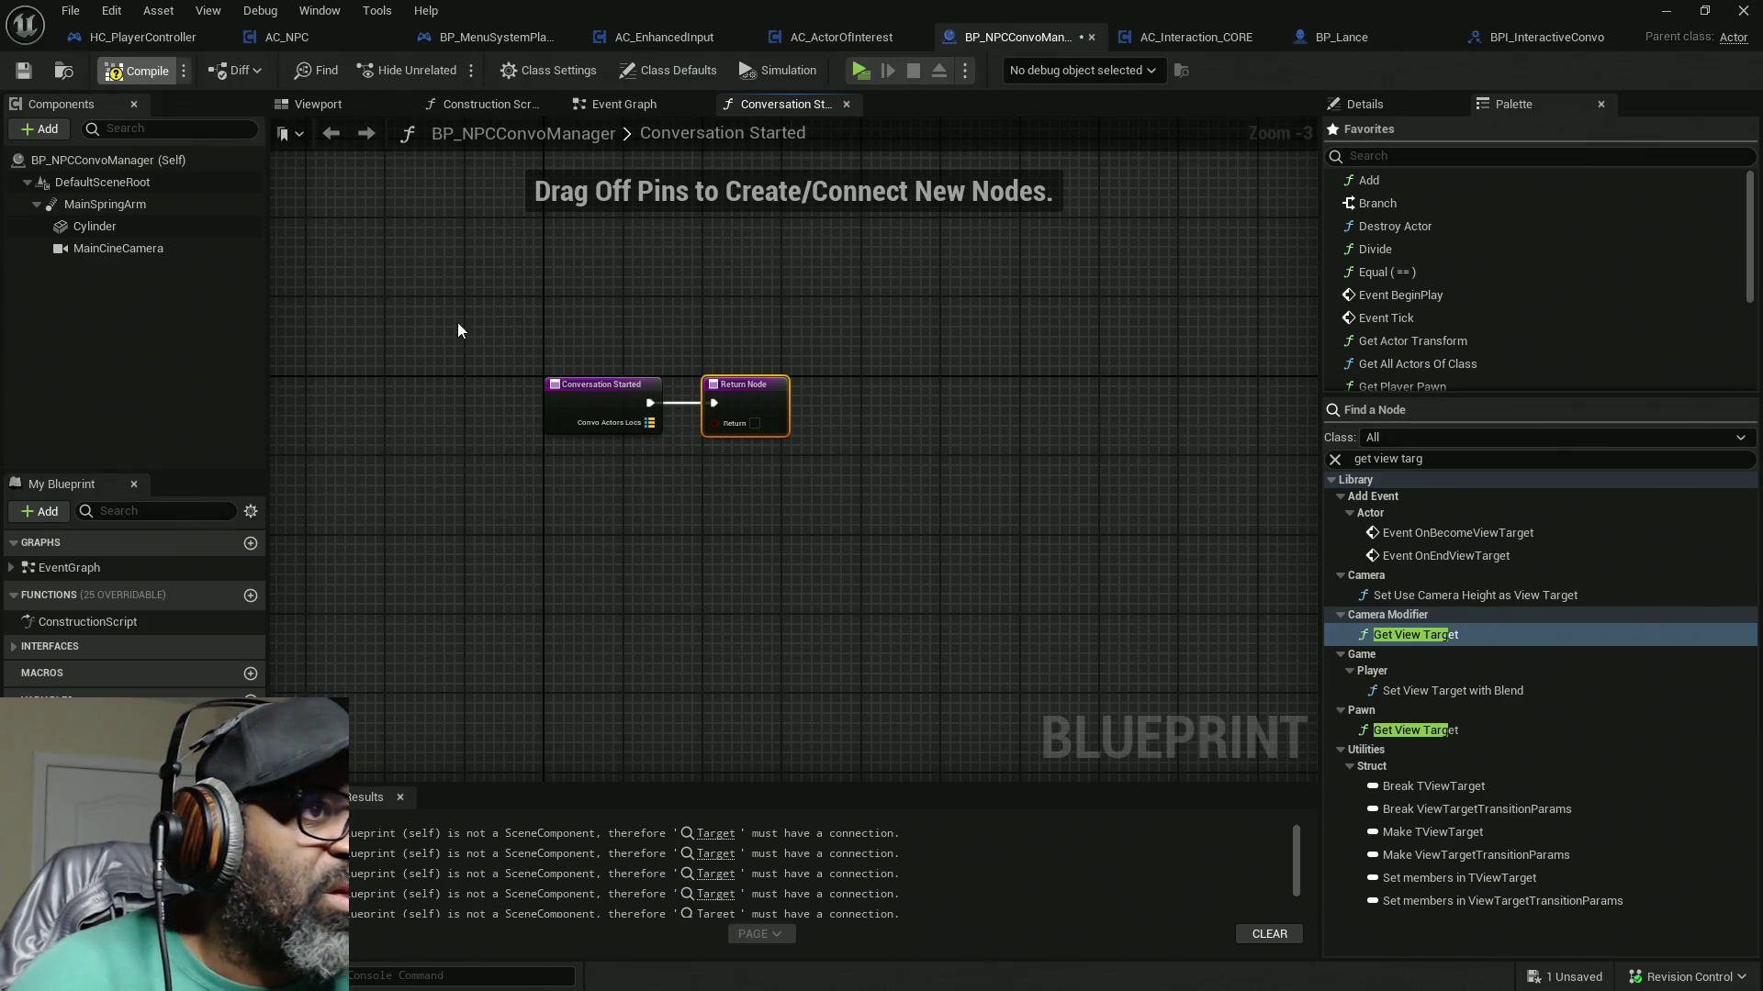
key("ctrl+s")
left_click(491, 104)
key("Home")
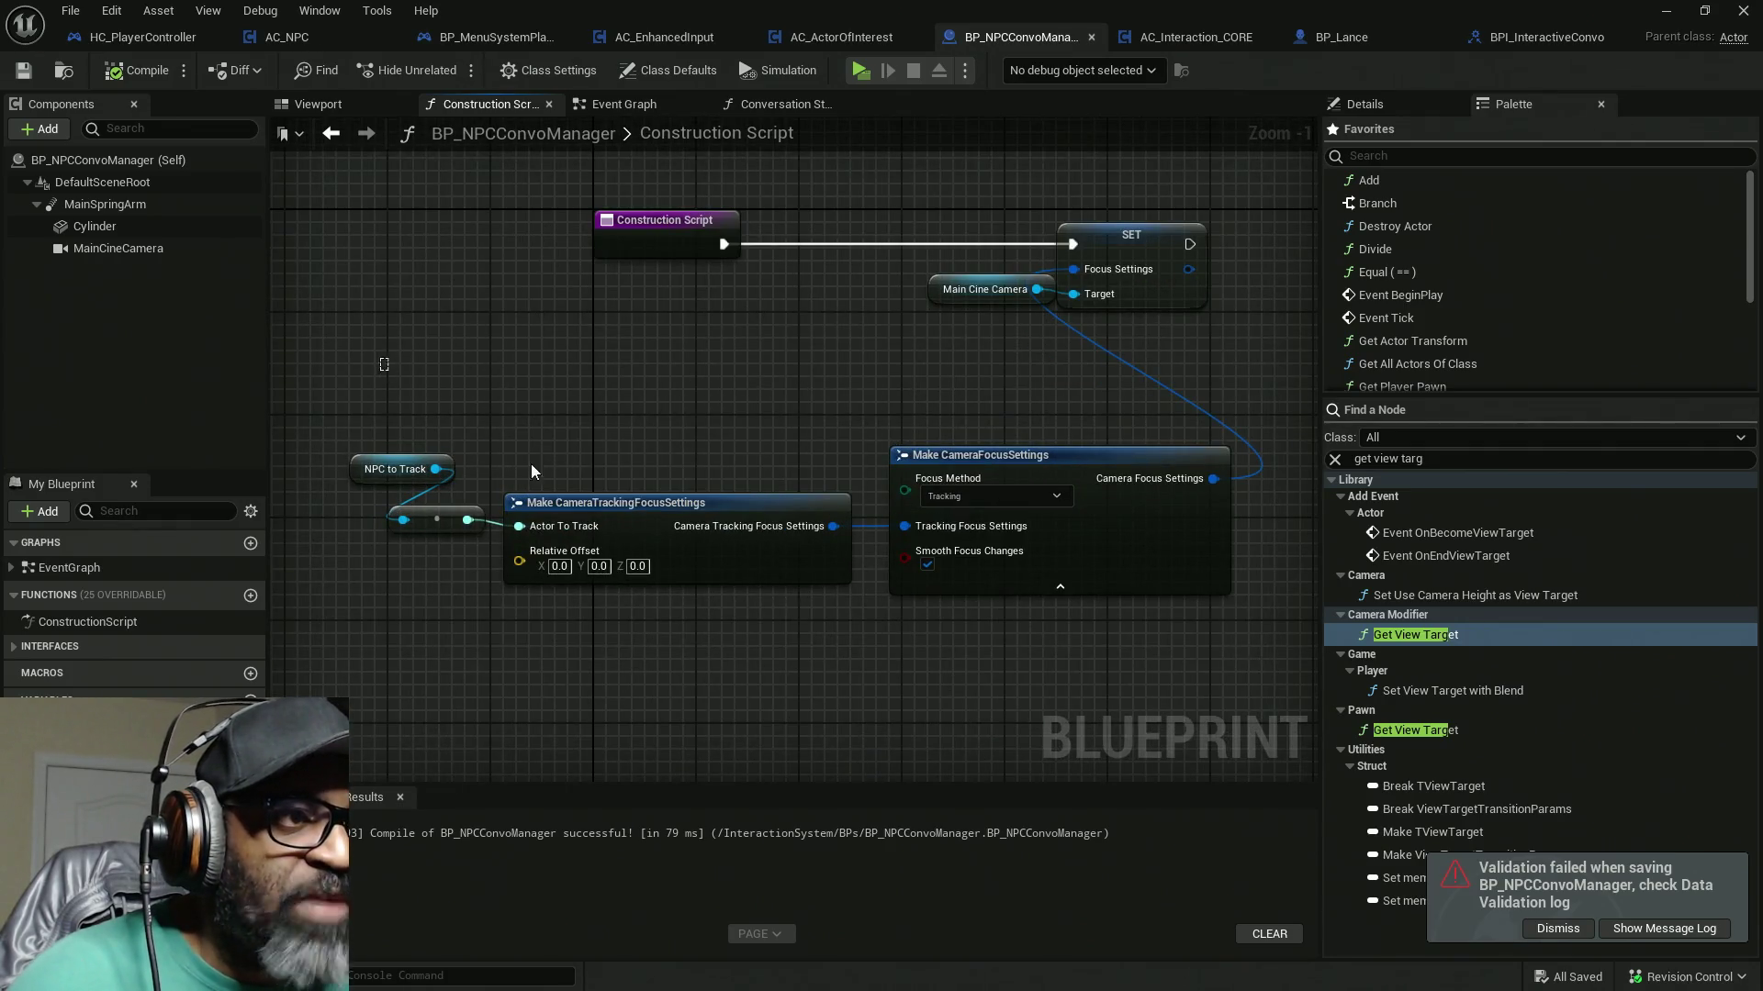
Step: Rearrange the NPC to Track, Make and Main Cine Camera nodes, then save the blueprint
left_click_drag(384, 365, 1026, 637)
left_click_drag(1129, 557, 973, 465)
left_click_drag(1137, 290, 1012, 294)
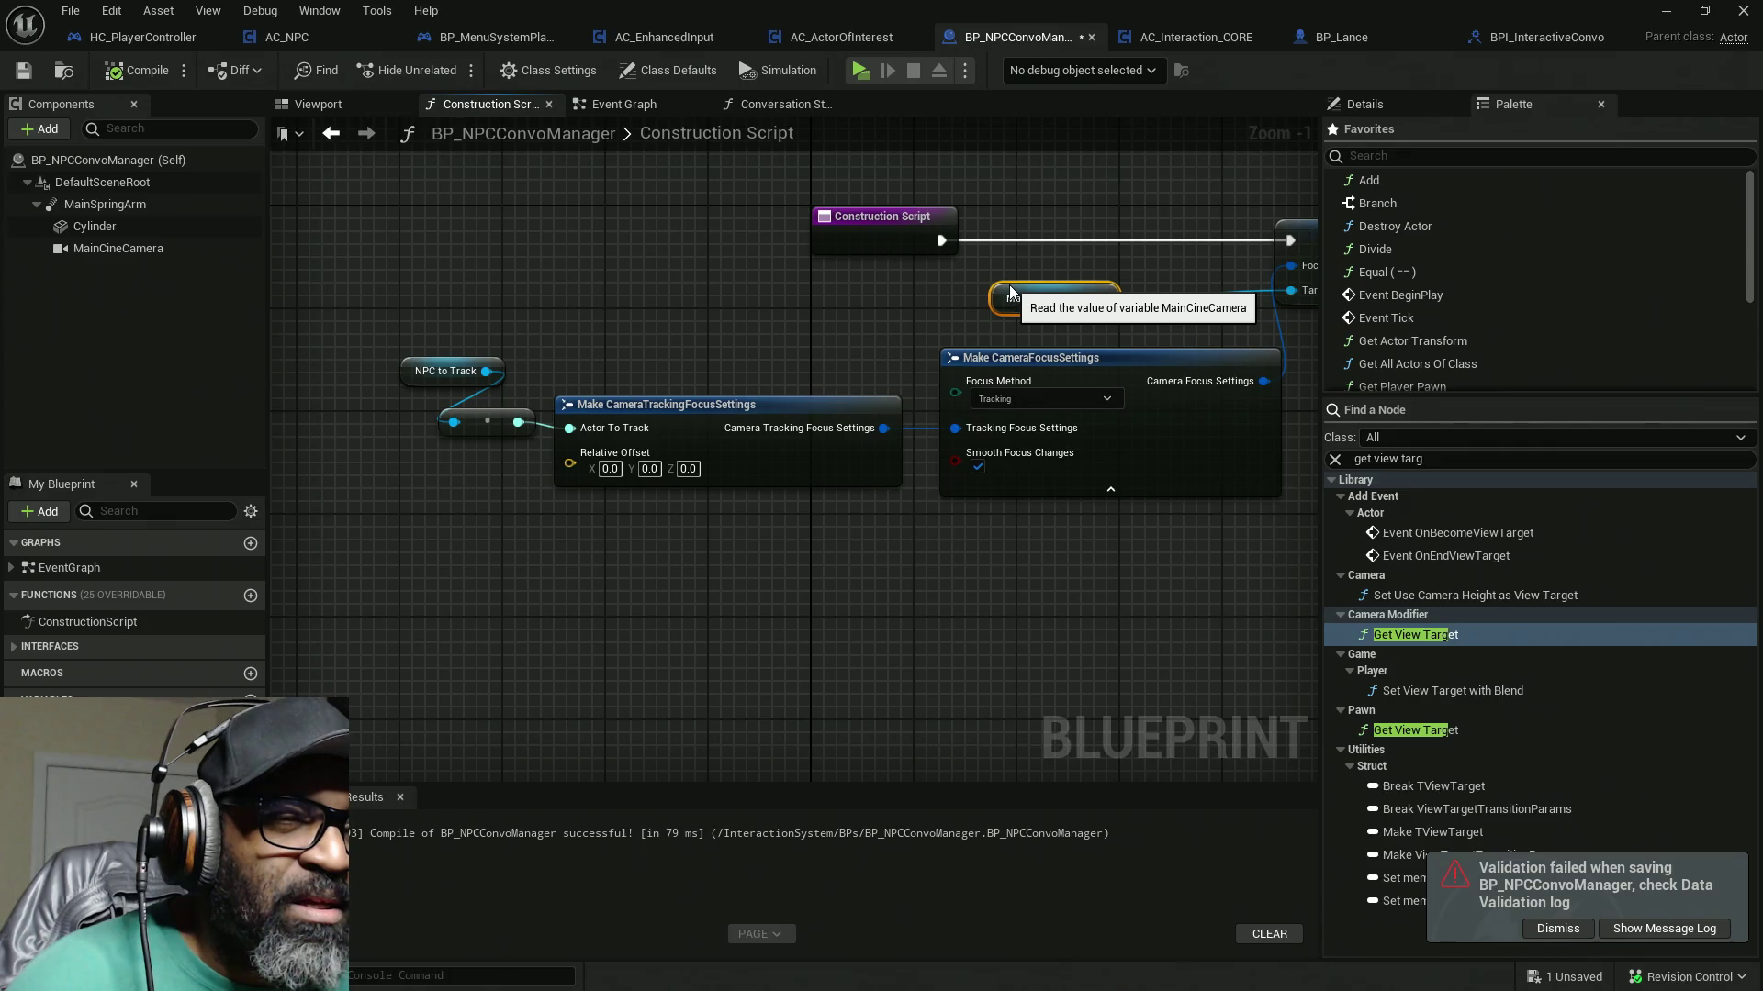
left_click_drag(551, 431, 301, 426)
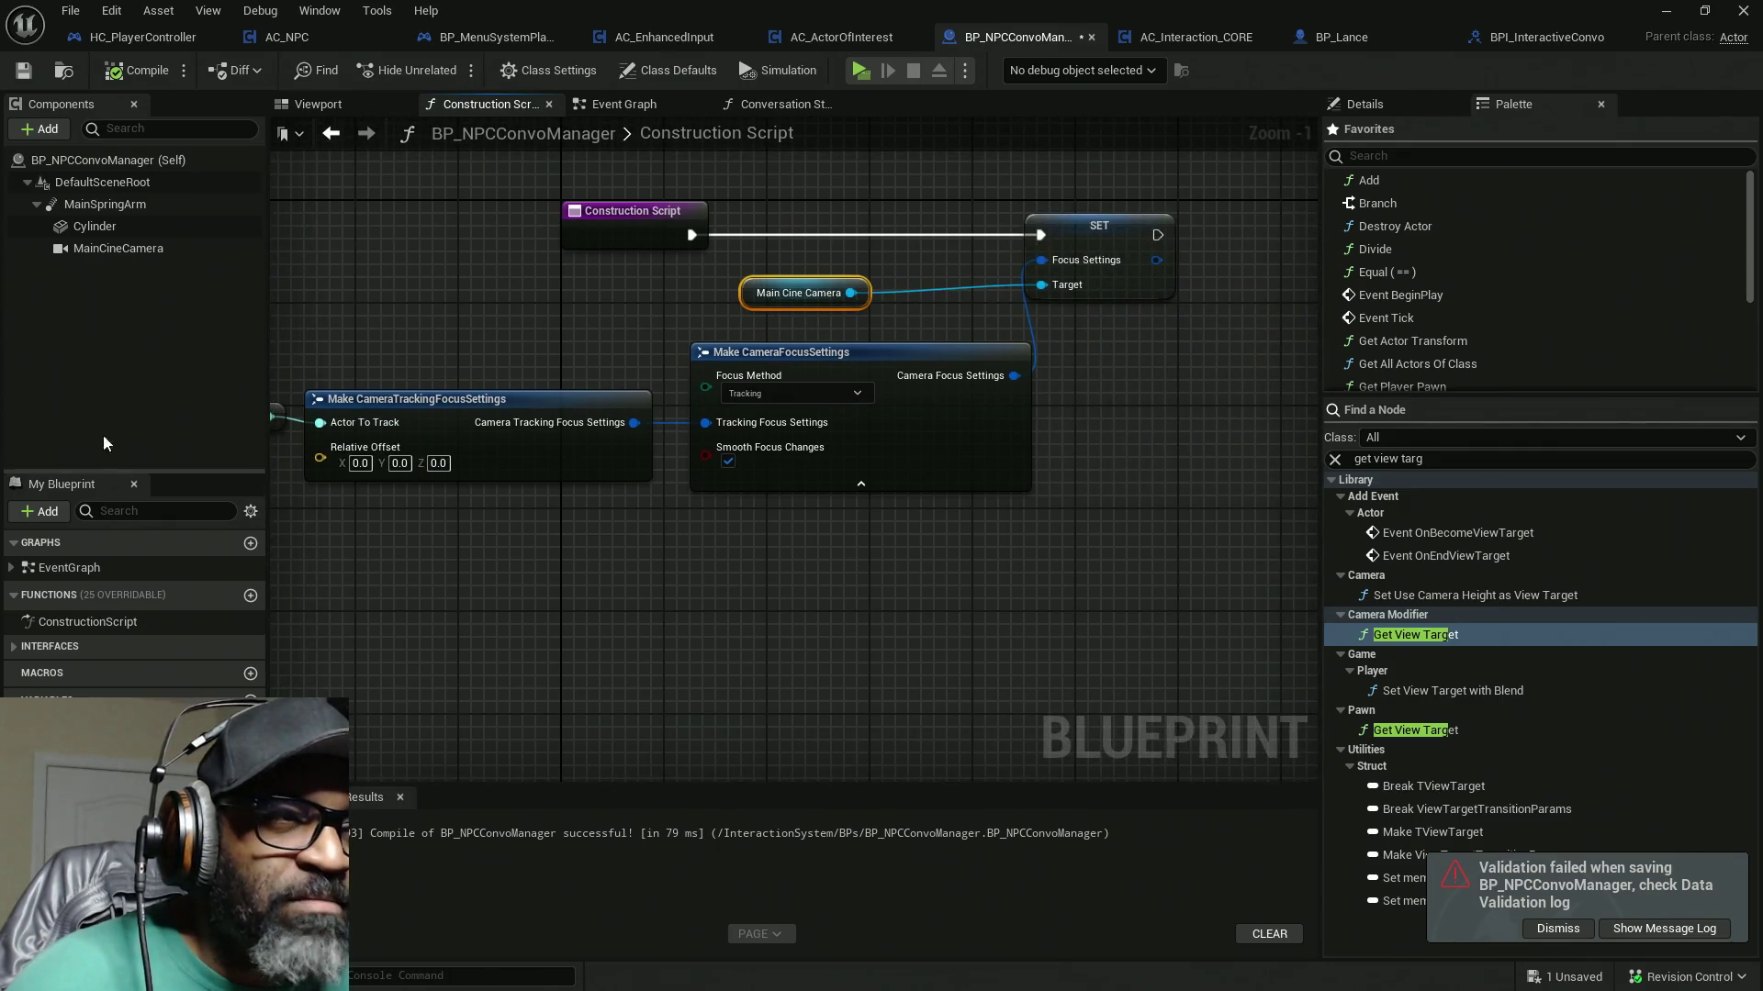
left_click_drag(571, 517, 273, 545)
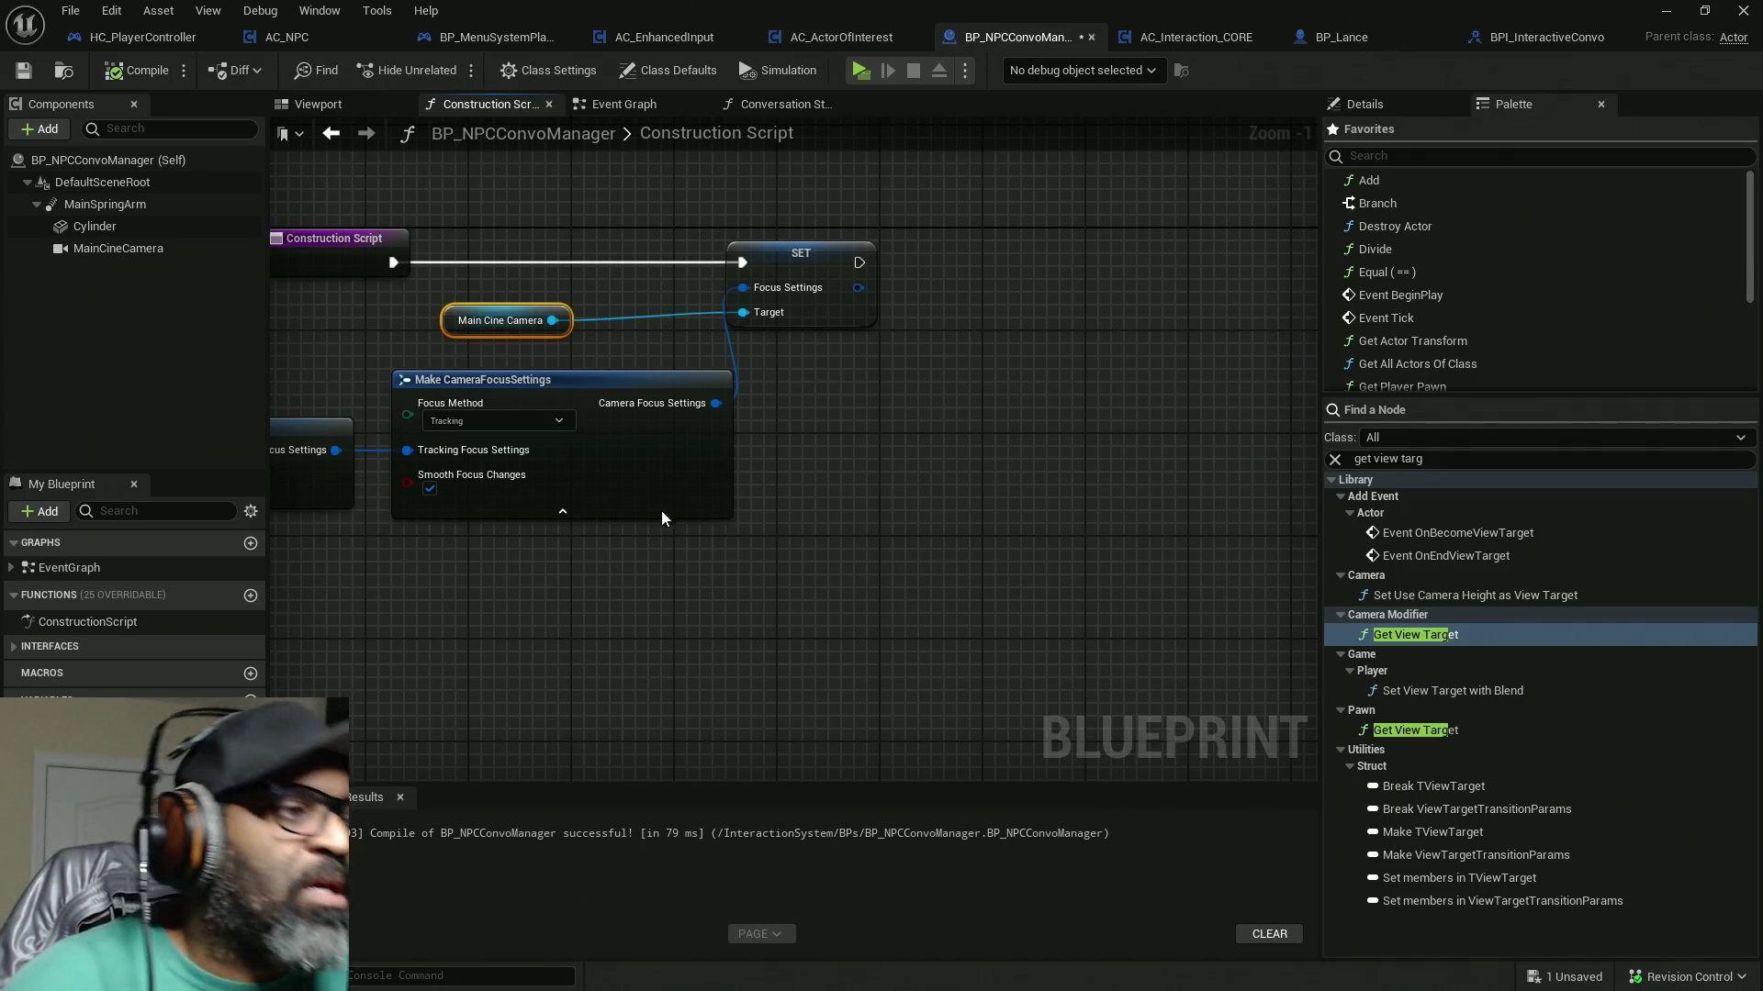
left_click_drag(466, 664, 840, 521)
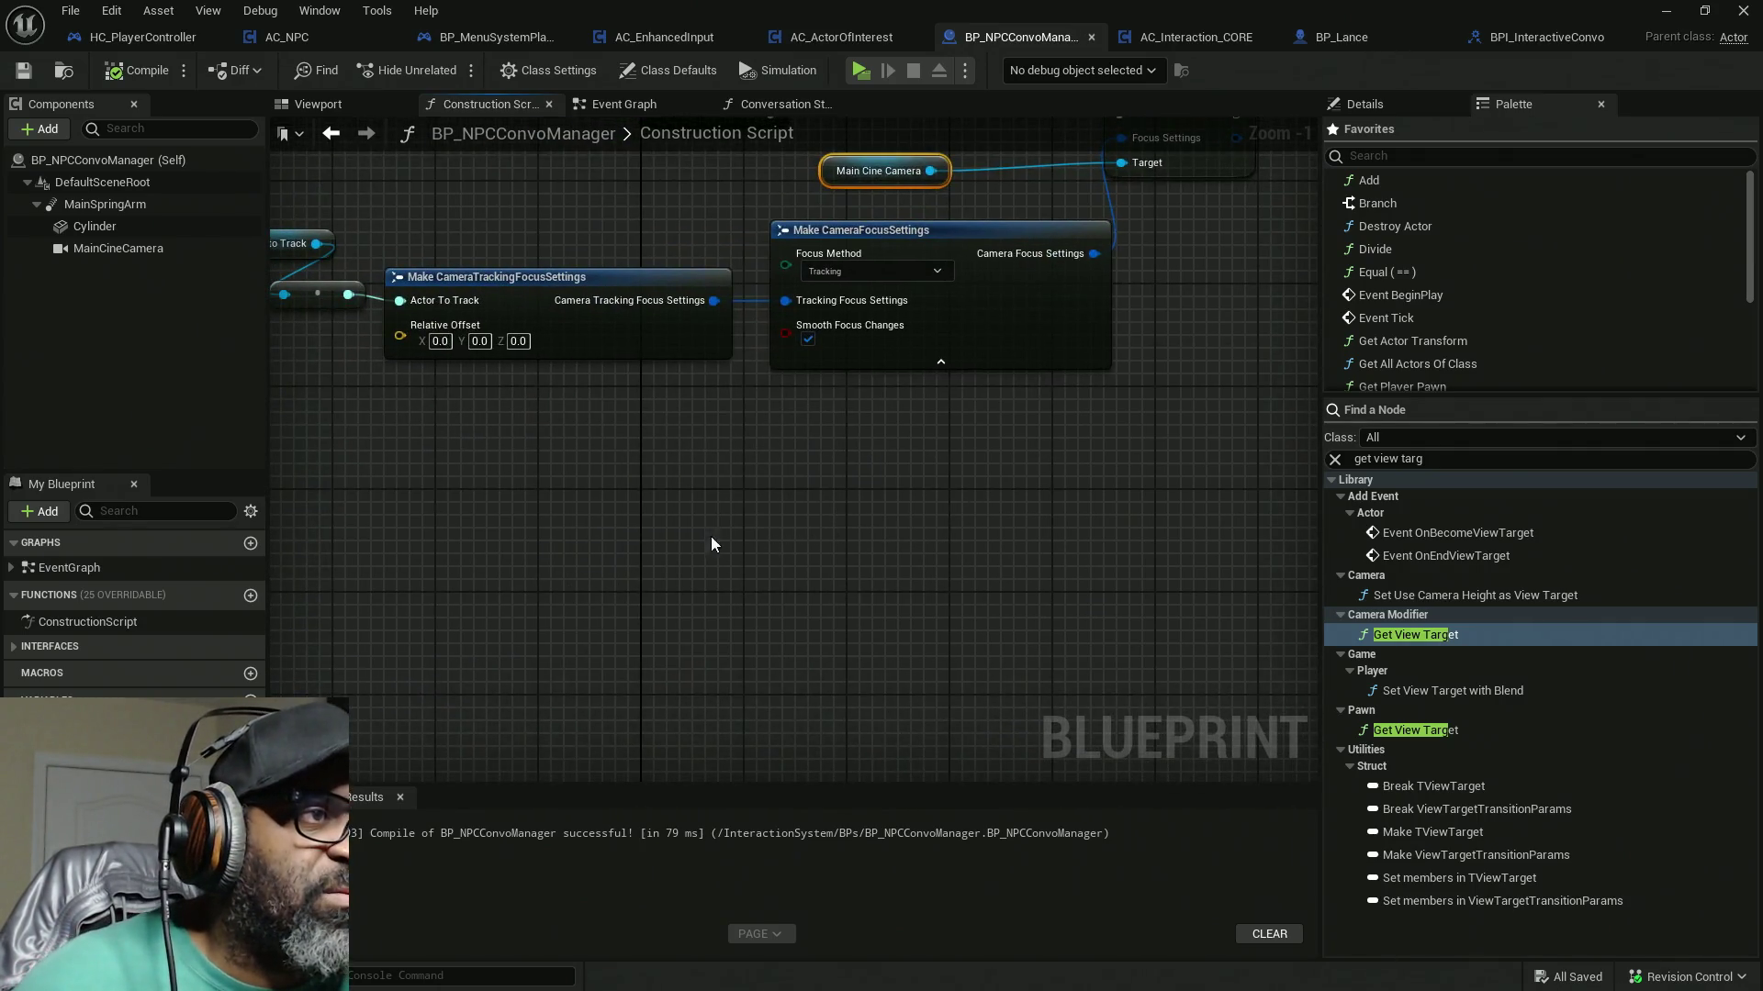
key("ctrl+s")
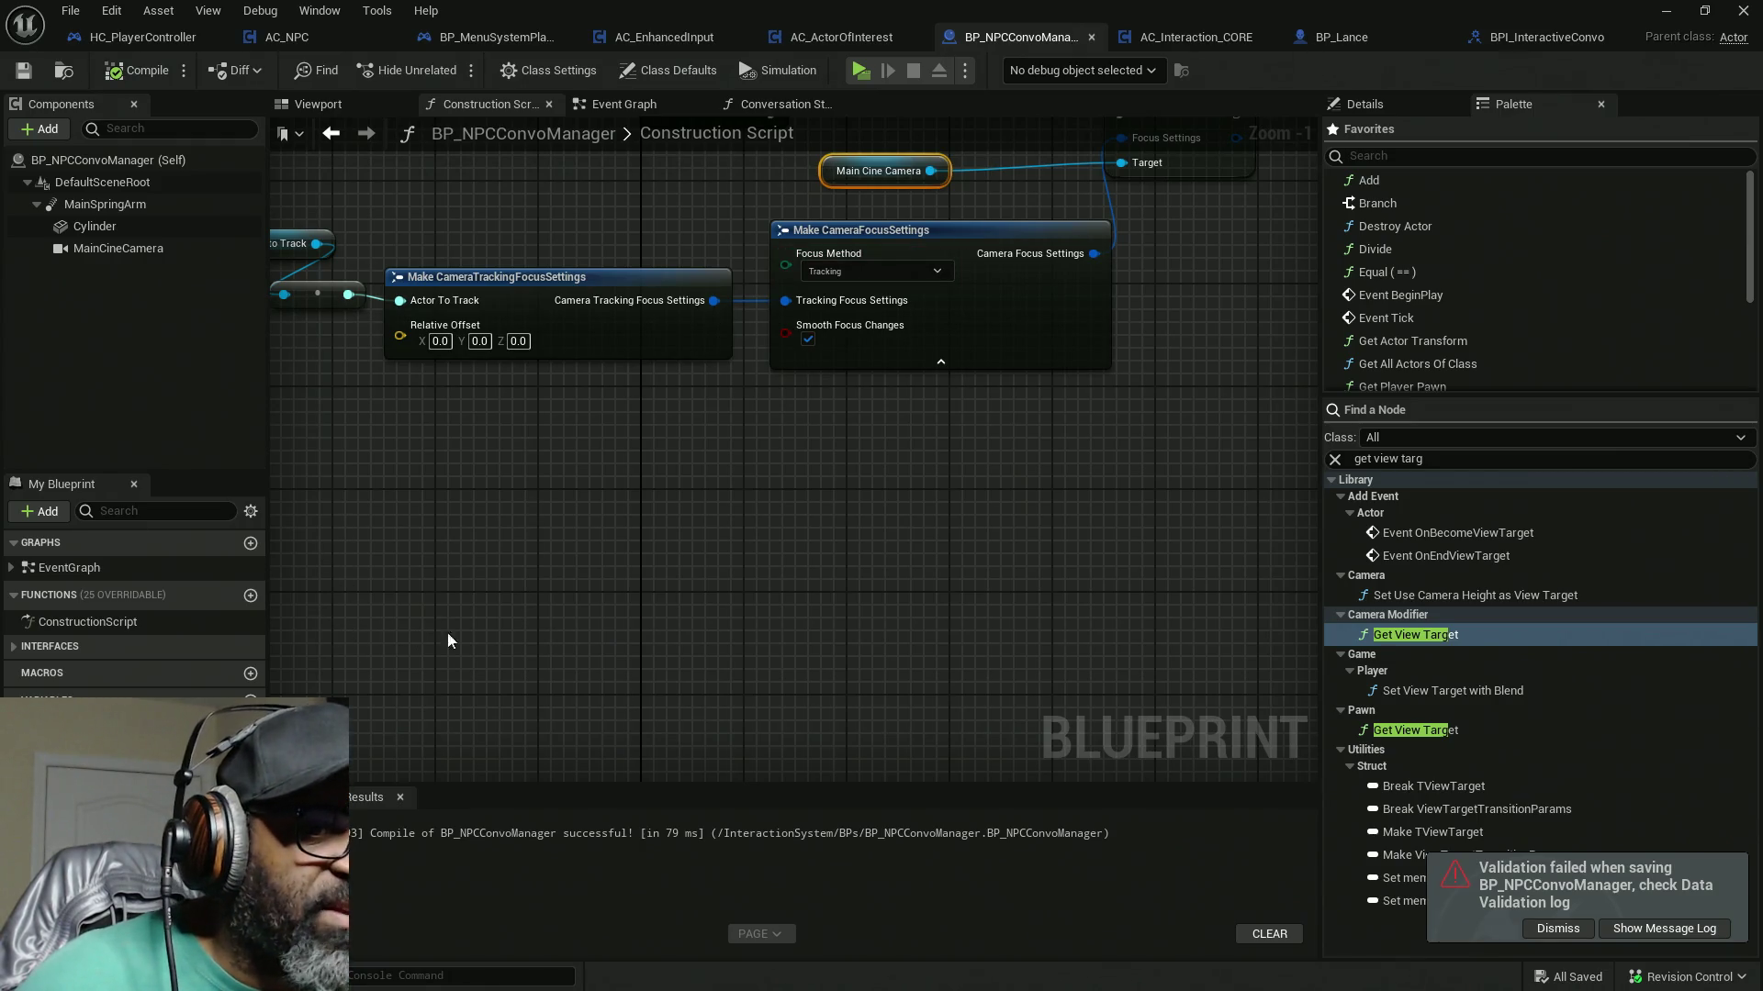
left_click(1558, 929)
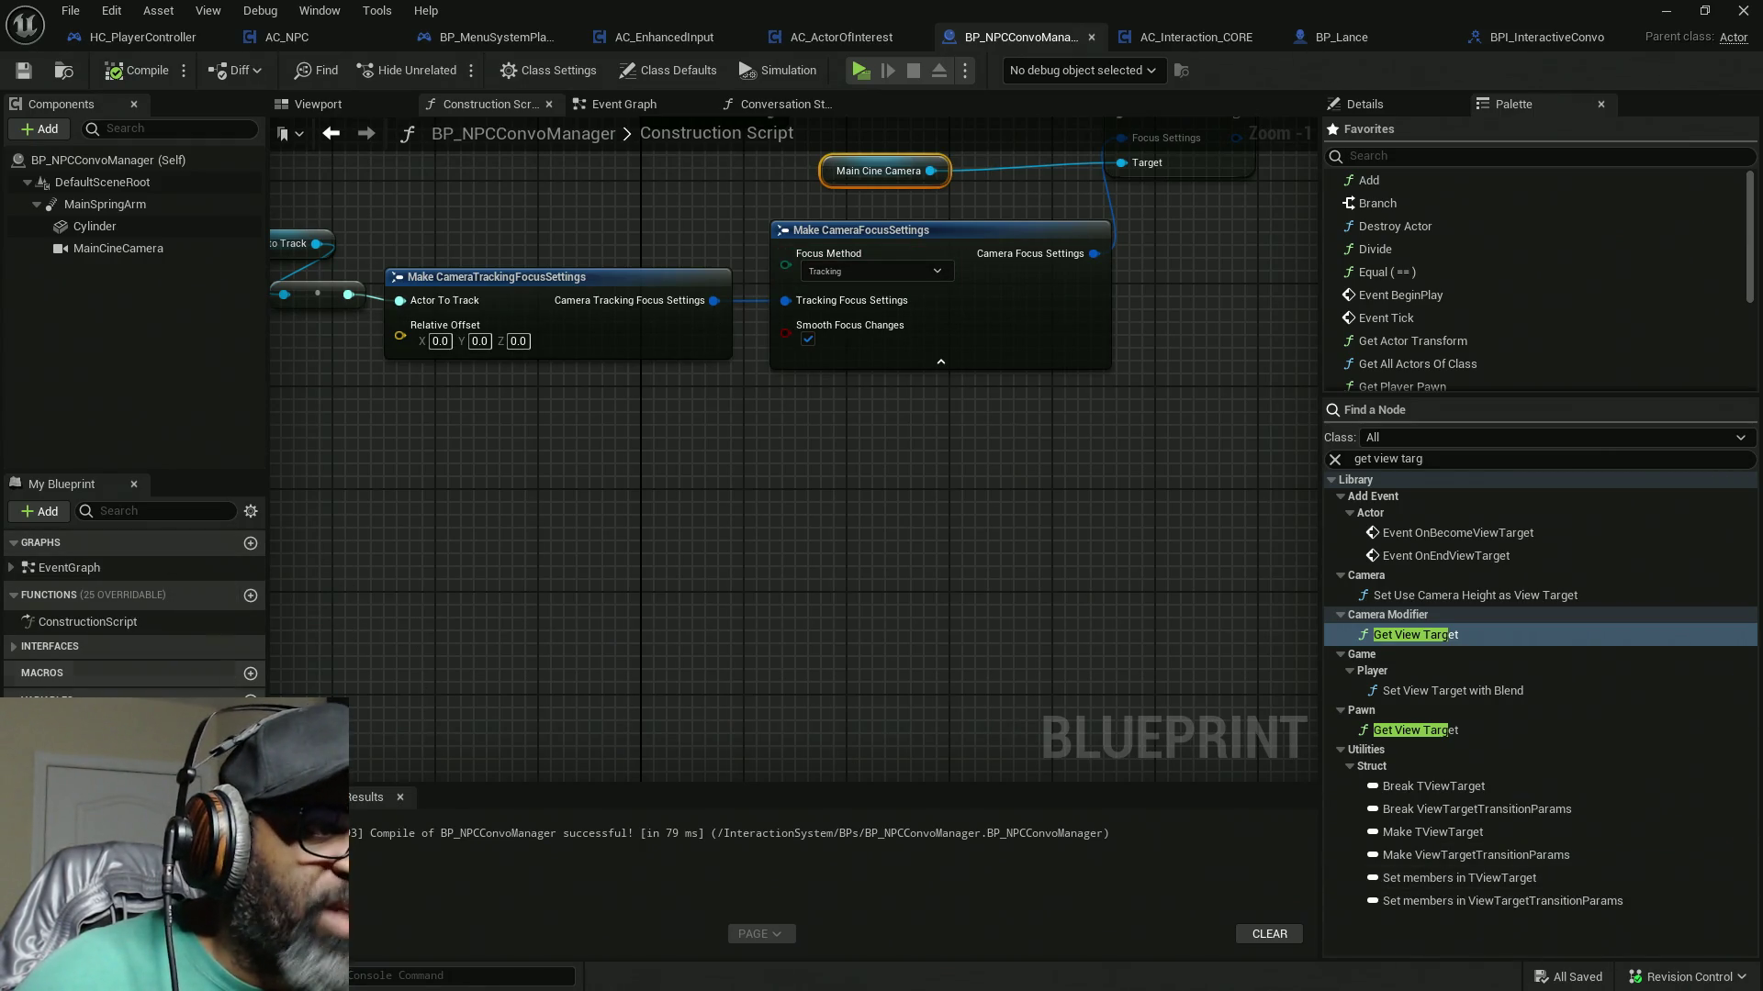
Step: Add a new variable NewVar of type Vector
left_click(250, 700)
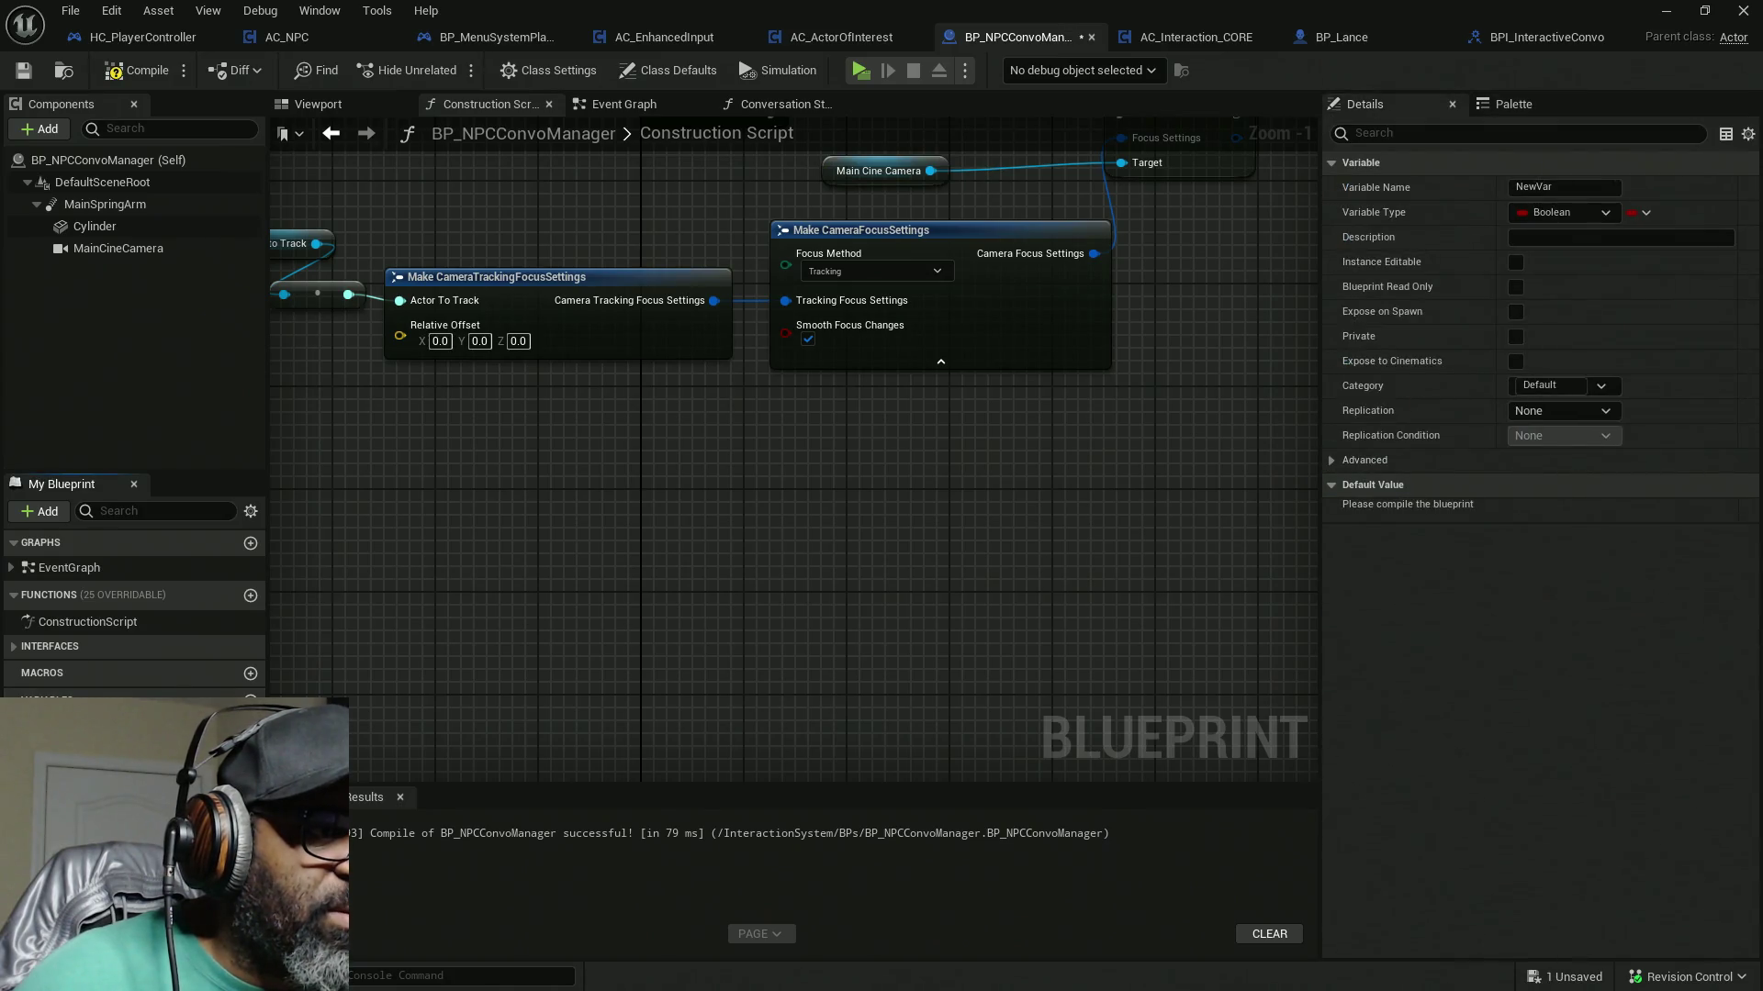
left_click(234, 723)
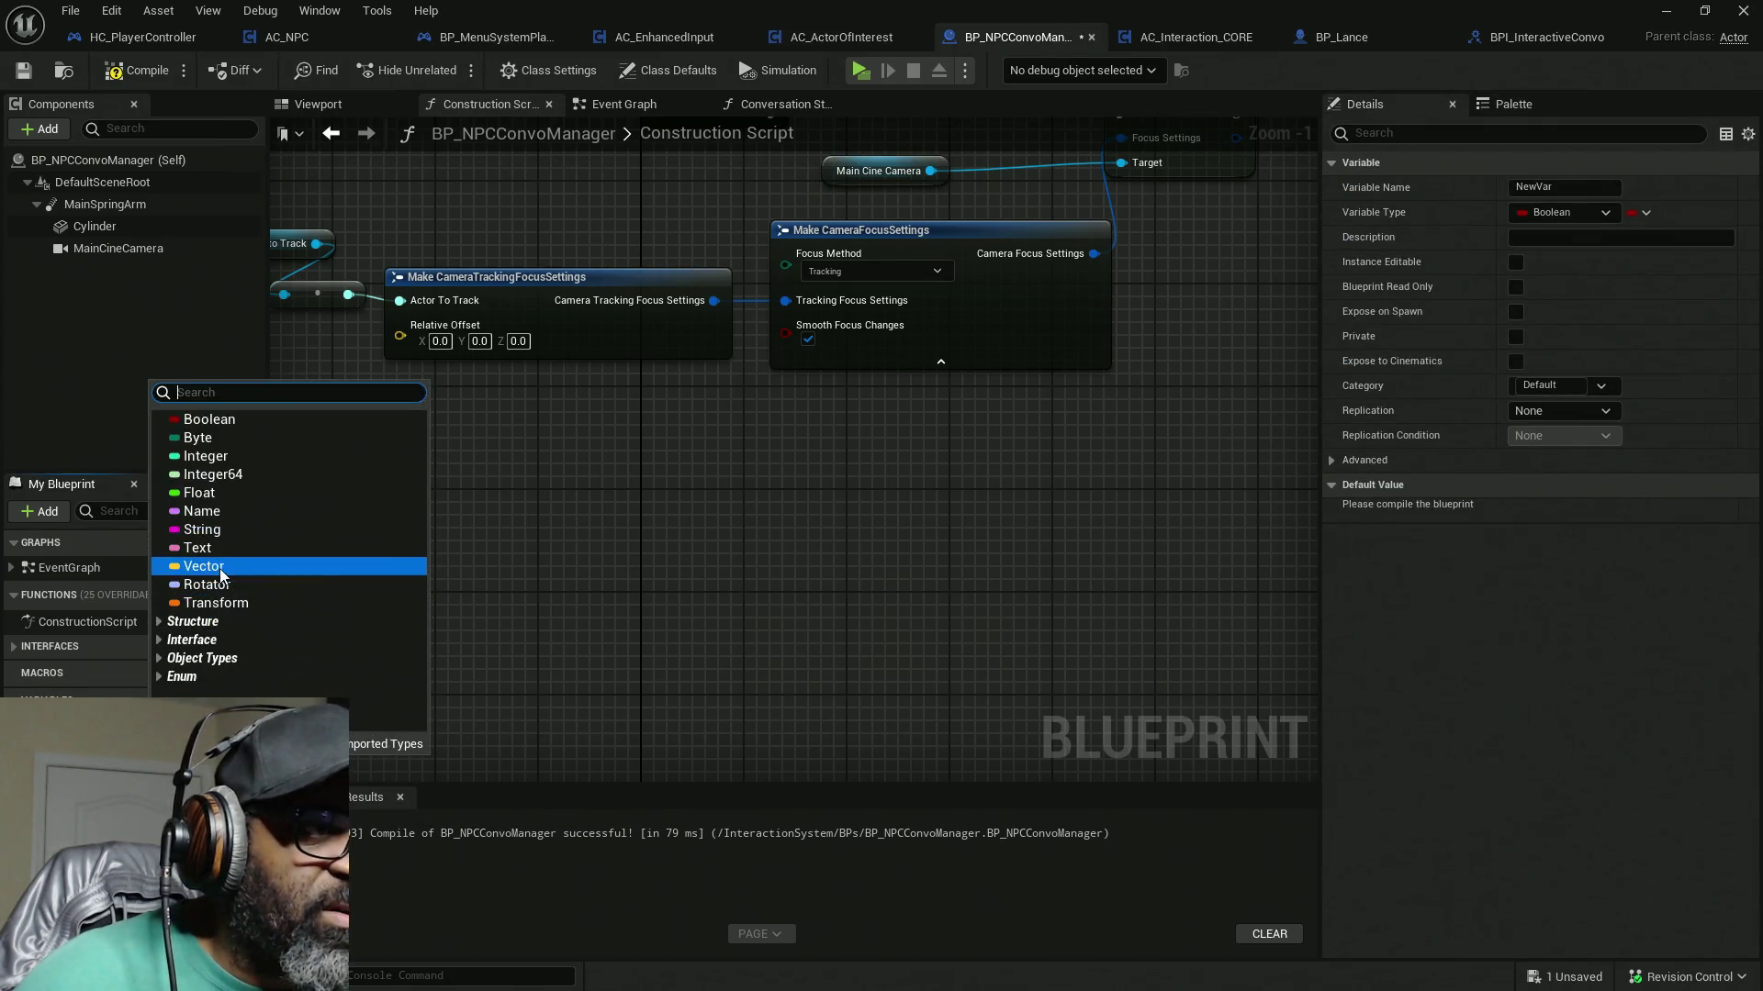
left_click(256, 564)
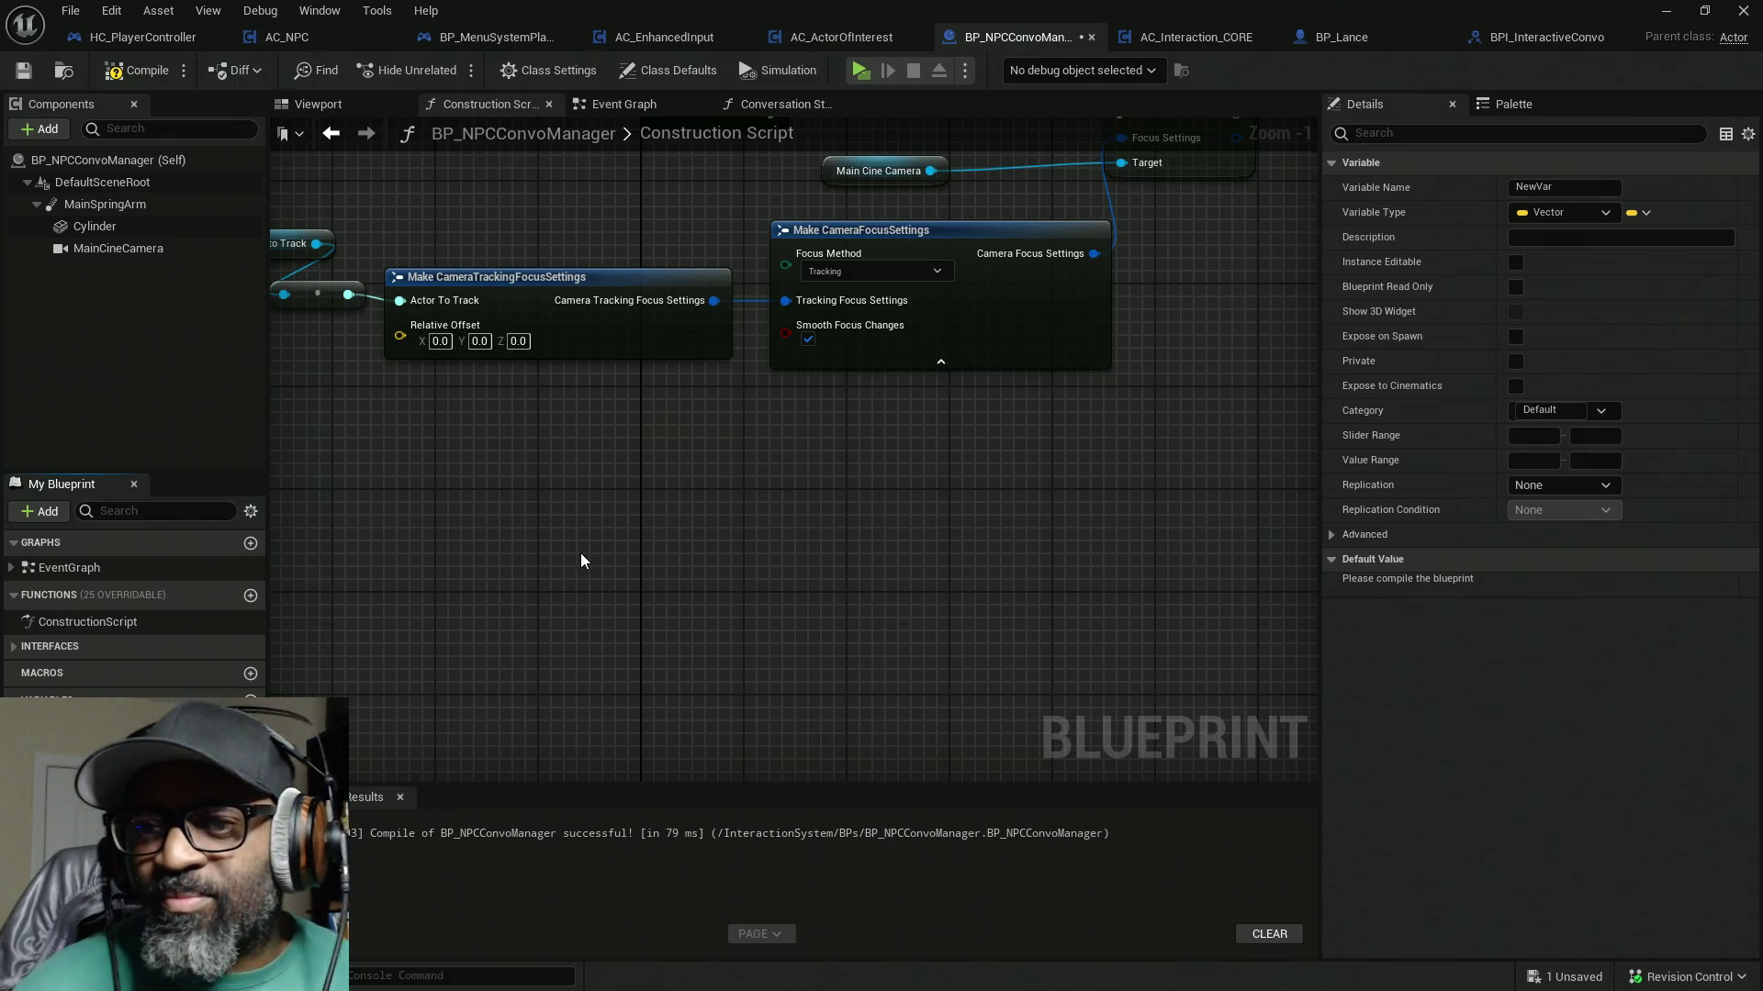